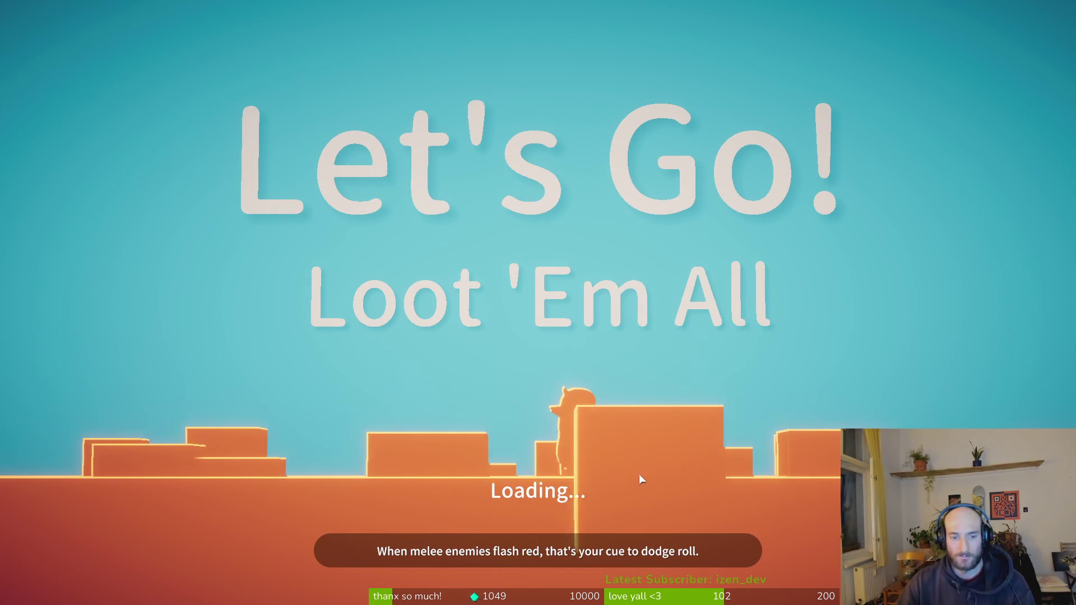
# Continue past the finished loading screen into the forest raid beside the shipping containers.
pyautogui.click(560, 493)
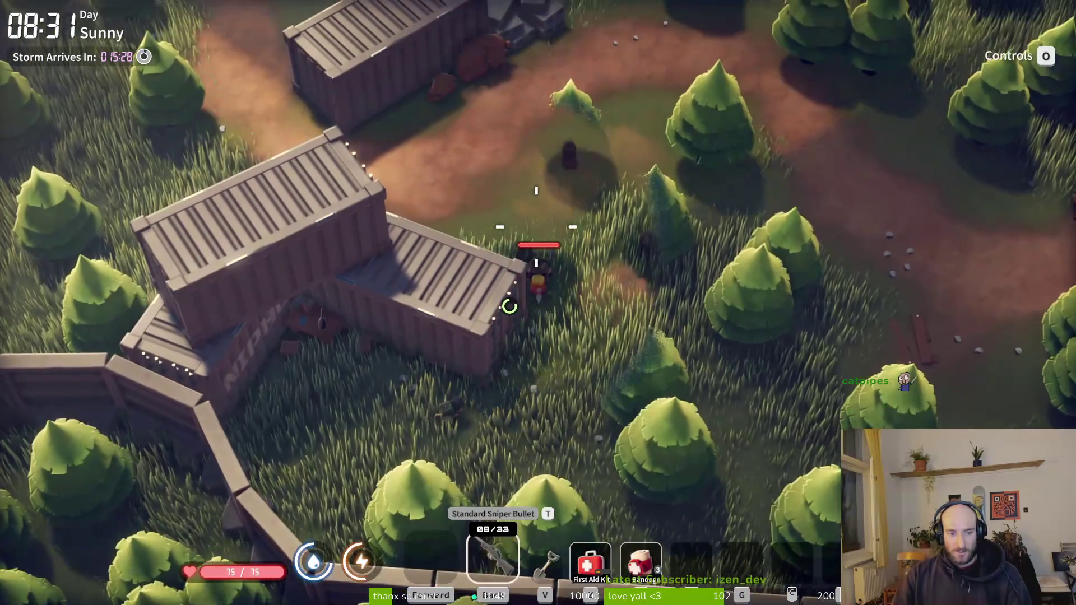
# Walk past the container out into the grass, switching to the shovel.
pyautogui.press('d')
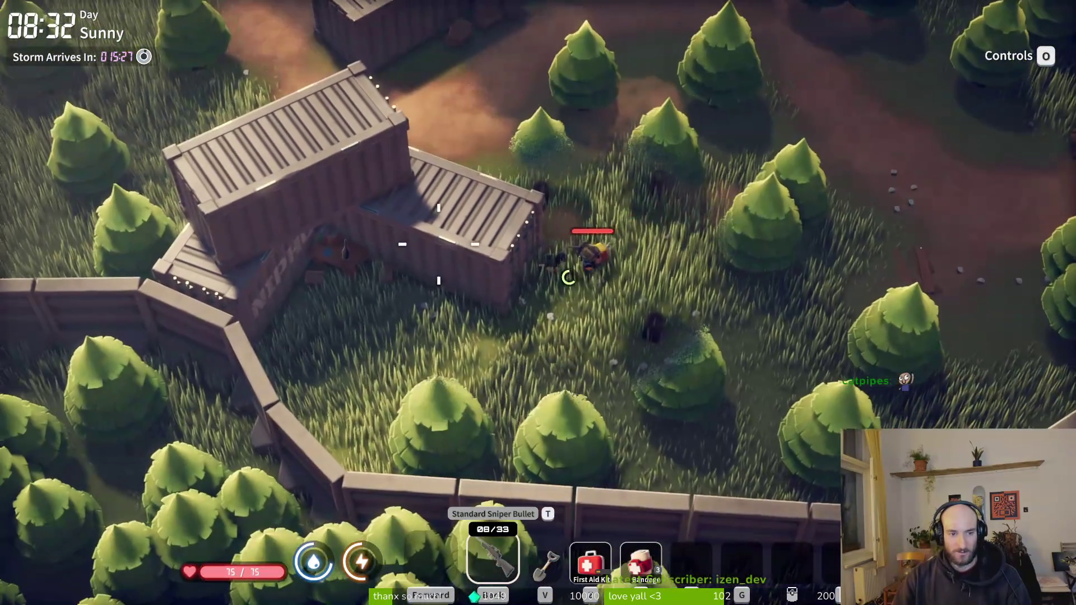
pyautogui.press('a')
pyautogui.press('d')
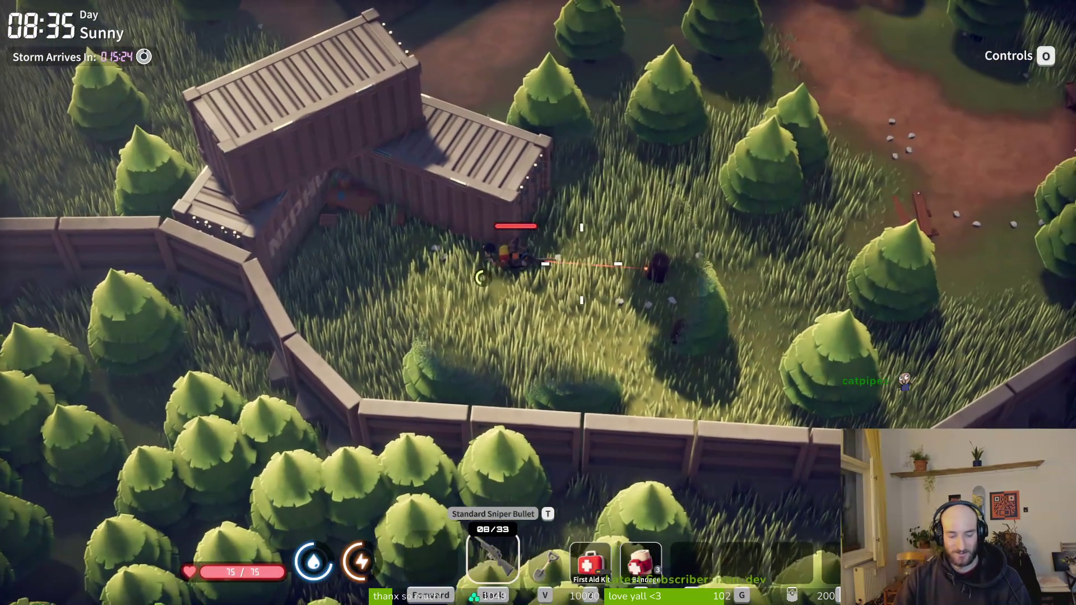
pyautogui.press('2')
pyautogui.press('w')
pyautogui.press('d')
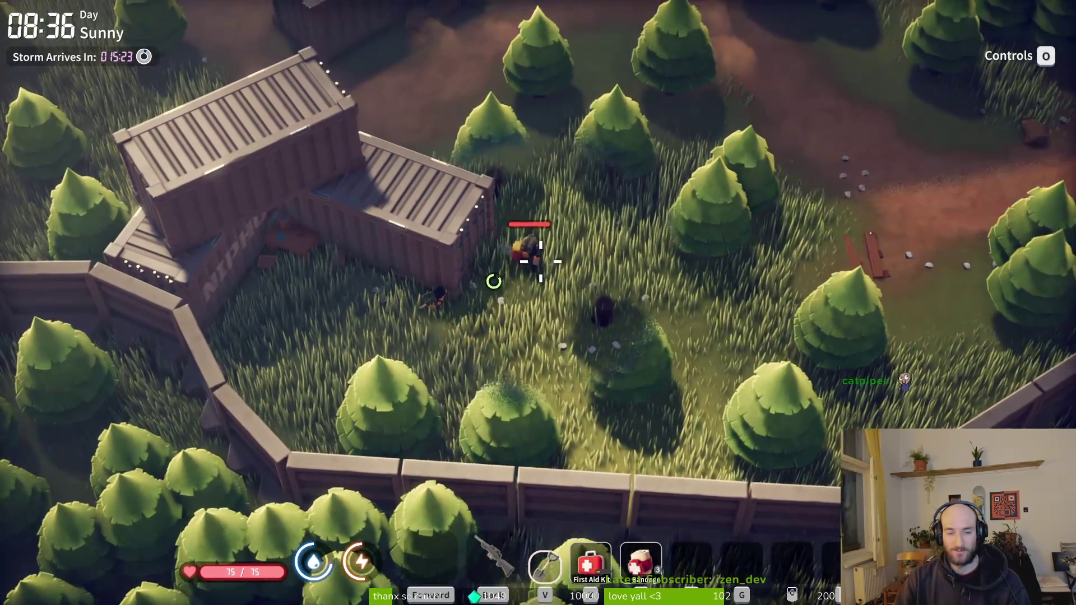
pyautogui.press('w')
pyautogui.press('d')
# Check the inventory, switch back to the sniper rifle and head up past the containers.
pyautogui.press('Tab')
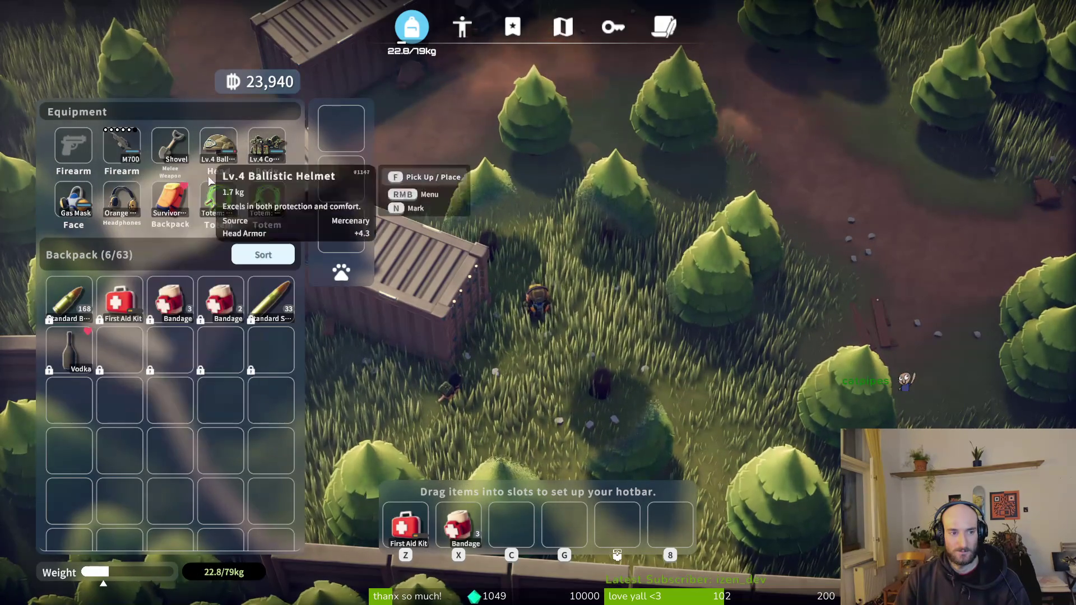
pyautogui.press('Tab')
pyautogui.press('1')
pyautogui.press('w')
pyautogui.press('a')
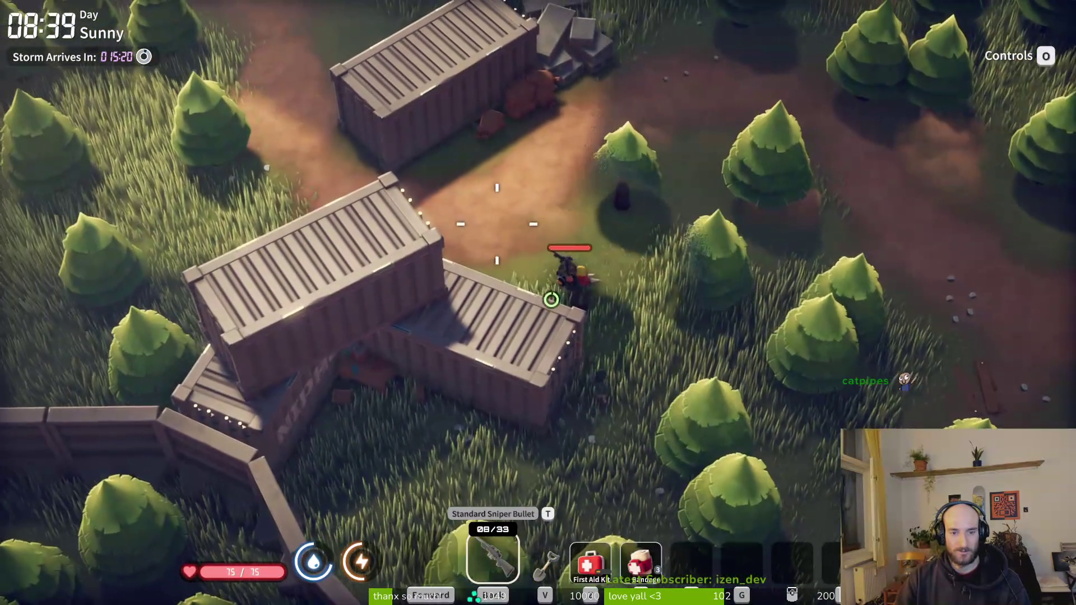
pyautogui.press('2')
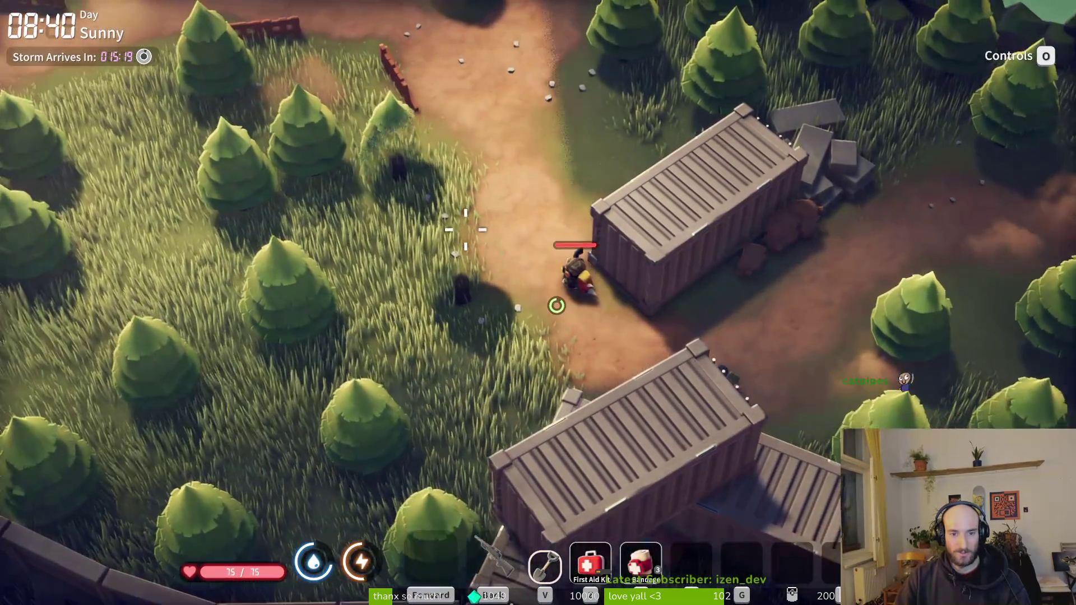
# Check the area map, cross the bridge into the barn and open the Tactical Box.
pyautogui.press('m')
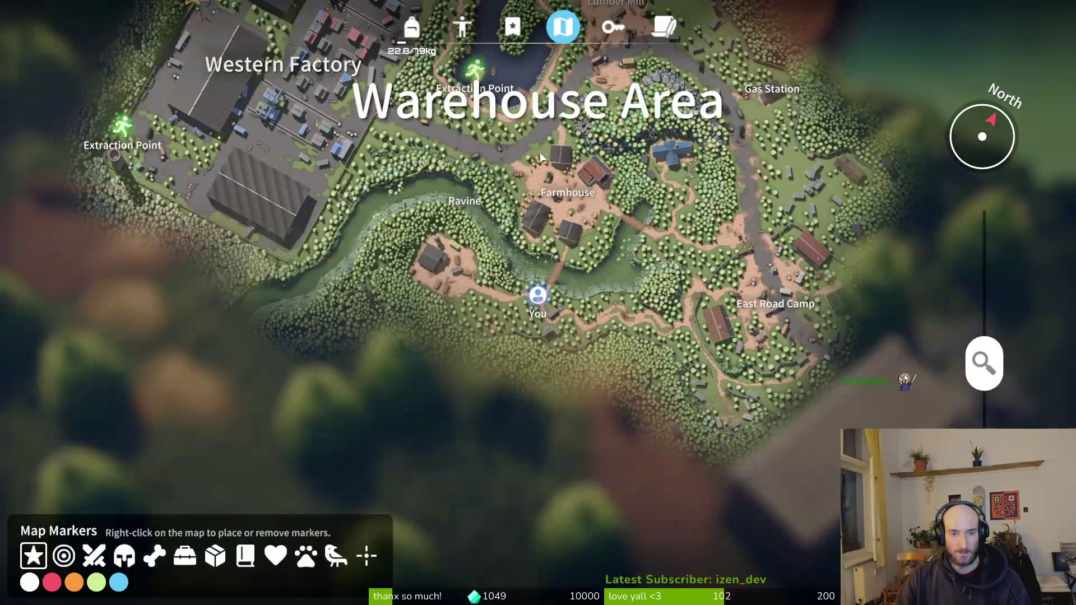
pyautogui.press('m')
pyautogui.press('w')
pyautogui.press('d')
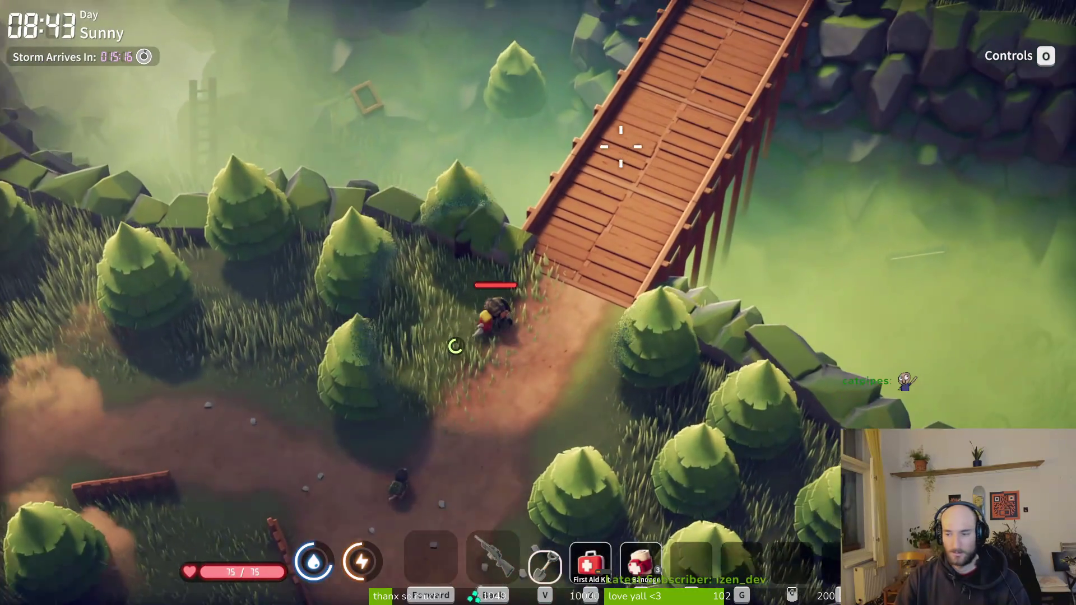
pyautogui.press('w')
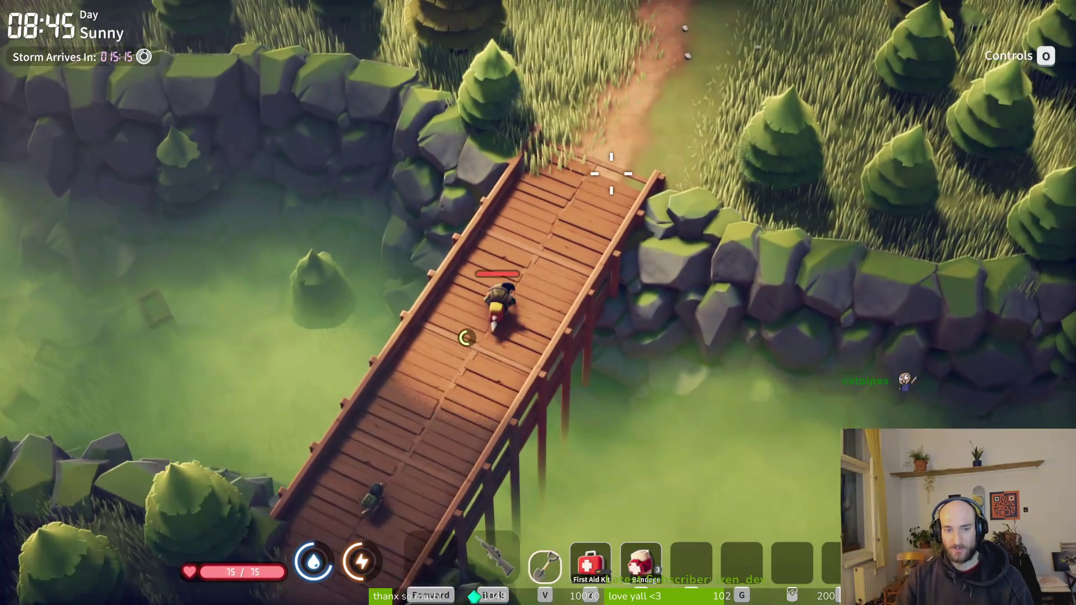
pyautogui.press('w')
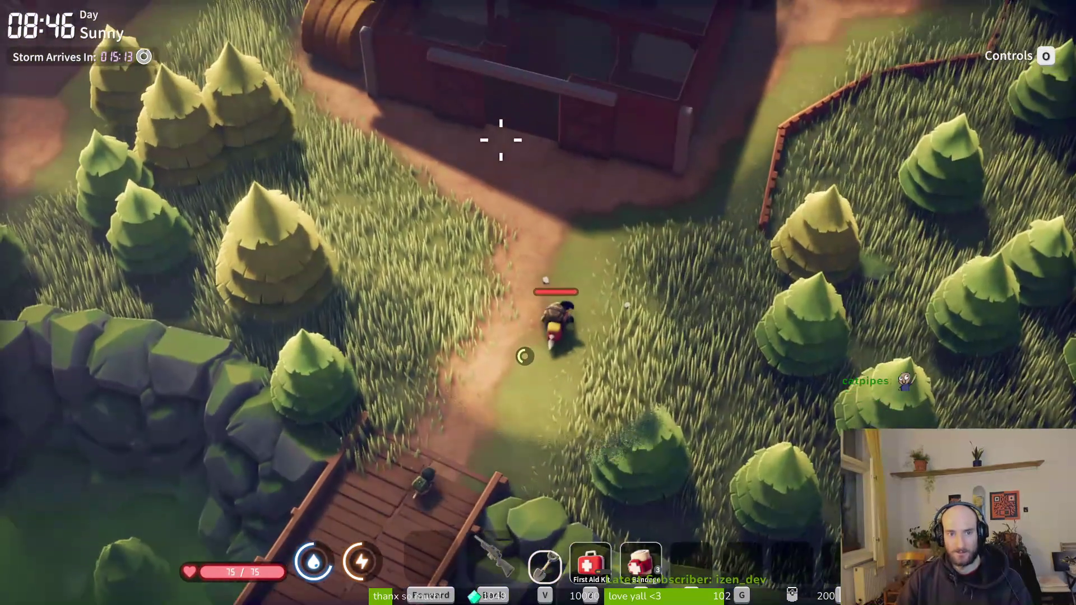
pyautogui.press('w')
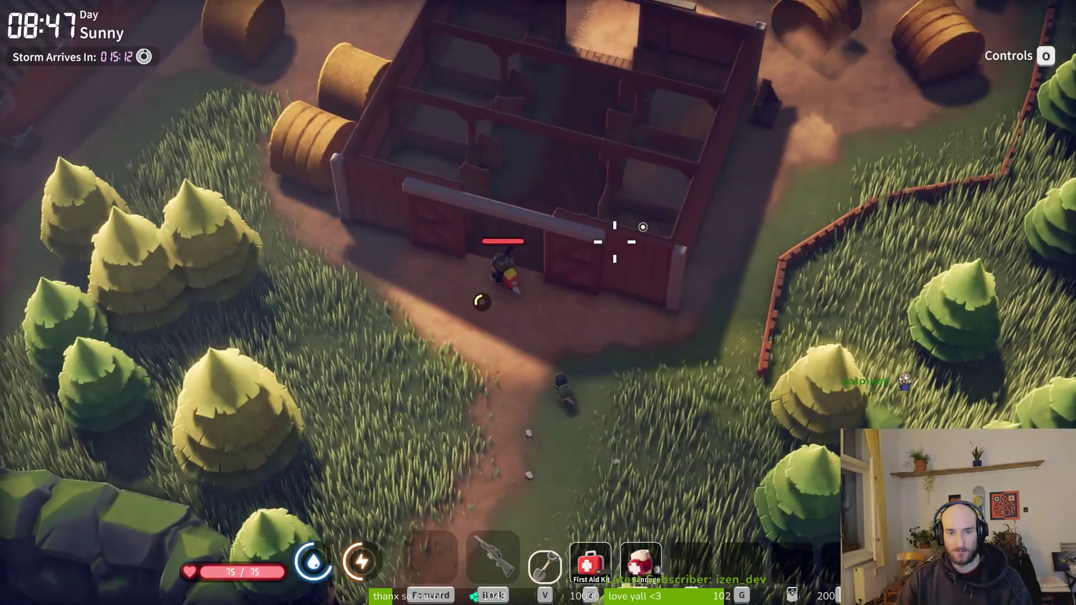
pyautogui.press('w')
pyautogui.press('e')
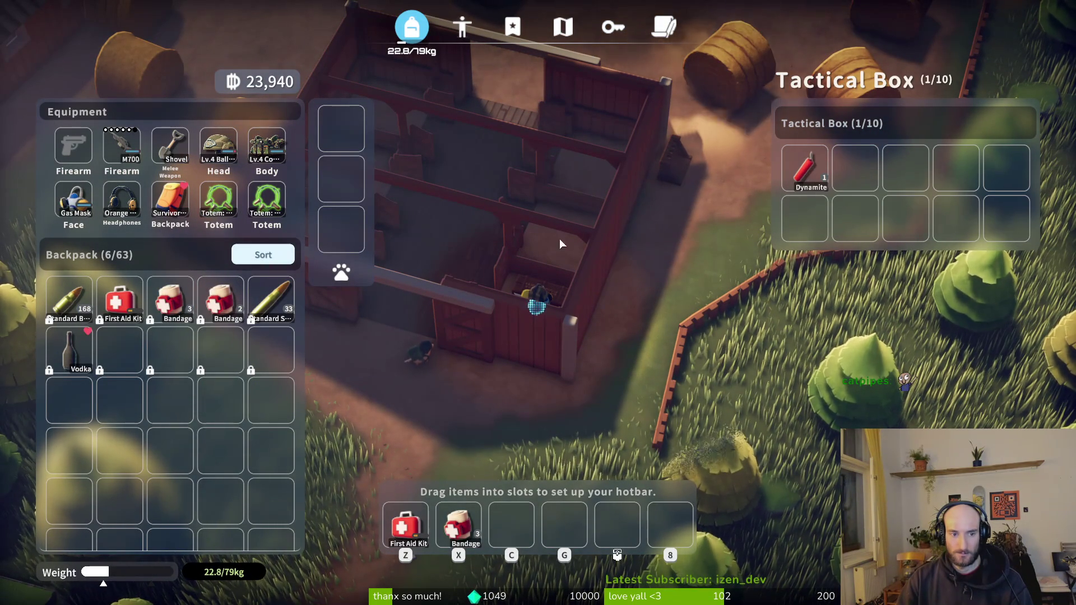
# Bind the looted Dynamite to the G hotbar slot.
pyautogui.moveTo(805, 163)
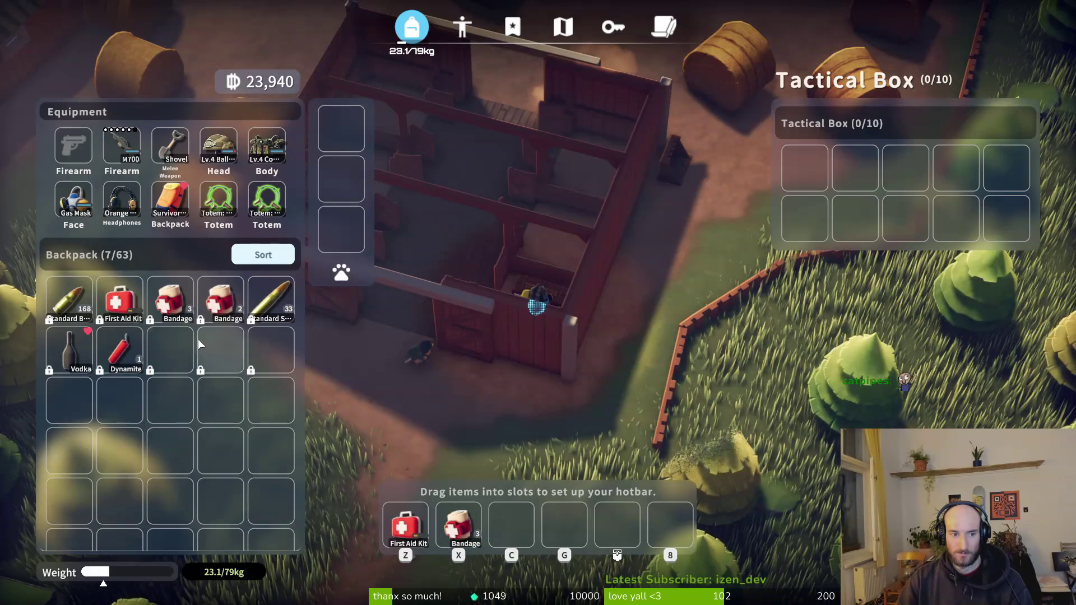
pyautogui.press('g')
pyautogui.press('Tab')
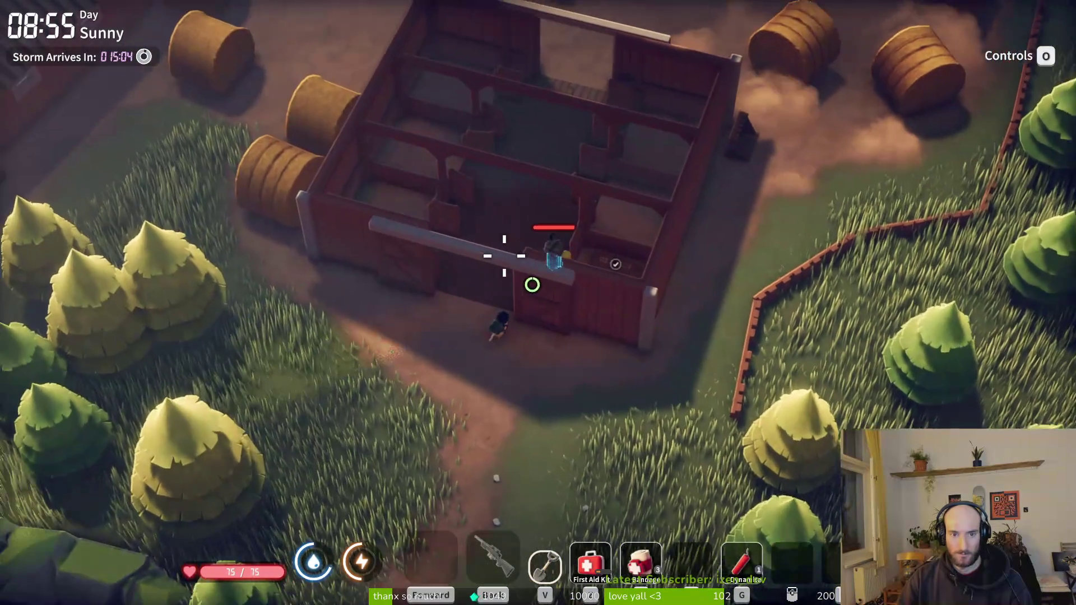
# Walk north to the Weapon Box and take its sniper rifle.
pyautogui.press('w')
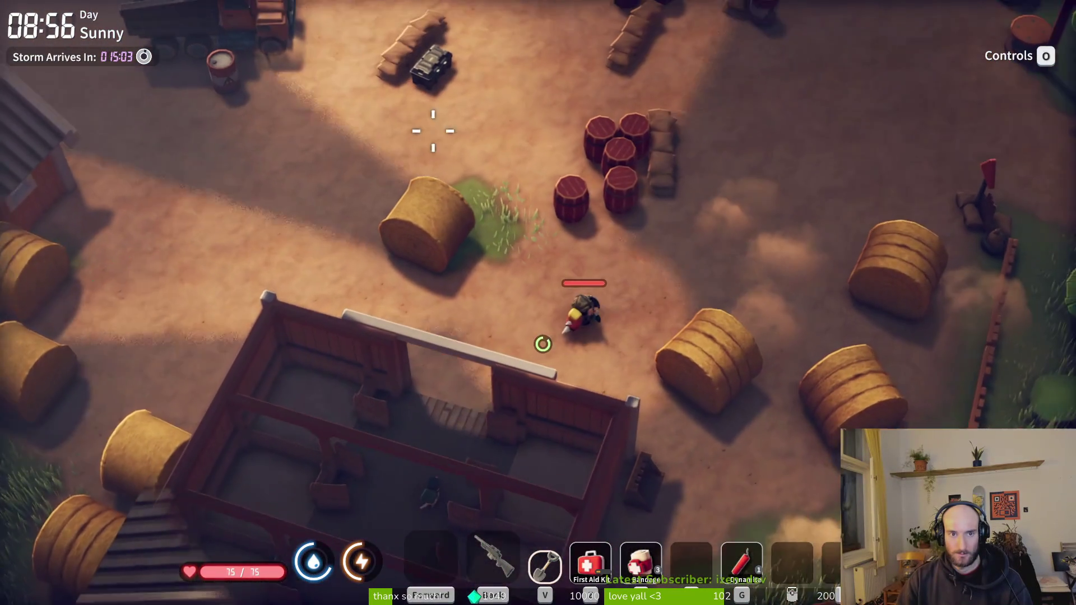
pyautogui.press('w')
pyautogui.press('f')
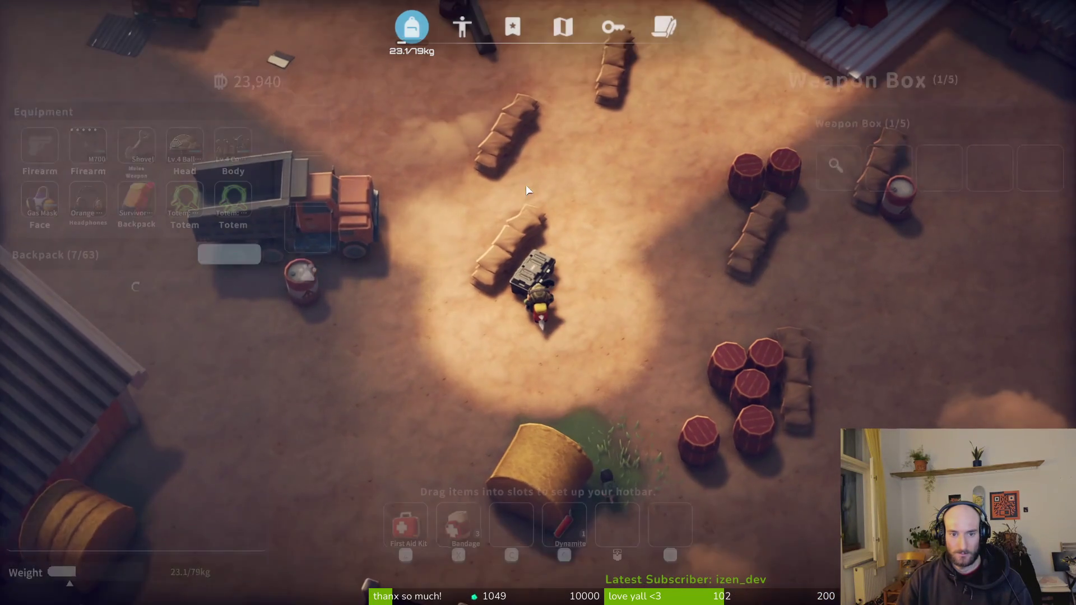
pyautogui.rightClick(809, 181)
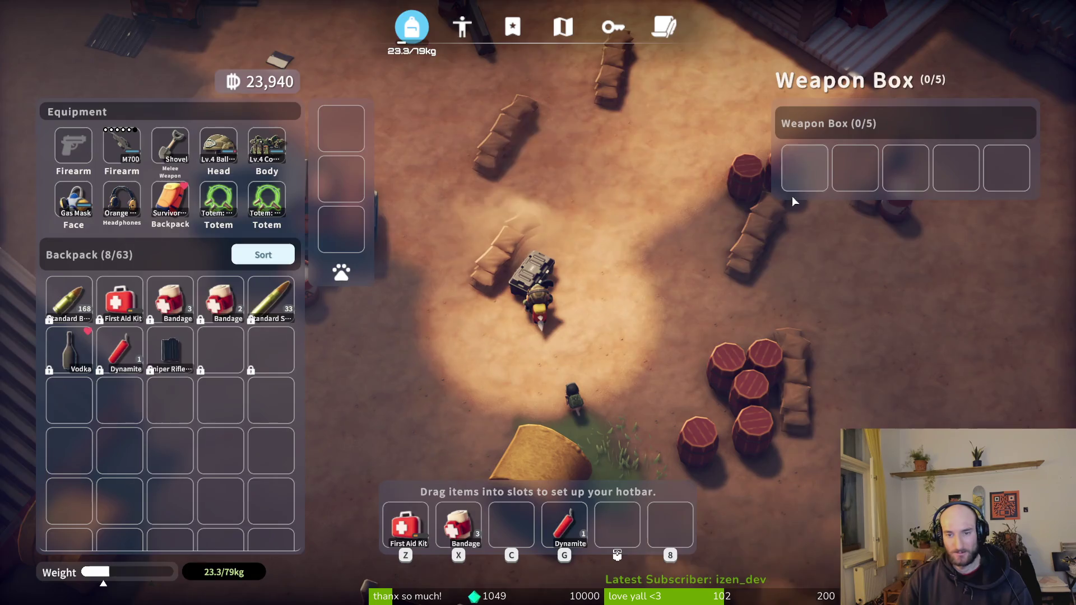
pyautogui.press('Tab')
# Cross the yard to the cabin porch and open the Misc Box.
pyautogui.press('w')
pyautogui.press('w')
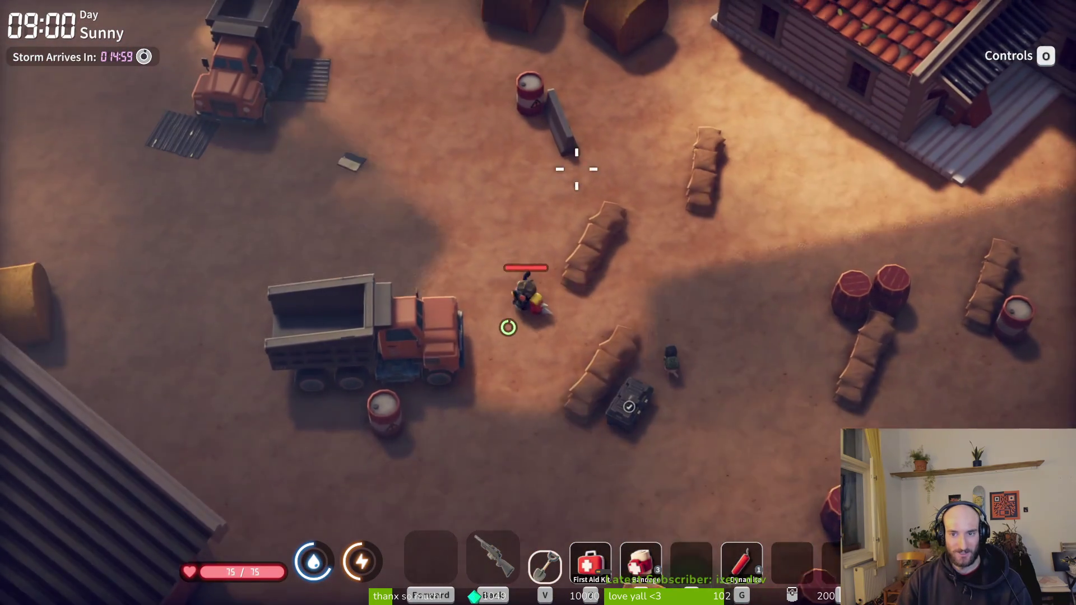
pyautogui.press('d')
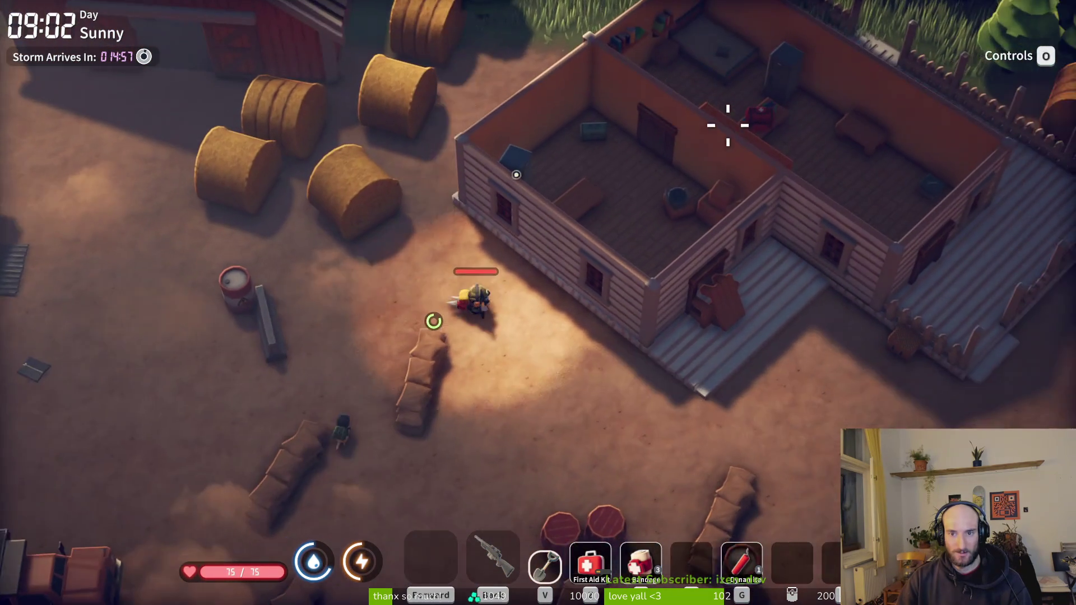
pyautogui.press('d')
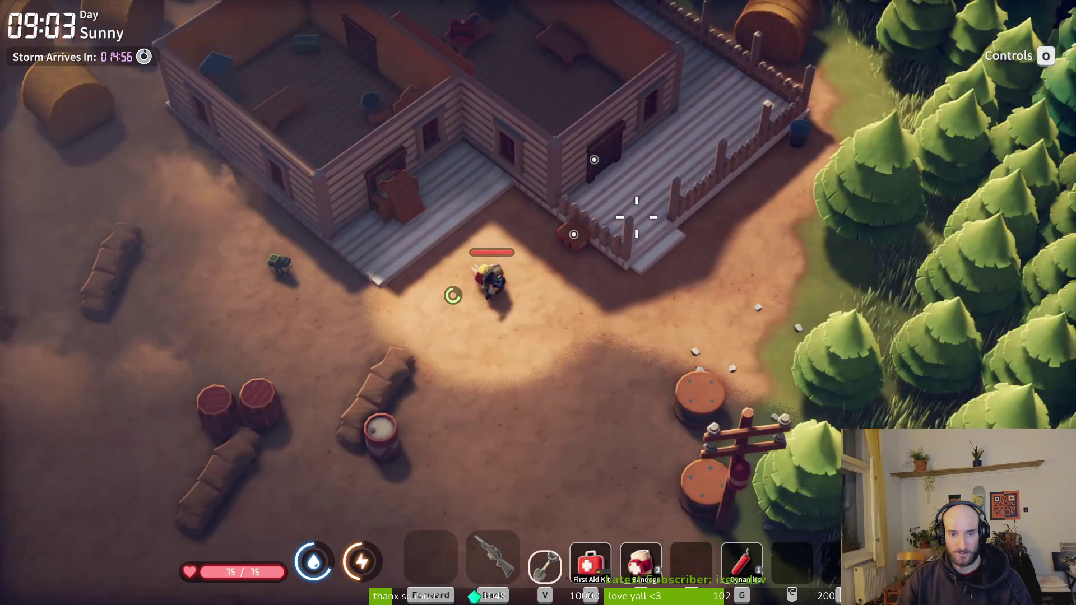
pyautogui.press('e')
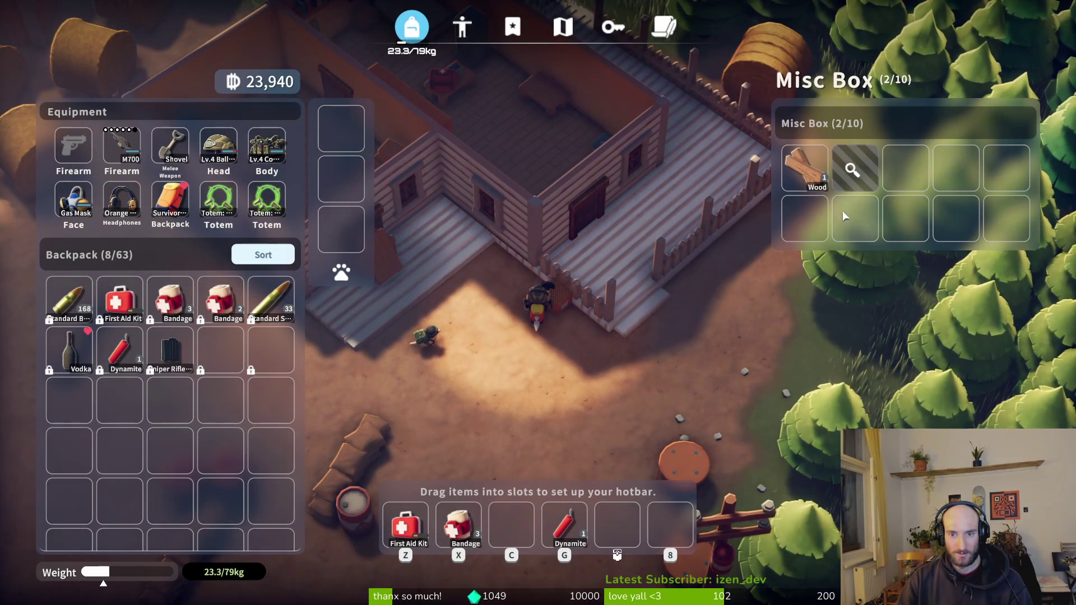
# Take the Nut, Expansion Crate, Super Glue B and weapon part from the house Toolbox, slotting the crate.
pyautogui.press('e')
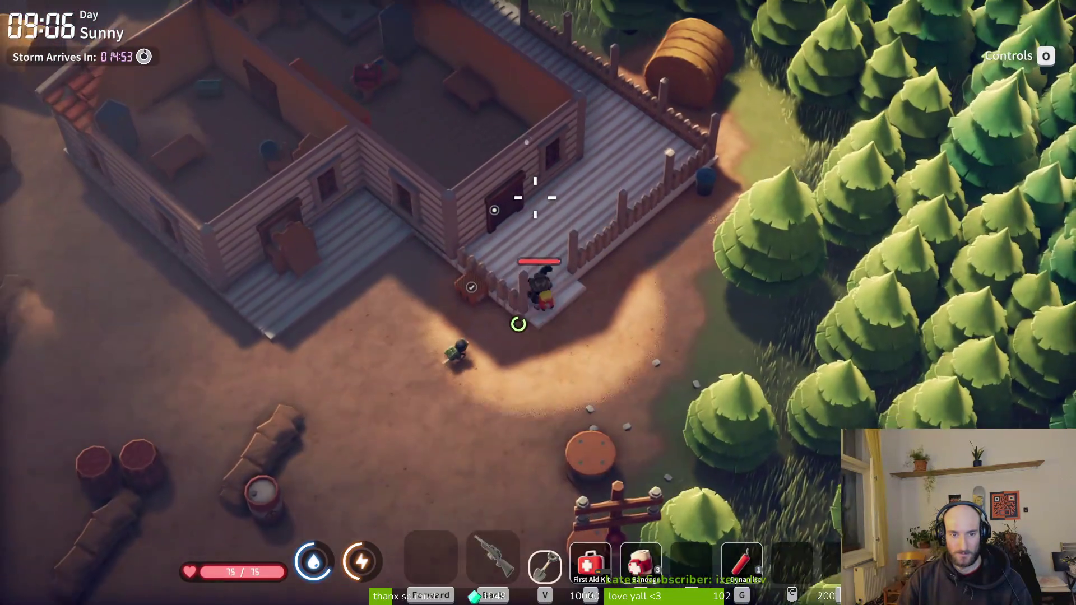
pyautogui.press('w')
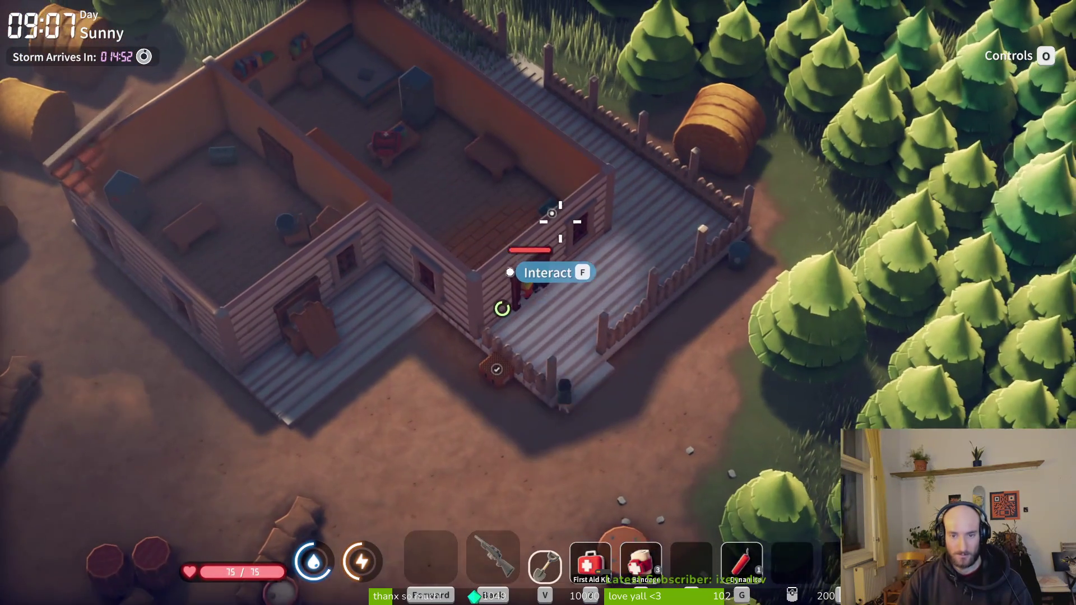
pyautogui.press('e')
pyautogui.press('e')
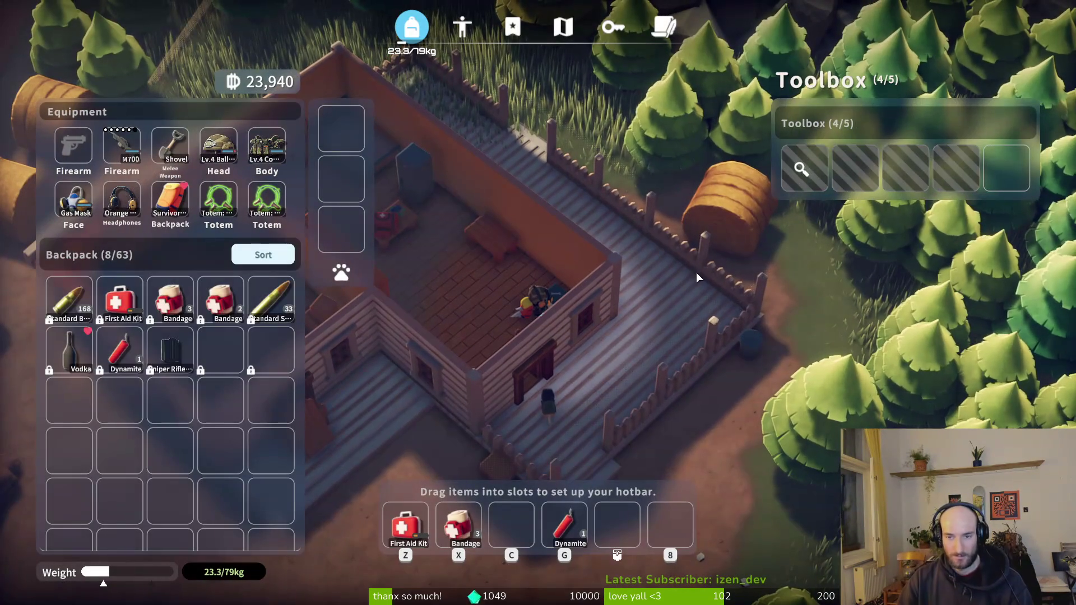
pyautogui.keyDown('shift'); pyautogui.click(806, 178); pyautogui.keyUp('shift')
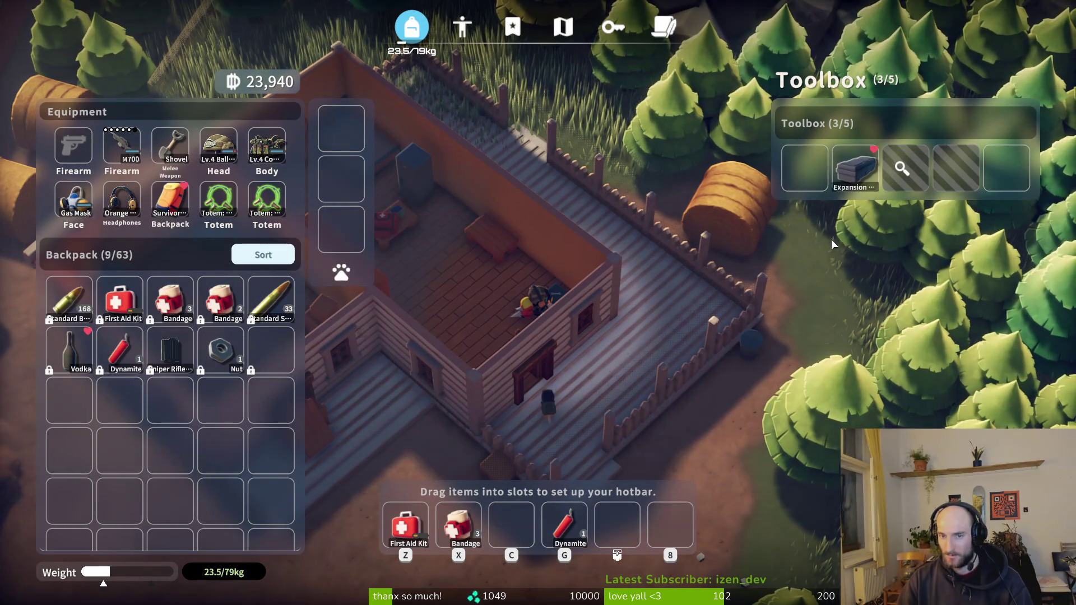
pyautogui.keyDown('shift'); pyautogui.click(857, 171); pyautogui.keyUp('shift')
pyautogui.keyDown('shift'); pyautogui.click(899, 179); pyautogui.keyUp('shift')
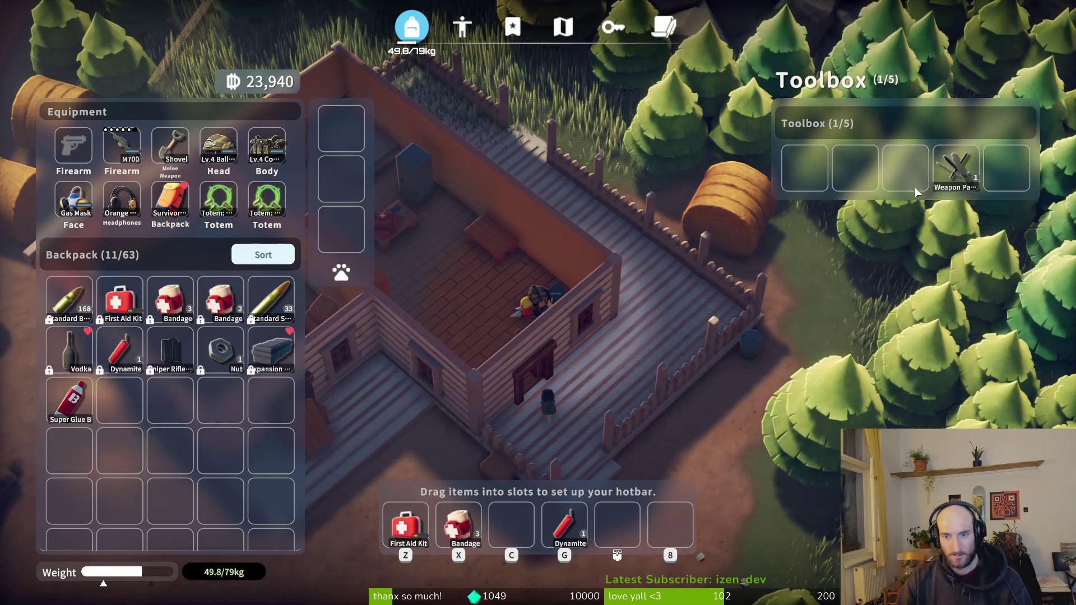
pyautogui.keyDown('shift'); pyautogui.click(956, 168); pyautogui.keyUp('shift')
pyautogui.moveTo(271, 350)
pyautogui.mouseDown()
pyautogui.moveTo(353, 134)
pyautogui.moveTo(343, 130)
pyautogui.mouseUp()
pyautogui.press('Escape')
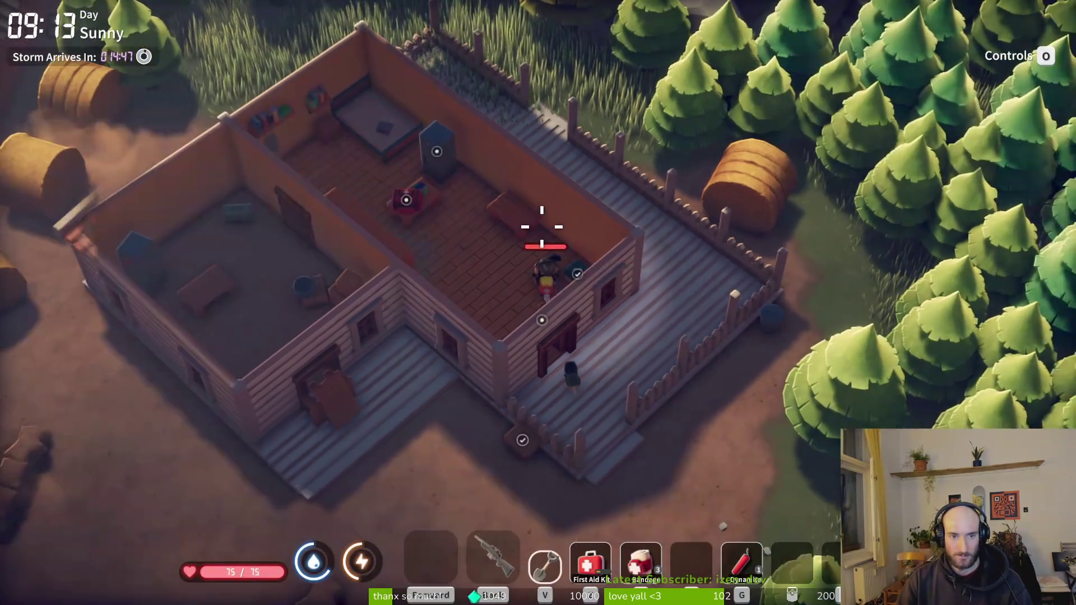
# Search the farmhouse Cabinet and take the Xylophone.
pyautogui.press('w')
pyautogui.press('e')
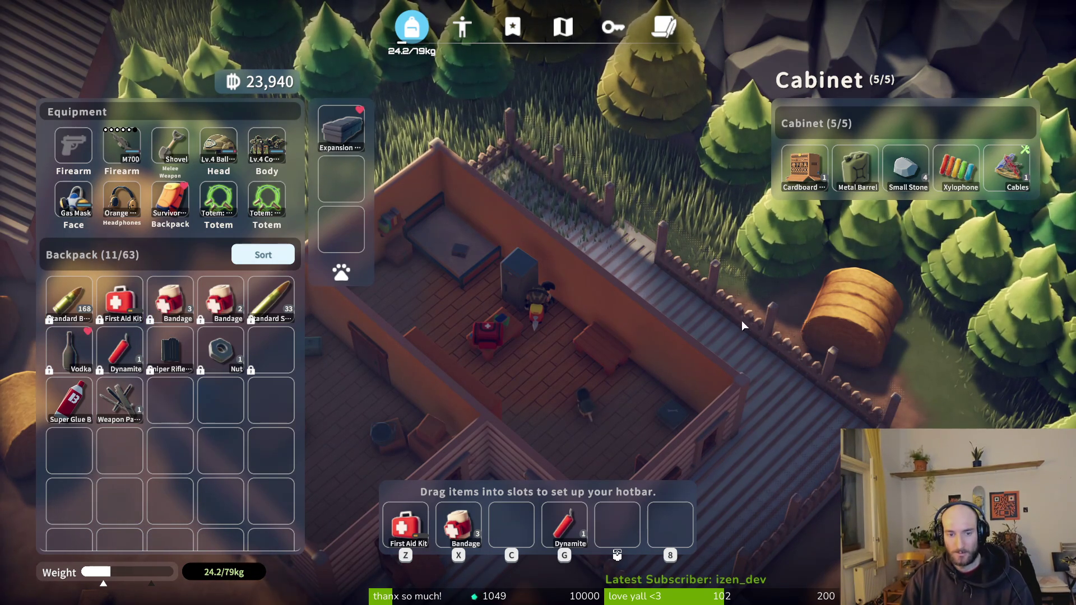
pyautogui.click(963, 176)
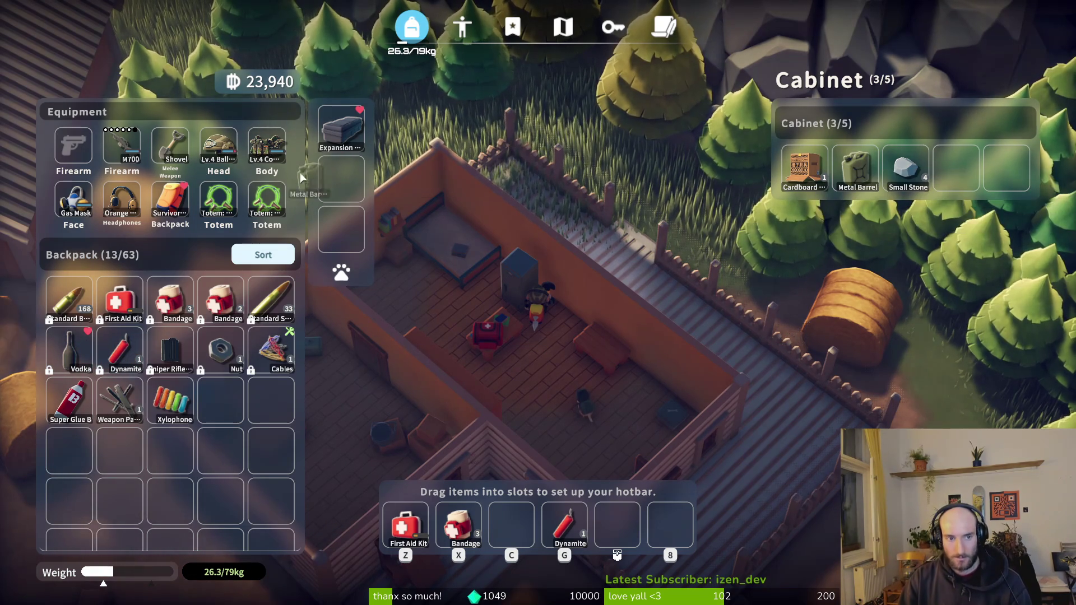
pyautogui.press('Tab')
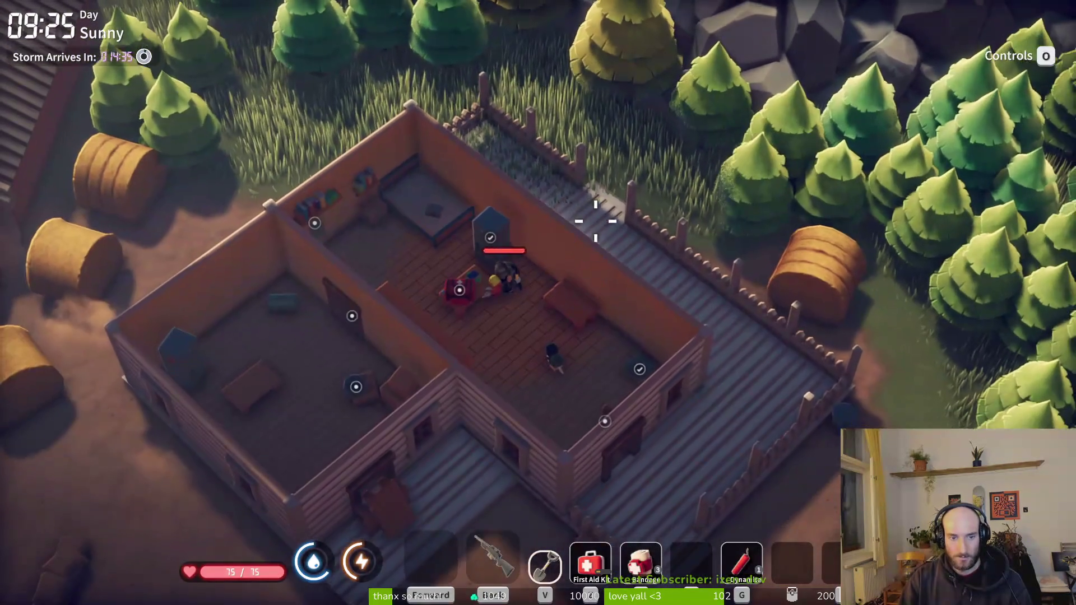
# Search the medical box, clothes pile and toolbox in the farmhouse.
pyautogui.press('f')
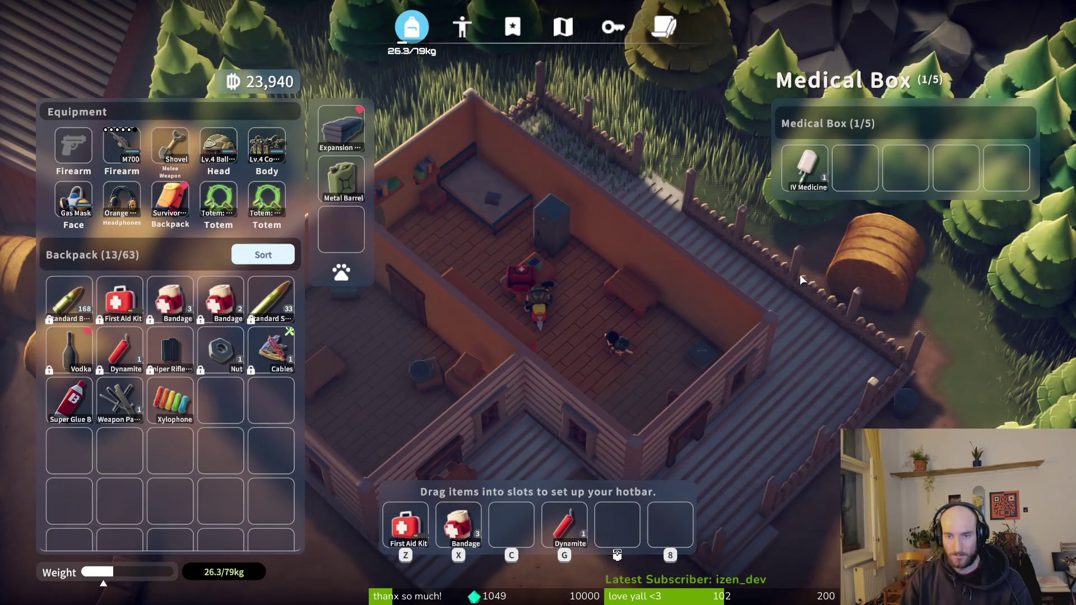
pyautogui.press('Tab')
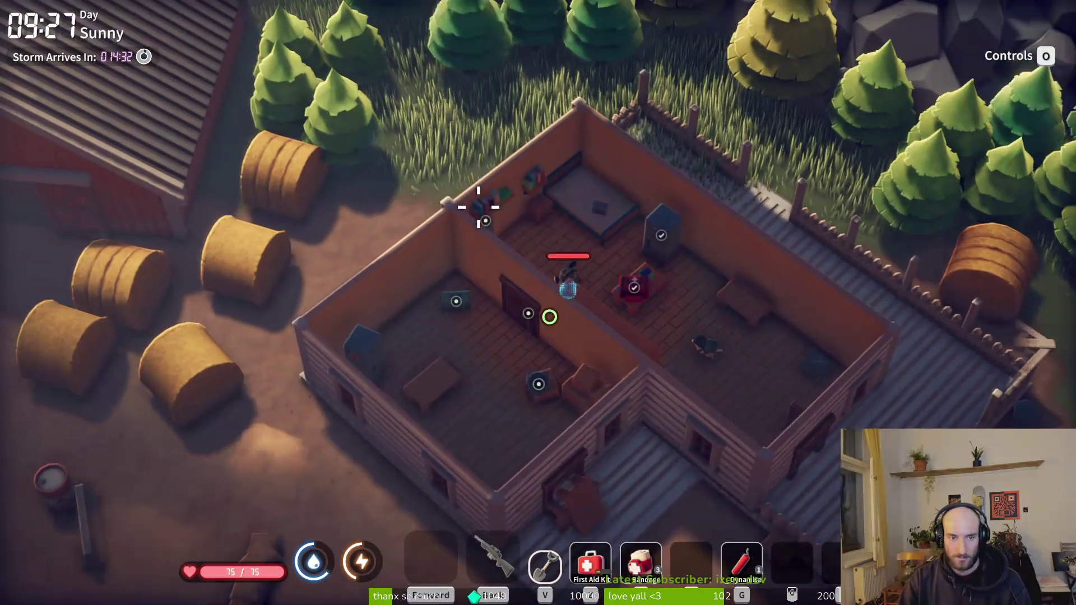
pyautogui.press('f')
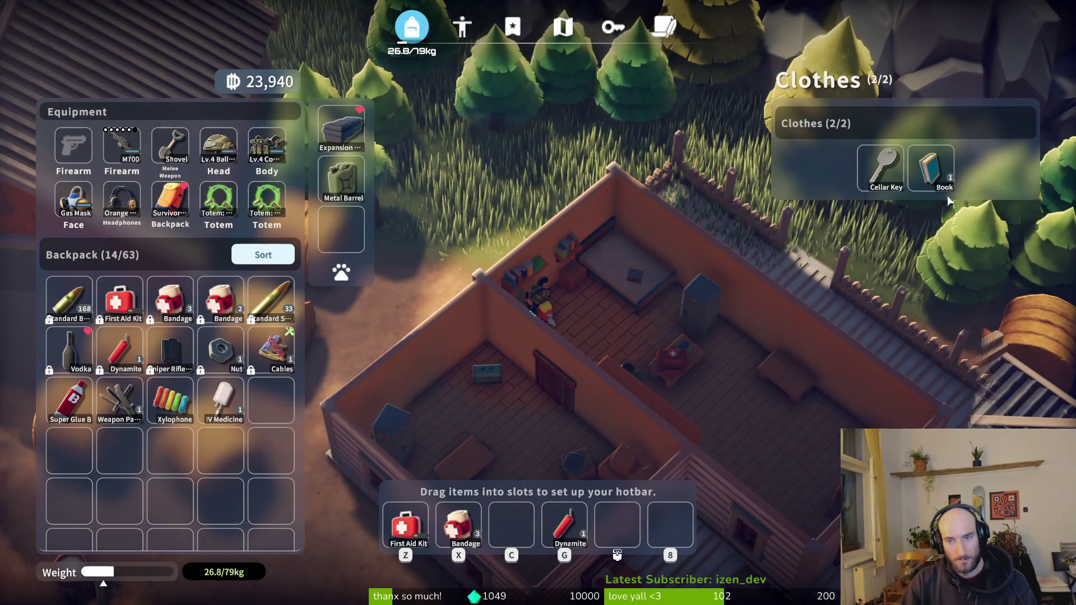
pyautogui.press('Tab')
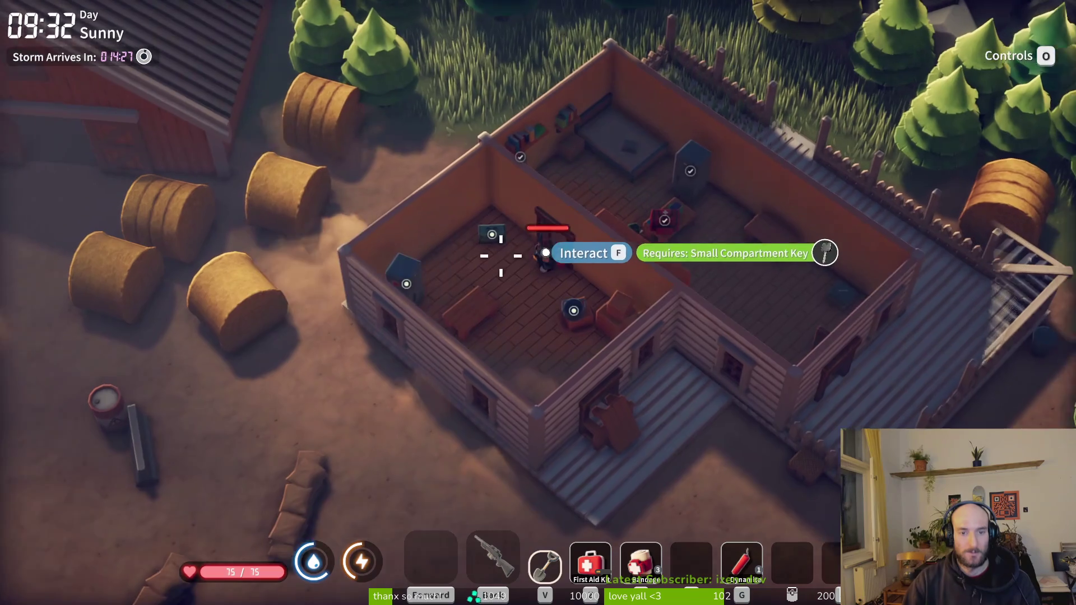
pyautogui.press('e')
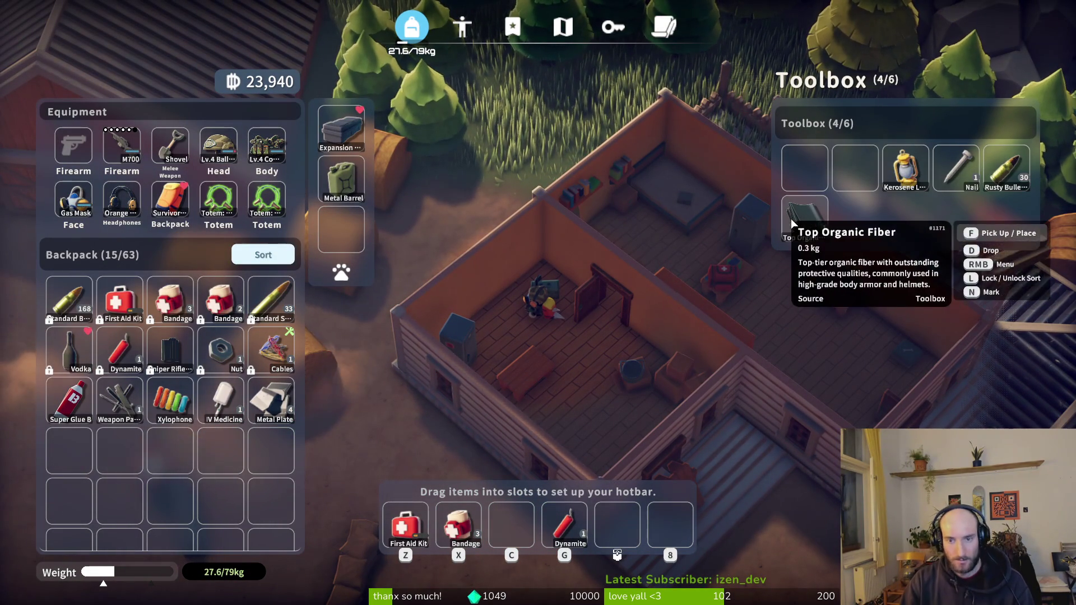
pyautogui.press('Escape')
# Move the found item and the Compass from the cabinet into the backpack.
pyautogui.press('e')
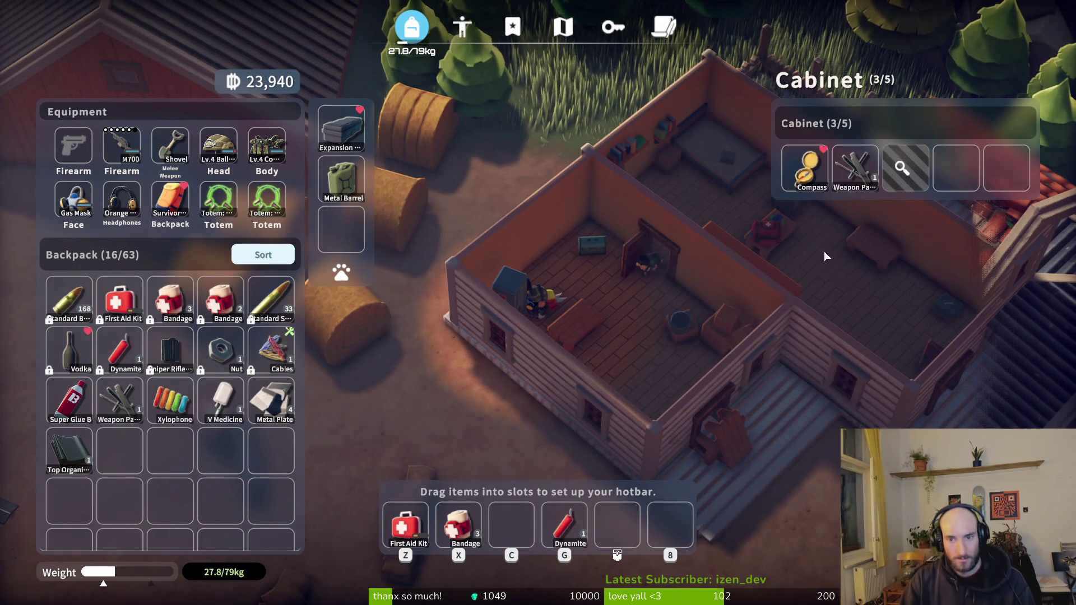
pyautogui.rightClick(855, 168)
pyautogui.rightClick(805, 181)
pyautogui.press('Escape')
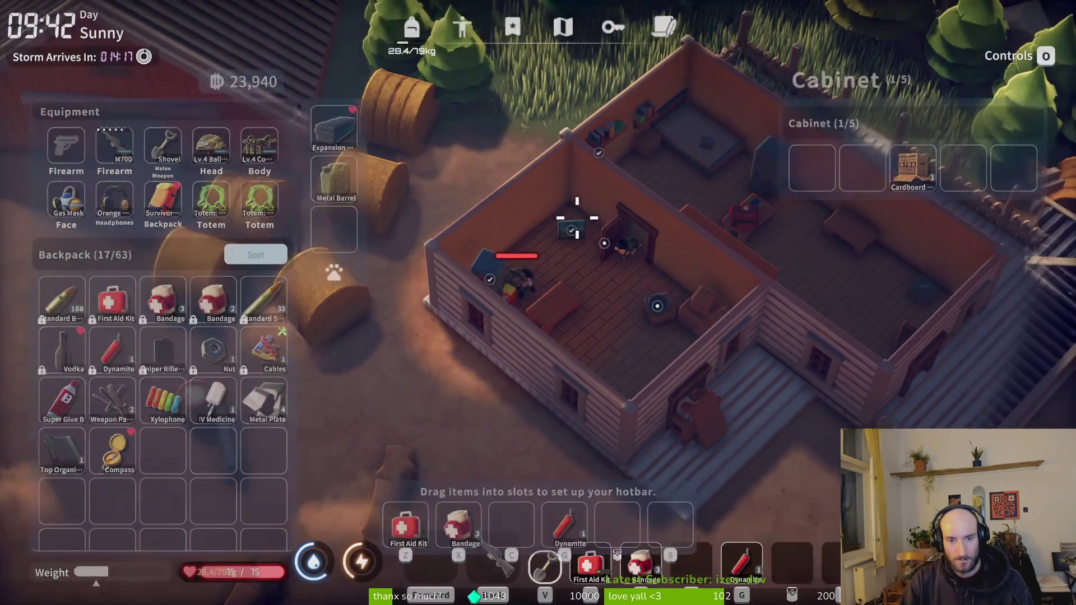
# Recheck the clothes pile in the right room, then walk off the porch toward the barrels.
pyautogui.press('d')
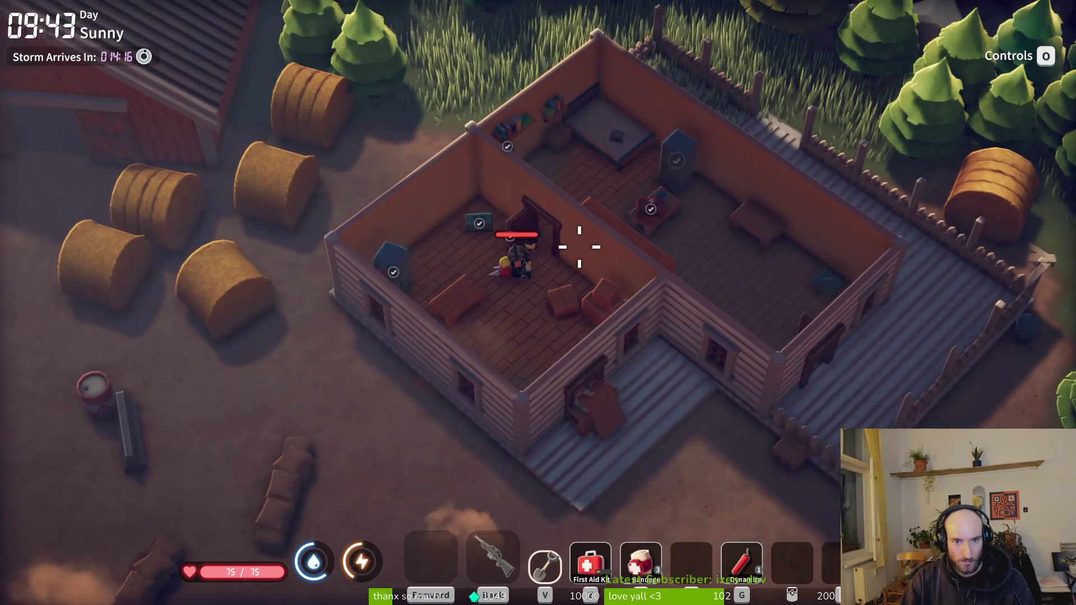
pyautogui.press('d')
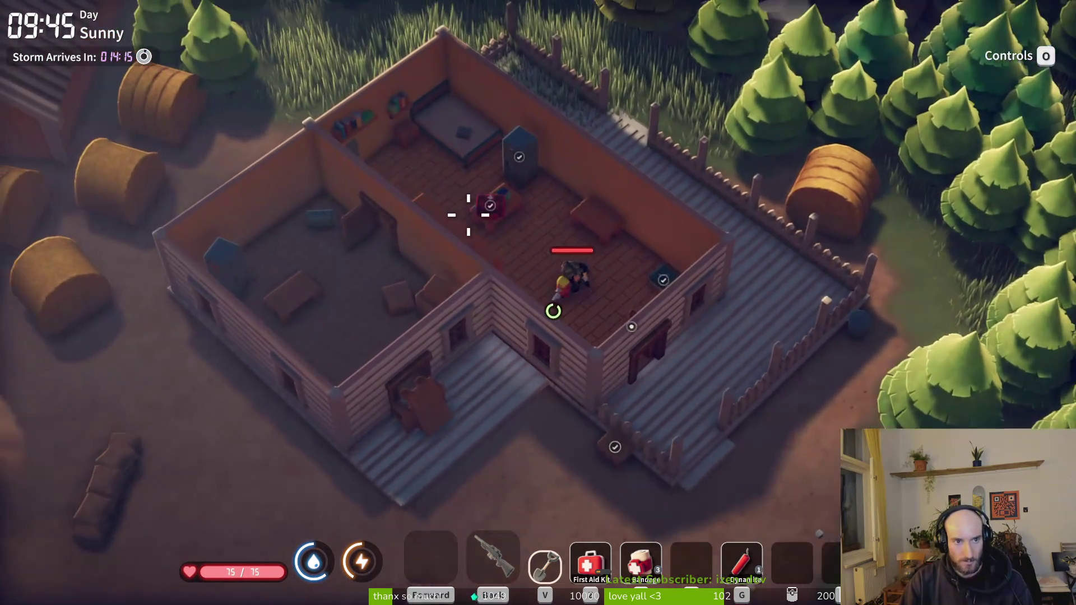
pyautogui.press('a')
pyautogui.press('Tab')
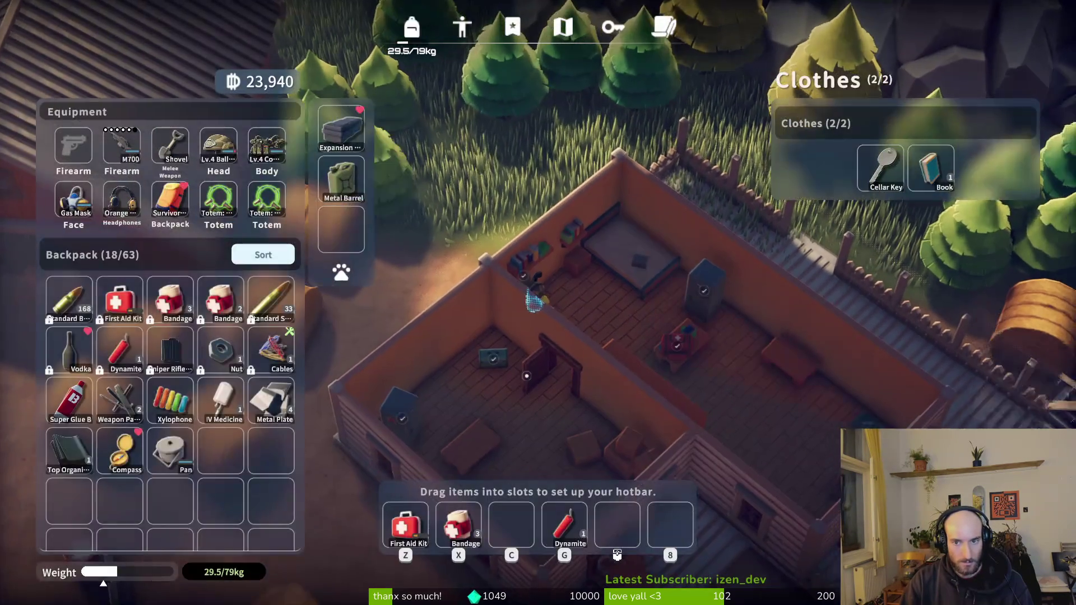
pyautogui.press('Escape')
pyautogui.press('d')
pyautogui.press('s')
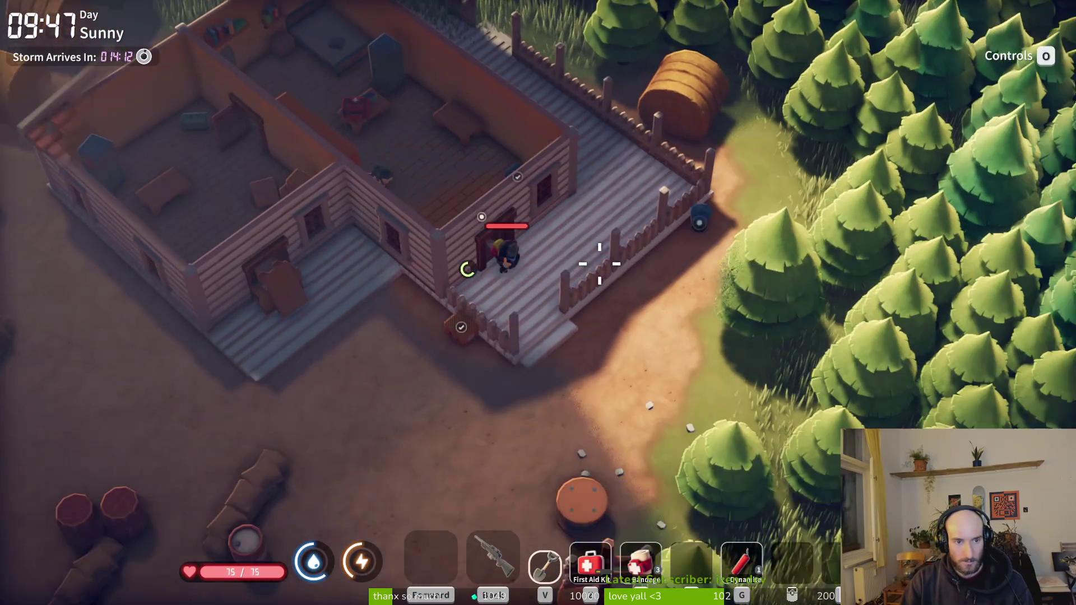
pyautogui.press('s')
pyautogui.press('a')
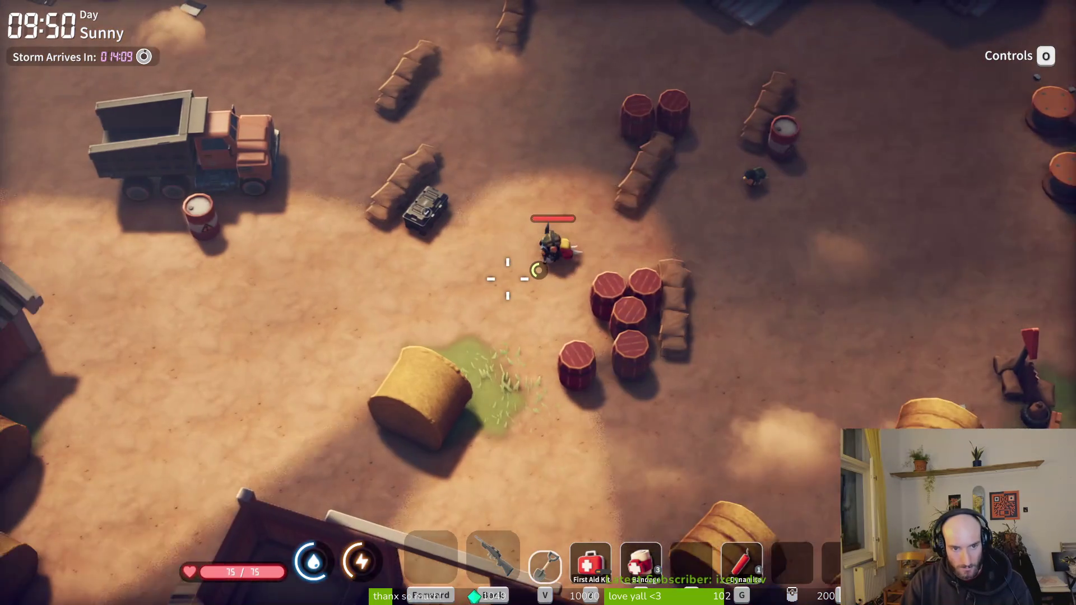
# Check the Warehouse Area map, then walk past the dump truck and north along the road.
pyautogui.press('m')
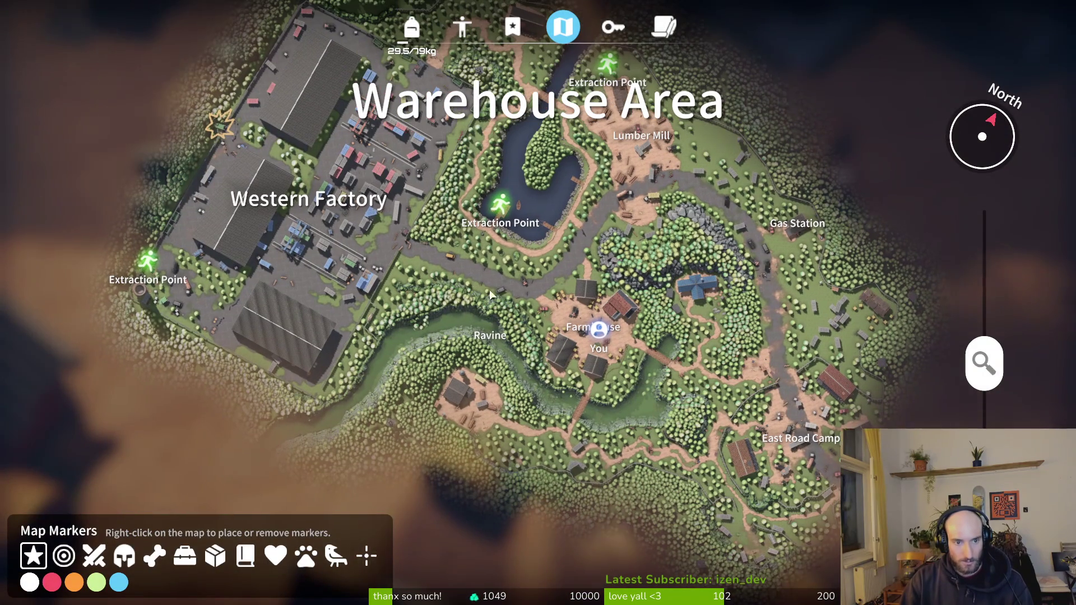
pyautogui.press('m')
pyautogui.press('a')
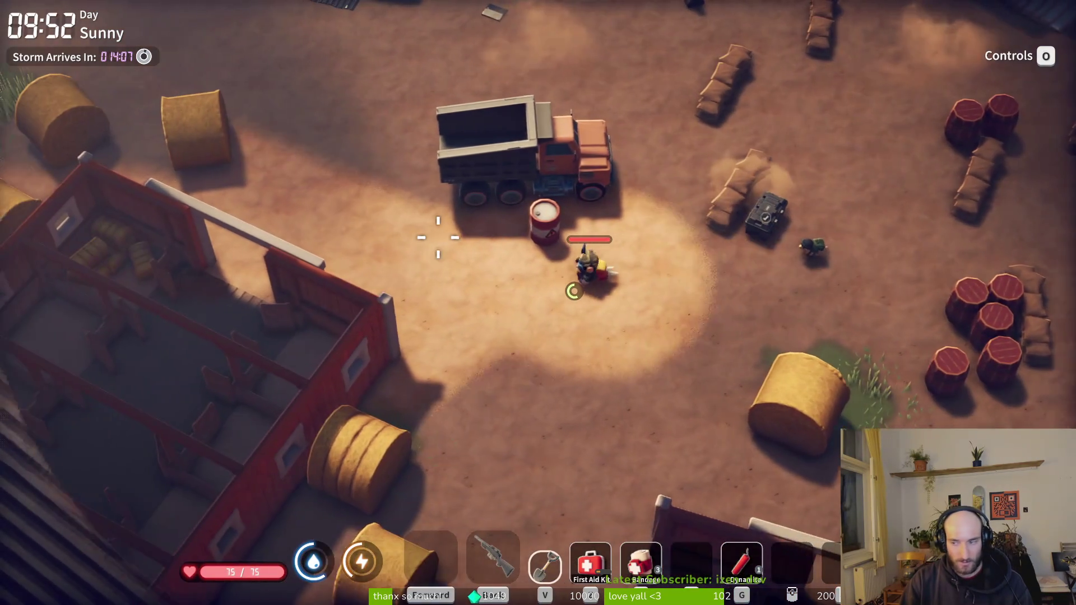
pyautogui.press('w')
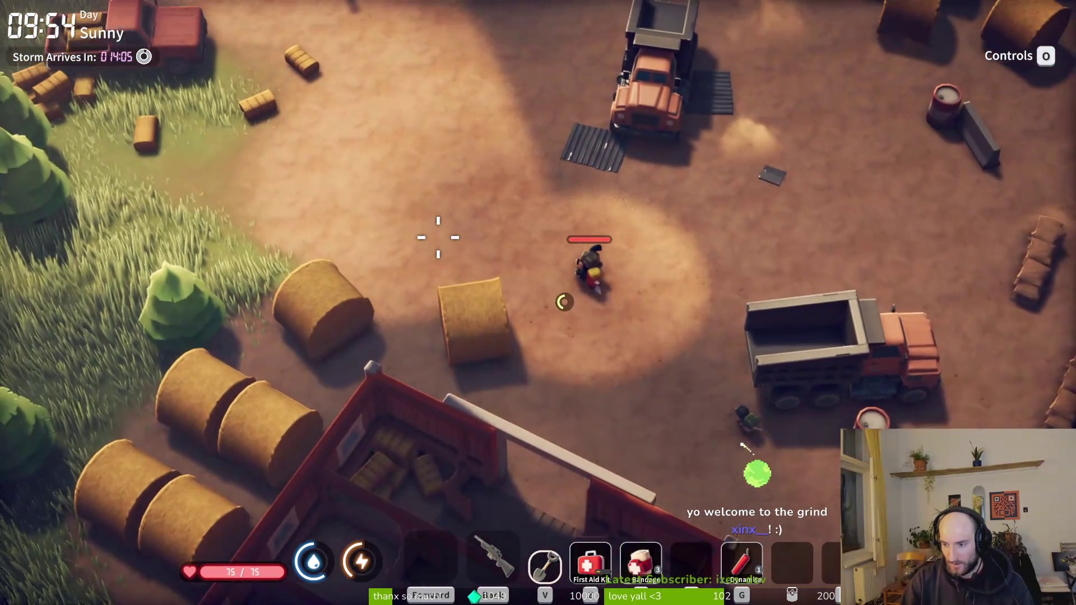
pyautogui.press('a')
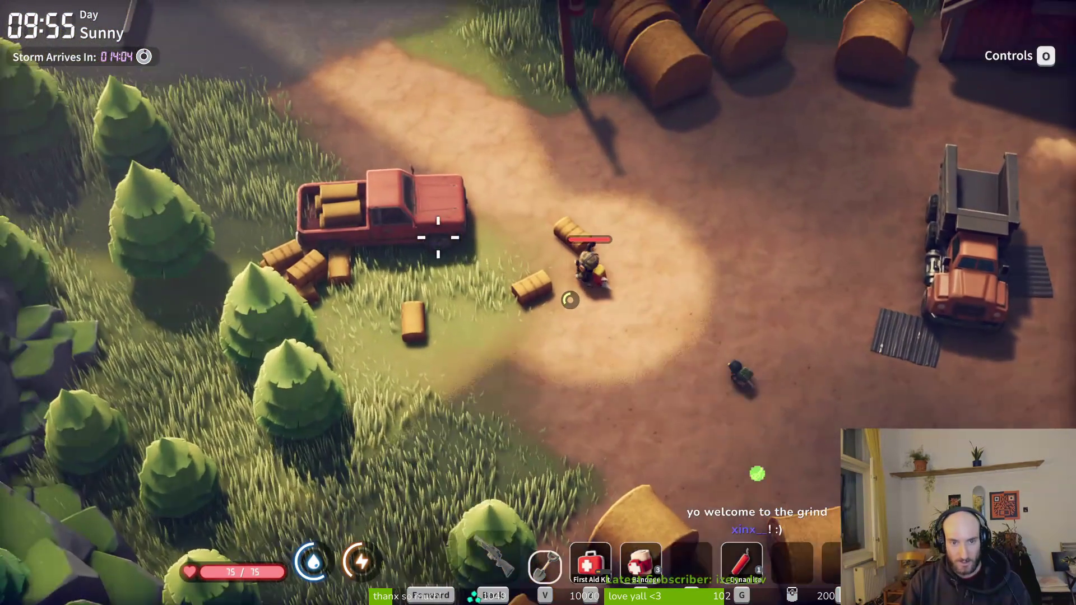
pyautogui.press('w')
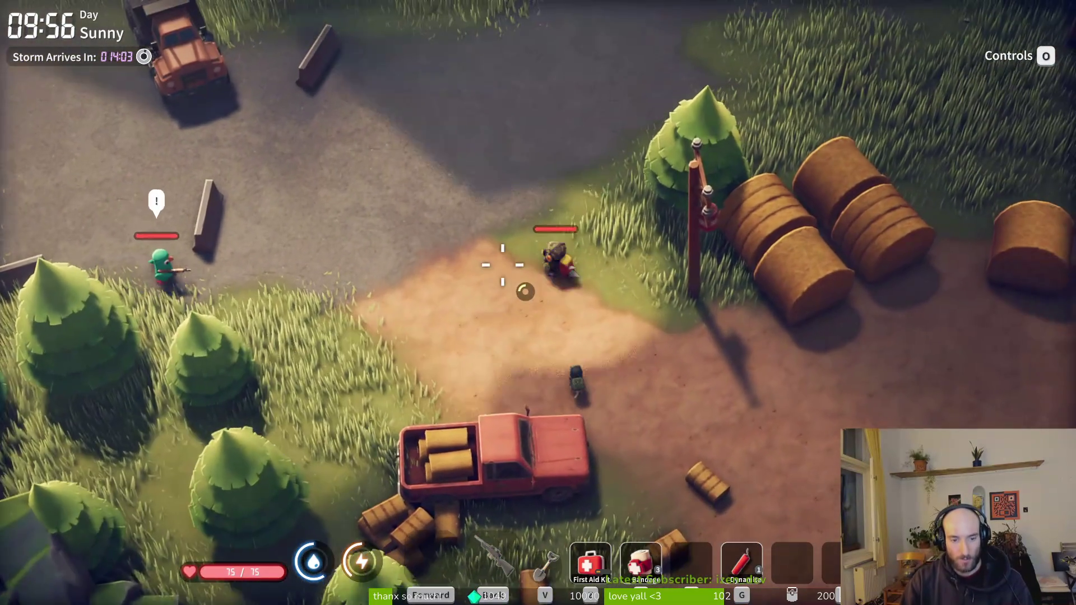
# Shoot the green enemy with the sniper rifle and walk to its loot bag.
pyautogui.press('s')
pyautogui.press('a')
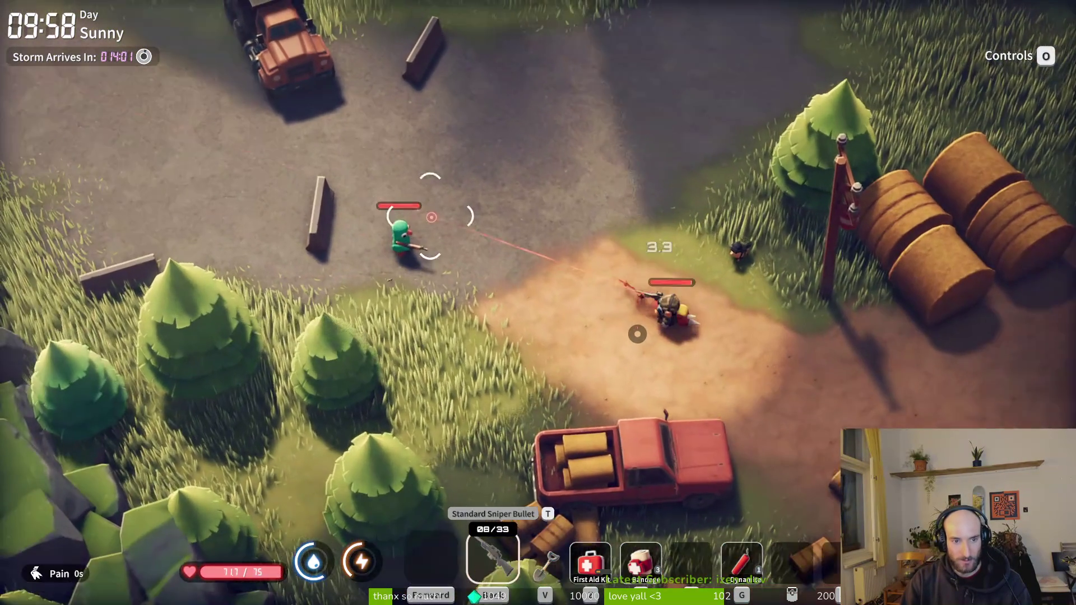
pyautogui.click(426, 224)
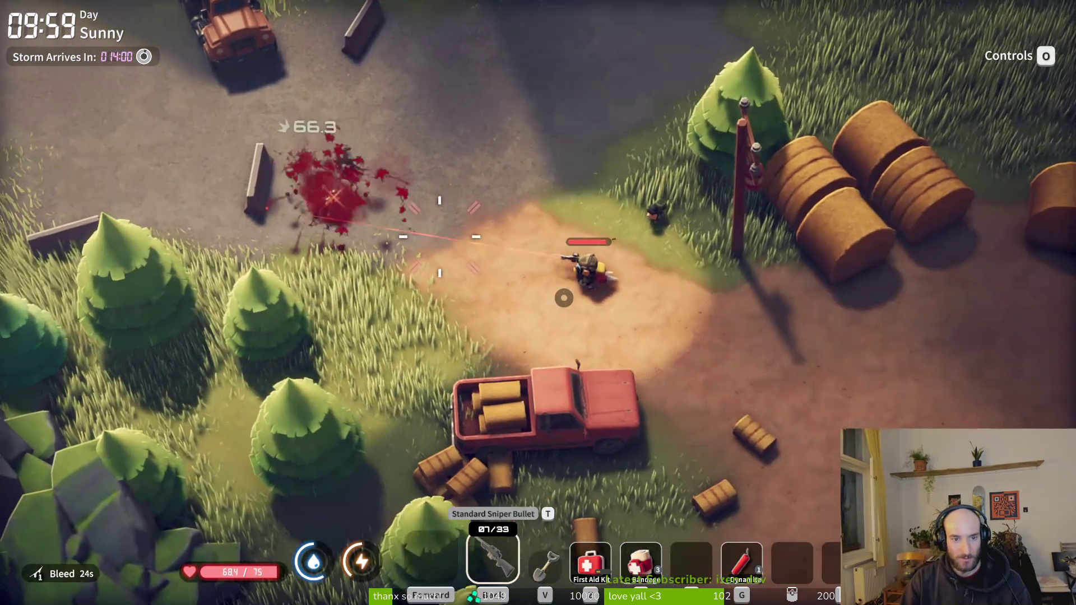
pyautogui.press('a')
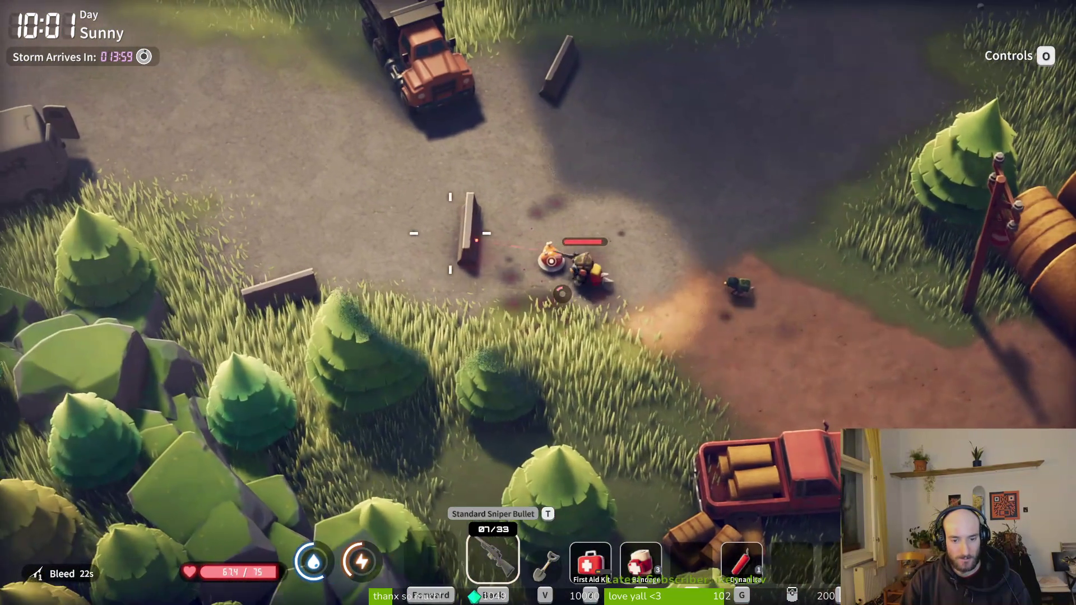
# Take the First Aid Kit from the enemy's loot bag and recheck the inventory.
pyautogui.press('f')
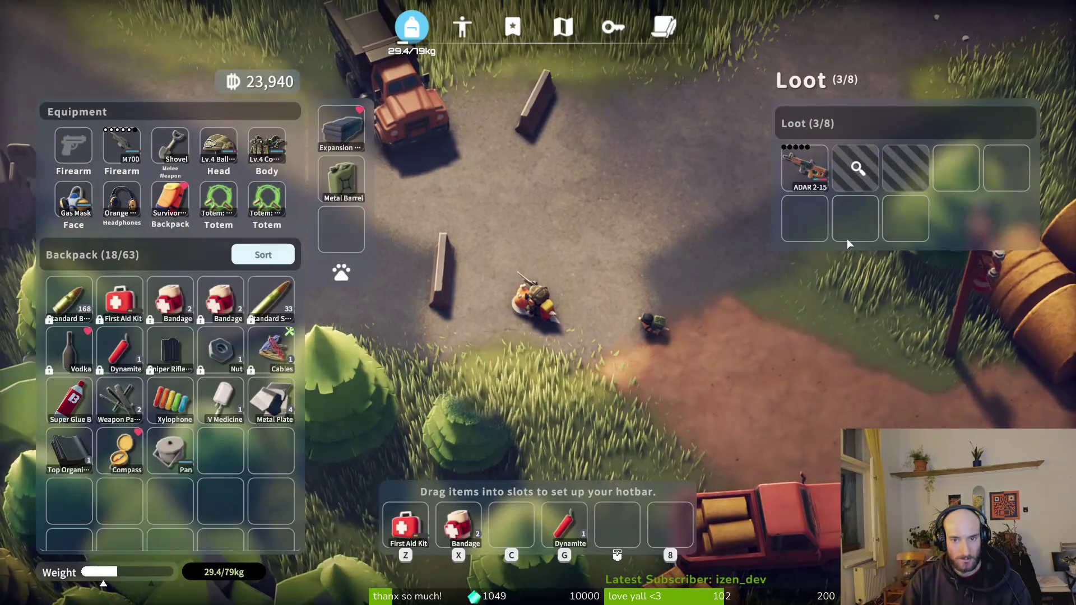
pyautogui.click(873, 181)
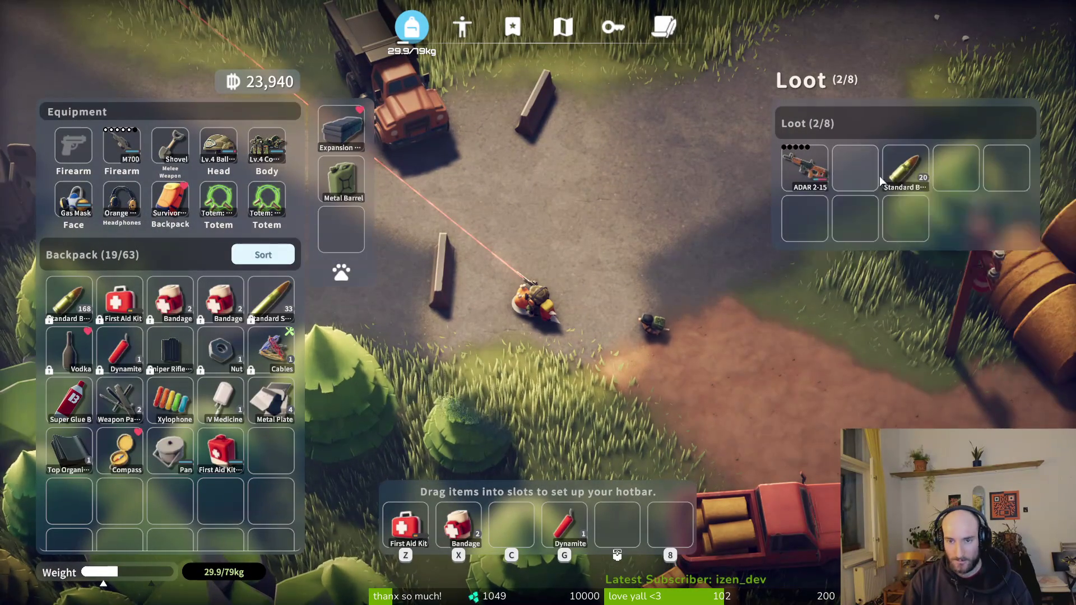
pyautogui.press('Escape')
pyautogui.press('Tab')
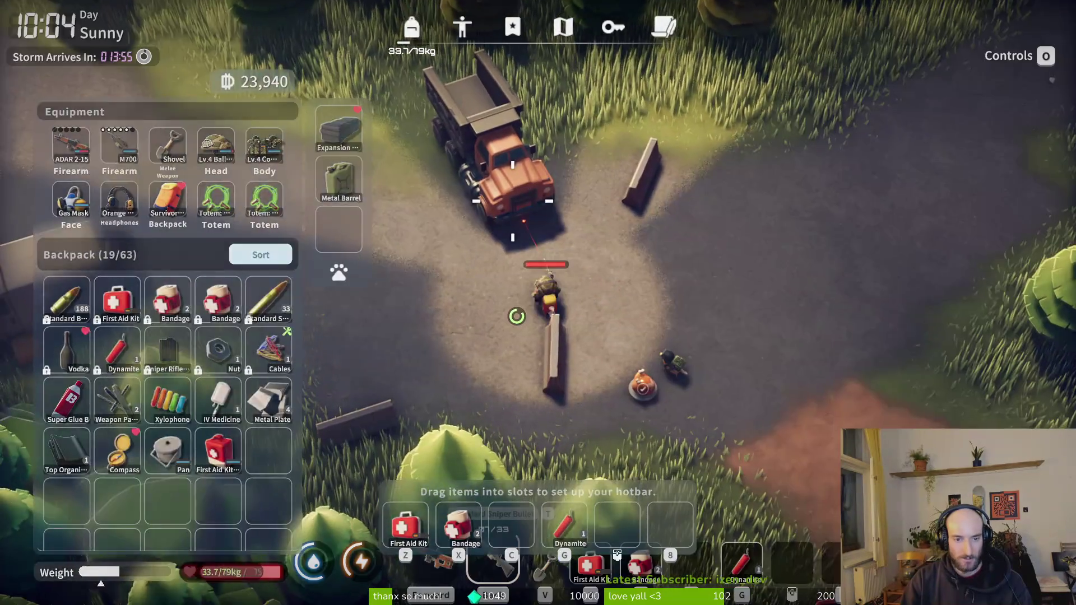
pyautogui.press('Tab')
# Reload the ADAR 2-15, gun down the approaching enemy and inspect its loot.
pyautogui.press('r')
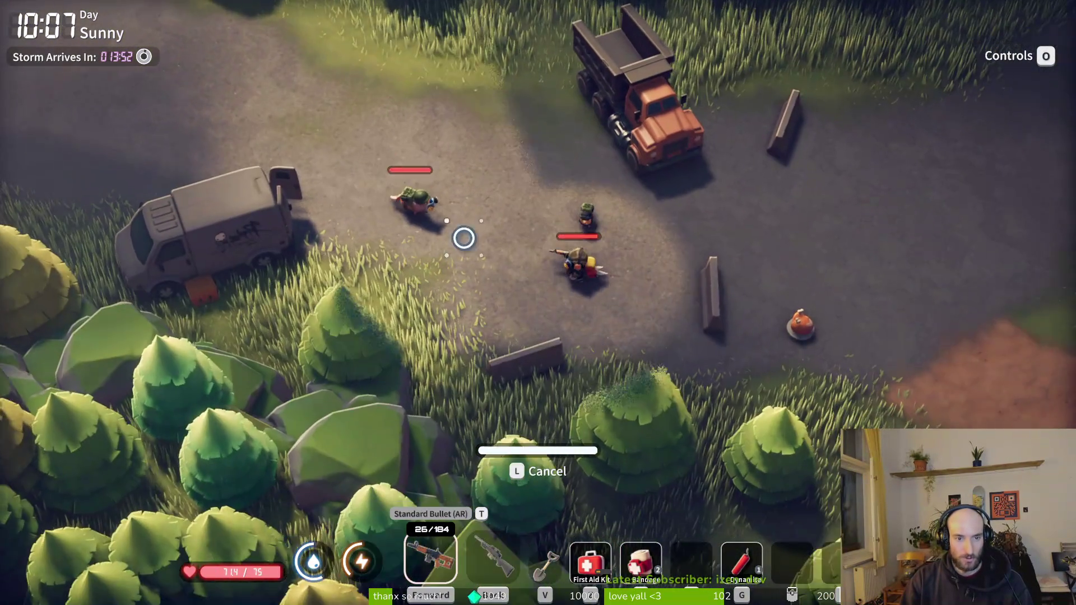
pyautogui.moveTo(464, 235)
pyautogui.mouseDown()
pyautogui.moveTo(504, 217)
pyautogui.moveTo(489, 230)
pyautogui.mouseUp()
pyautogui.press('r')
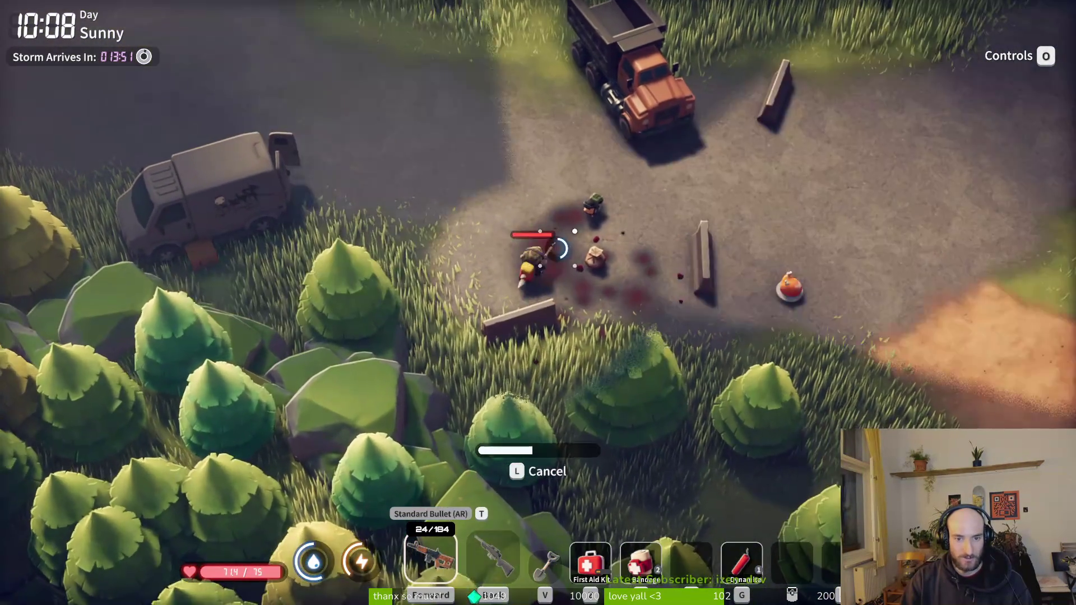
pyautogui.press('e')
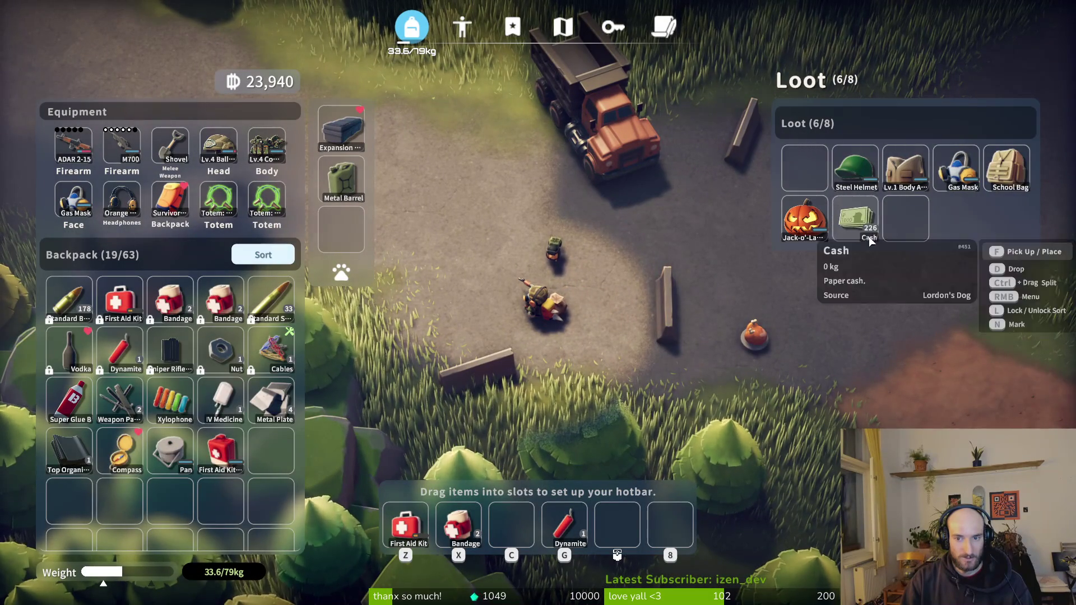
pyautogui.press('Escape')
# Walk into the tall grass, heal with a bandage and aim the sniper rifle leftward.
pyautogui.press('w')
pyautogui.press('a')
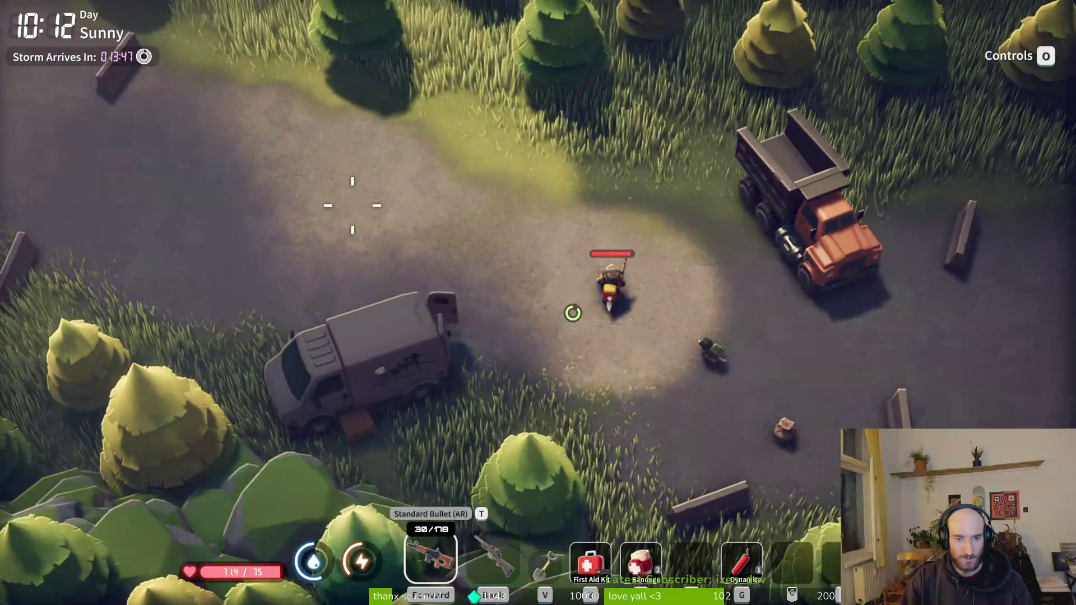
pyautogui.press('w')
pyautogui.press('5')
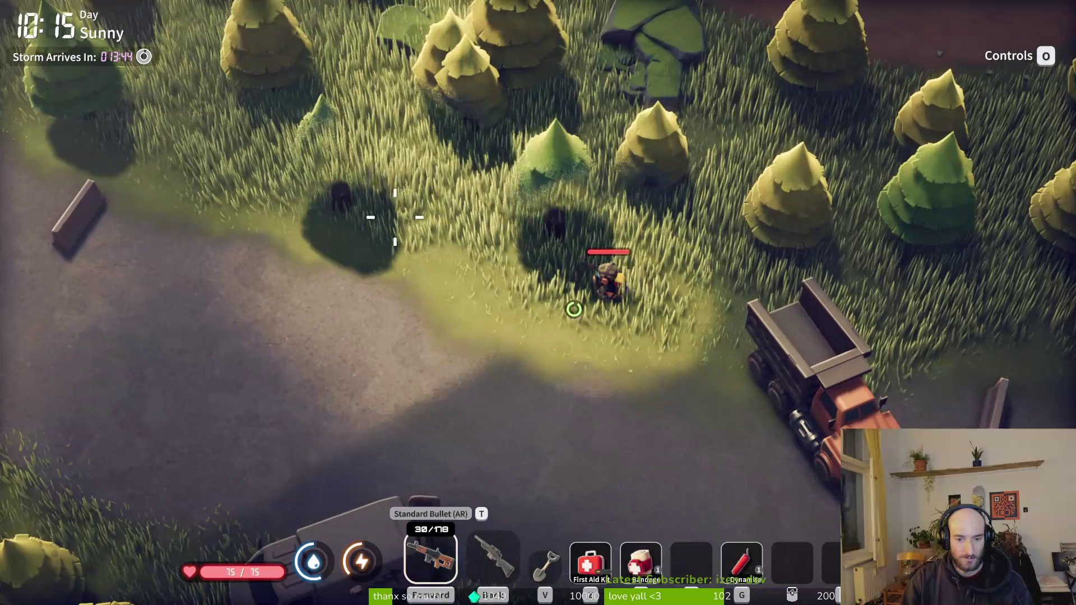
pyautogui.press('2')
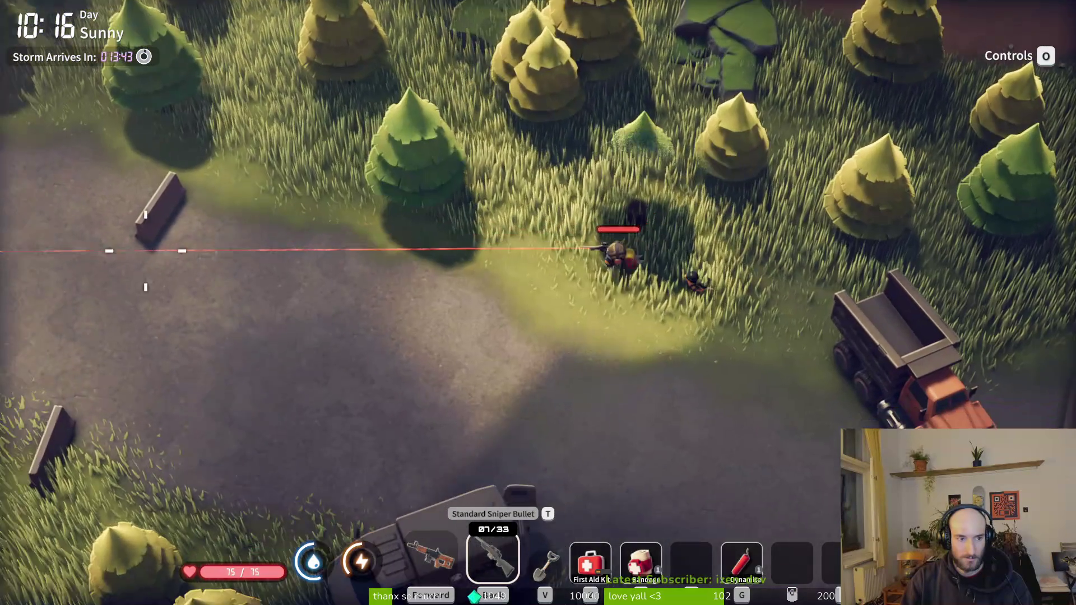
pyautogui.press('s')
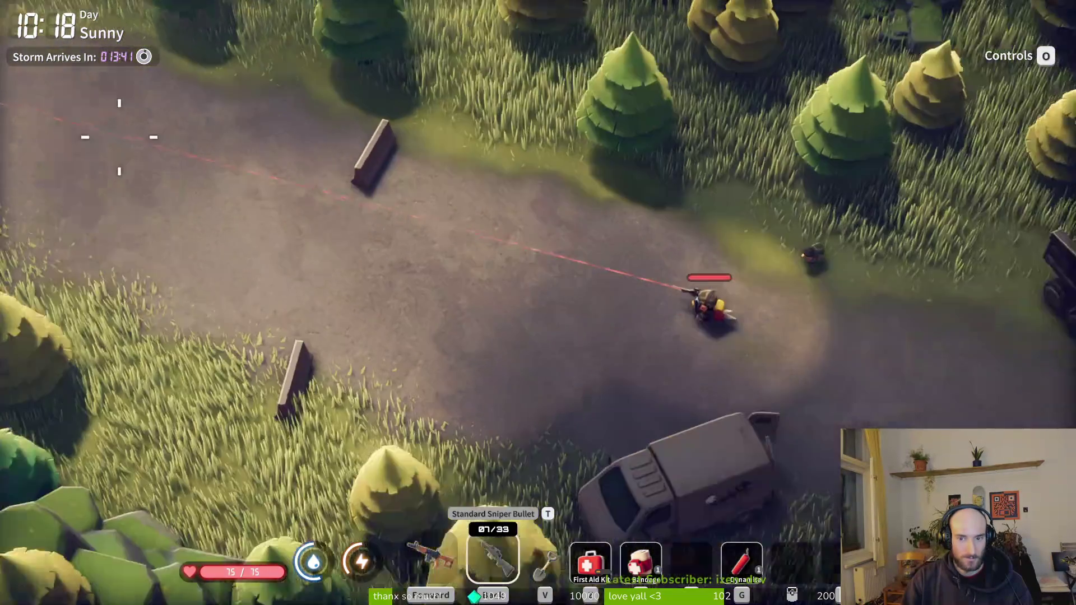
pyautogui.rightClick(323, 166)
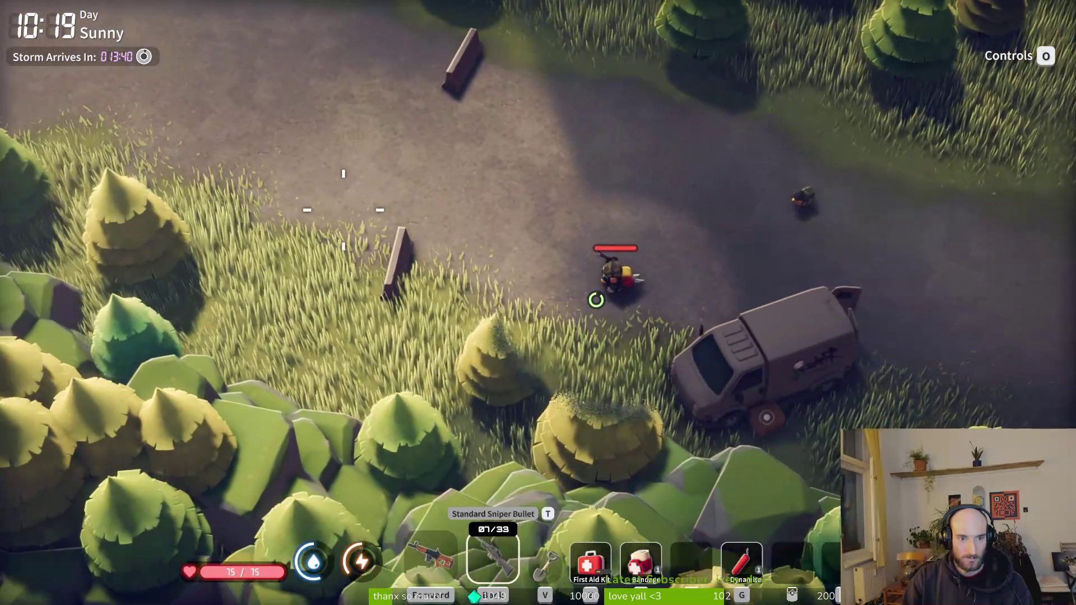
pyautogui.press('a')
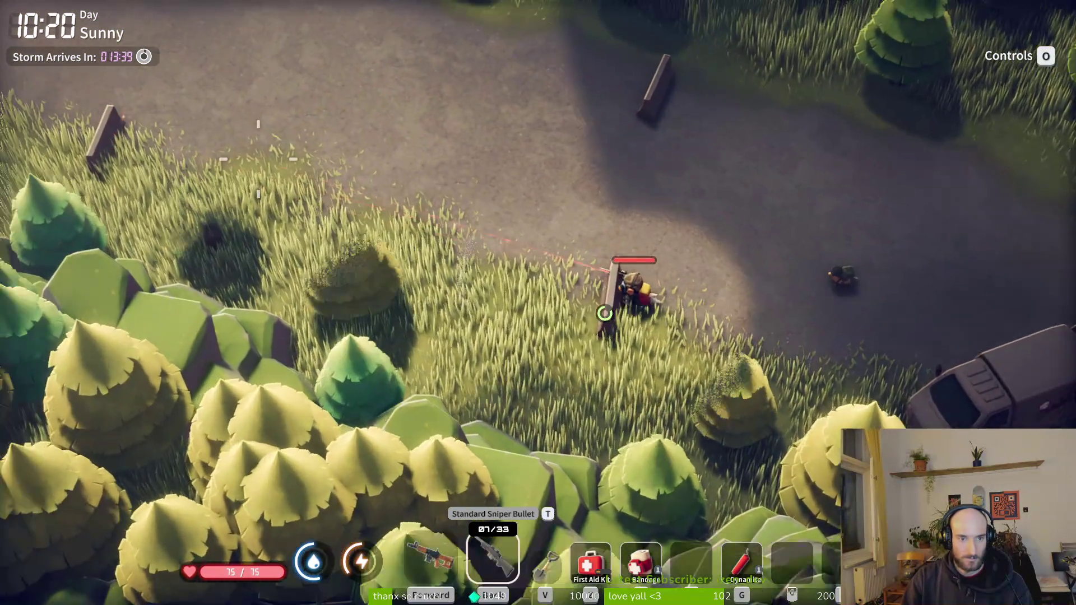
pyautogui.rightClick(148, 129)
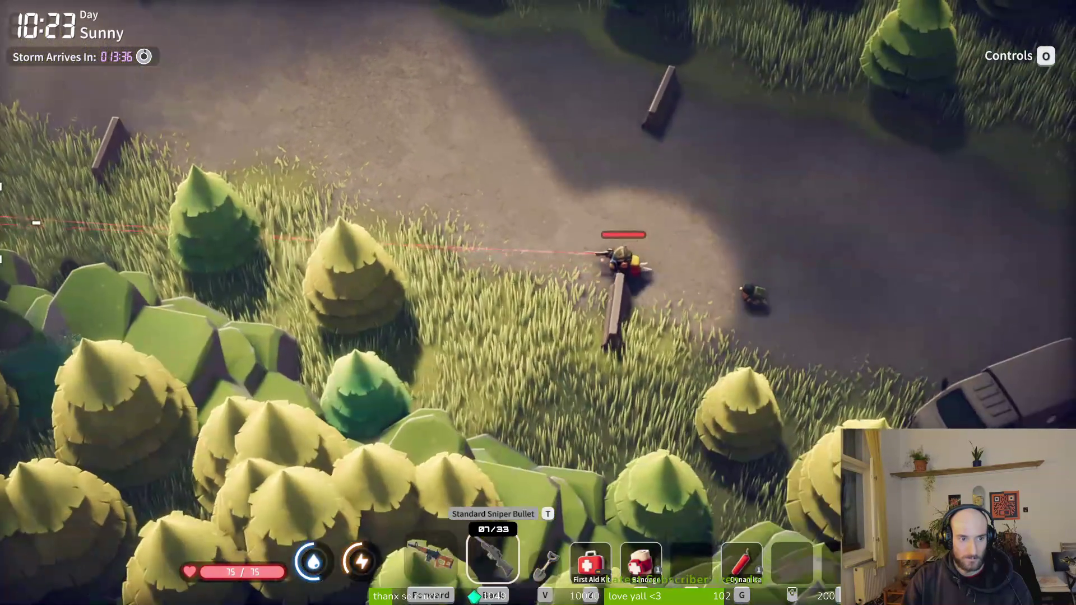
# Close in on the left enemy, hit it with two sniper shots, finish it with the assault rifle and loot it.
pyautogui.press('a')
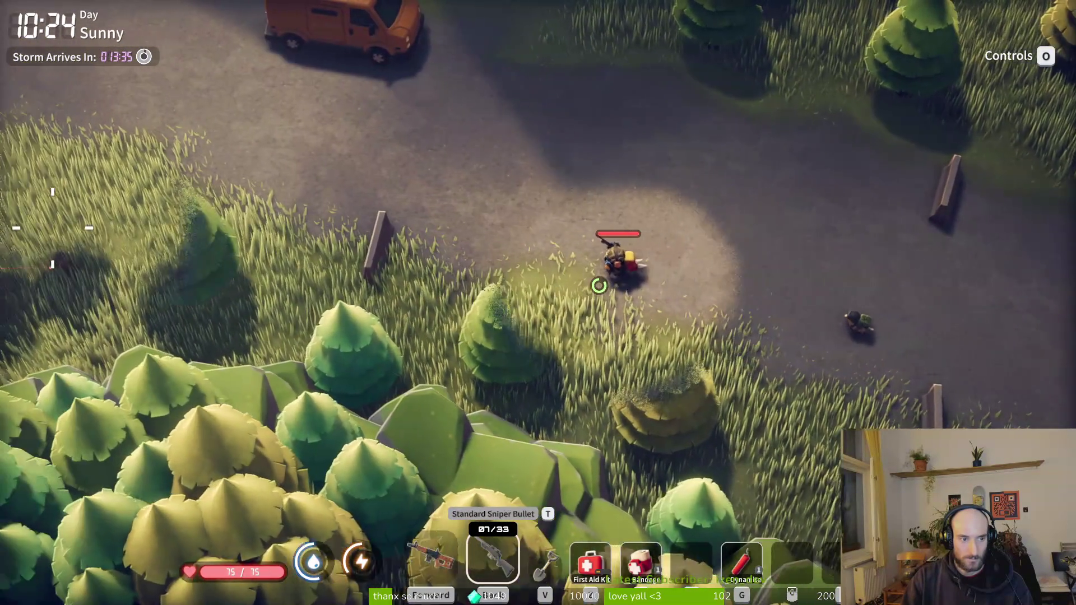
pyautogui.press('a')
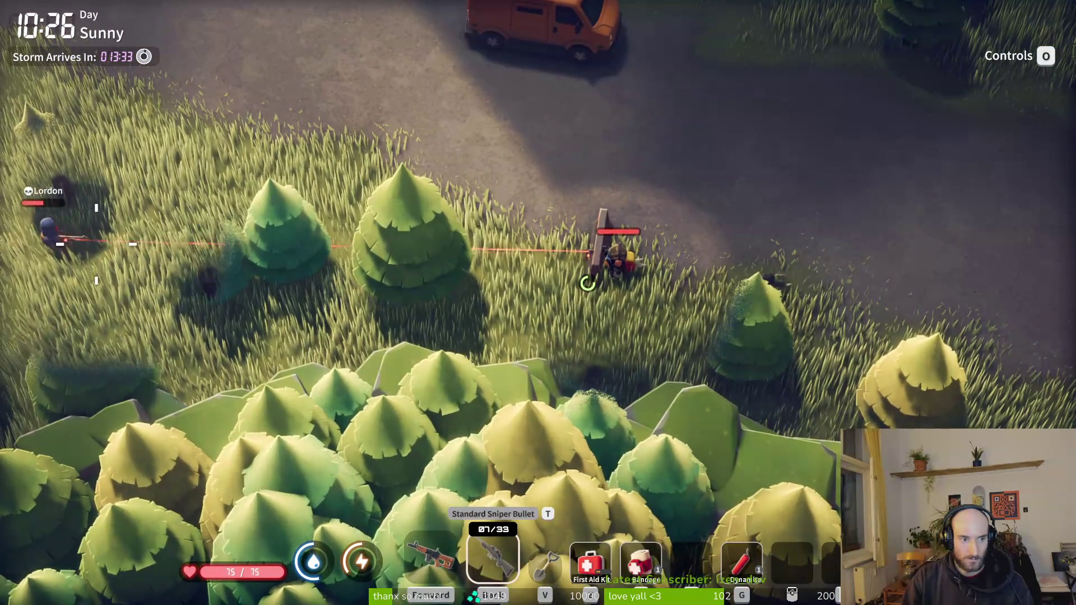
pyautogui.press('a')
pyautogui.press('w')
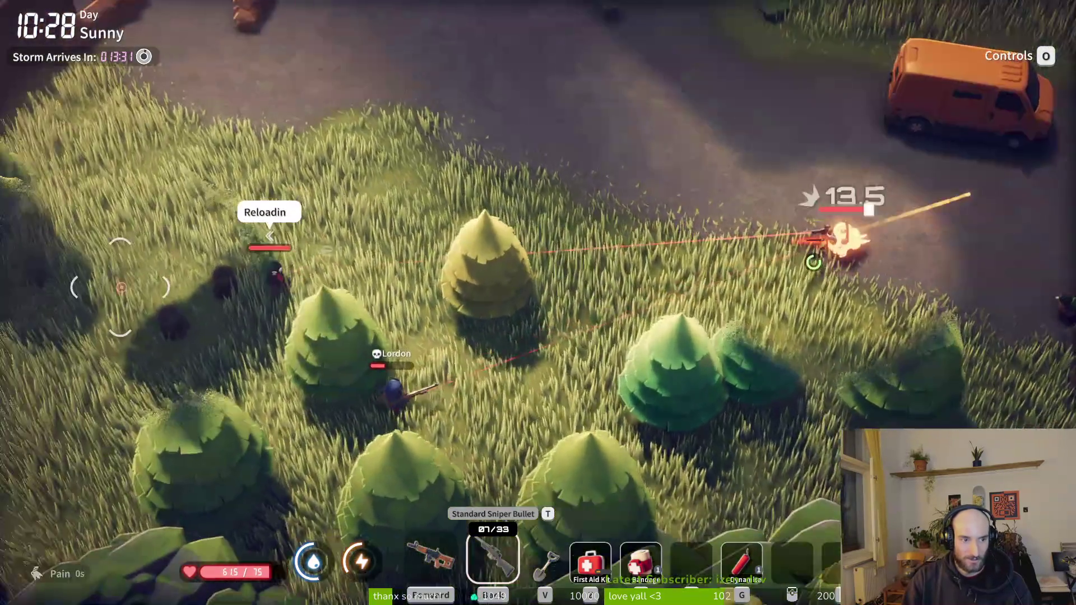
pyautogui.press('w')
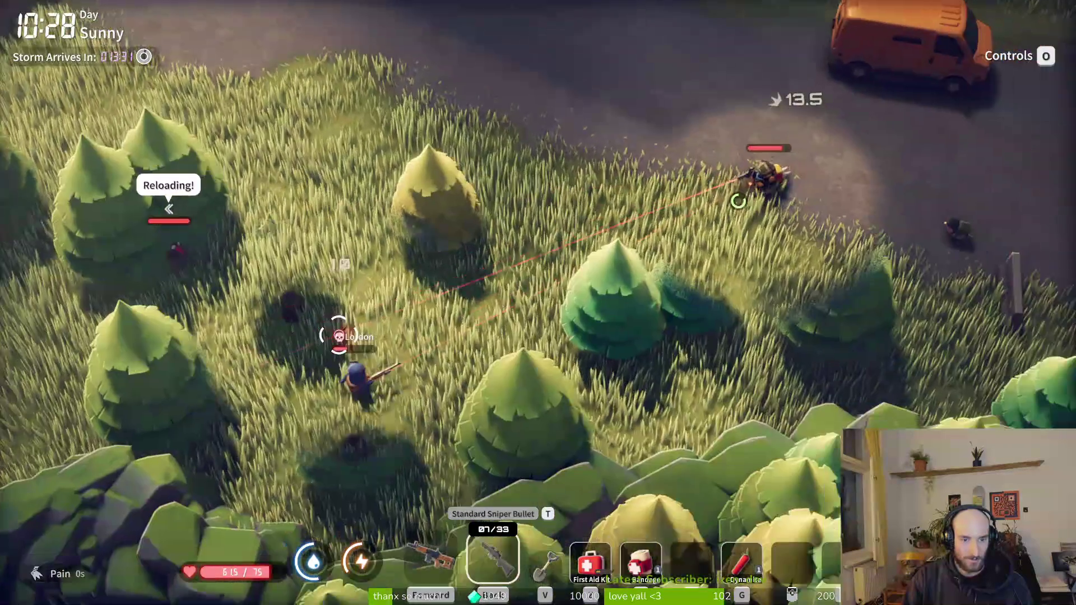
pyautogui.click(375, 364)
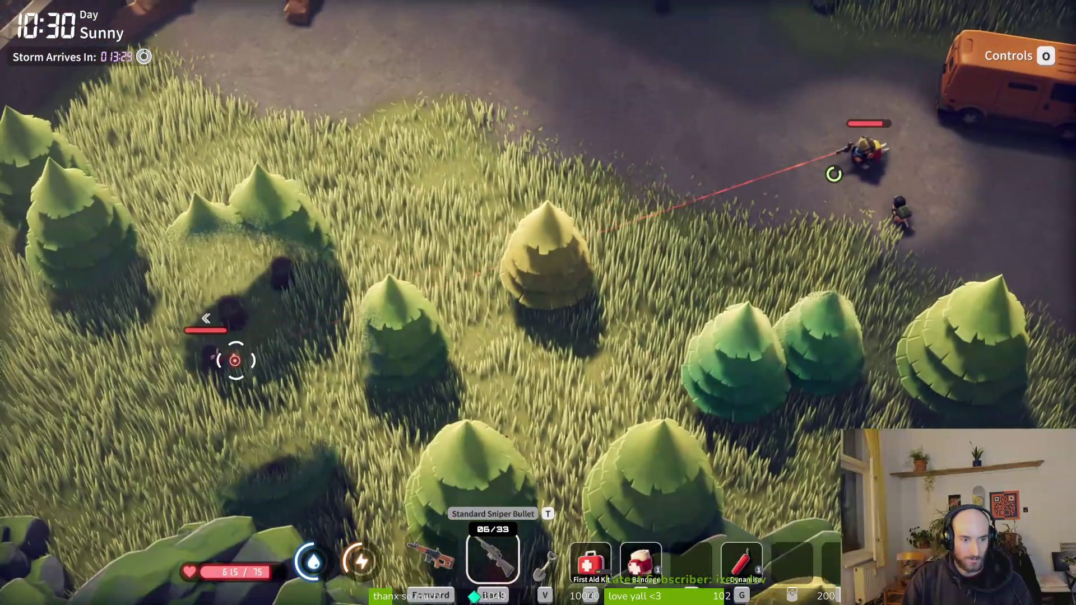
pyautogui.click(241, 353)
pyautogui.press('1')
pyautogui.press('a')
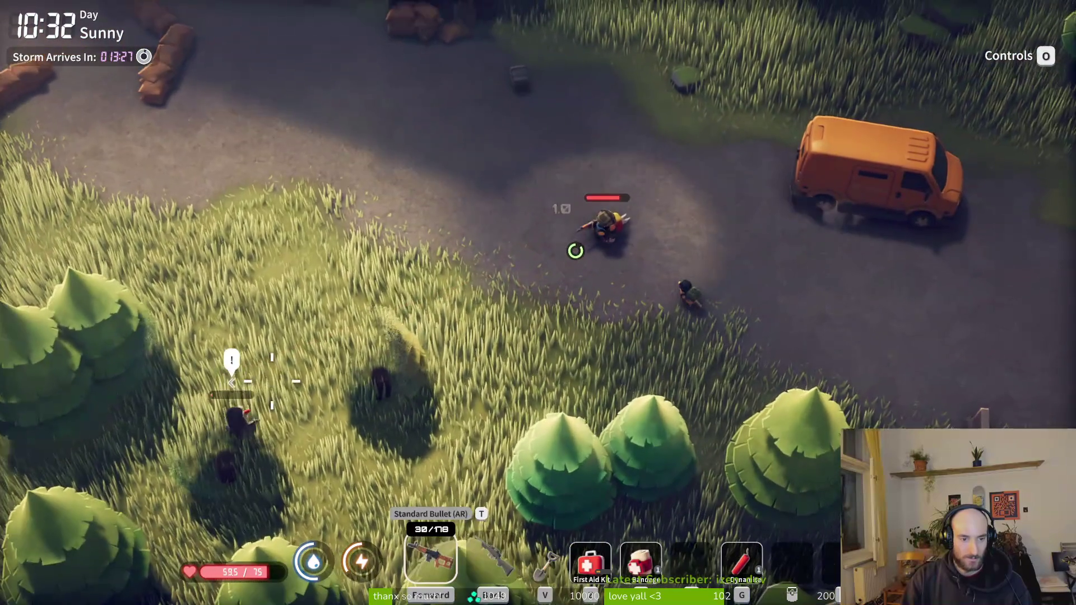
pyautogui.click(272, 381)
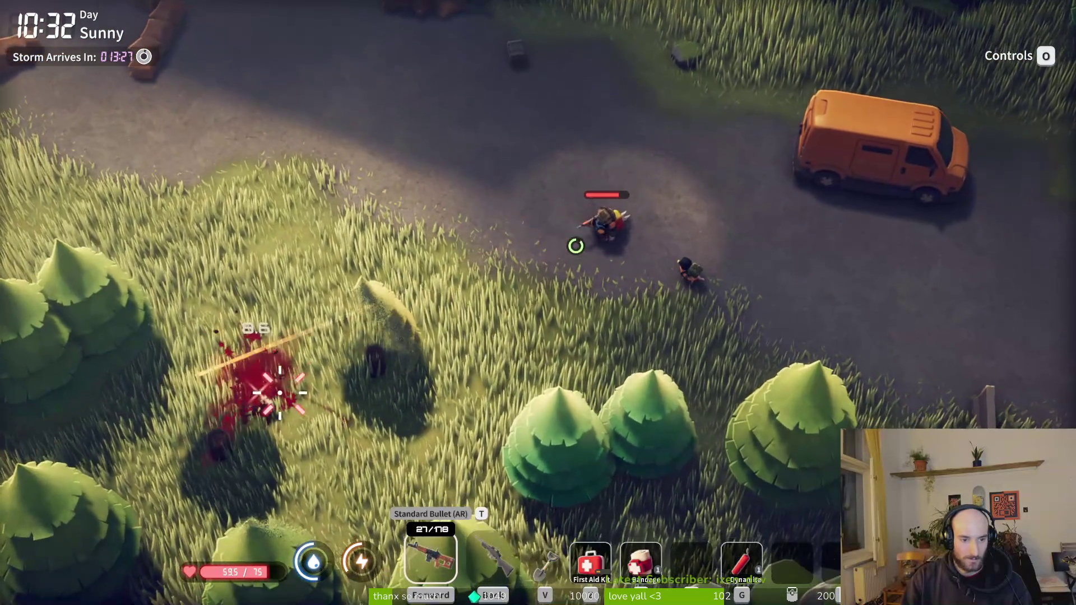
pyautogui.press('s')
pyautogui.press('e')
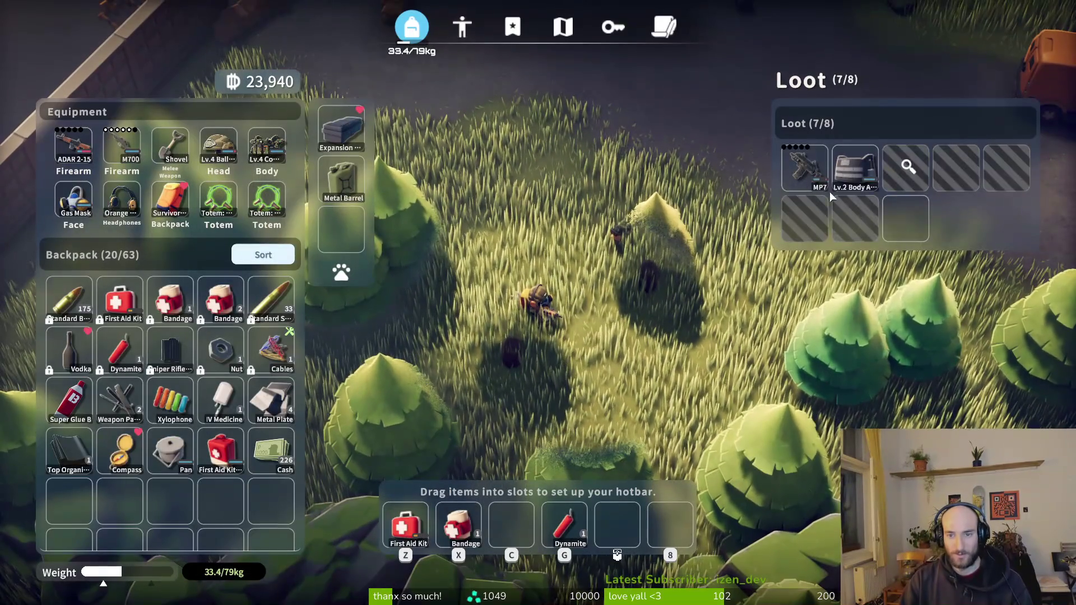
# Take the bandages and dog tag from the first body.
pyautogui.rightClick(821, 184)
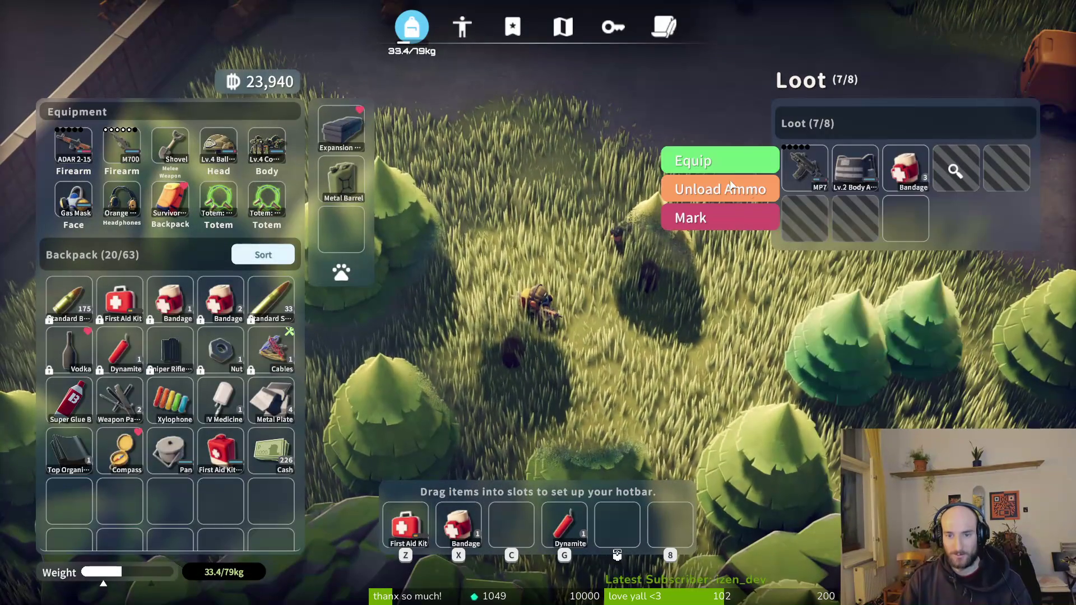
pyautogui.doubleClick(906, 168)
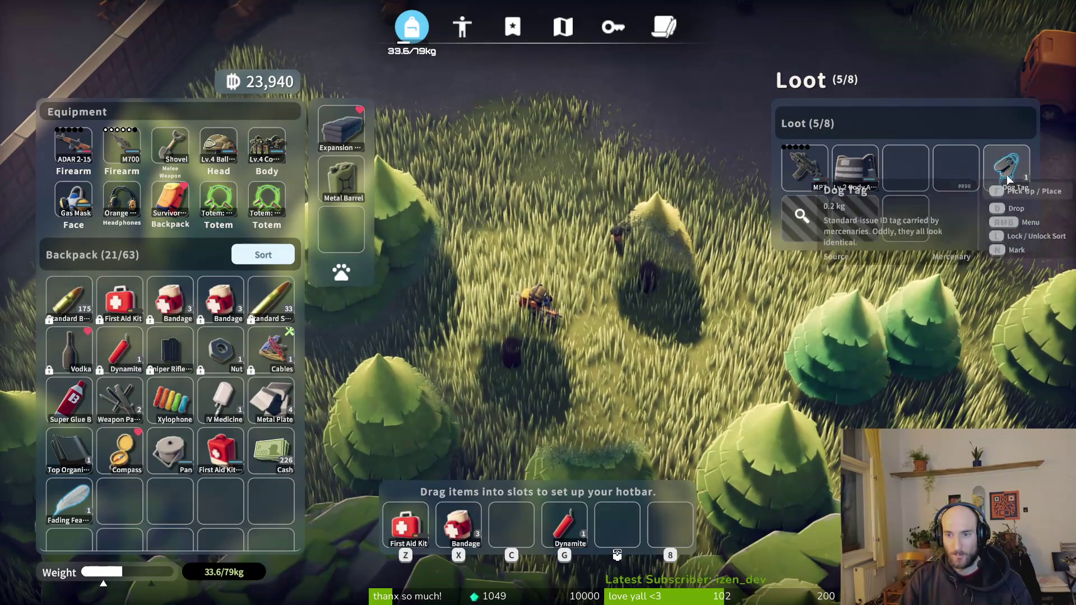
pyautogui.doubleClick(1007, 169)
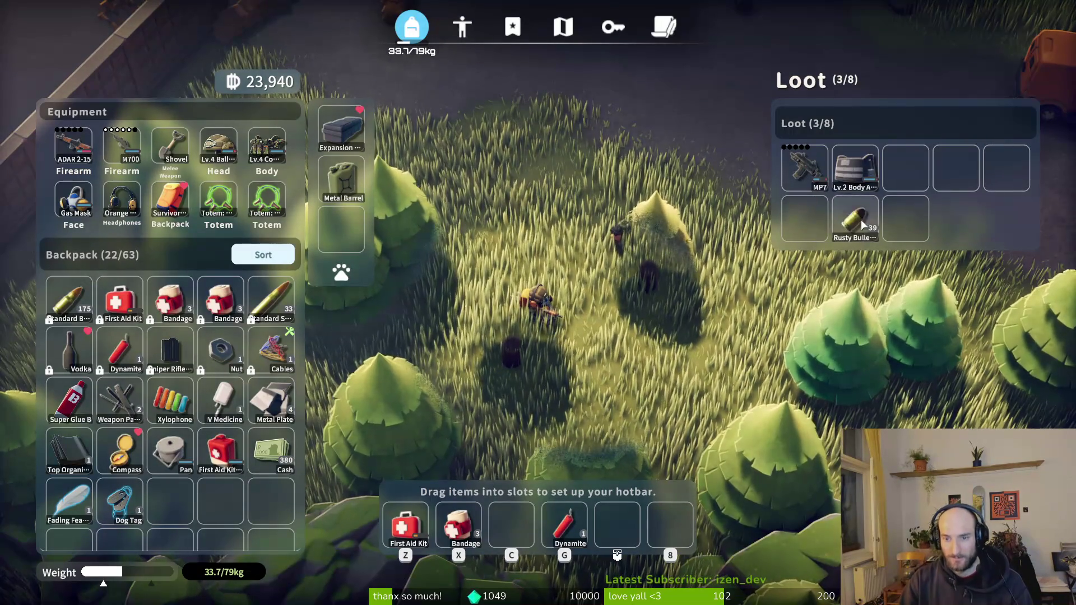
pyautogui.press('Tab')
# Loot the second body's hard drive, VPO rifle, sniper bullets, bandage, fading feather, recipe and aspirin.
pyautogui.press('s')
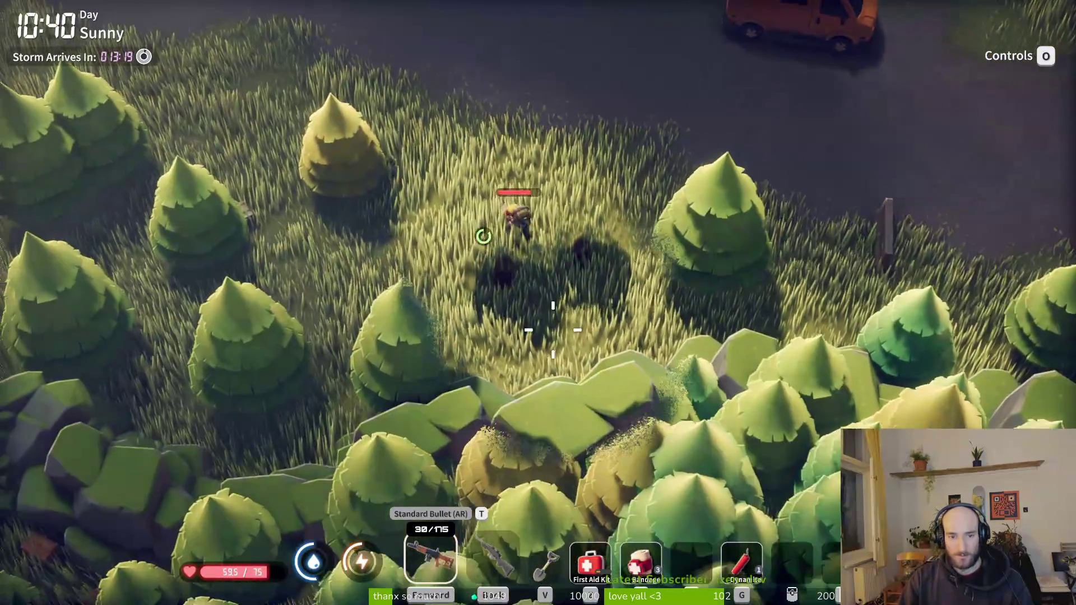
pyautogui.press('Tab')
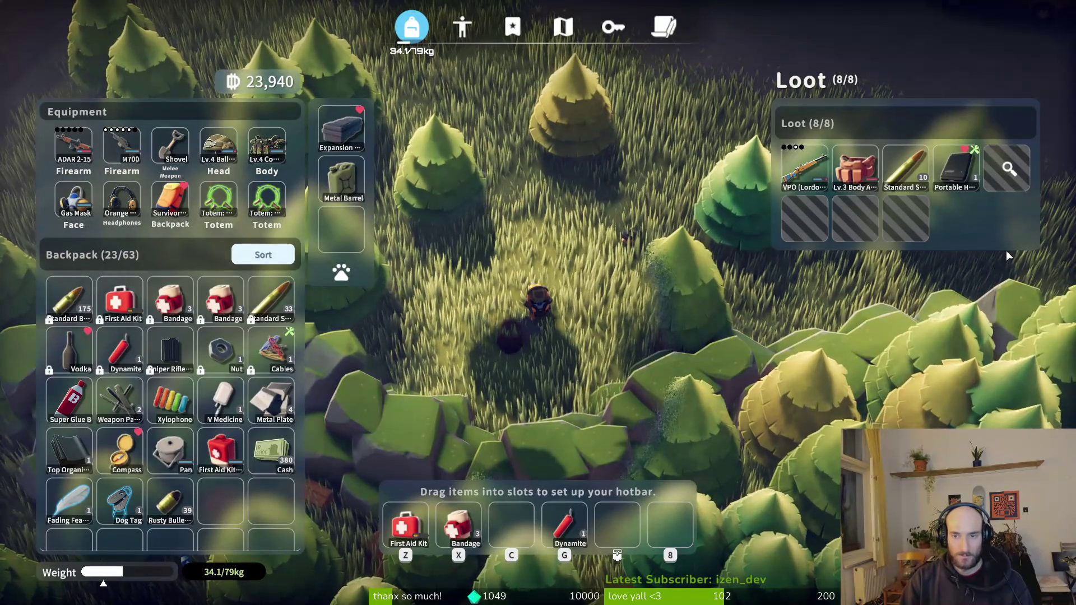
pyautogui.click(955, 165)
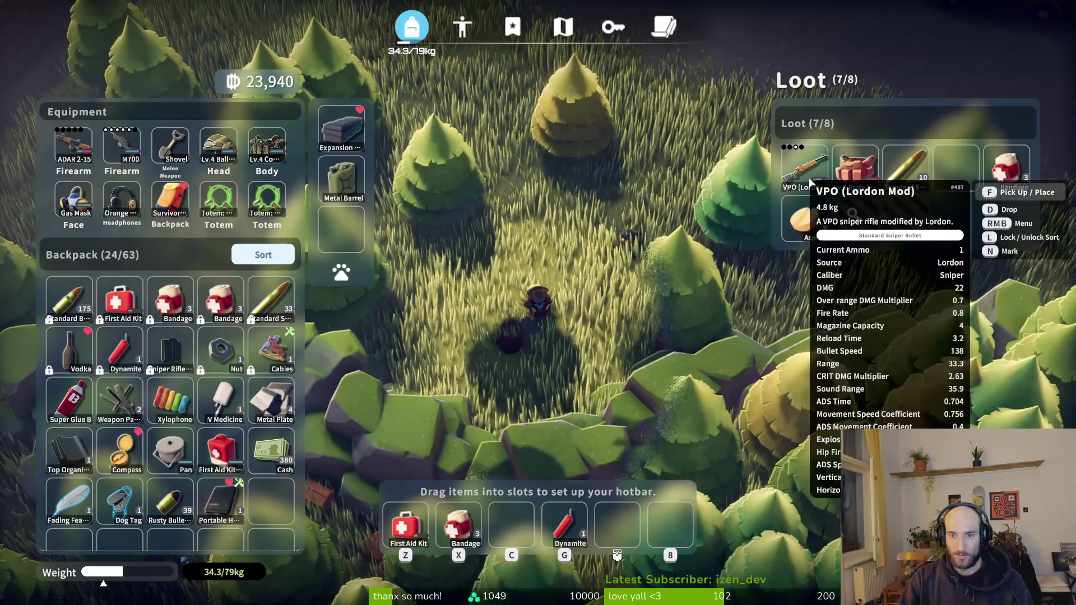
pyautogui.click(806, 180)
pyautogui.click(903, 182)
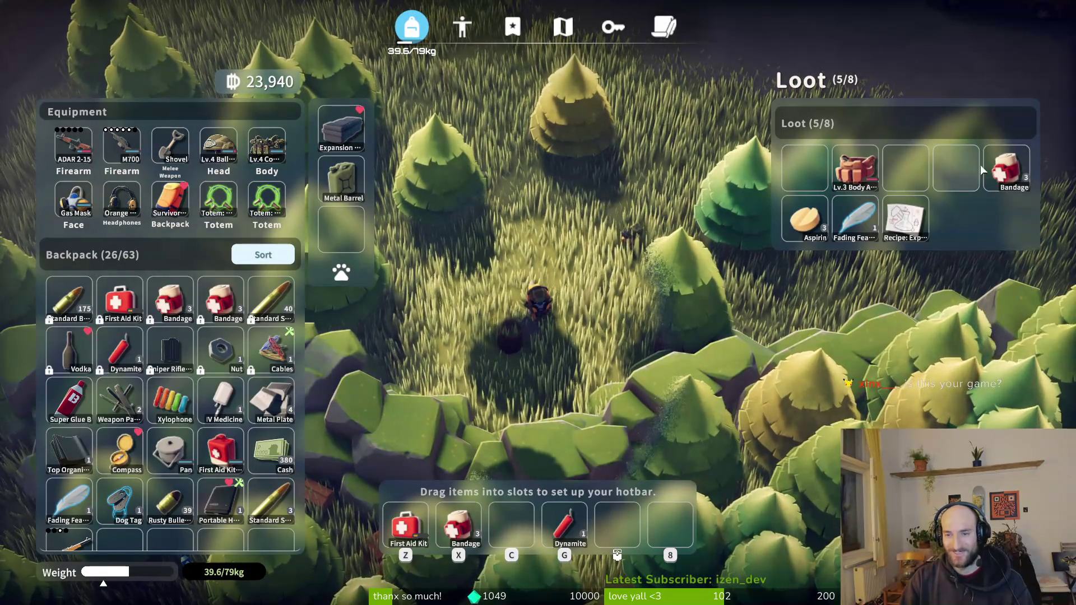
pyautogui.click(1002, 169)
pyautogui.click(854, 219)
pyautogui.click(909, 235)
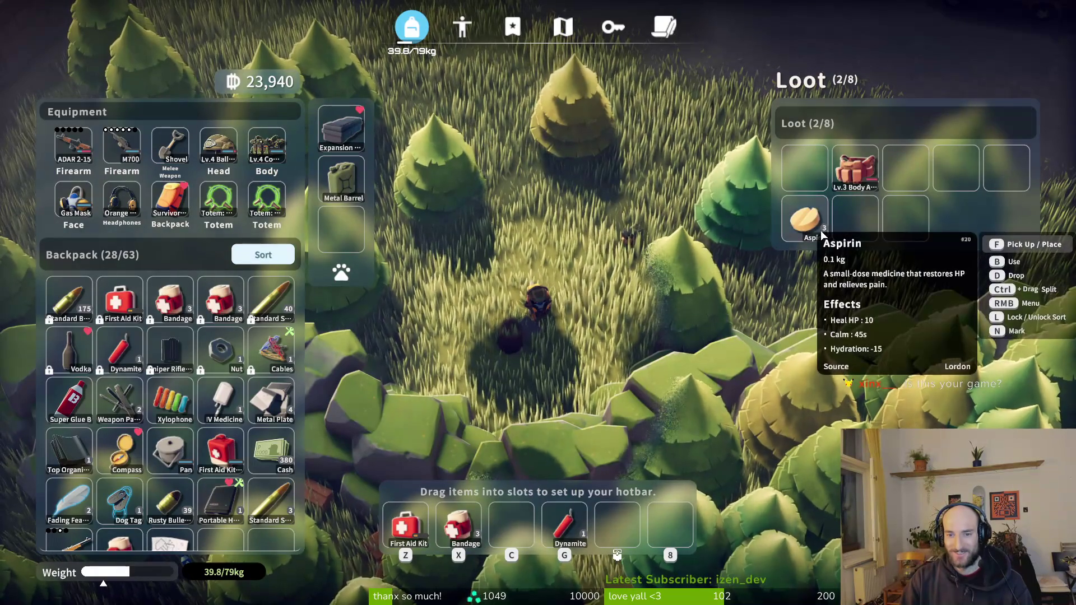
pyautogui.click(805, 218)
pyautogui.press('Tab')
# Walk north-west through the grass, then bring up the pause menu to quit.
pyautogui.press('a')
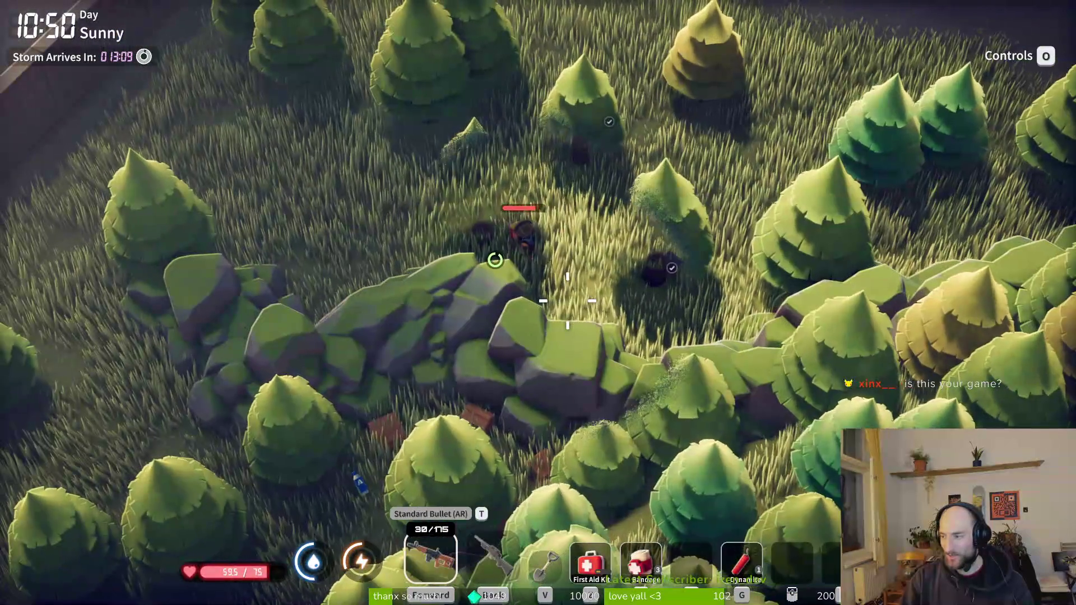
pyautogui.press('w')
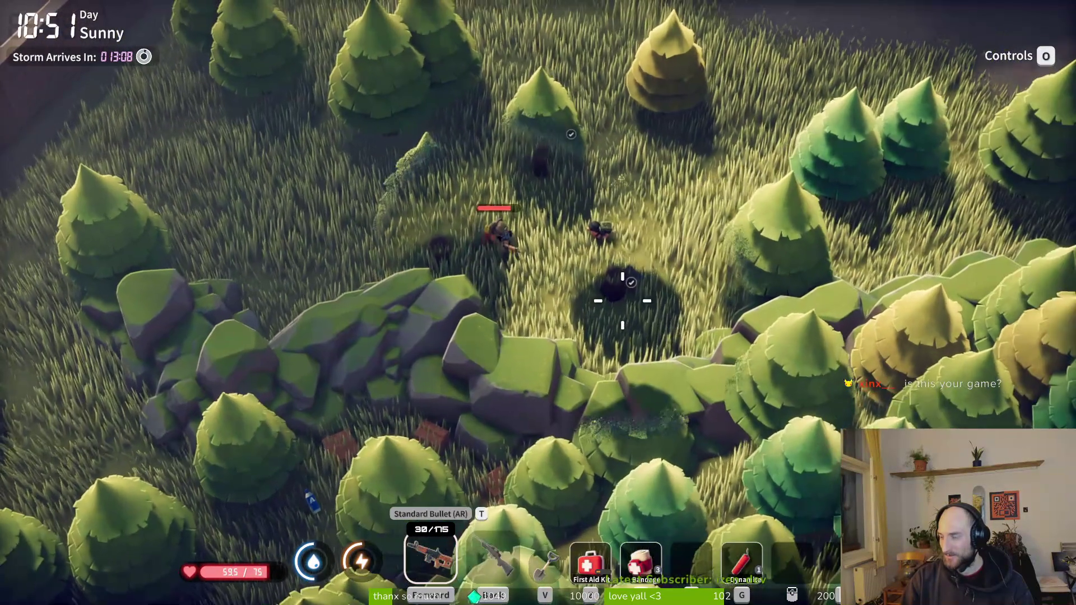
pyautogui.press('w')
pyautogui.press('a')
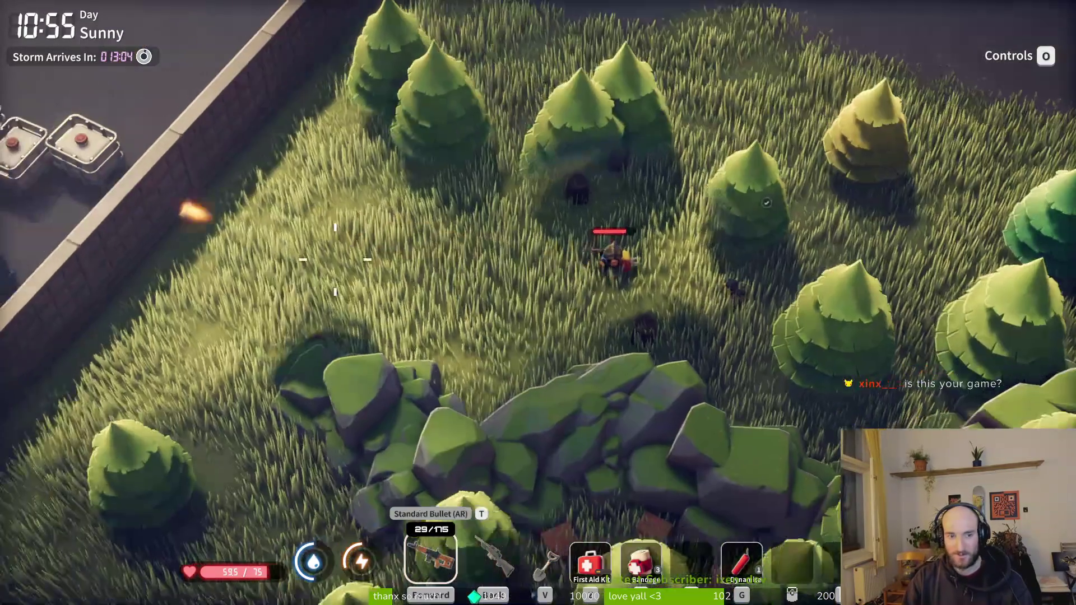
pyautogui.press('Escape')
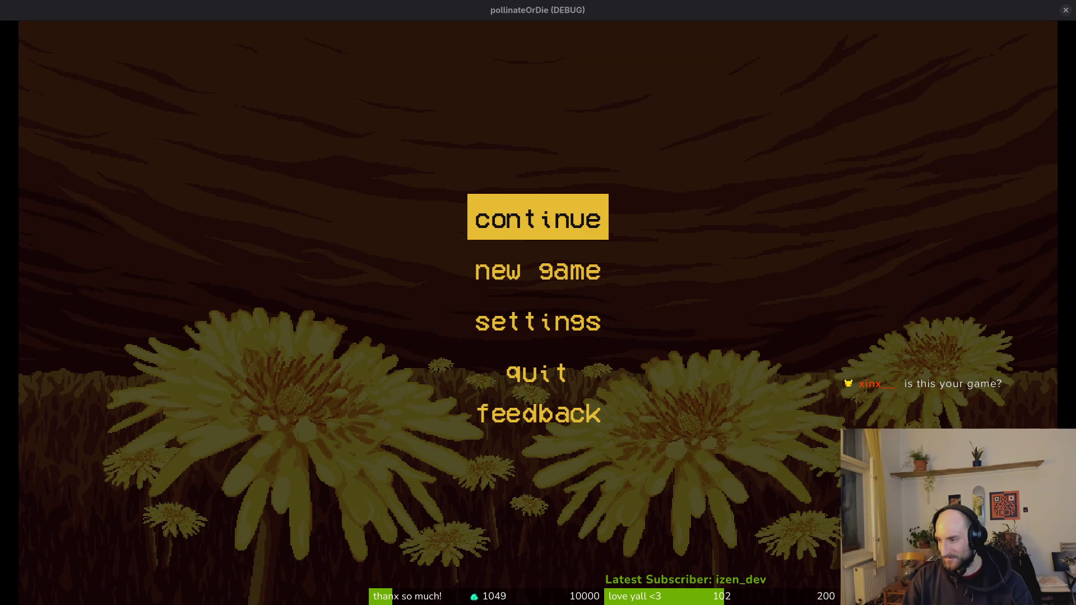
# Start a new game, then return to the hive through the pause menu.
pyautogui.click(557, 257)
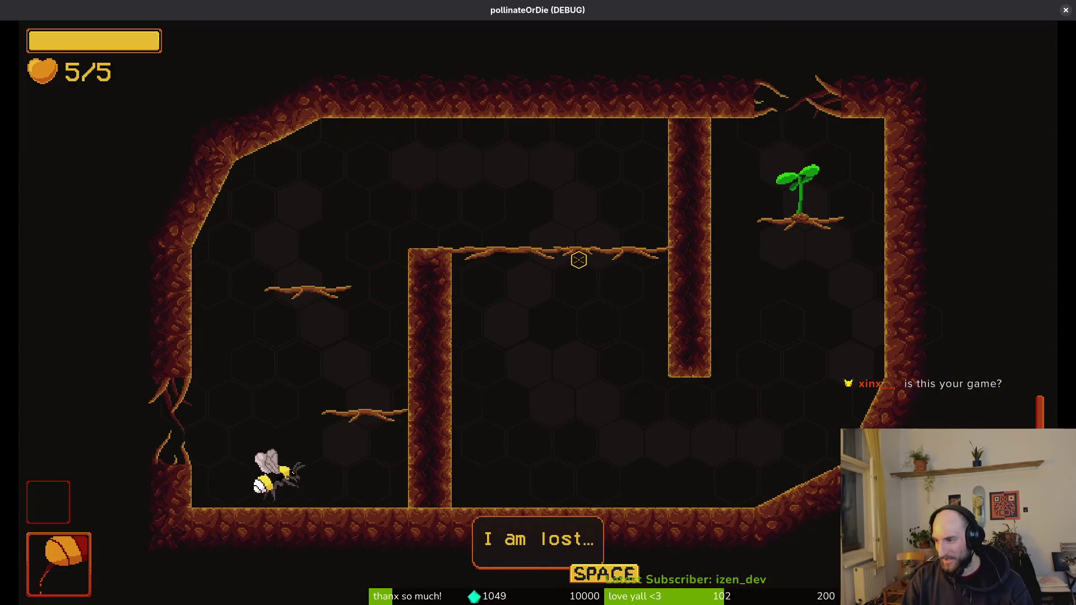
pyautogui.press('Escape')
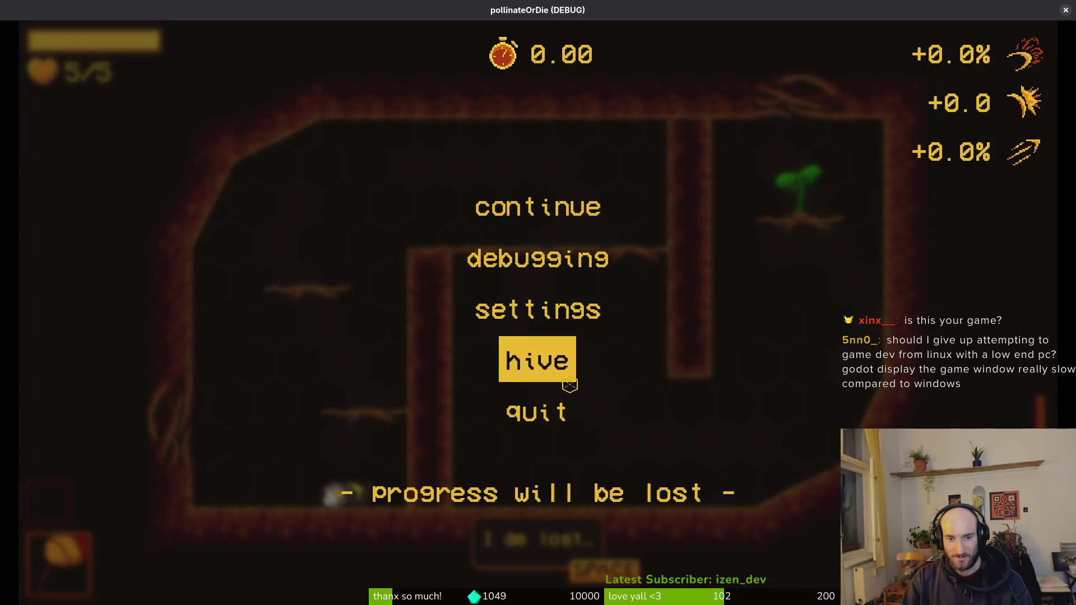
pyautogui.click(554, 364)
pyautogui.click(447, 352)
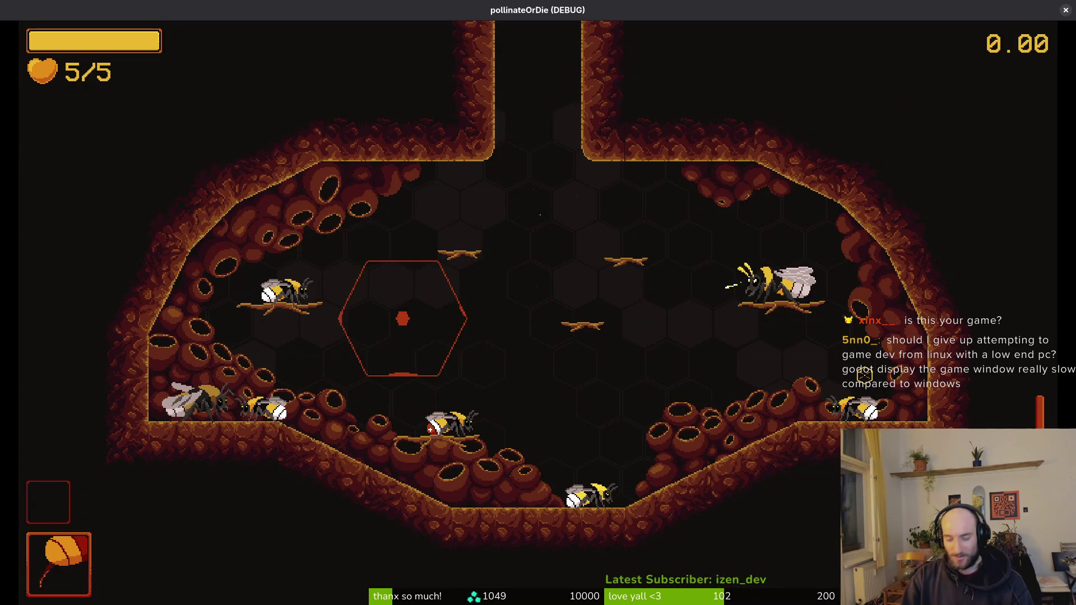
# Land the bee on the right-hand branch and browse the upgrade tree past smasher and dash chains.
pyautogui.press('a')
pyautogui.press('d')
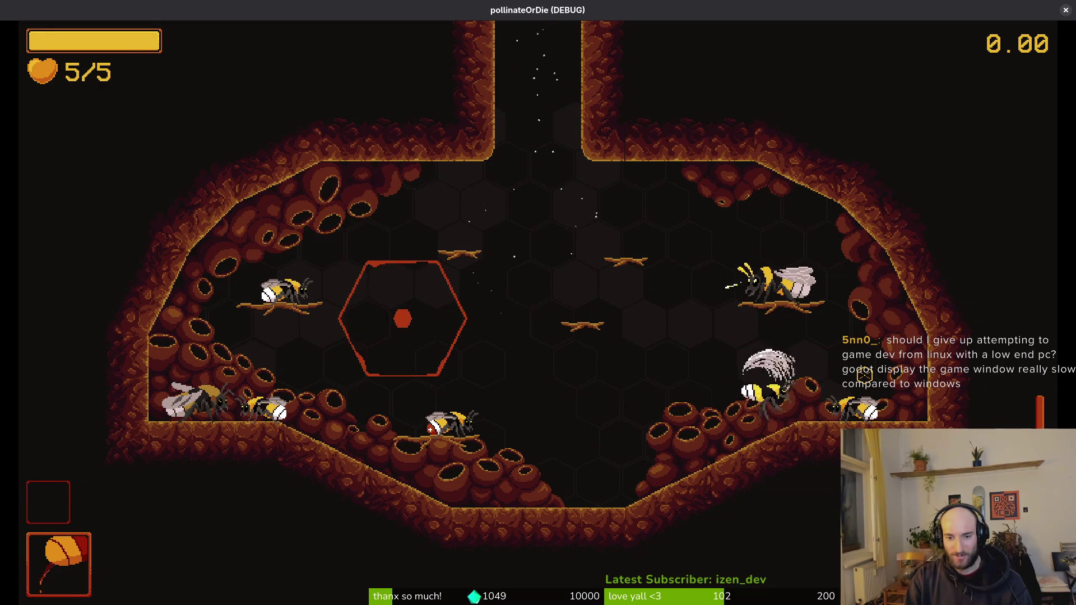
pyautogui.press('w')
pyautogui.press('e')
pyautogui.press('d')
pyautogui.press('d')
pyautogui.press('d')
pyautogui.press('d')
pyautogui.press('Escape')
pyautogui.press('a')
# Fly the bee from the central branch up into the glowing exit shaft.
pyautogui.press('s')
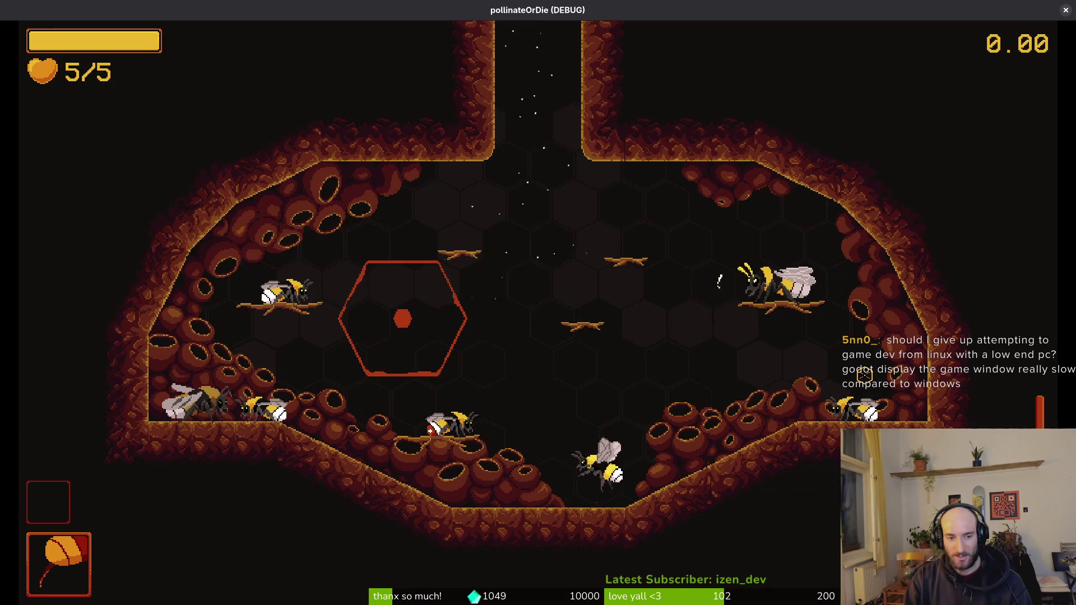
pyautogui.press('w')
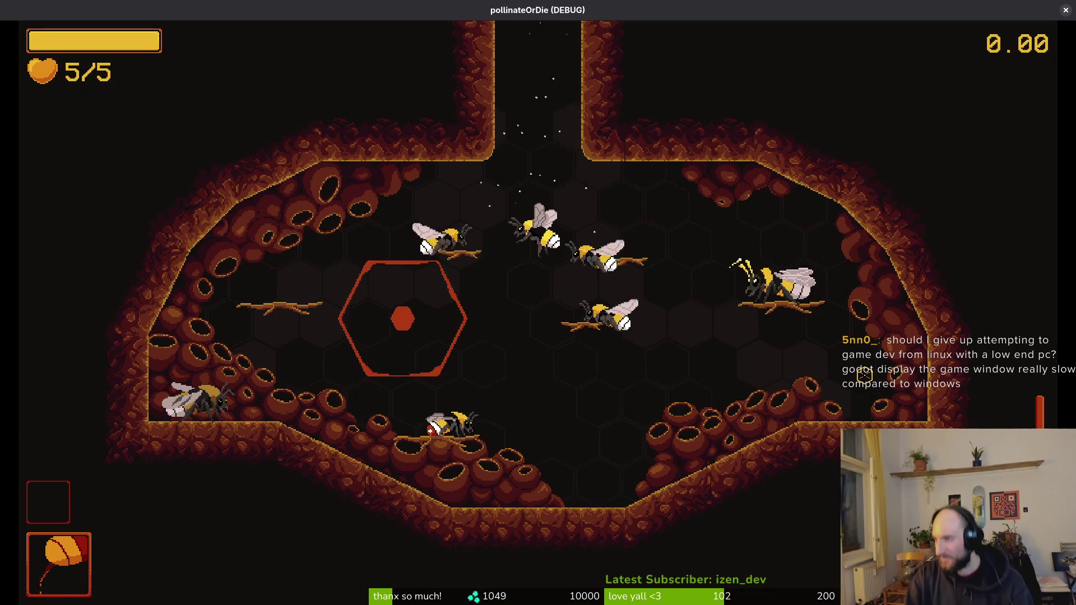
pyautogui.press('w')
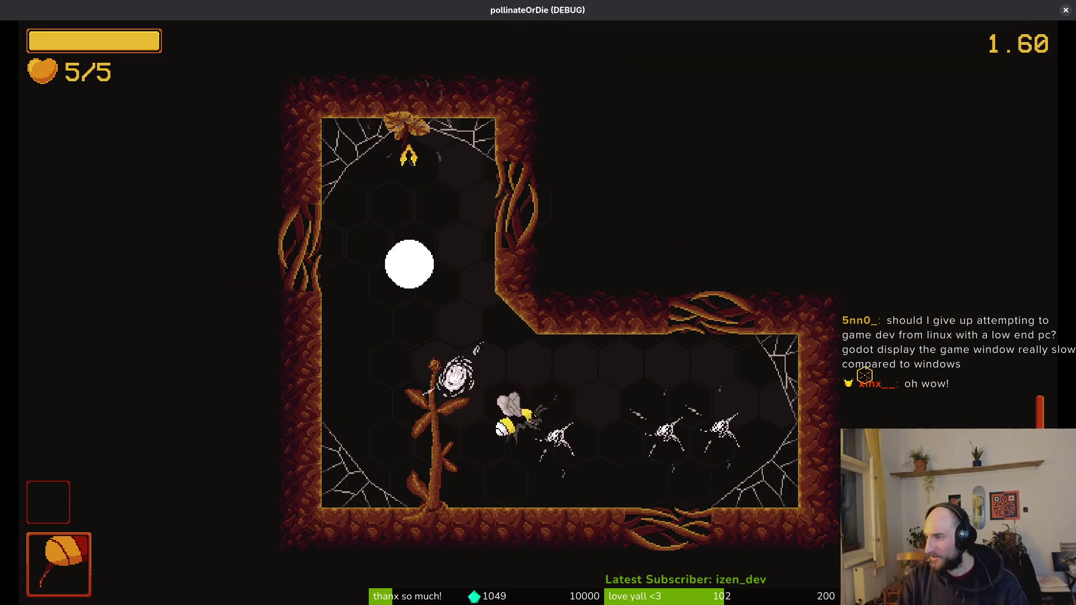
# Dash, slash and swirl-attack through the enemies in the L-shaped room.
pyautogui.press('d')
pyautogui.press('a')
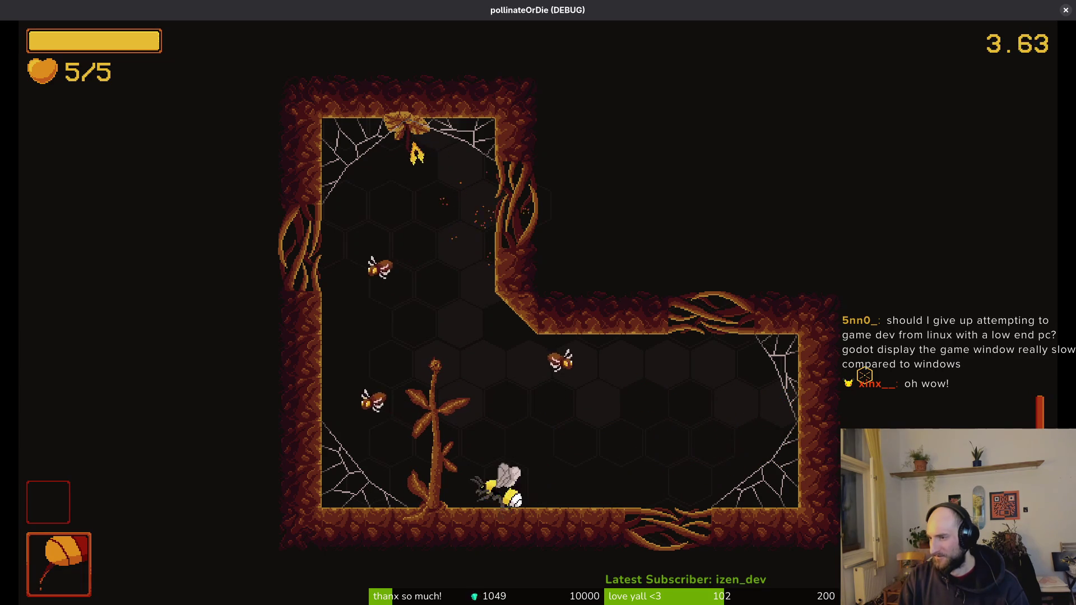
pyautogui.press('a')
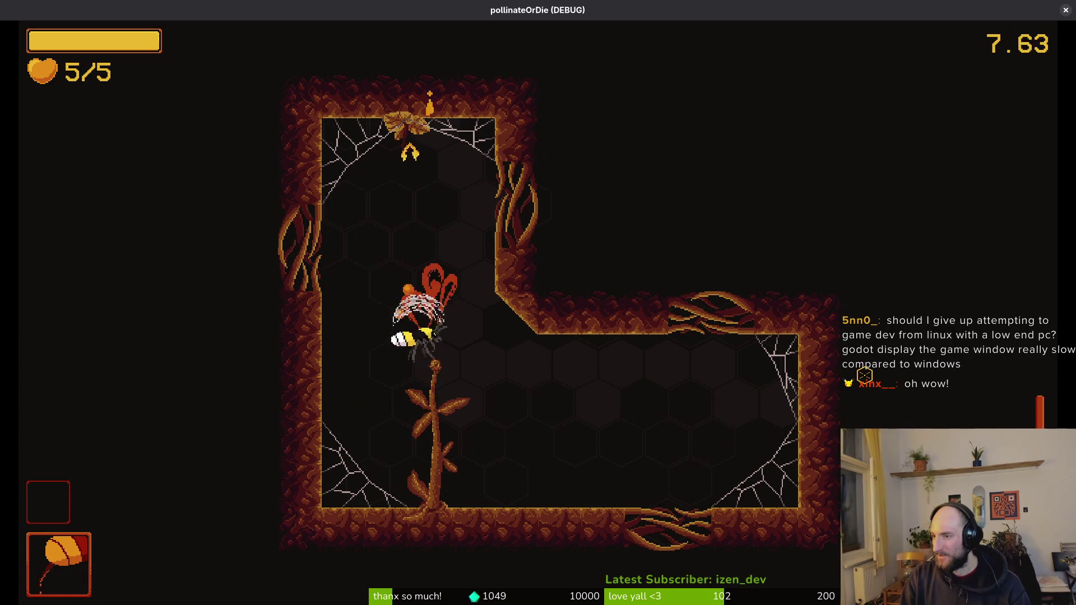
pyautogui.press('w')
pyautogui.press('d')
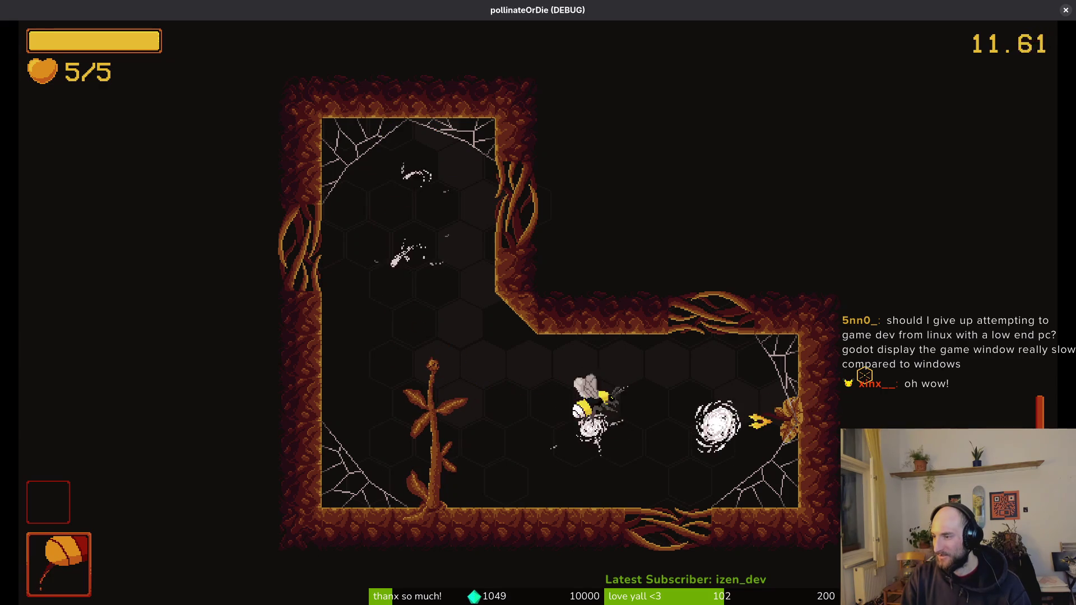
# Fly up-left toward the upper chamber, dodging and attacking near the flower.
pyautogui.press('a')
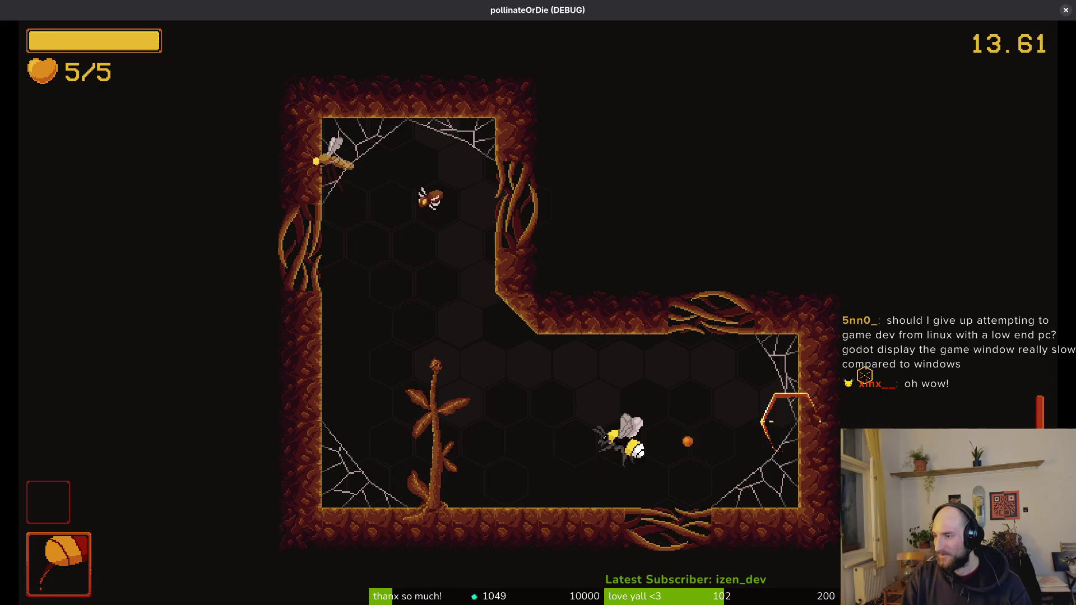
pyautogui.press('w')
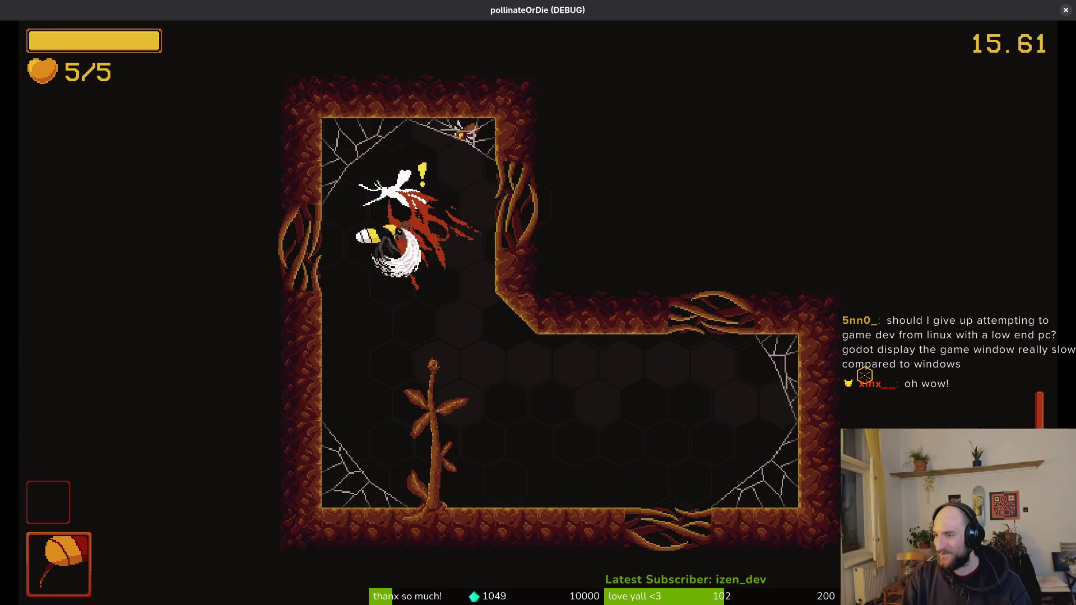
pyautogui.press('s')
pyautogui.press('a')
pyautogui.press('d')
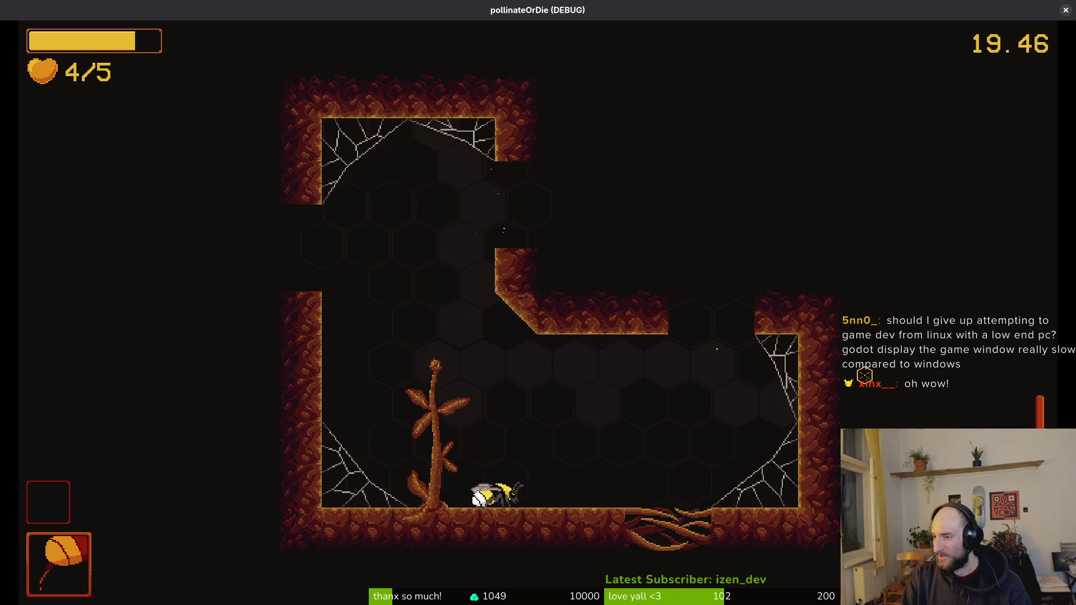
# Enter the upper chamber, visit the dandelion near the floor, then head to the central doorway.
pyautogui.press('w')
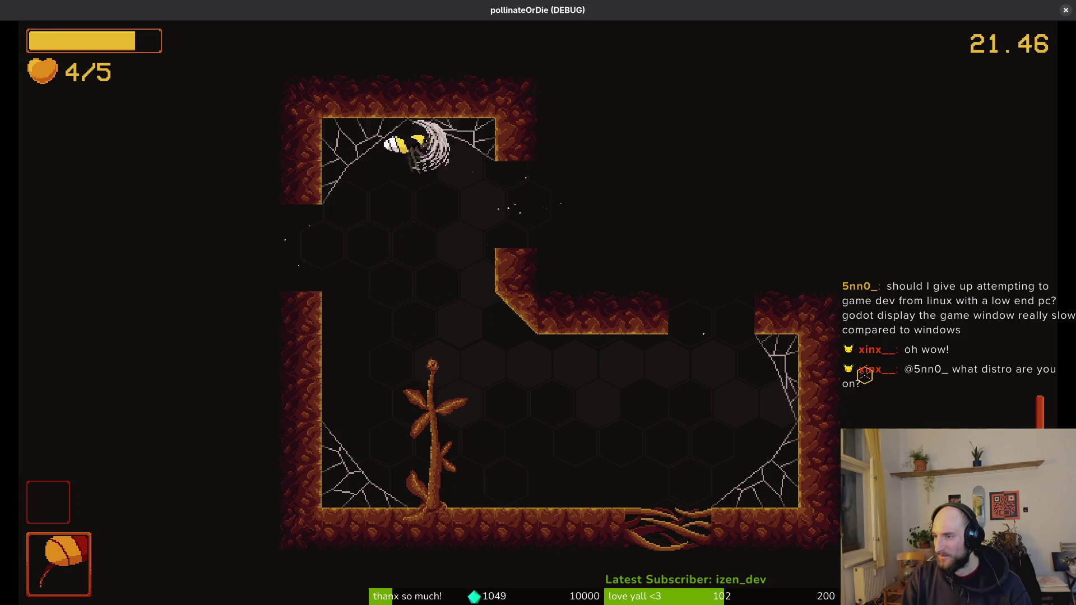
pyautogui.press('d')
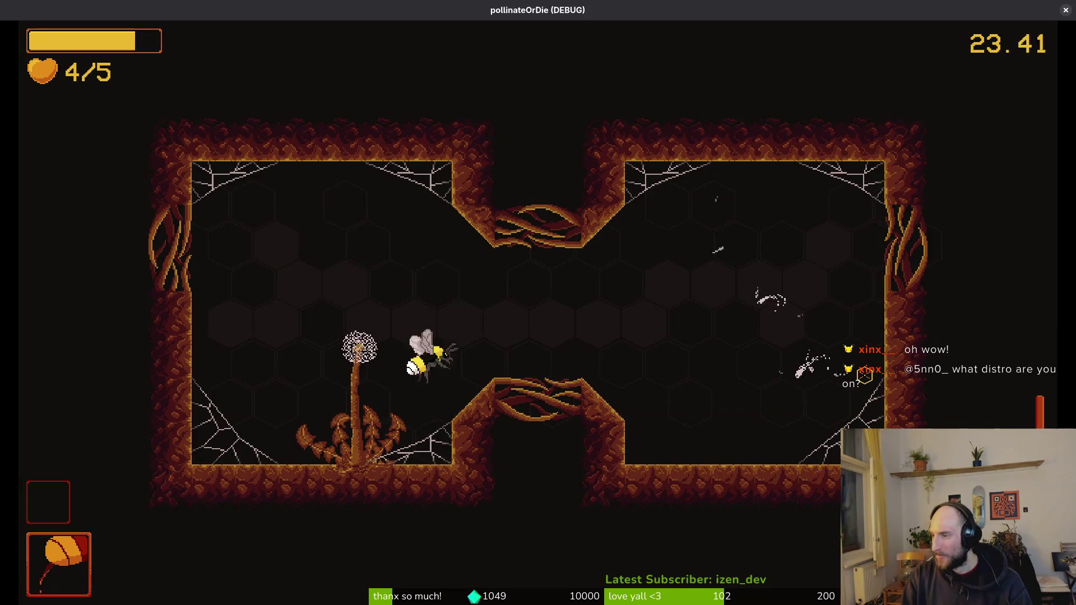
pyautogui.press('a')
pyautogui.press('s')
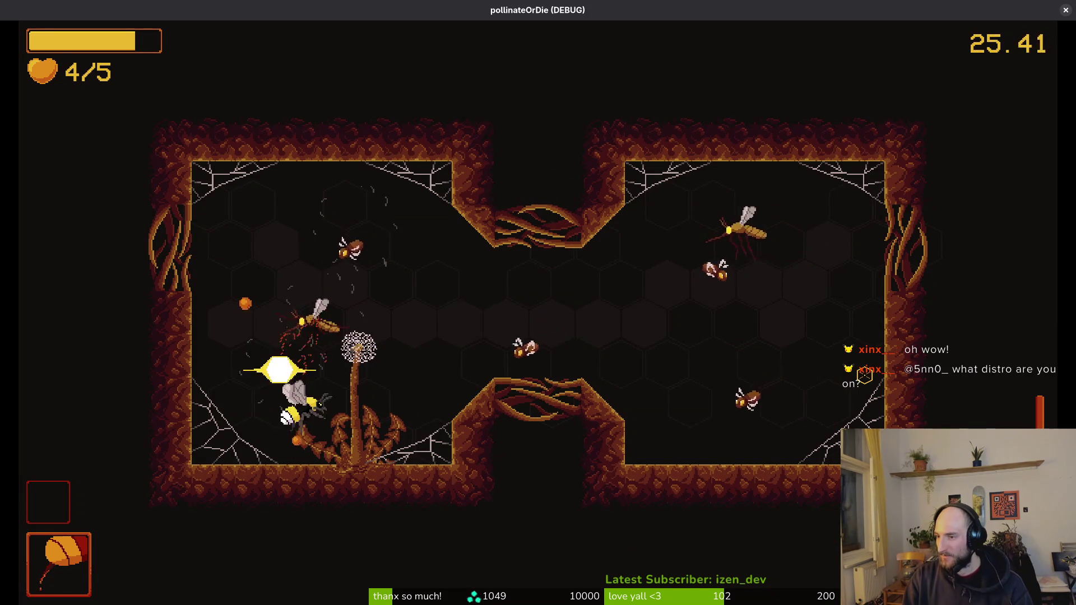
pyautogui.press('w')
pyautogui.press('d')
# Slash the enemies in the right chamber and dash back to the lower centre.
pyautogui.press('d')
pyautogui.press('w')
pyautogui.press('s')
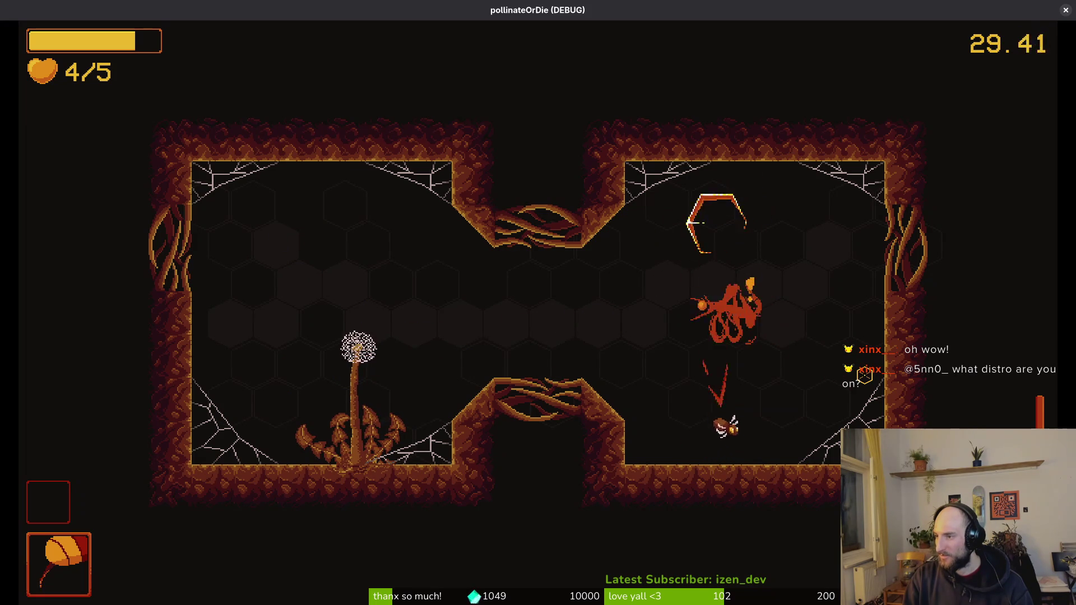
pyautogui.press('d')
pyautogui.press('a')
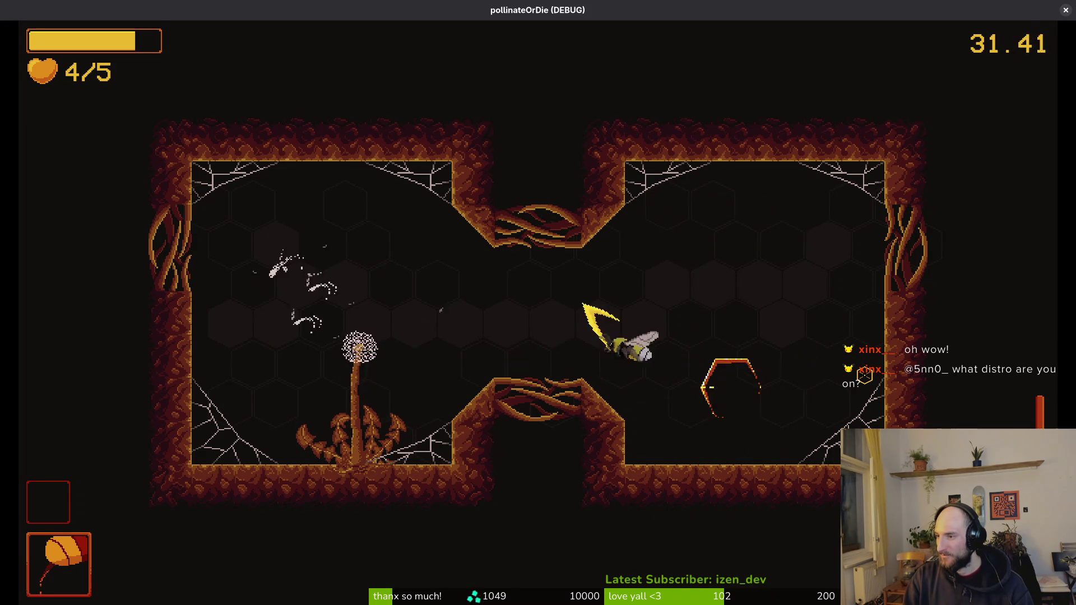
pyautogui.press('s')
pyautogui.press('a')
pyautogui.press('d')
# Clear the next enemy wave on the right, dash to the left wall, then fly at the wasp nest.
pyautogui.press('w')
pyautogui.press('d')
pyautogui.press('s')
pyautogui.press('w')
pyautogui.press('a')
pyautogui.press('d')
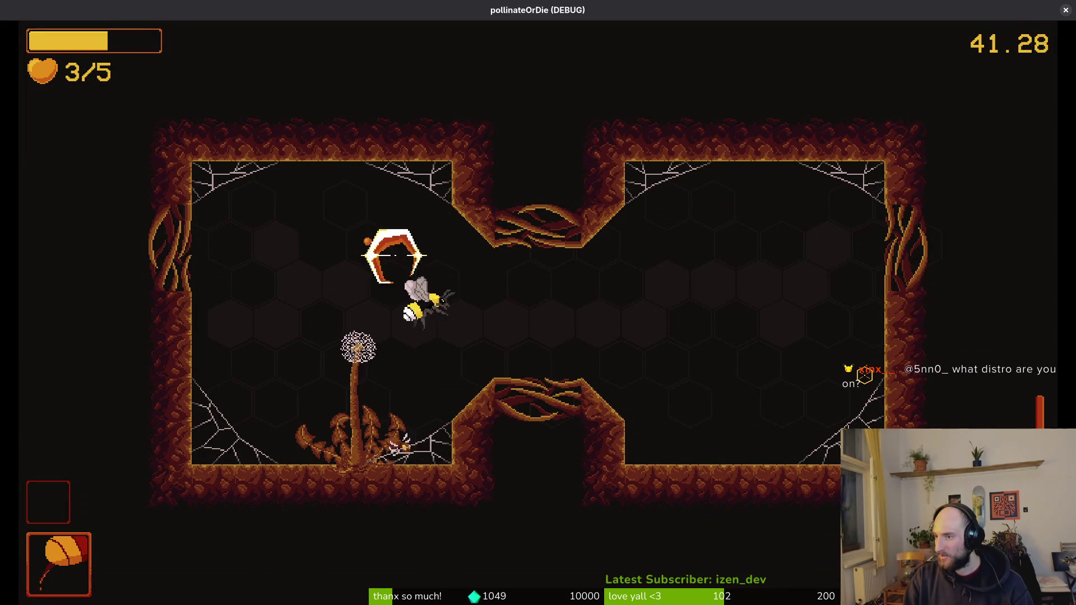
pyautogui.press('a')
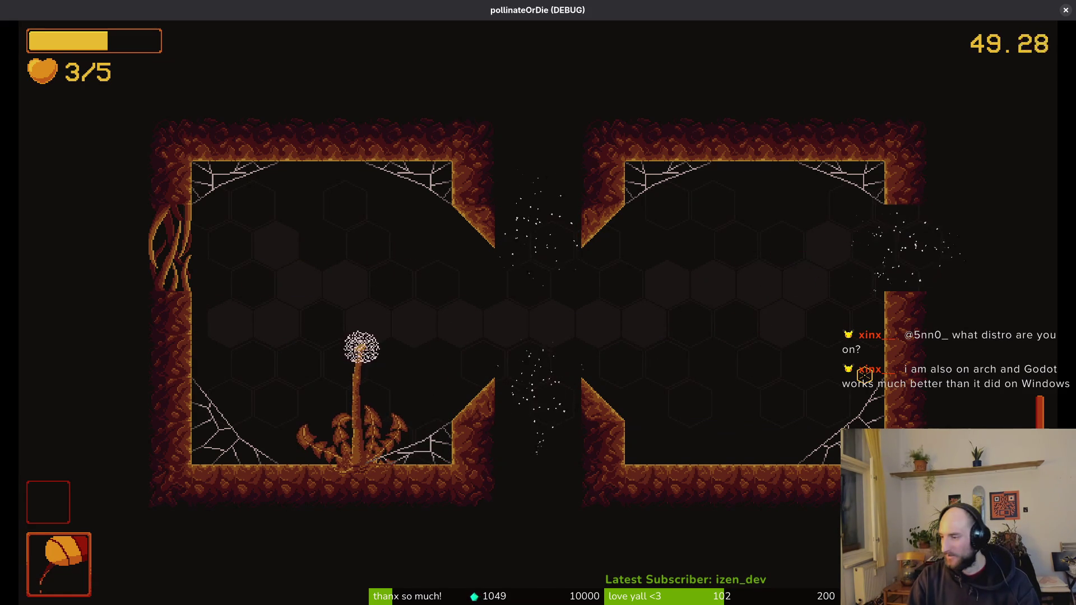
pyautogui.press('d')
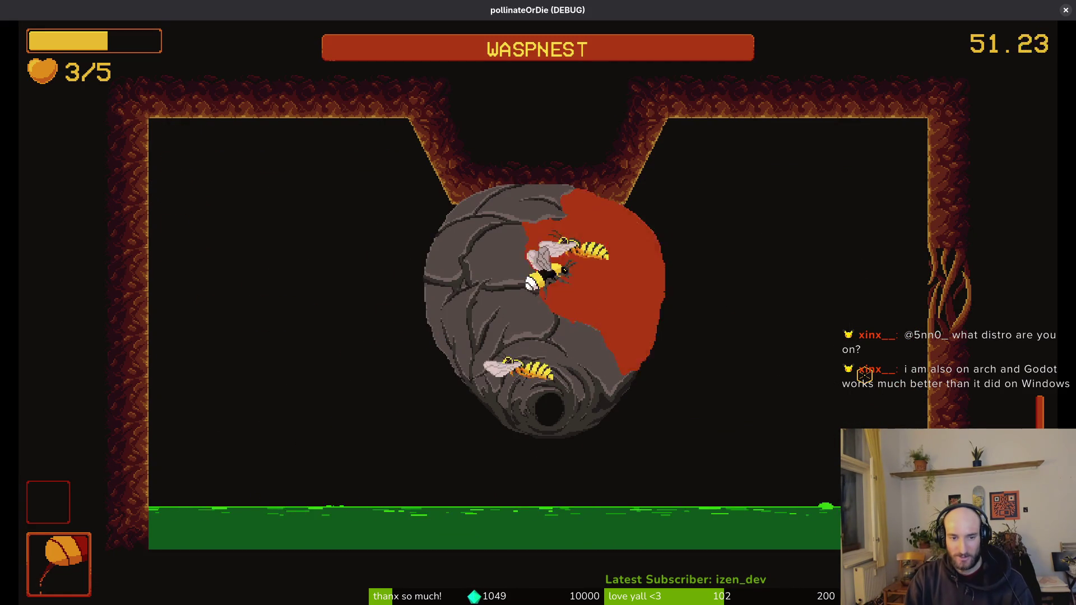
# Repeatedly slash the wasp nest and its wasps until it bursts, keeping 3/5 hearts.
pyautogui.press('d')
pyautogui.press('s')
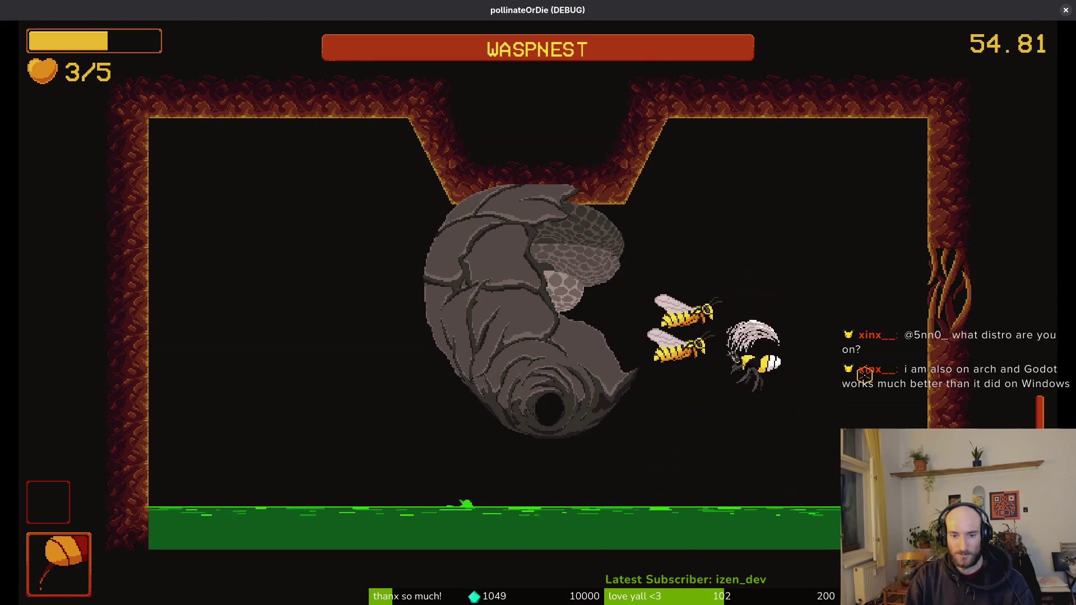
pyautogui.press('a')
pyautogui.press('w')
pyautogui.press('d')
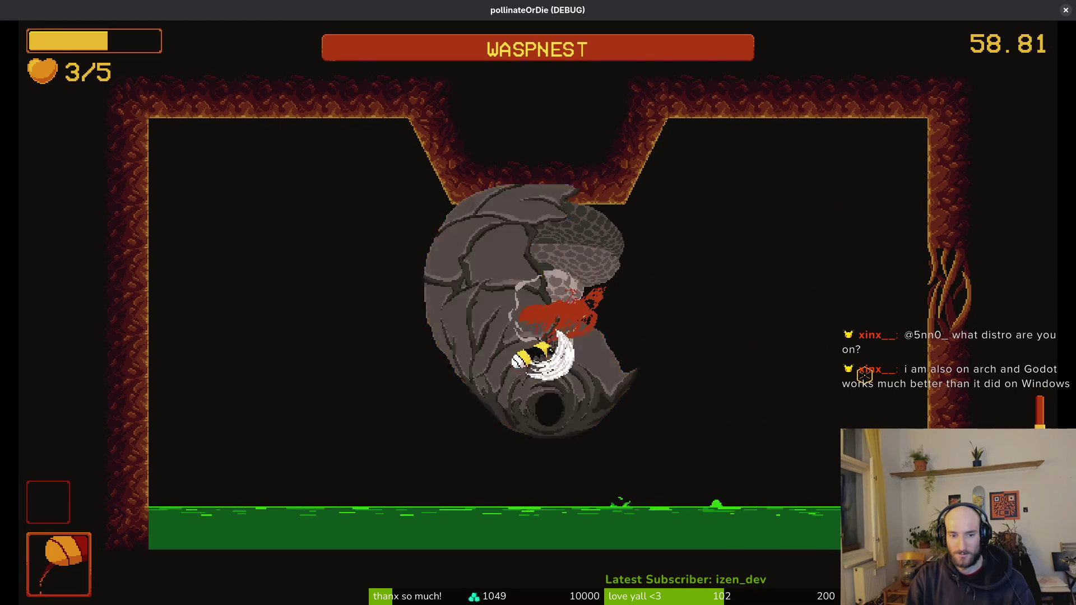
pyautogui.press('w')
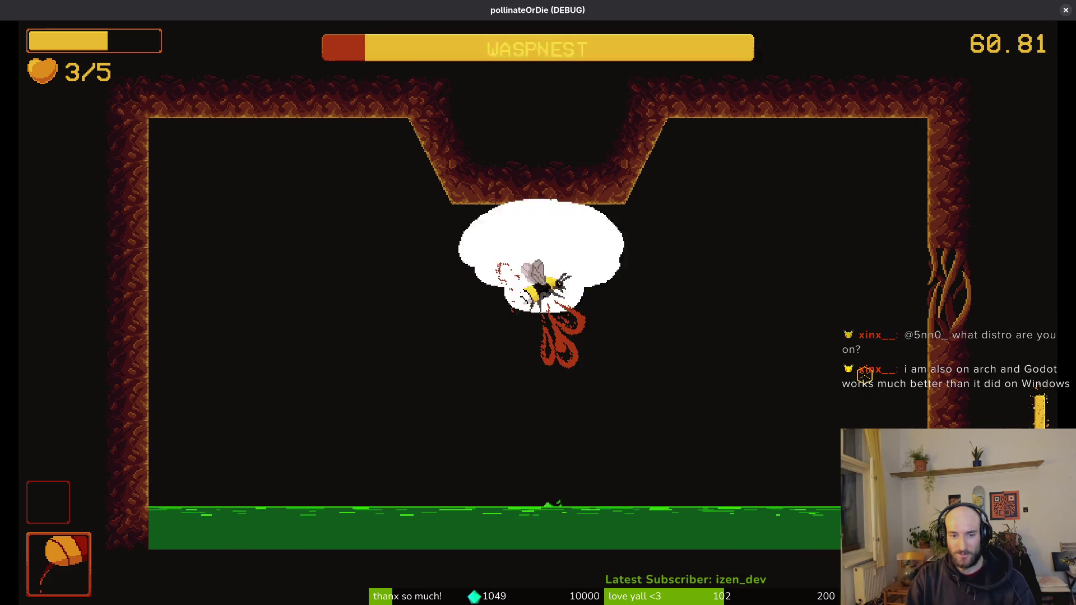
pyautogui.press('d')
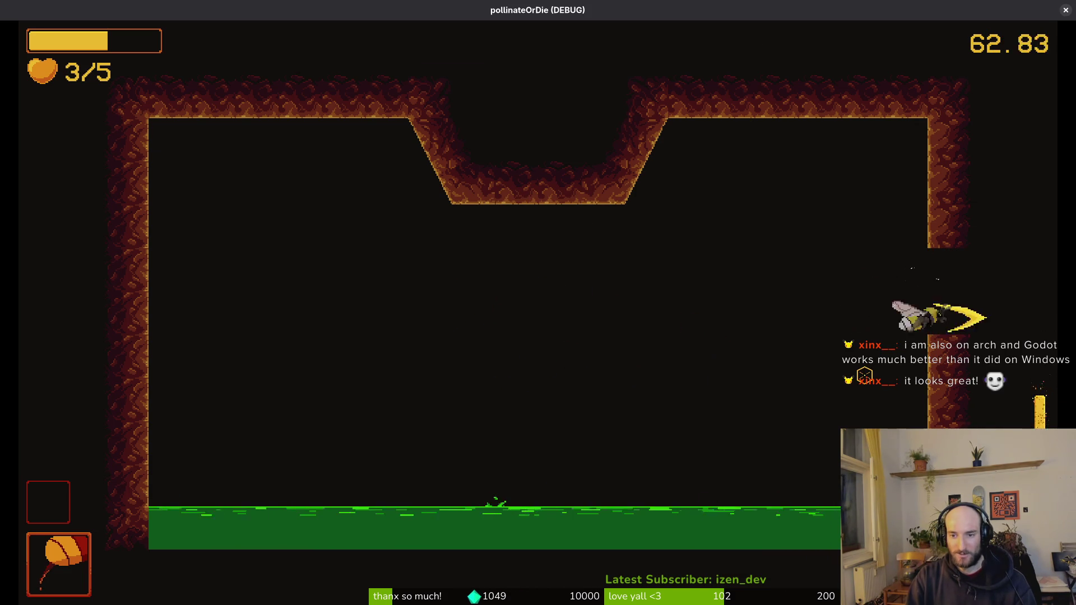
# Slash the two enemies and dash along the floor, circling back to attack them.
pyautogui.press('s')
pyautogui.press('d')
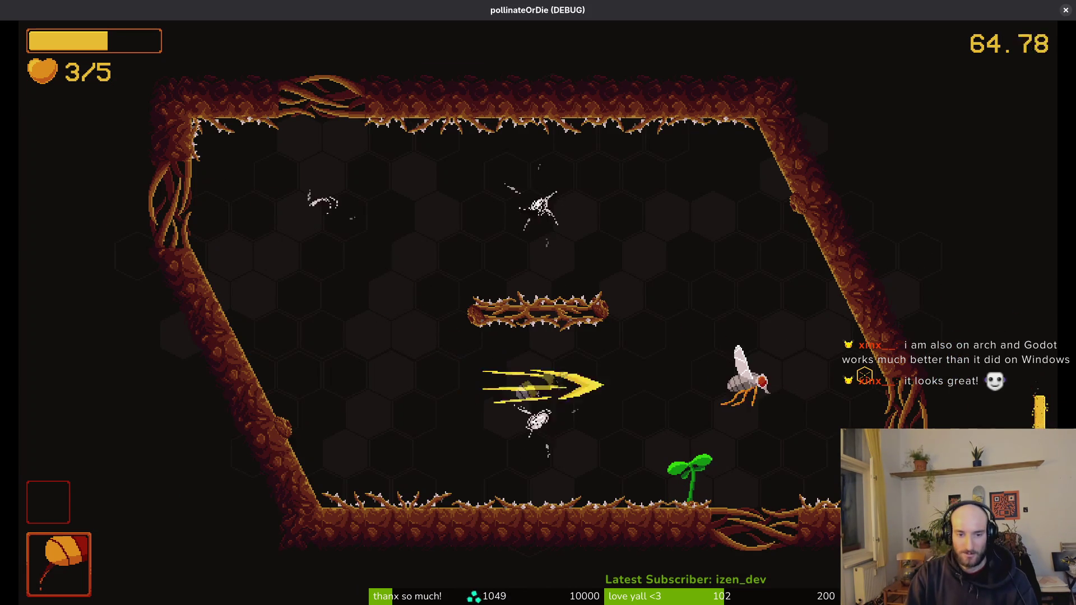
pyautogui.press('a')
pyautogui.press('s')
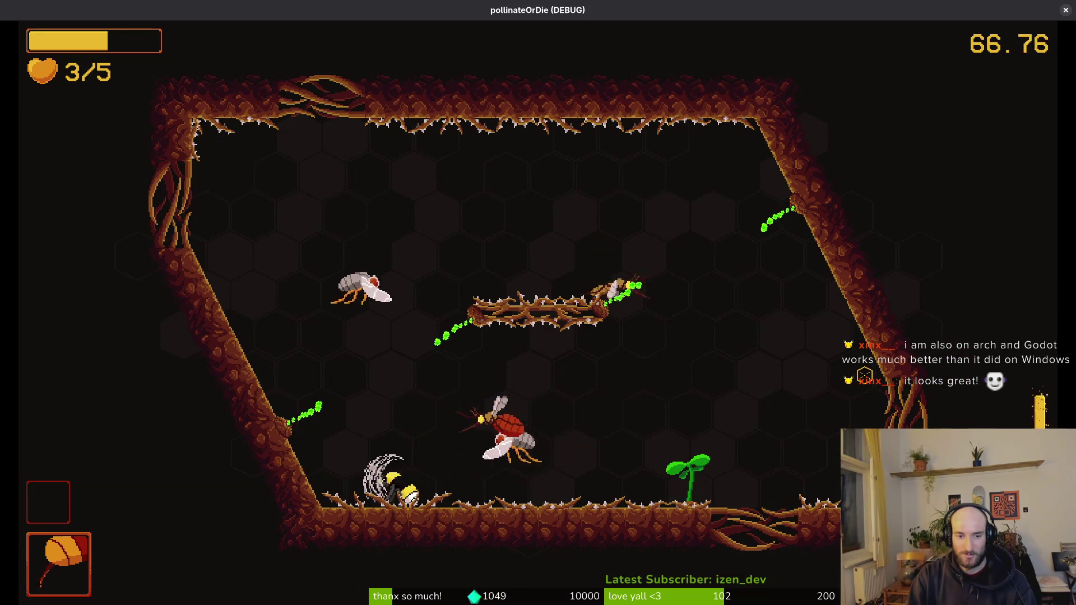
pyautogui.press('d')
pyautogui.press('w')
pyautogui.press('s')
pyautogui.press('a')
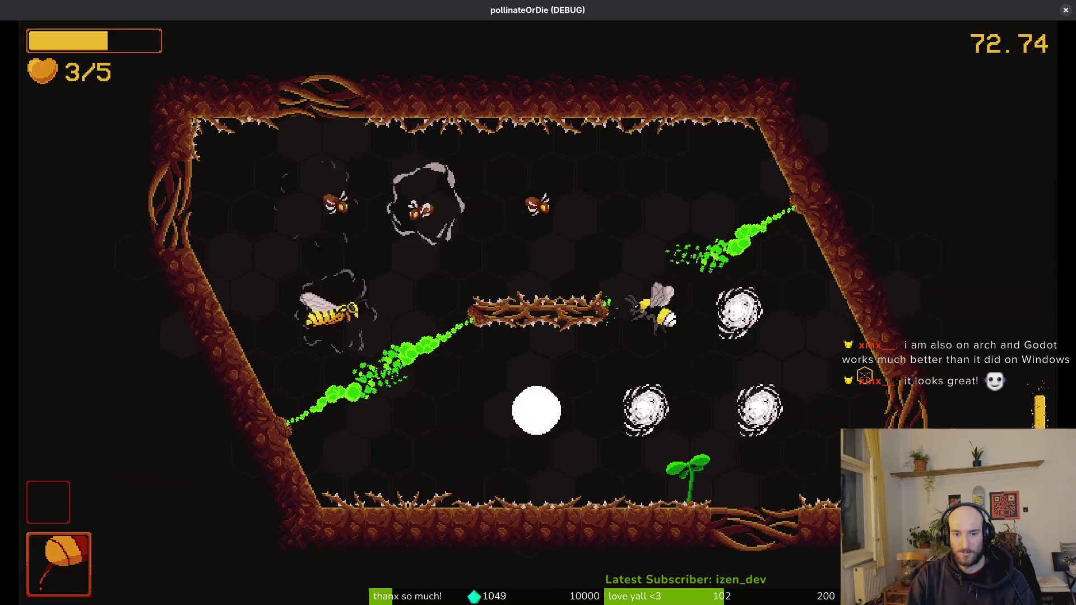
# Escape the chasing wasps with a large slash, leaving the acid clouds for the lower room.
pyautogui.press('w')
pyautogui.press('a')
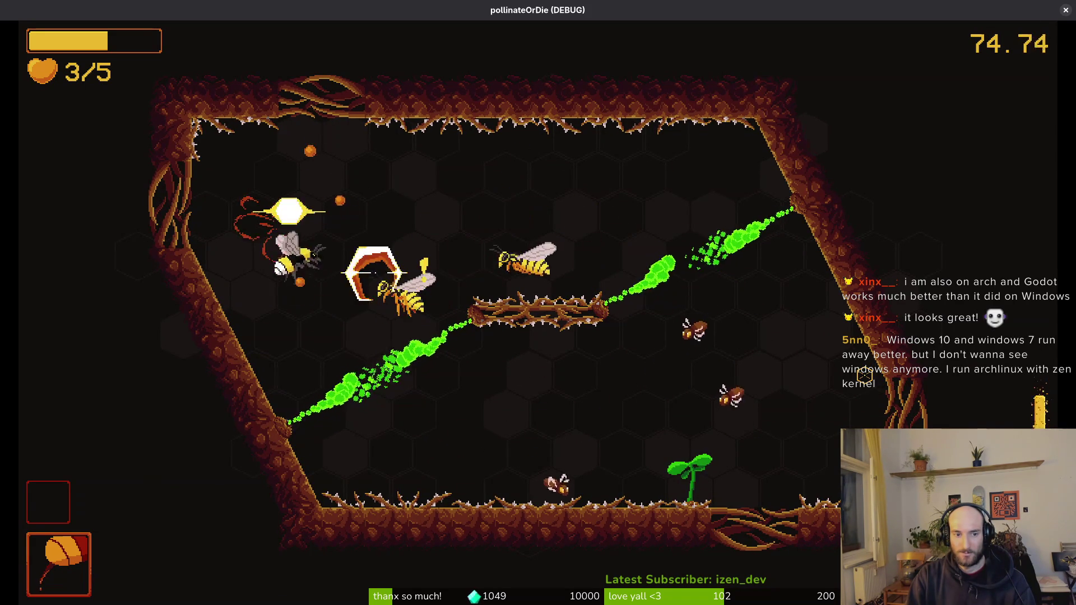
pyautogui.press('space')
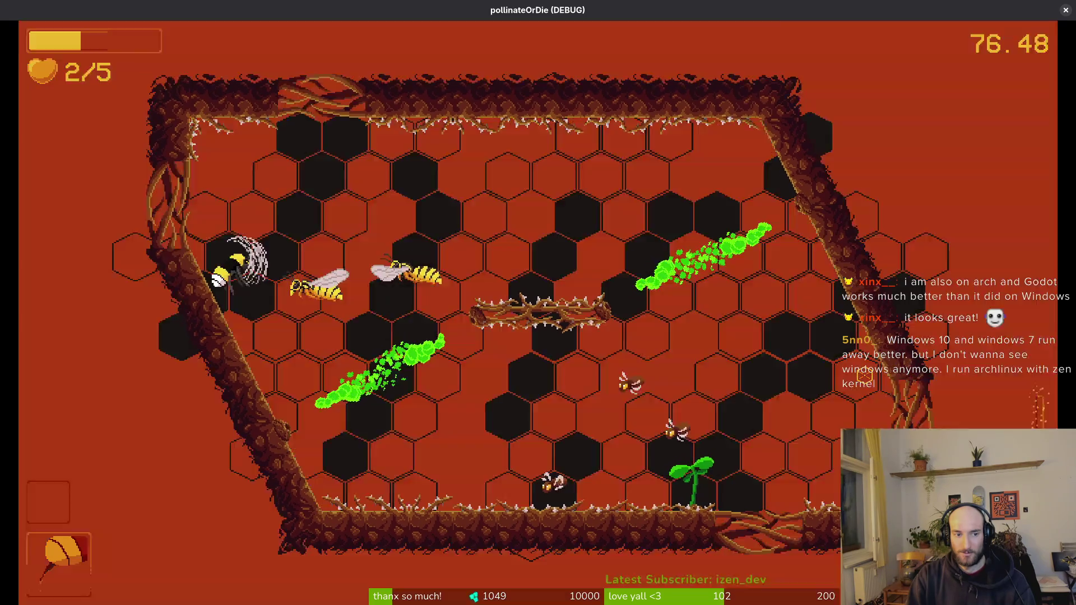
pyautogui.press('d')
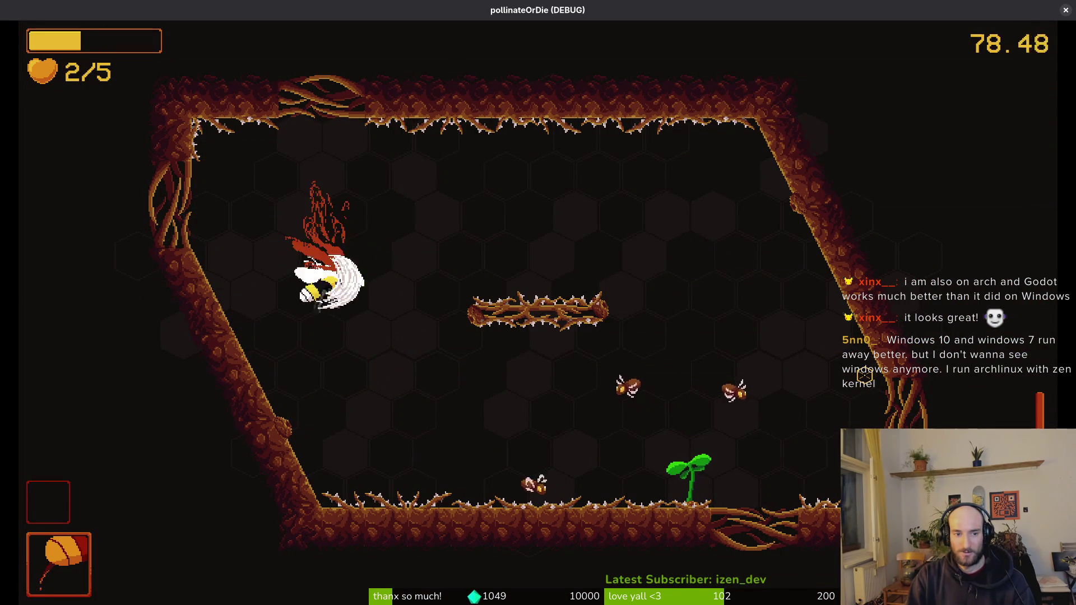
pyautogui.press('s')
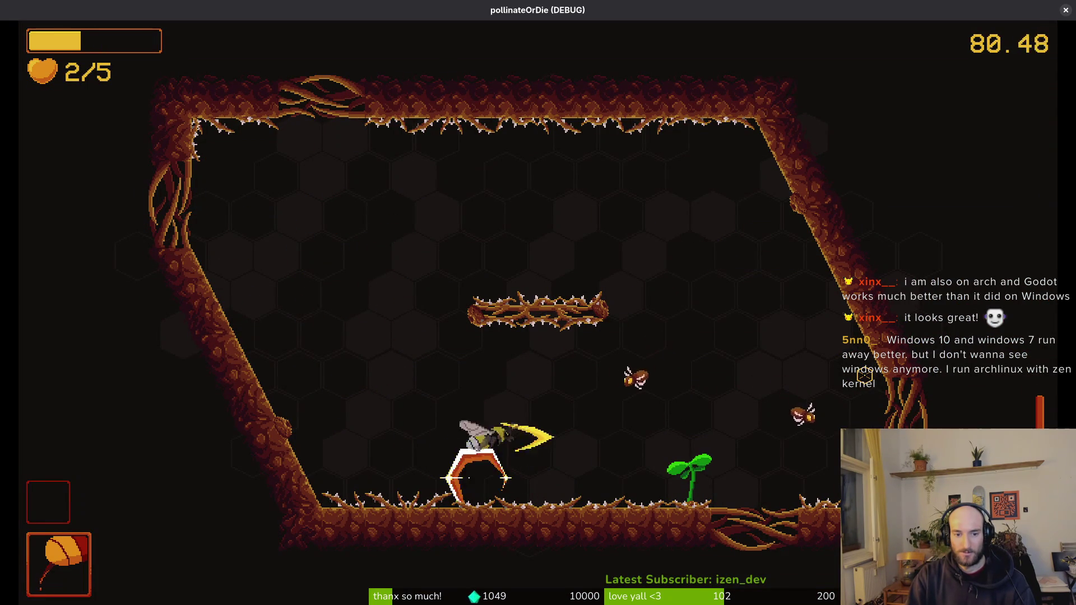
pyautogui.press('d')
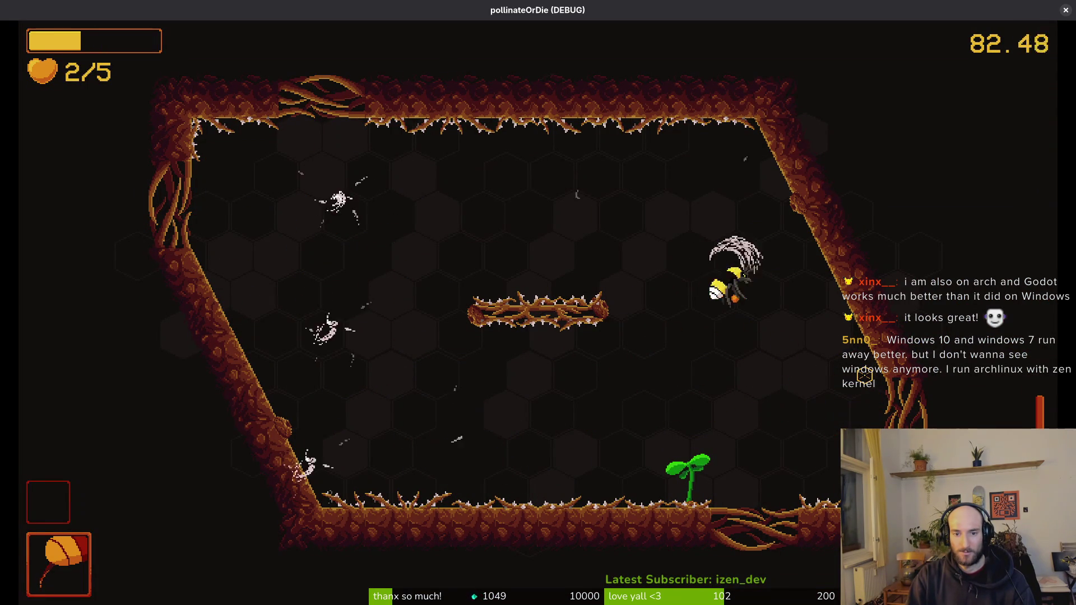
# Dash into the spawning enemies and attack the red wasp near the branch before dying to toxic fumes.
pyautogui.press('s')
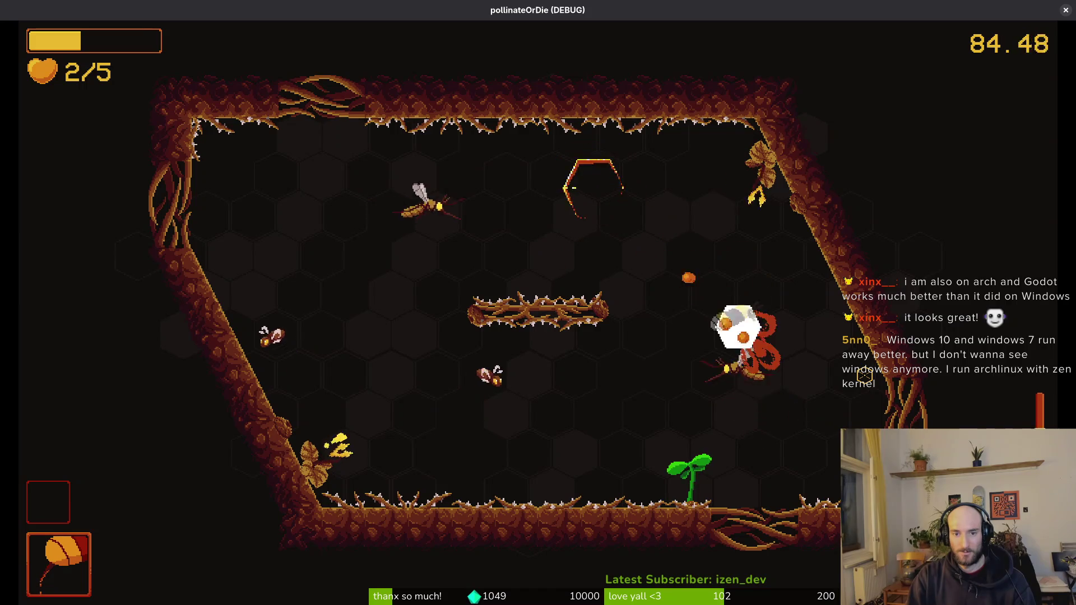
pyautogui.press('a')
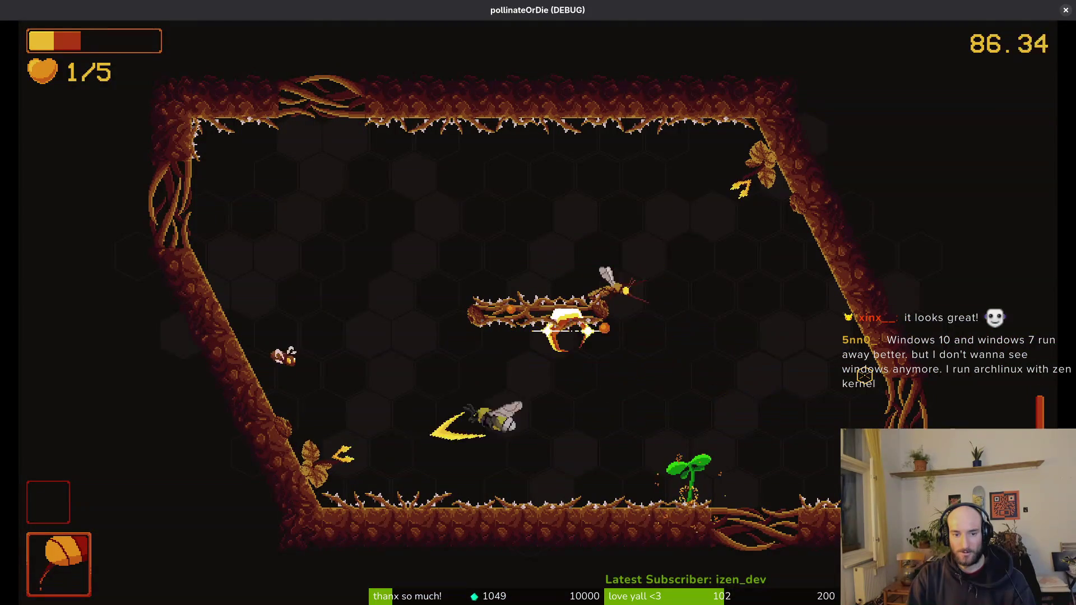
pyautogui.press('w')
pyautogui.press('d')
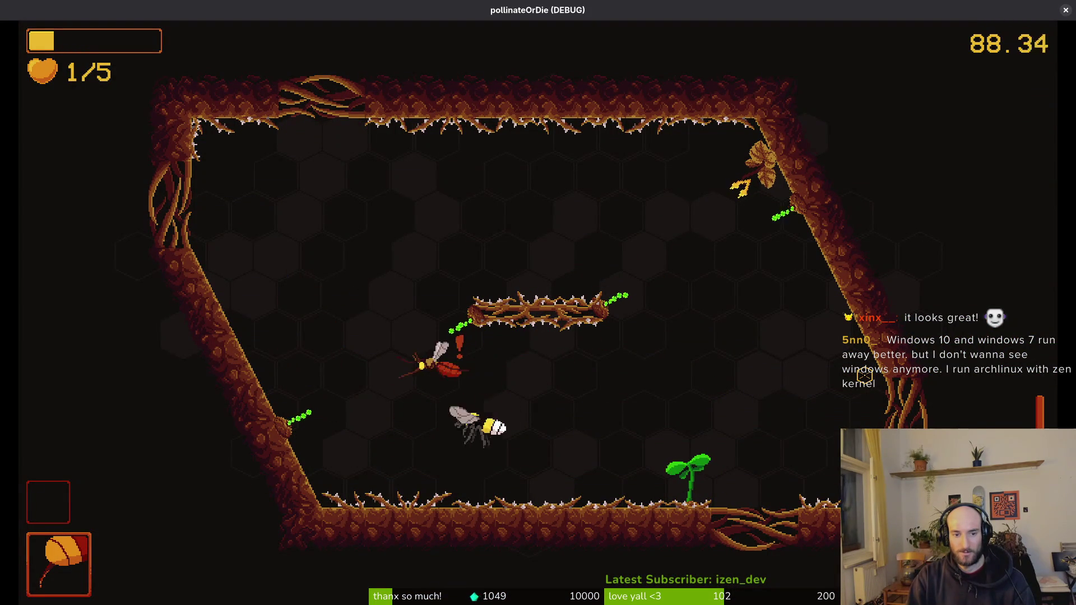
pyautogui.press('d')
pyautogui.press('a')
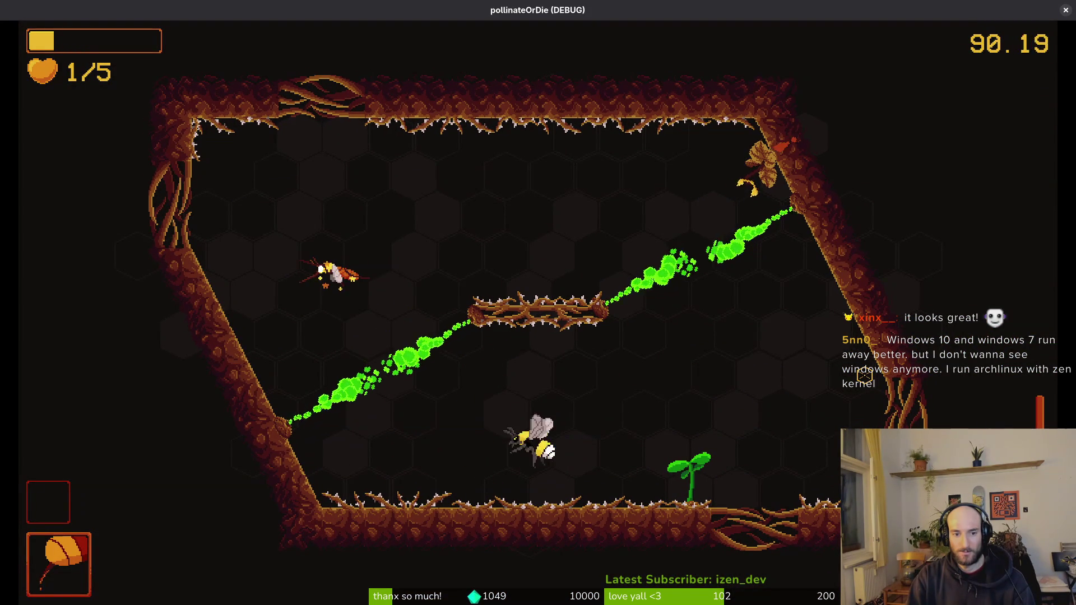
pyautogui.press('w')
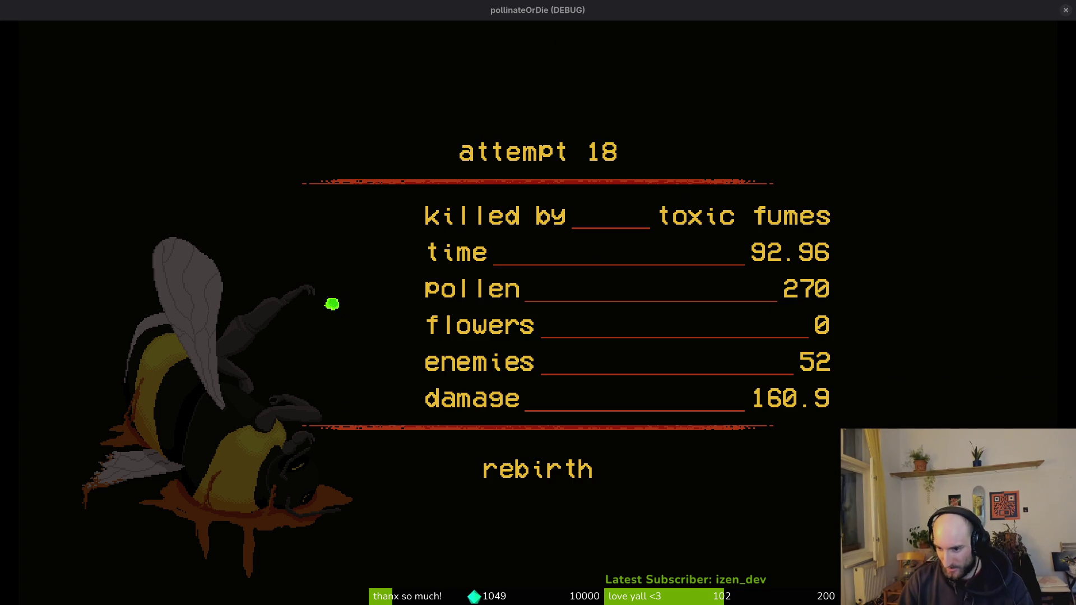
# Choose rebirth on the attempt 18 death screen to restart in the hive.
pyautogui.click(505, 496)
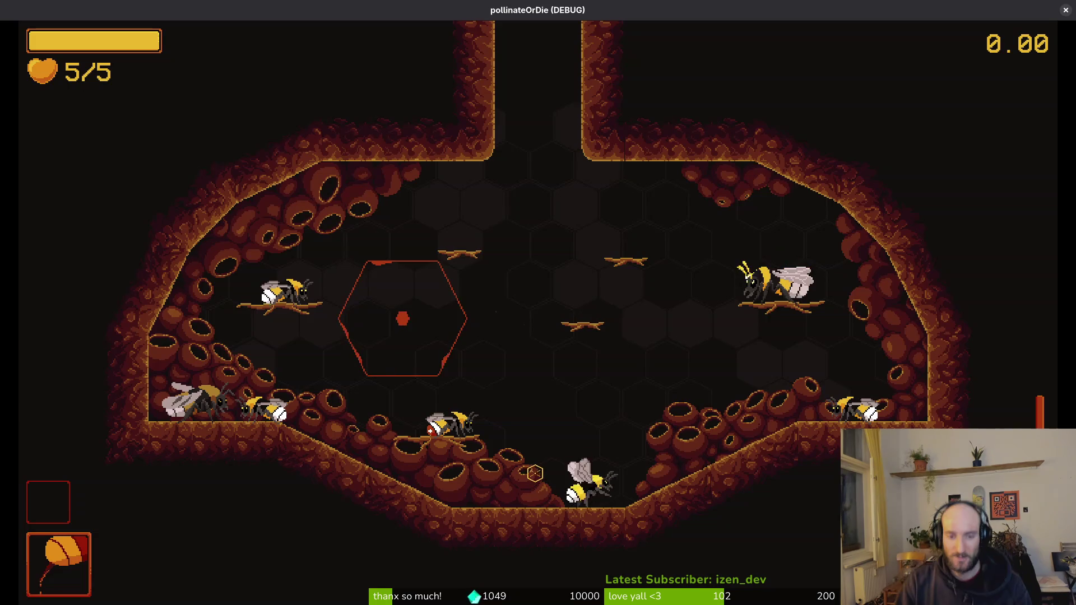
# Fly up the top shaft into the web-lined room and destroy both enemy bees.
pyautogui.press('w')
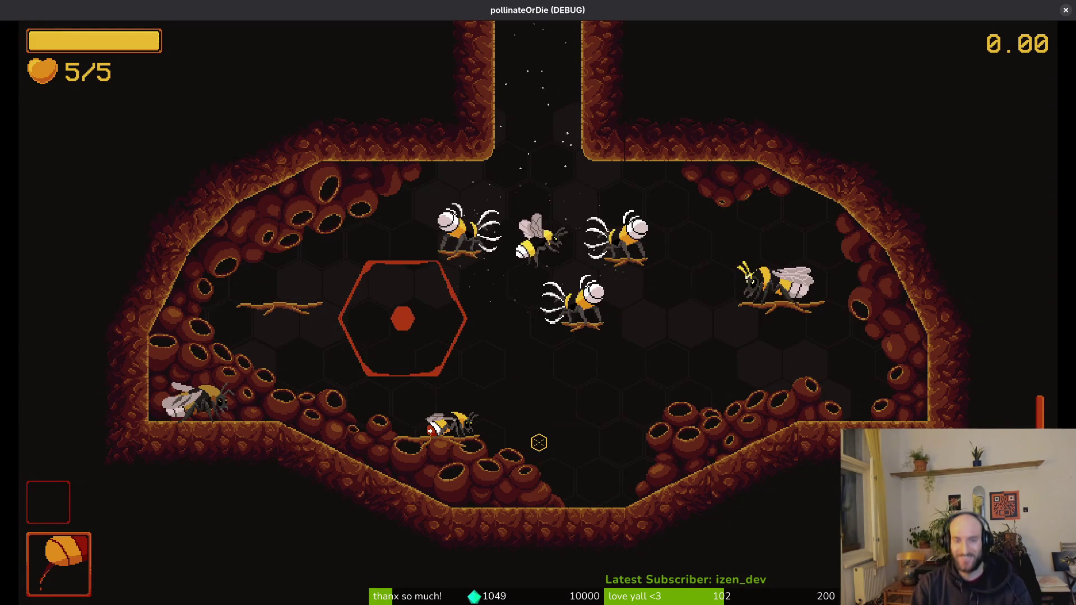
pyautogui.press('w')
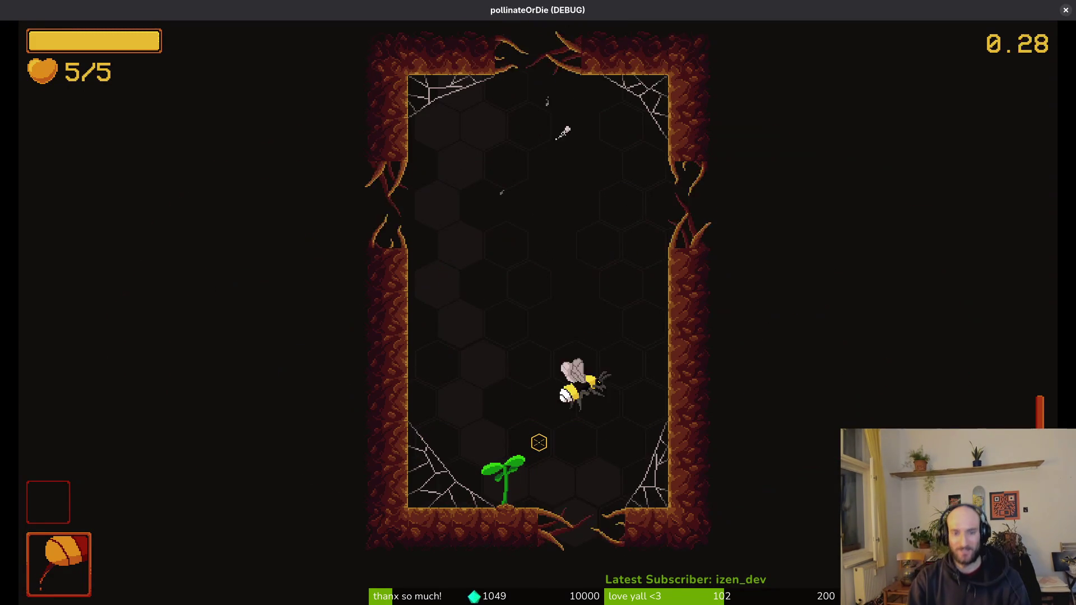
pyautogui.press('w')
pyautogui.press('s')
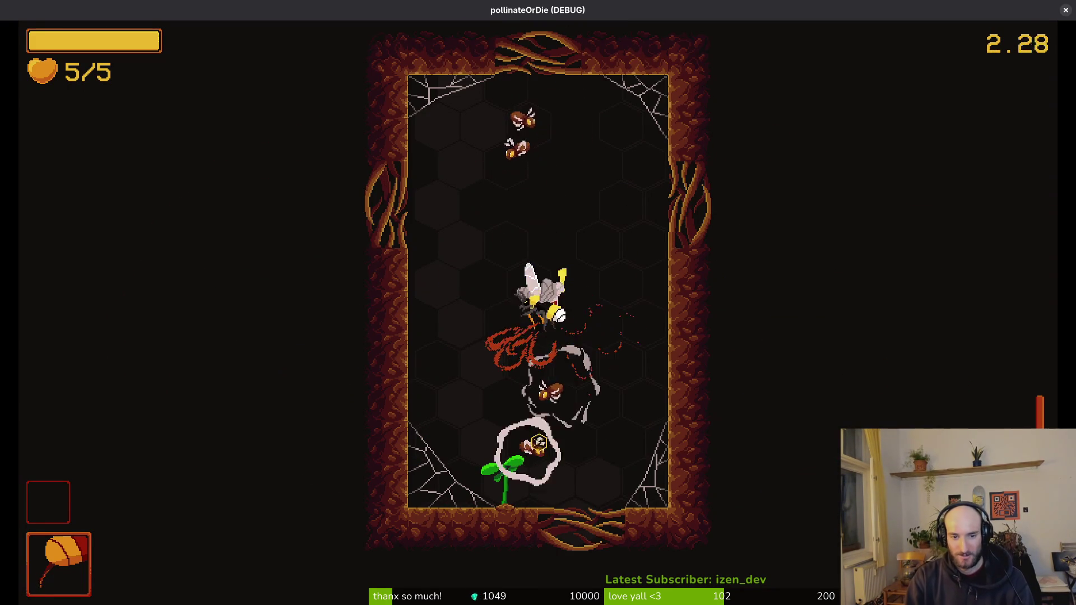
pyautogui.press('w')
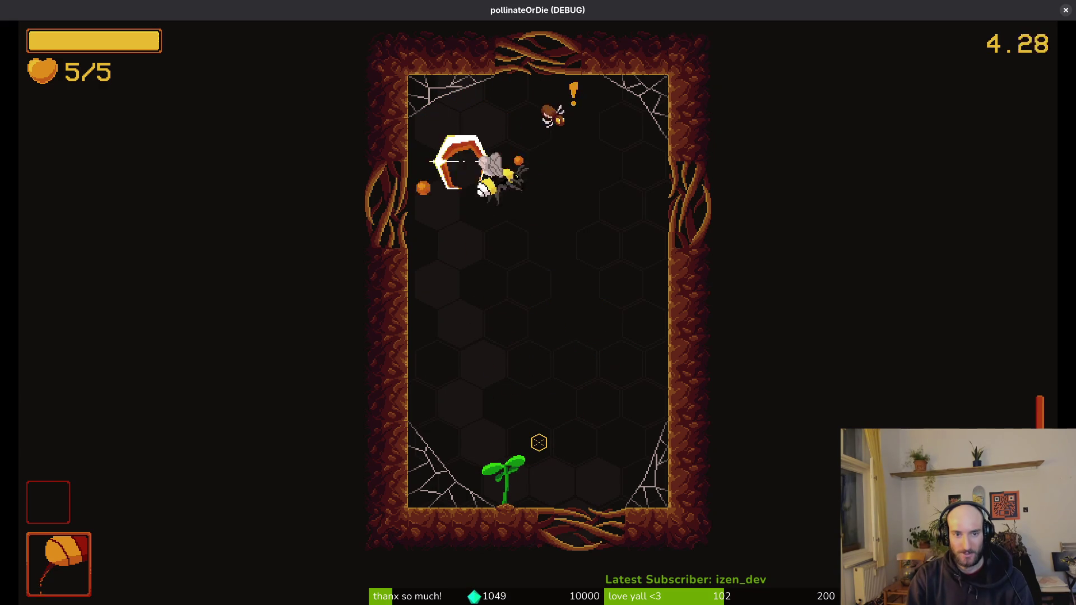
pyautogui.press('s')
pyautogui.press('s')
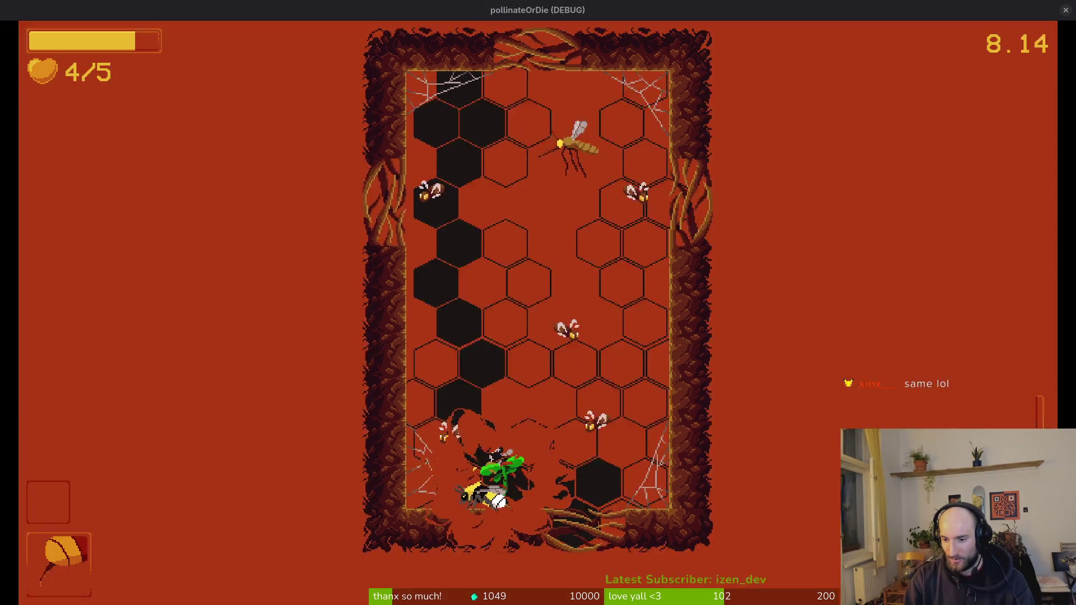
# Dodge around the plant and land on it to gain the 20% smash damage boost.
pyautogui.press('w')
pyautogui.press('s')
pyautogui.press('w')
pyautogui.press('s')
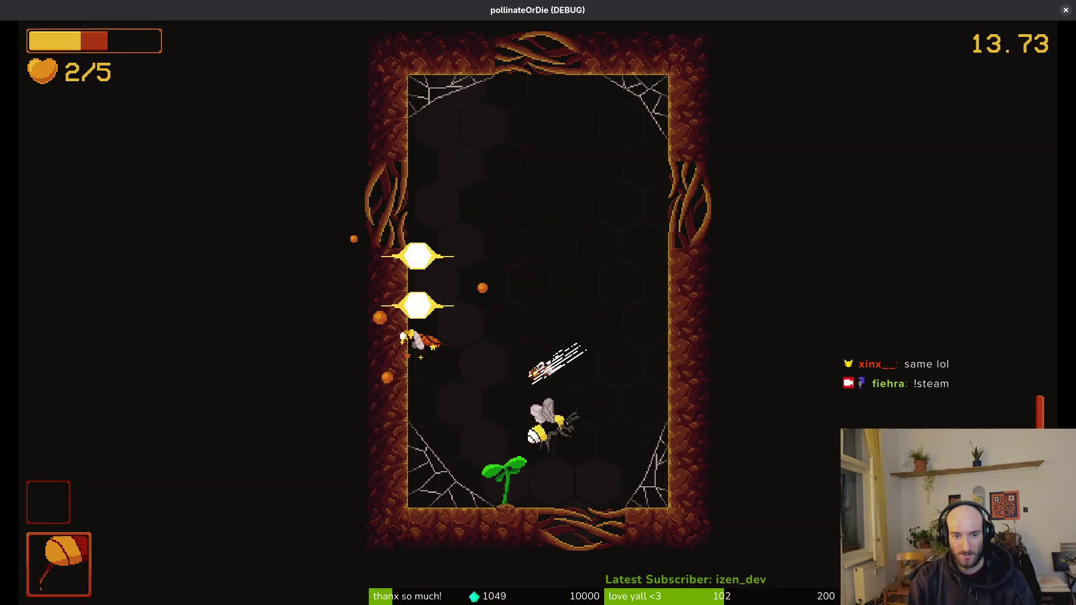
pyautogui.press('w')
pyautogui.press('s')
pyautogui.press('a')
pyautogui.press('w')
pyautogui.press('d')
pyautogui.press('w')
pyautogui.press('w')
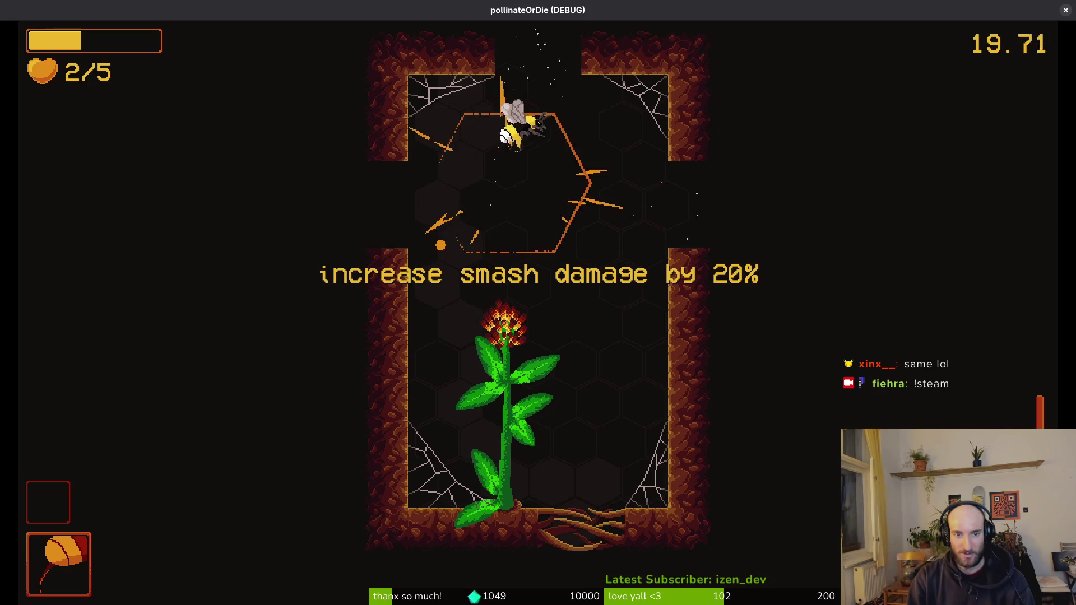
# Cross the room through the whirlwind enemies, destroy the red enemy, and rise toward the top flower.
pyautogui.press('a')
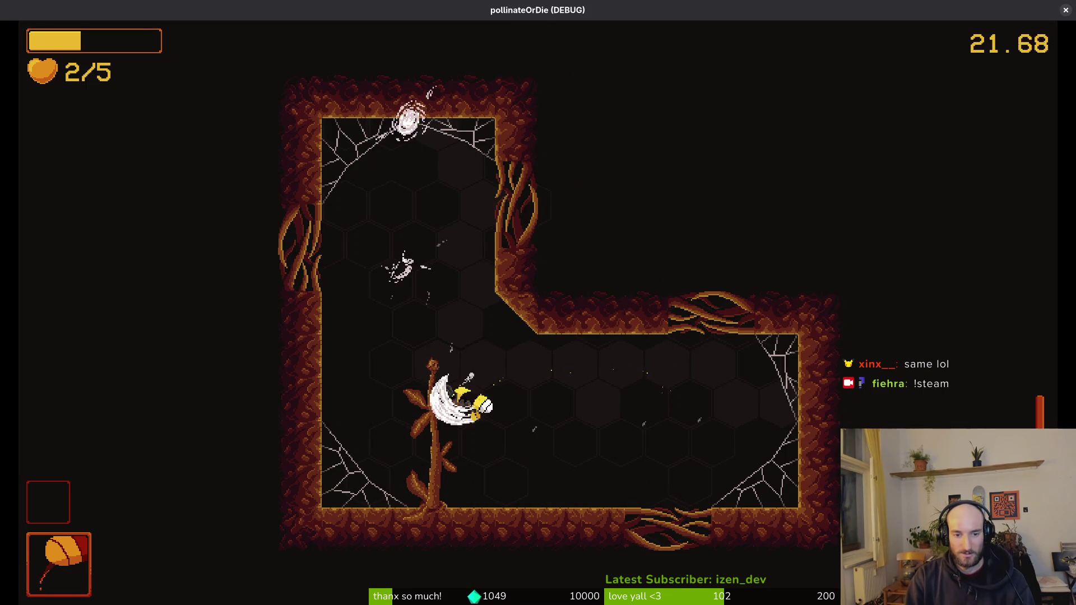
pyautogui.press('d')
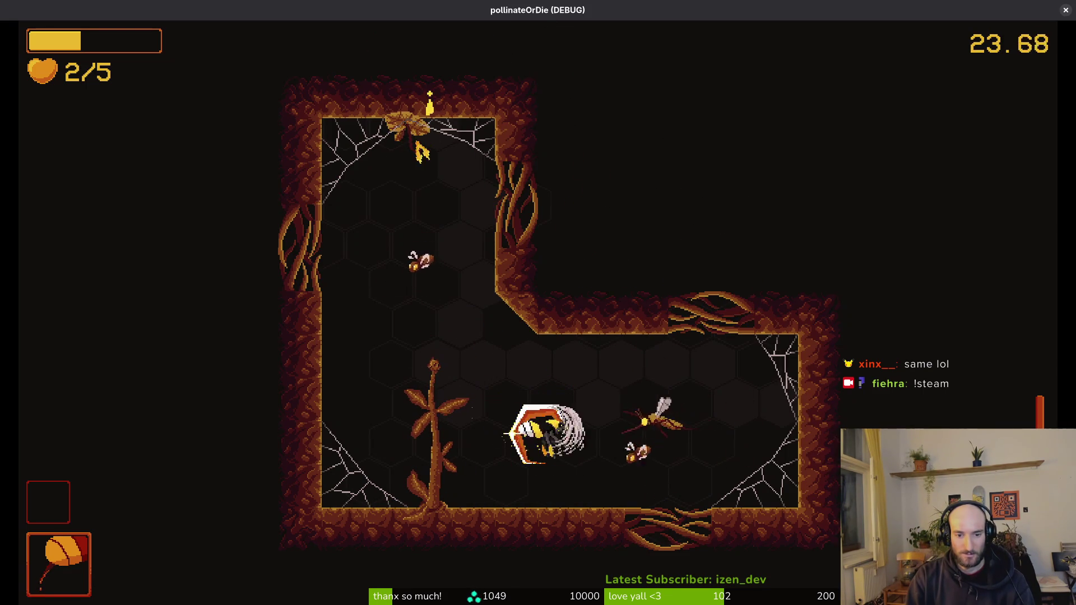
pyautogui.press('a')
pyautogui.press('w')
pyautogui.press('a')
pyautogui.press('d')
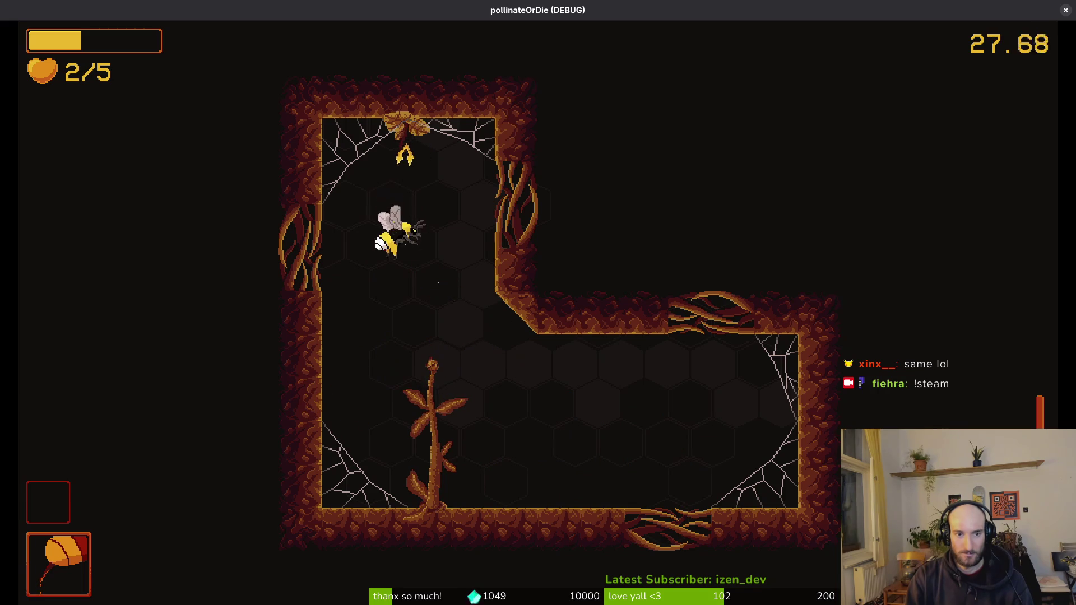
pyautogui.press('w')
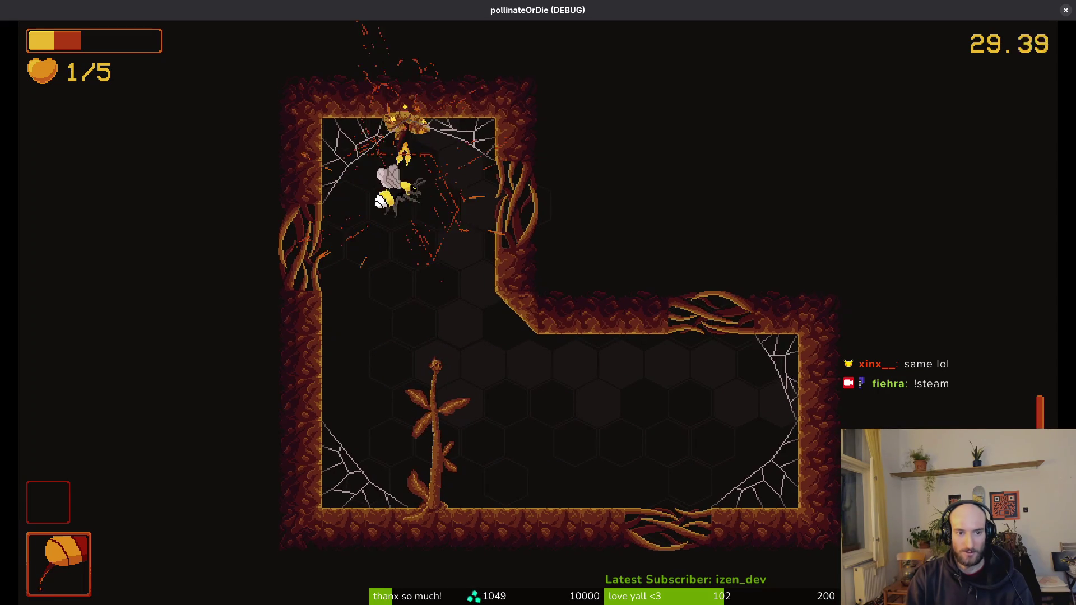
# Kill the enemies at the right wall and above the flower, strike the orb, and fly through the opened gap.
pyautogui.press('s')
pyautogui.press('d')
pyautogui.press('d')
pyautogui.press('a')
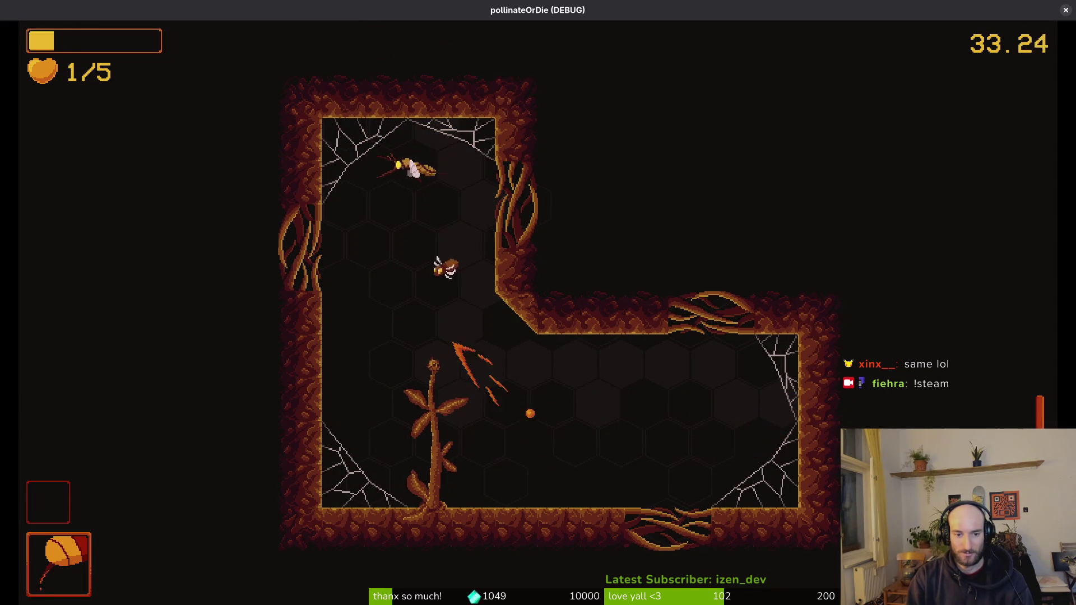
pyautogui.press('w')
pyautogui.press('s')
pyautogui.press('w')
pyautogui.press('w')
pyautogui.press('s')
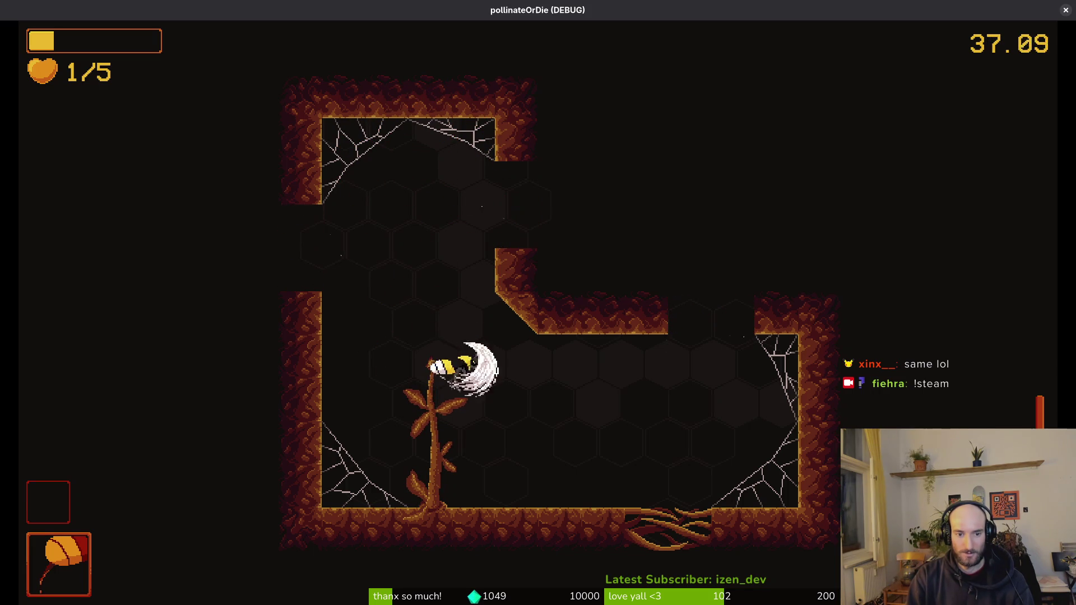
pyautogui.press('a')
pyautogui.press('d')
pyautogui.press('w')
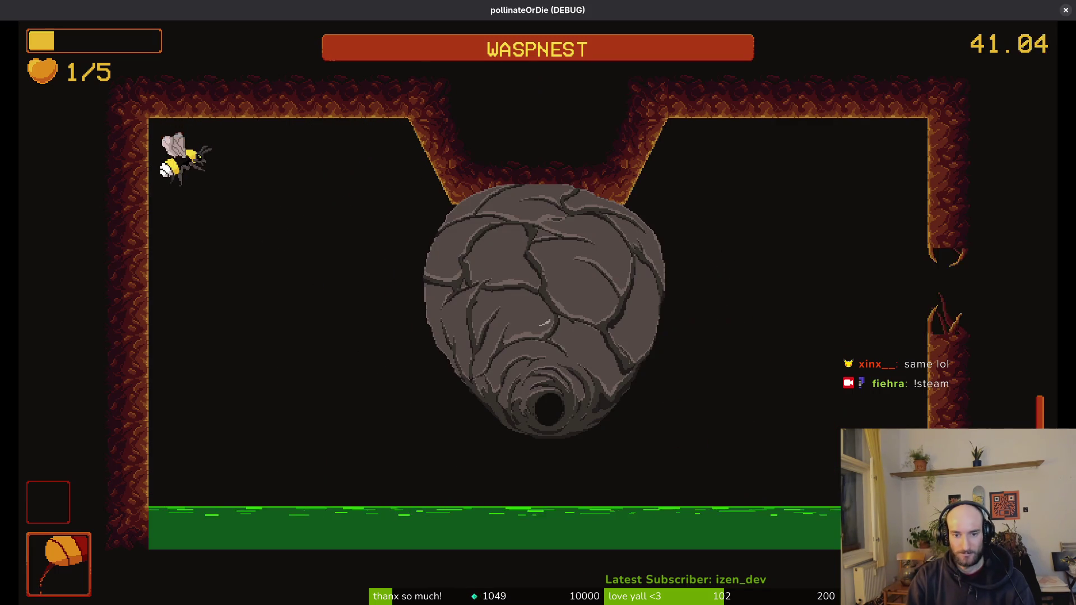
# Slash the wasp nest and its chasing wasps until the nest is destroyed.
pyautogui.press('d')
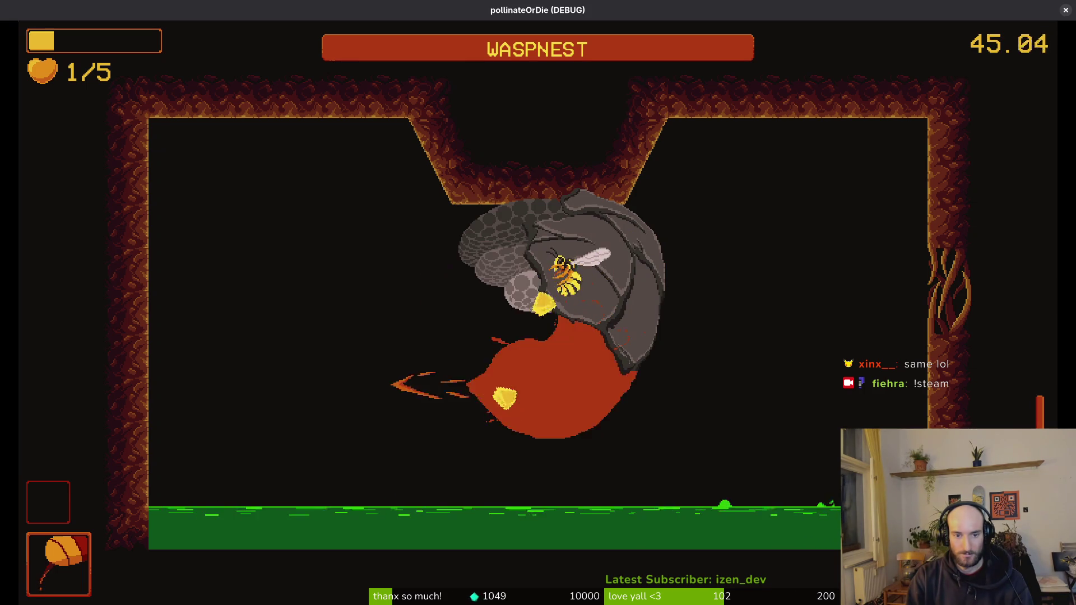
pyautogui.press('w')
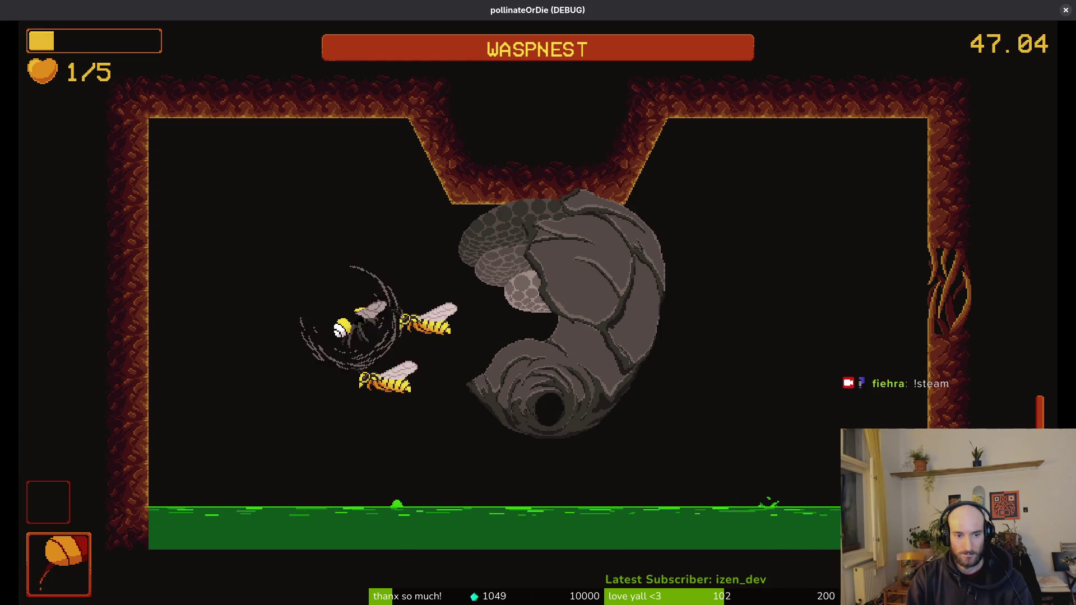
pyautogui.press('d')
pyautogui.press('j')
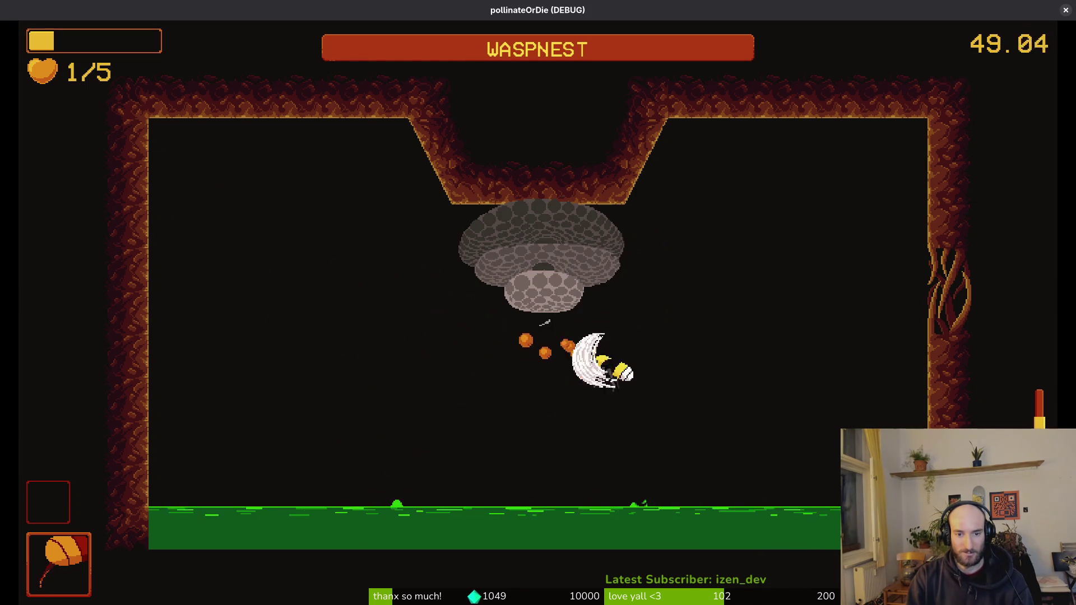
pyautogui.press('j')
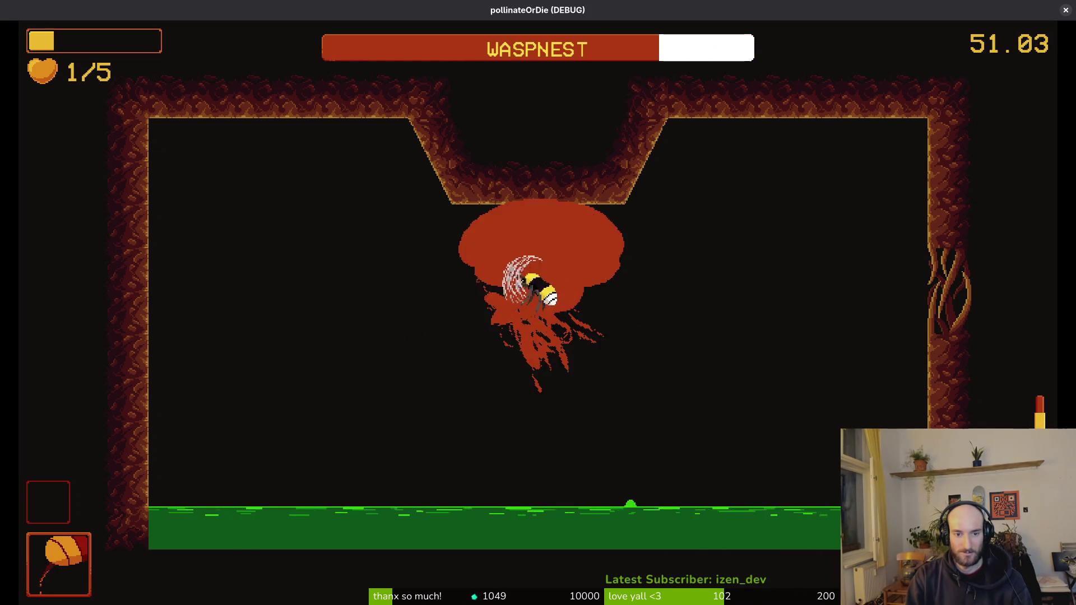
pyautogui.press('d')
pyautogui.press('j')
pyautogui.press('j')
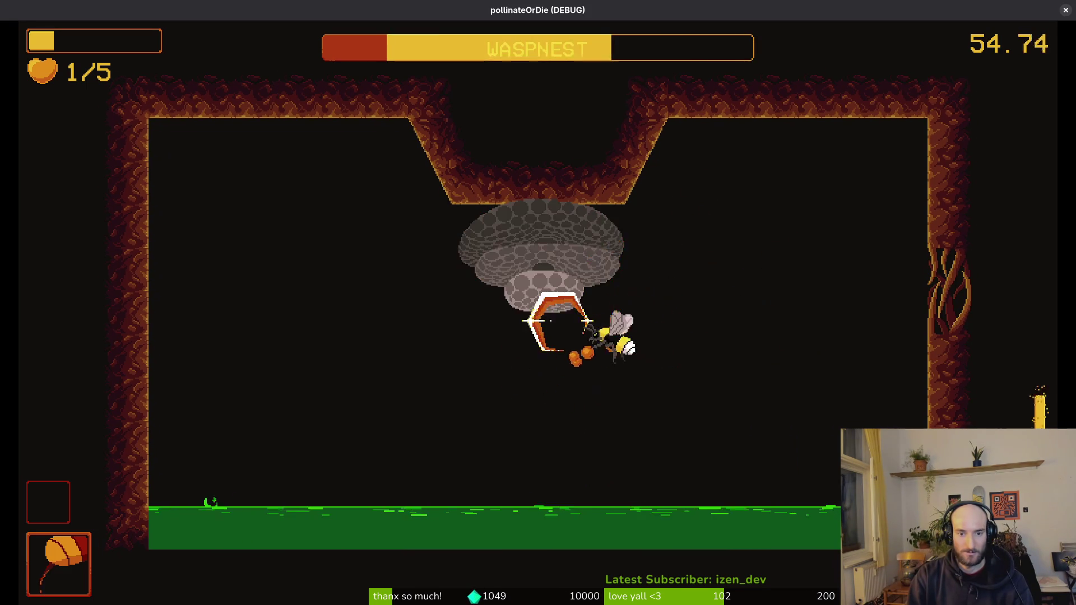
# Exit right into the dandelion room and slash wasps until a fly kills the bee on attempt 19.
pyautogui.press('d')
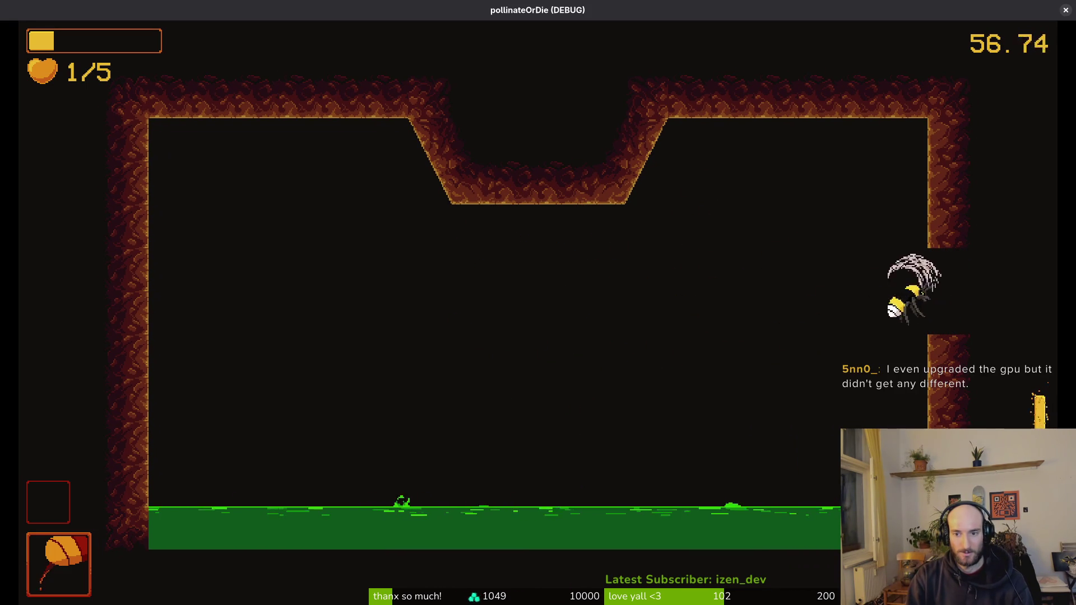
pyautogui.press('d')
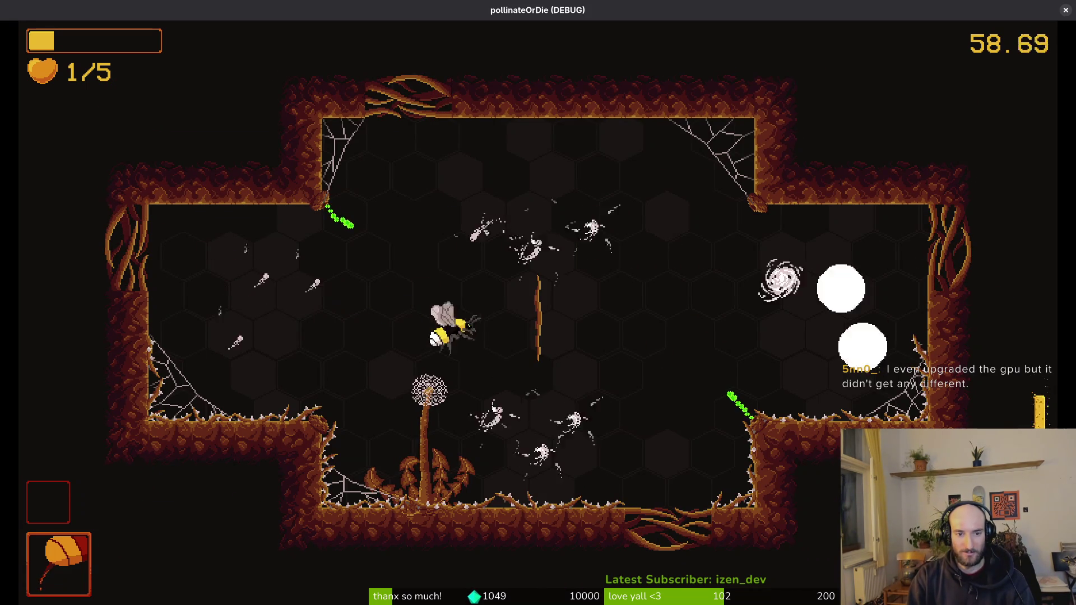
pyautogui.press('j')
pyautogui.press('w')
pyautogui.press('j')
pyautogui.press('a')
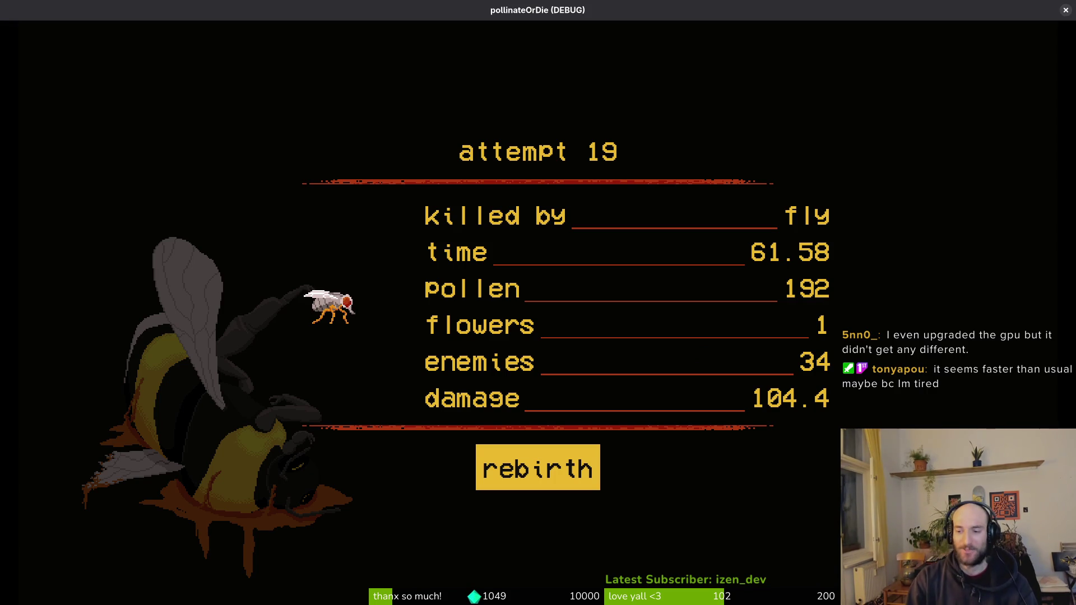
# Confirm rebirth with Enter, then again after the attempt 20 death at 29.66 seconds.
pyautogui.press('Return')
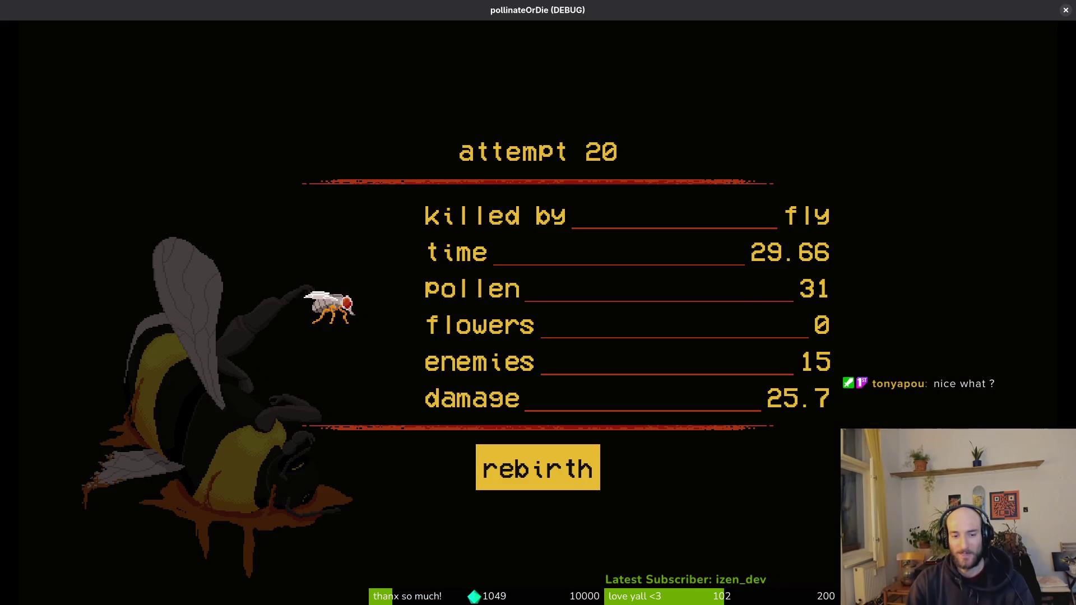
pyautogui.press('Return')
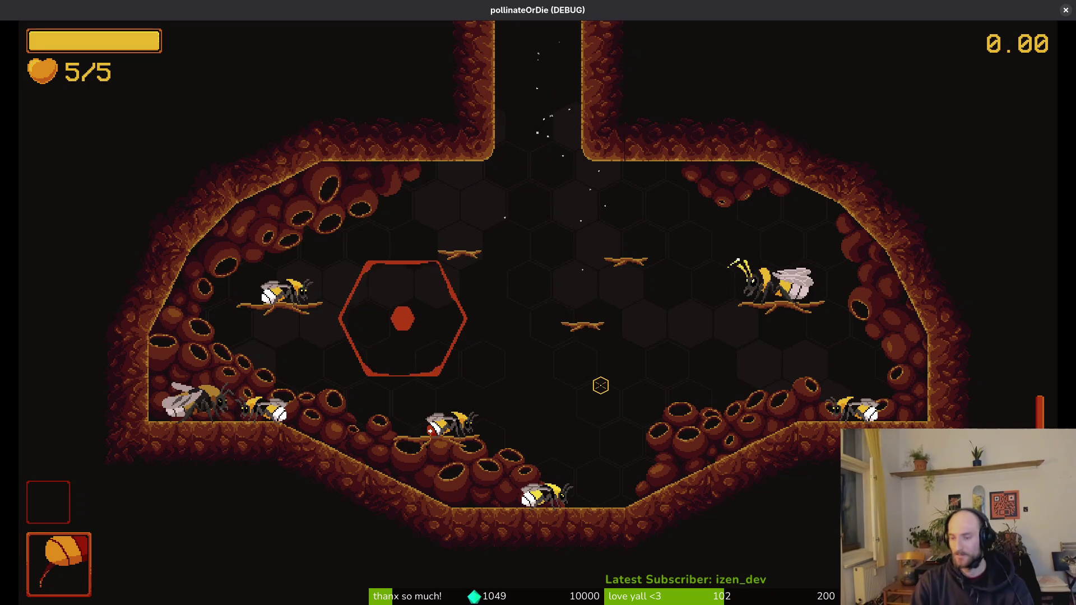
# Move the bee beside the red hexagon in the hive to reach the skins shop.
pyautogui.press('space')
# Browse the skins shop and unlock the red-tailed bumblebee skin.
pyautogui.press('a')
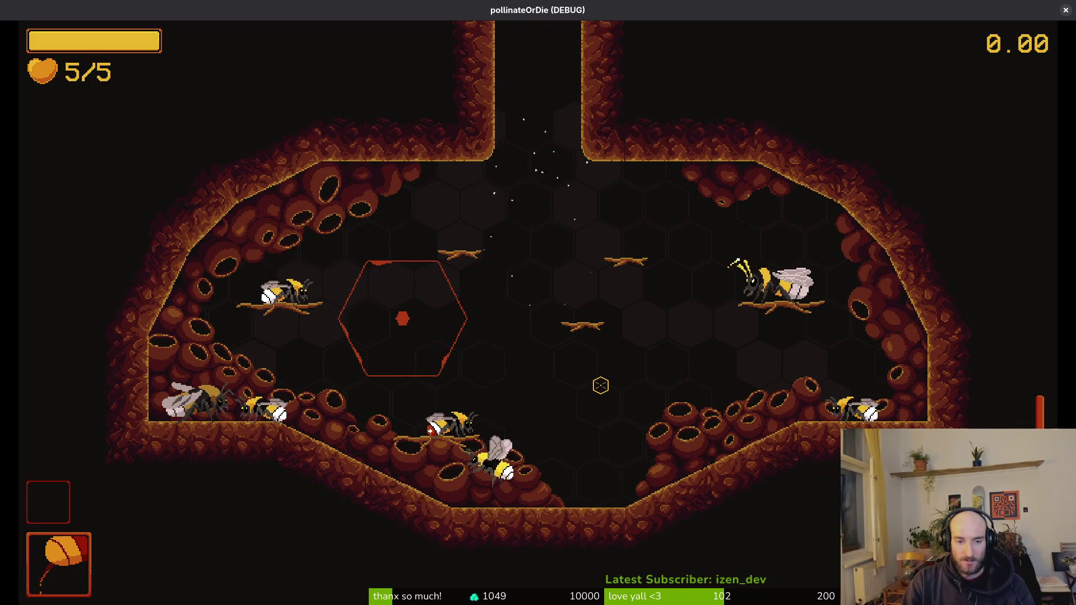
pyautogui.press('j')
pyautogui.press('d')
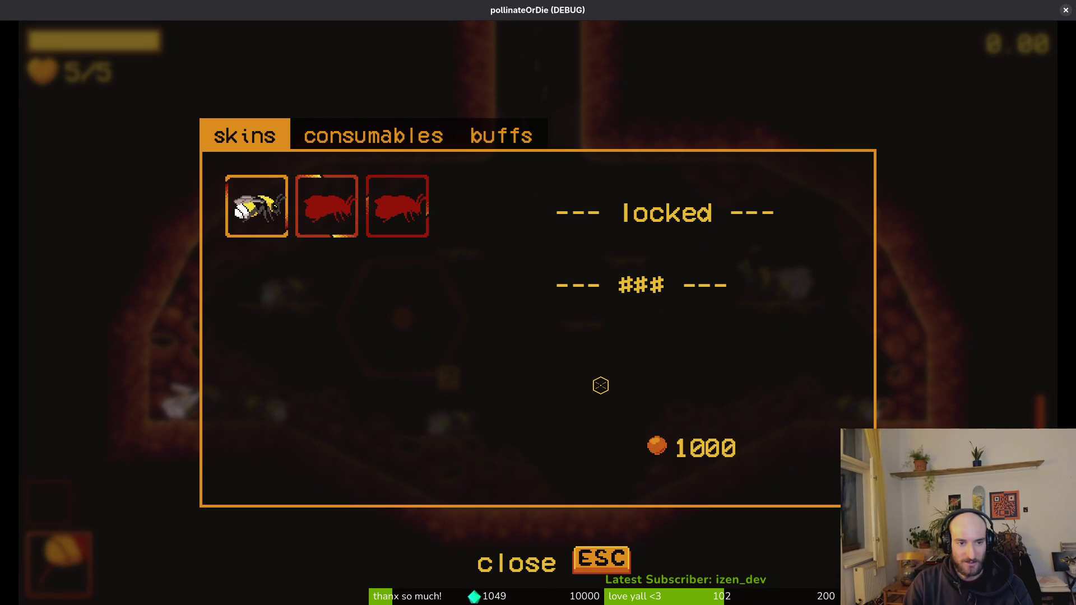
pyautogui.press('a')
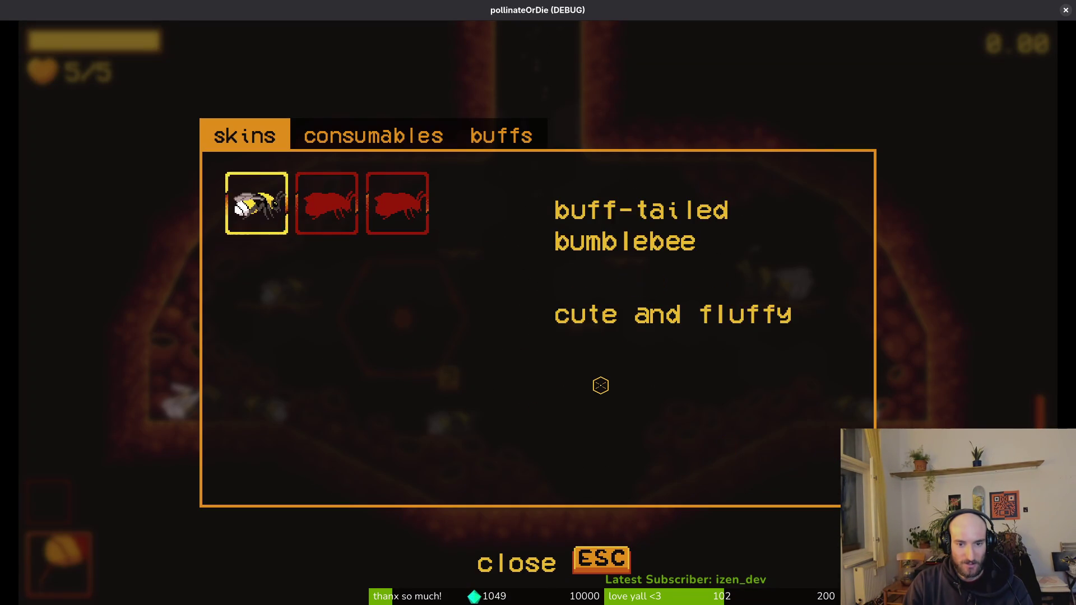
pyautogui.press('d')
pyautogui.press('Escape')
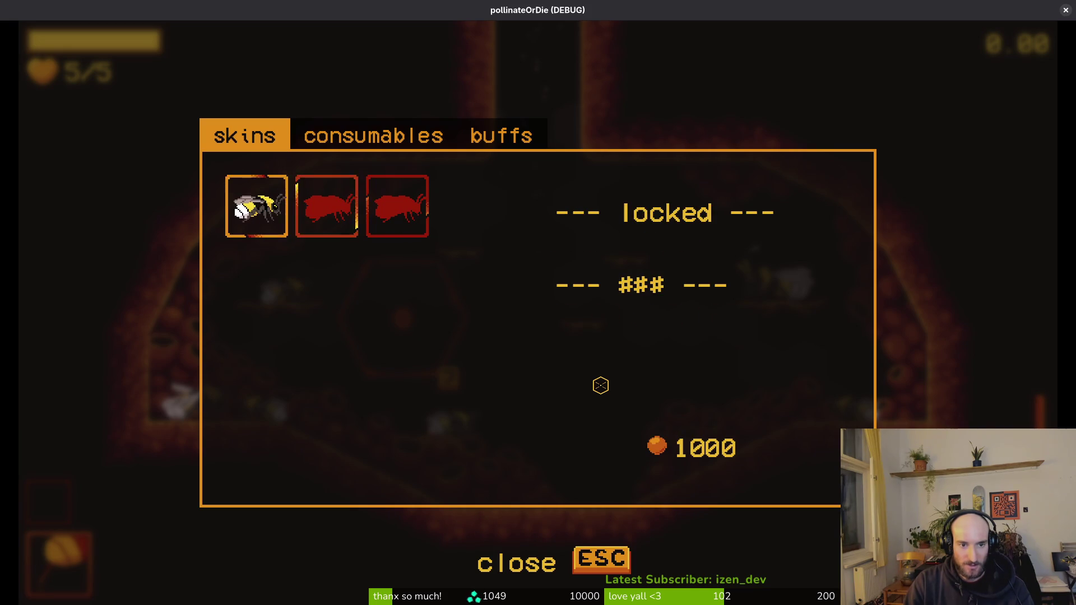
pyautogui.press('j')
pyautogui.press('Escape')
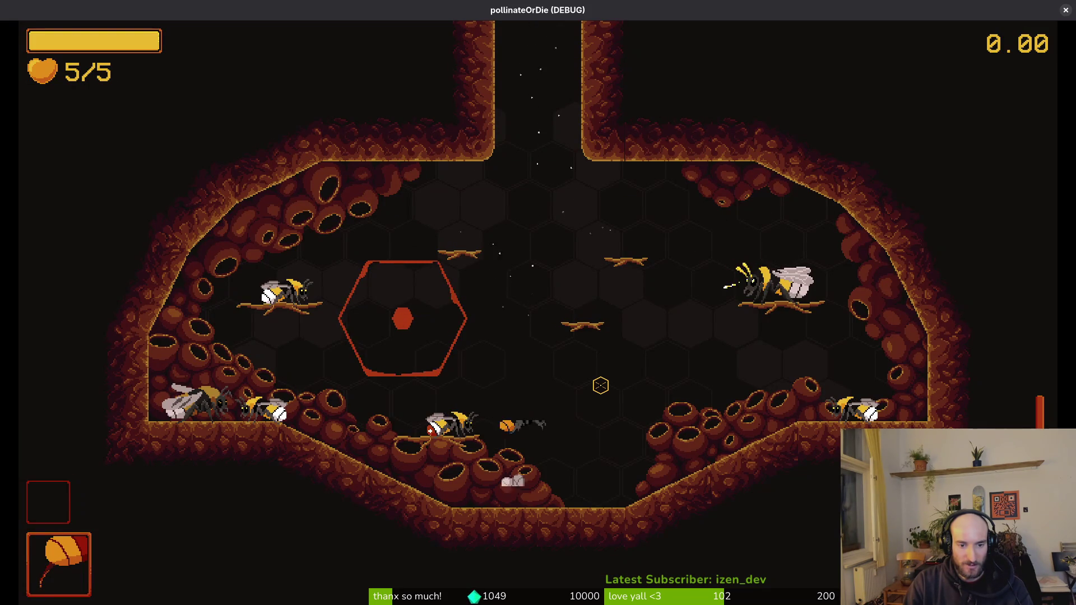
# Walk back to the shop prompt and equip the albino bumblebee skin.
pyautogui.press('a')
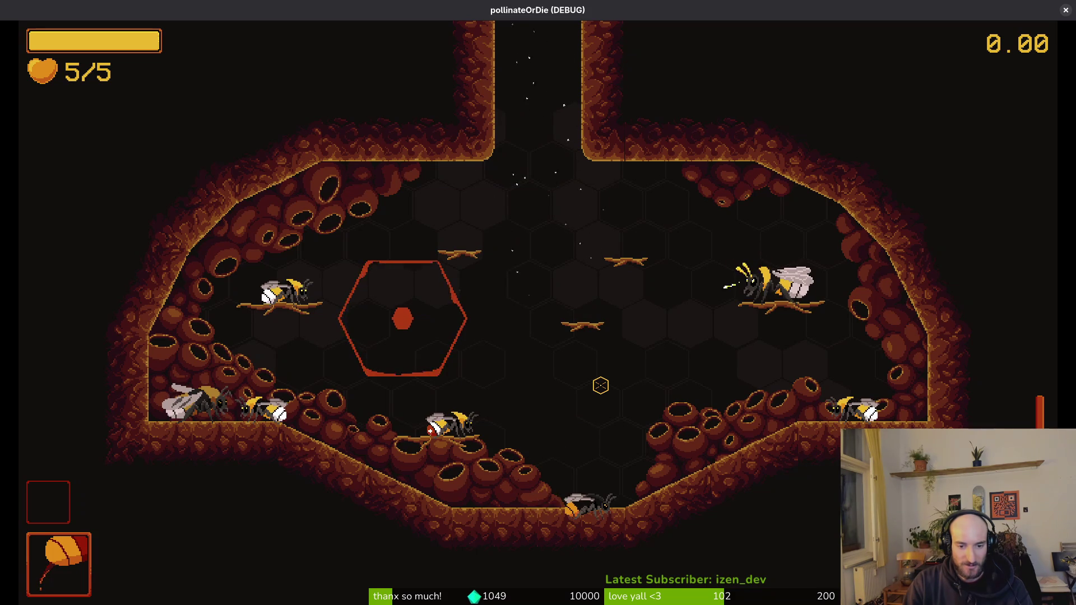
pyautogui.press('Escape')
pyautogui.press('Escape')
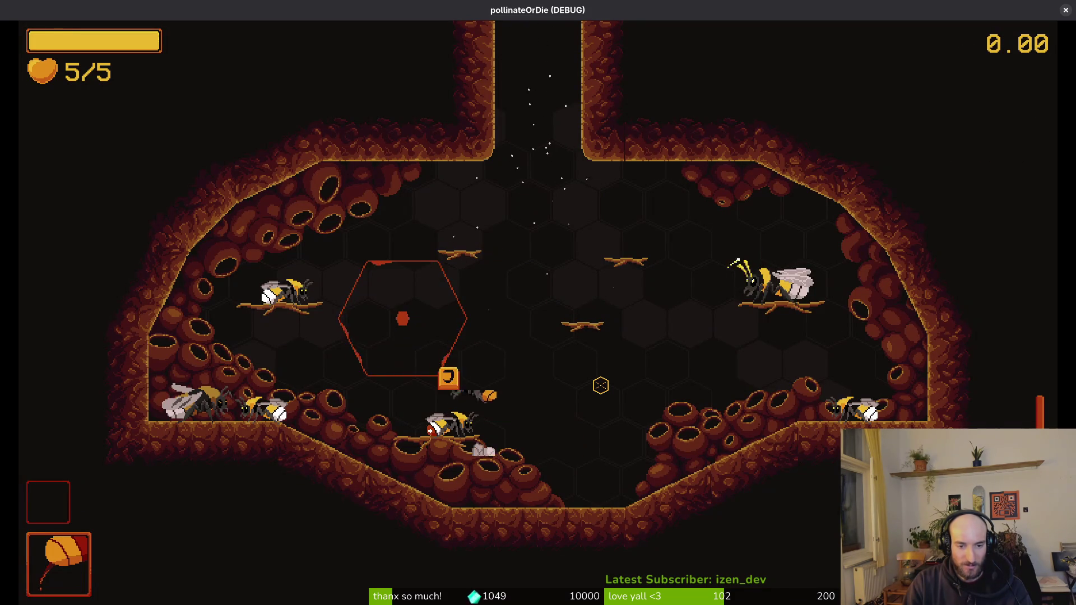
pyautogui.press('j')
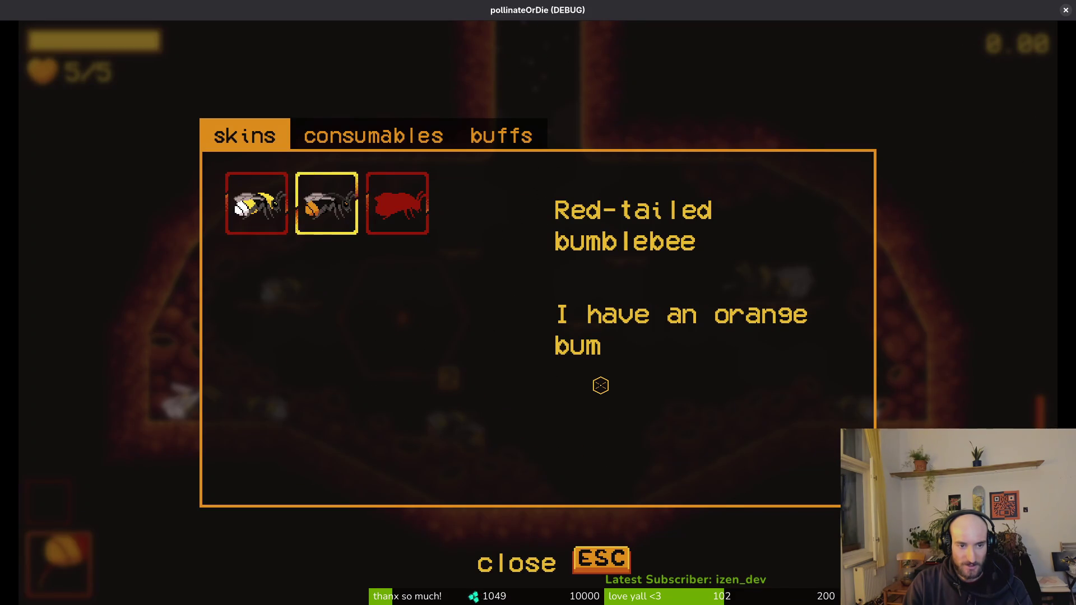
pyautogui.press('d')
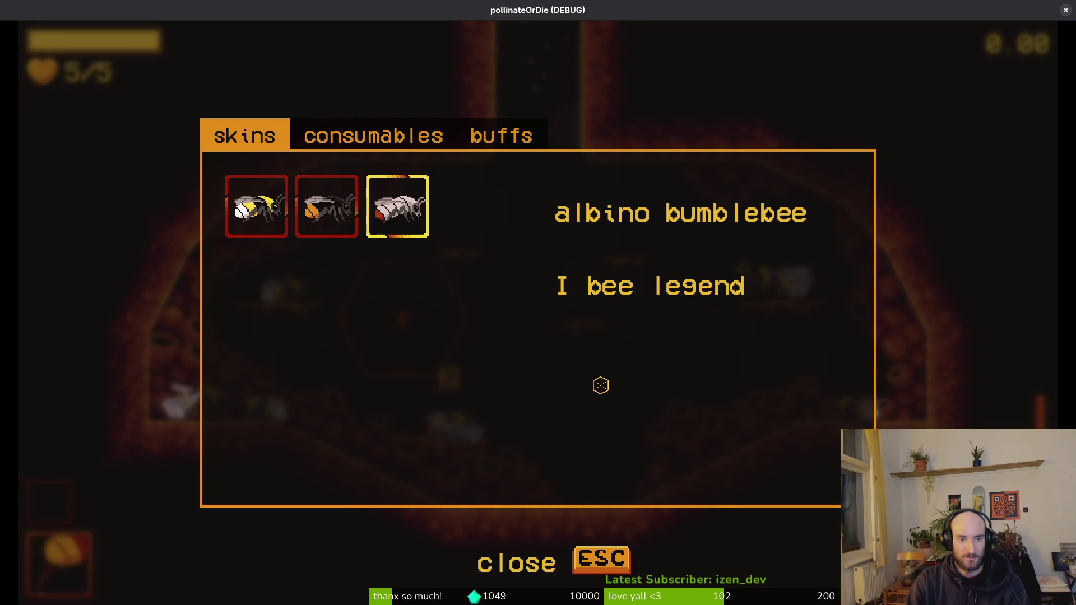
pyautogui.press('a')
pyautogui.press('a')
pyautogui.press('d')
pyautogui.press('d')
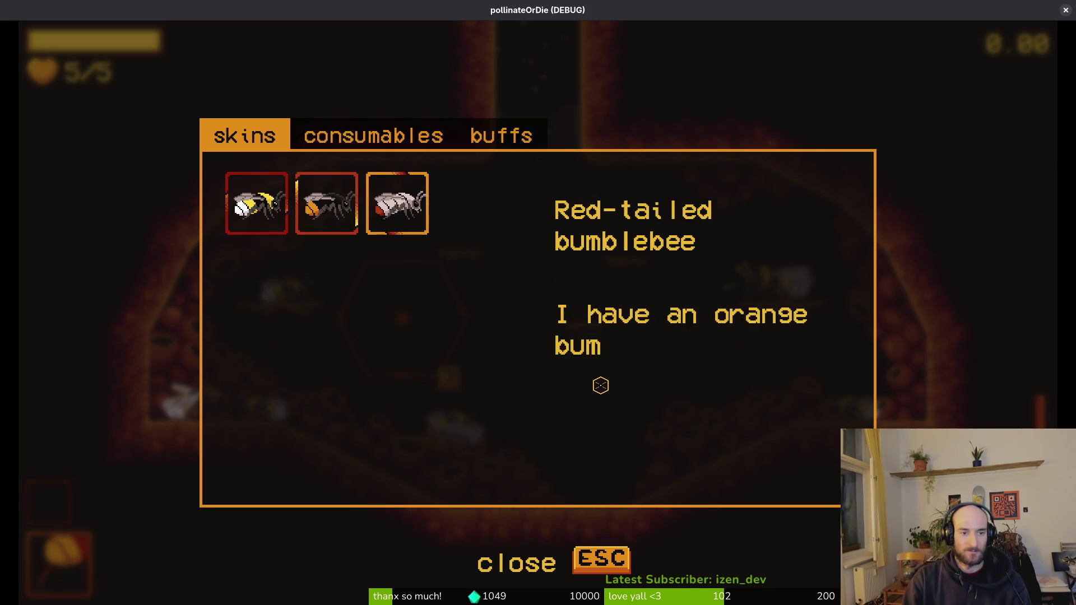
pyautogui.press('Escape')
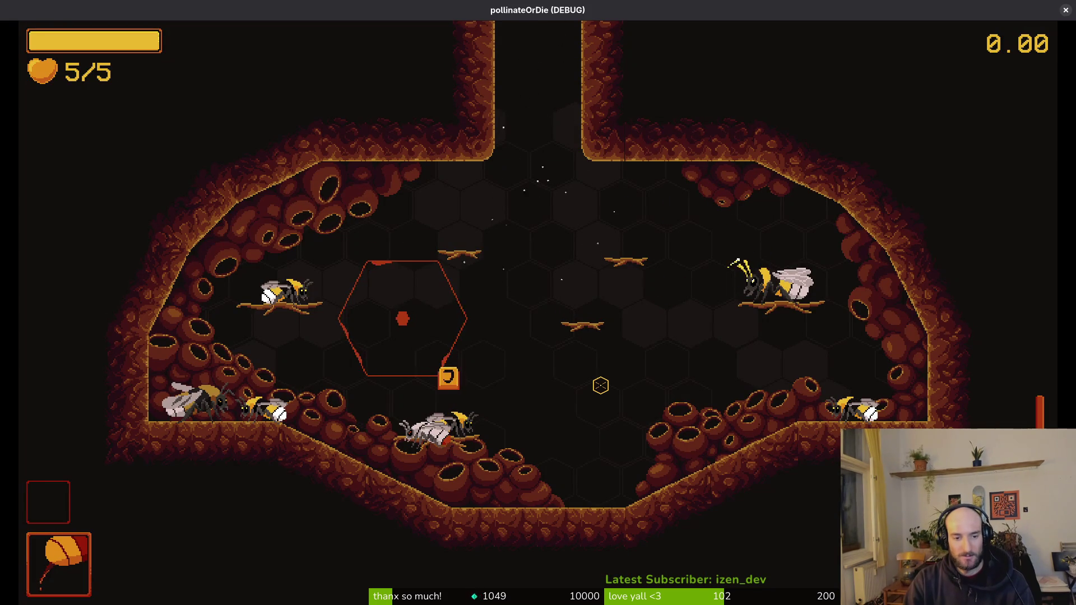
# Fly the albino bee along the floor and back onto the platform by the shop.
pyautogui.press('d')
pyautogui.press('a')
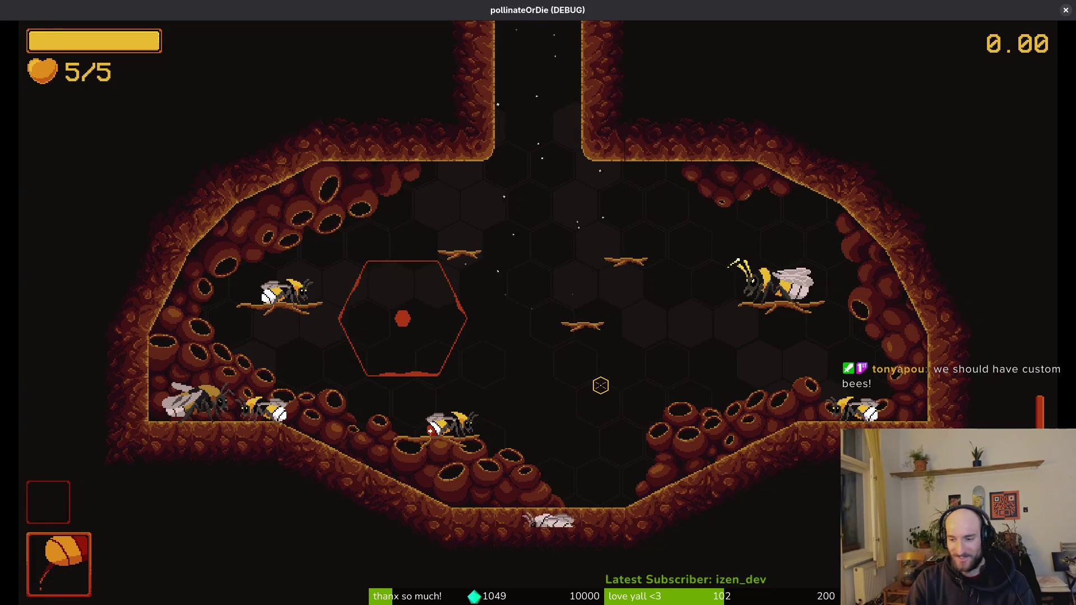
pyautogui.press('space')
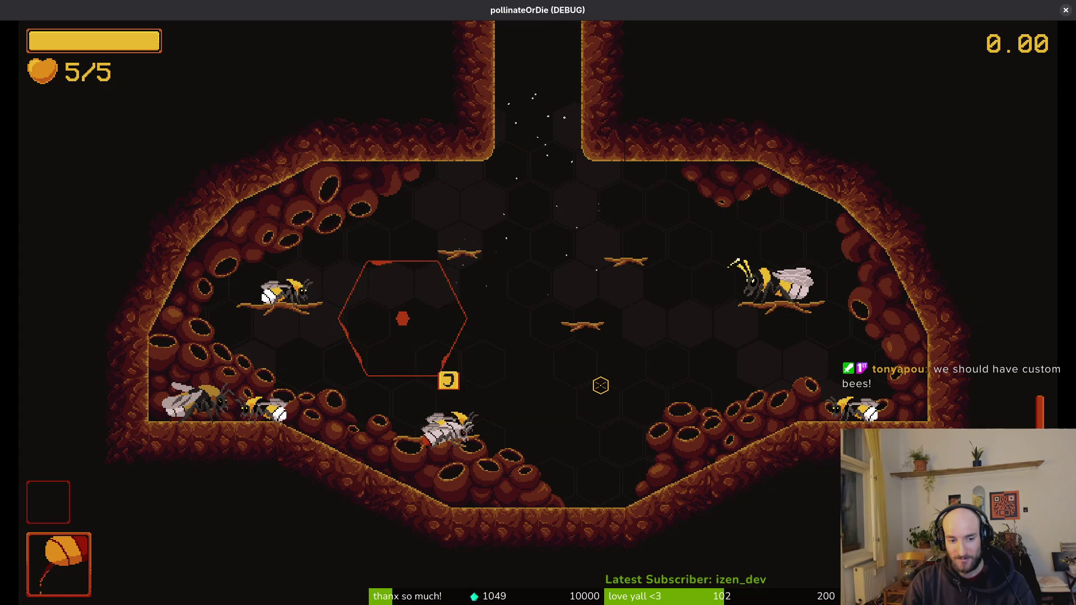
pyautogui.press('j')
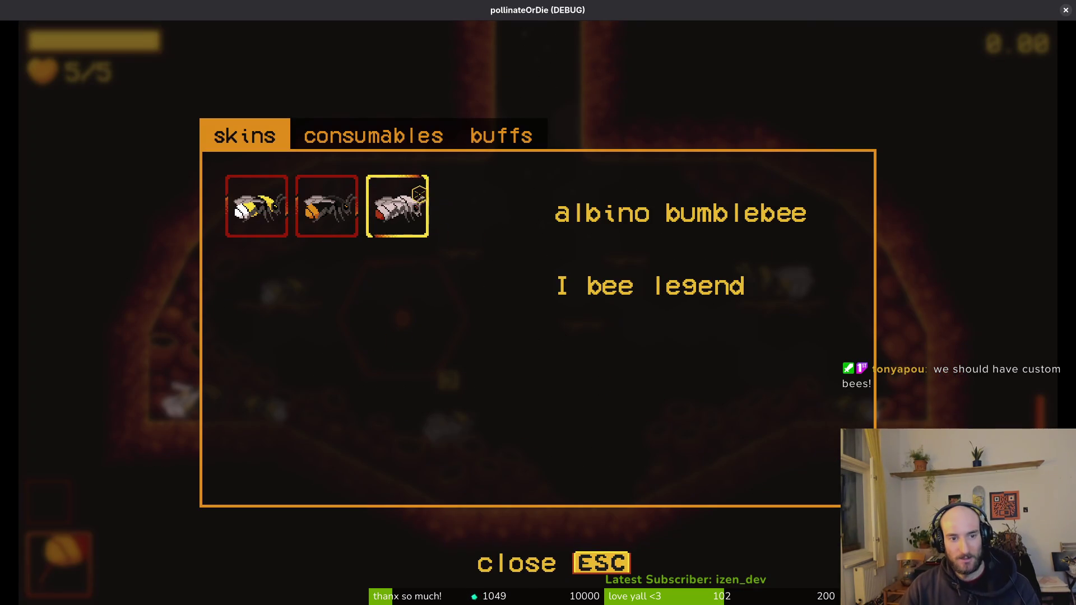
# Preview the buff-tailed skin, reselect the albino bumblebee, and close the shop.
pyautogui.click(236, 211)
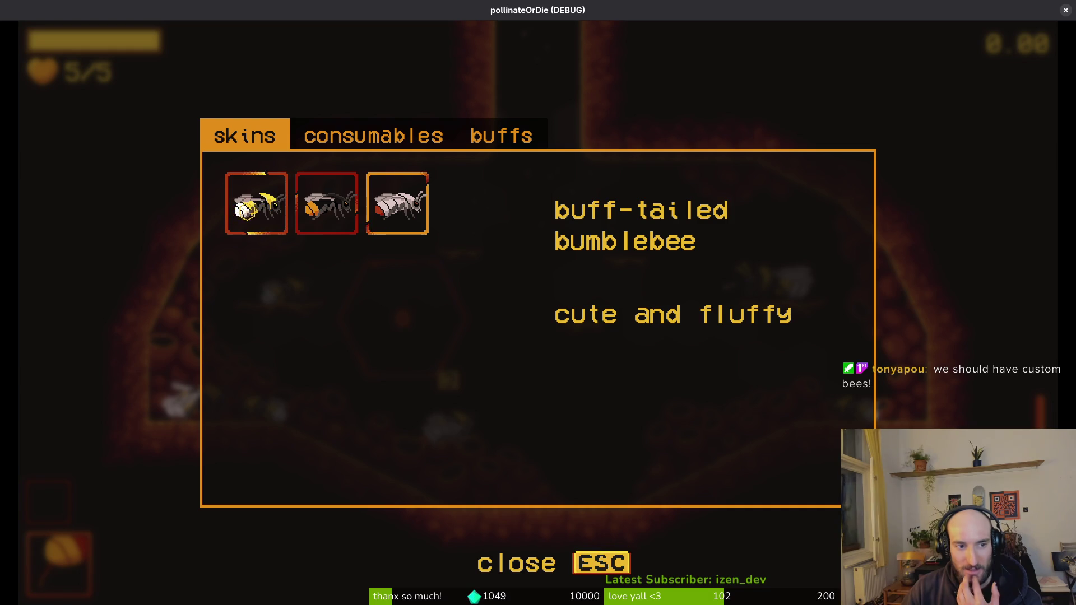
pyautogui.click(424, 222)
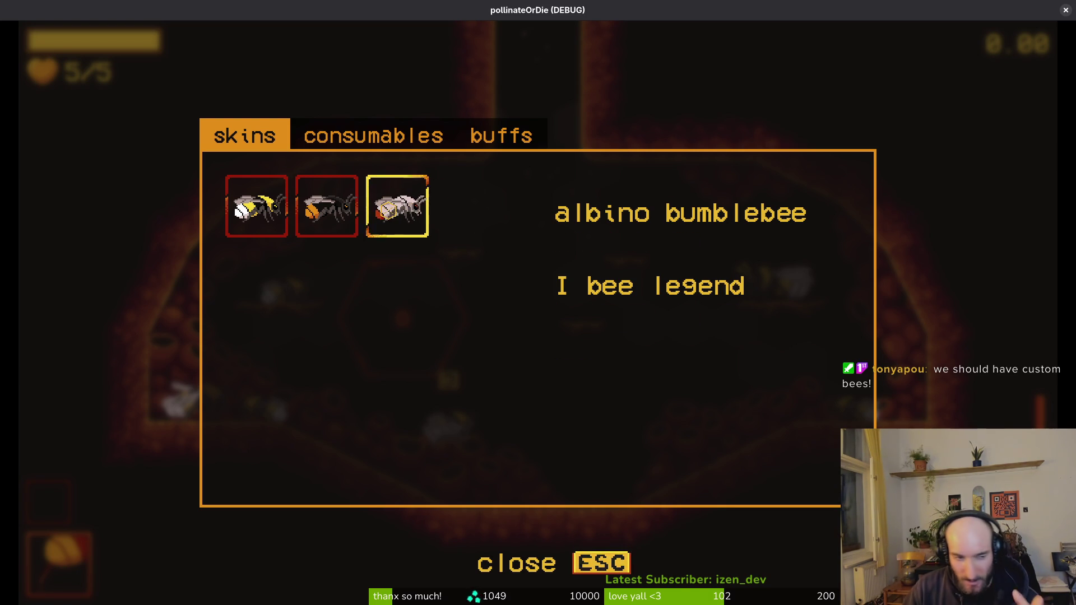
pyautogui.press('Escape')
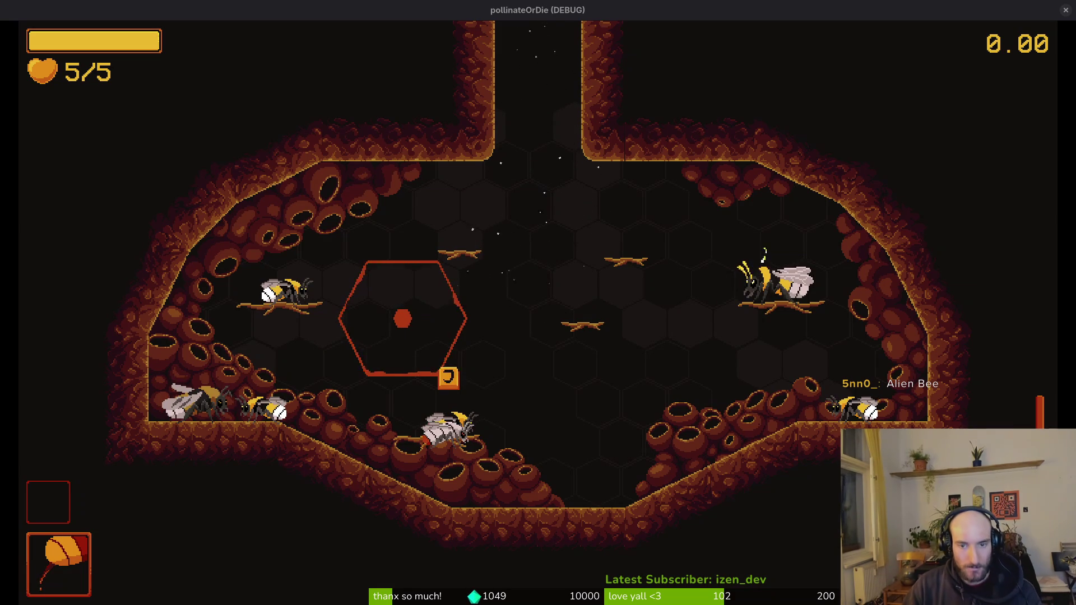
pyautogui.click(635, 121)
# Fly the bee away from the shop, then close the pollinateOrDie game window.
pyautogui.press('d')
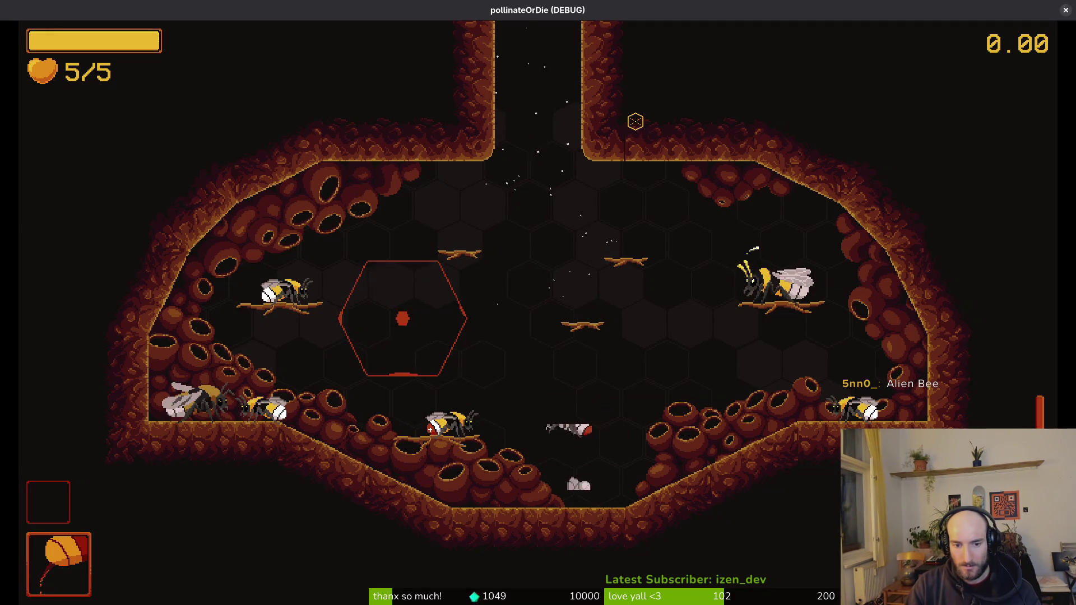
pyautogui.press('a')
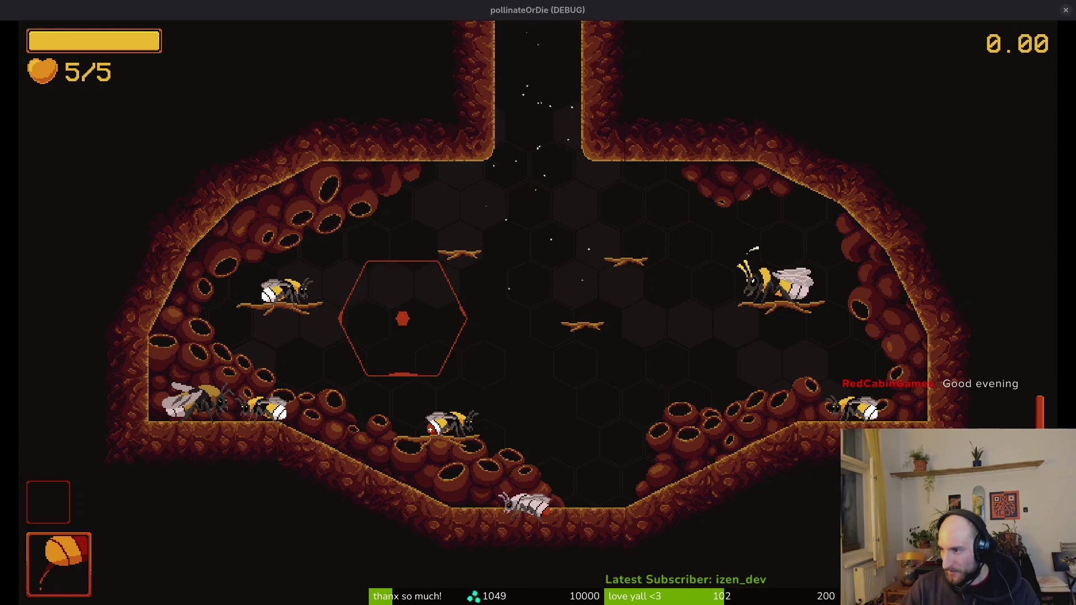
pyautogui.press('Escape')
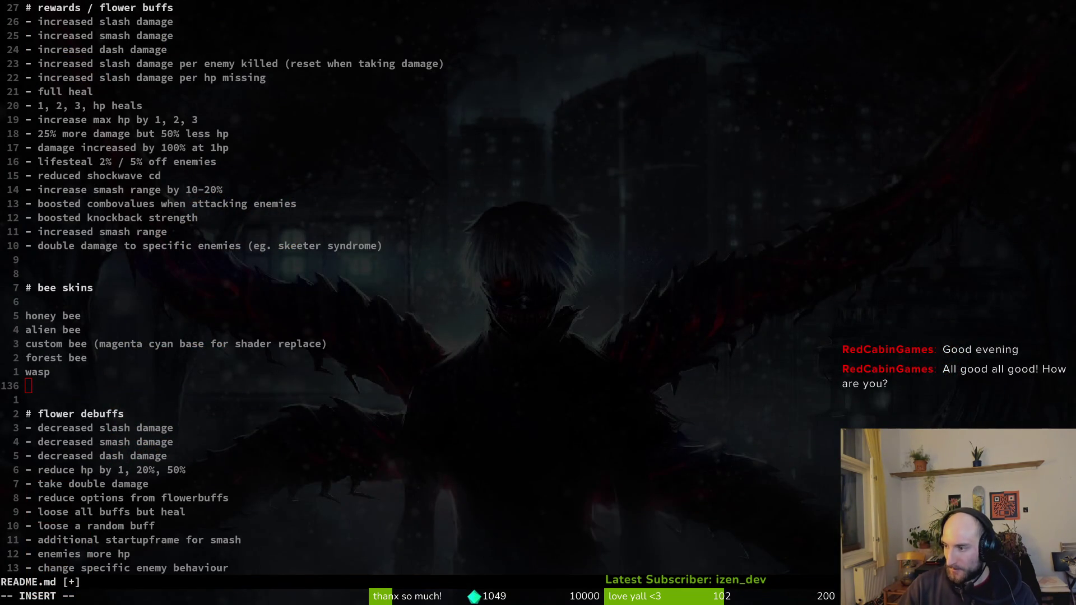
# Check the bee sprite in Aseprite and the README, then return to paused Duckov.
pyautogui.hotkey('alt', 'Tab')
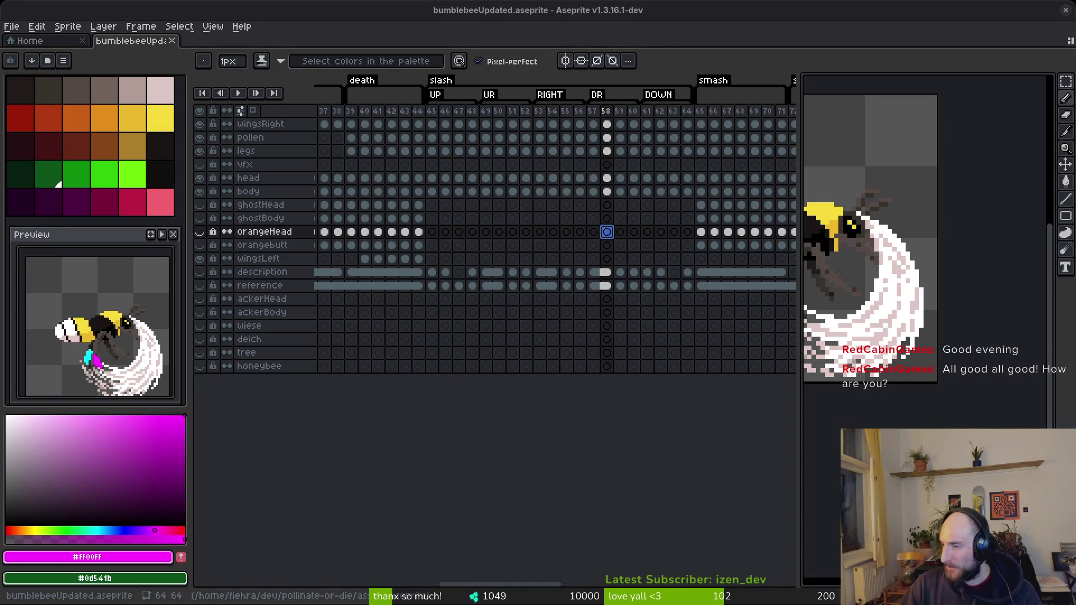
pyautogui.hotkey('alt', 'Tab')
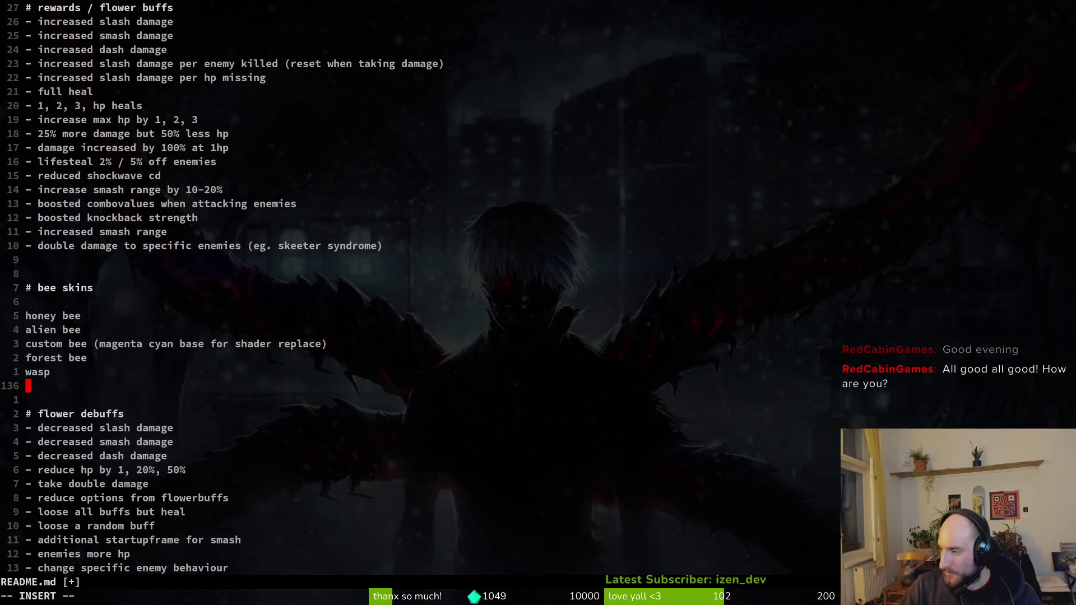
pyautogui.hotkey('alt', 'Tab')
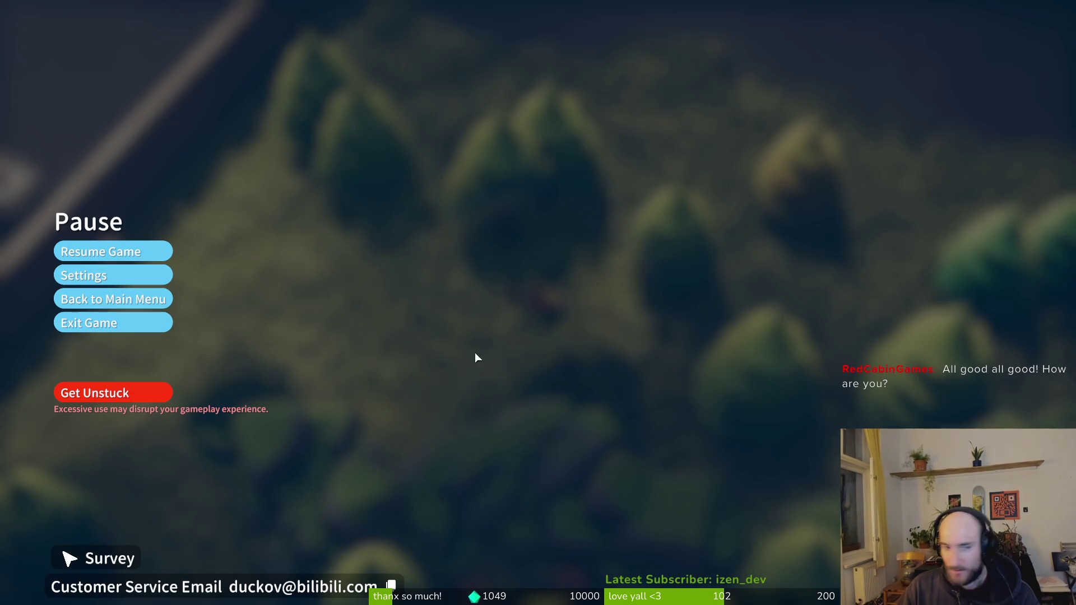
# Resume the raid, heal with the first aid kit, and kill the enemy in the grass.
pyautogui.press('Escape')
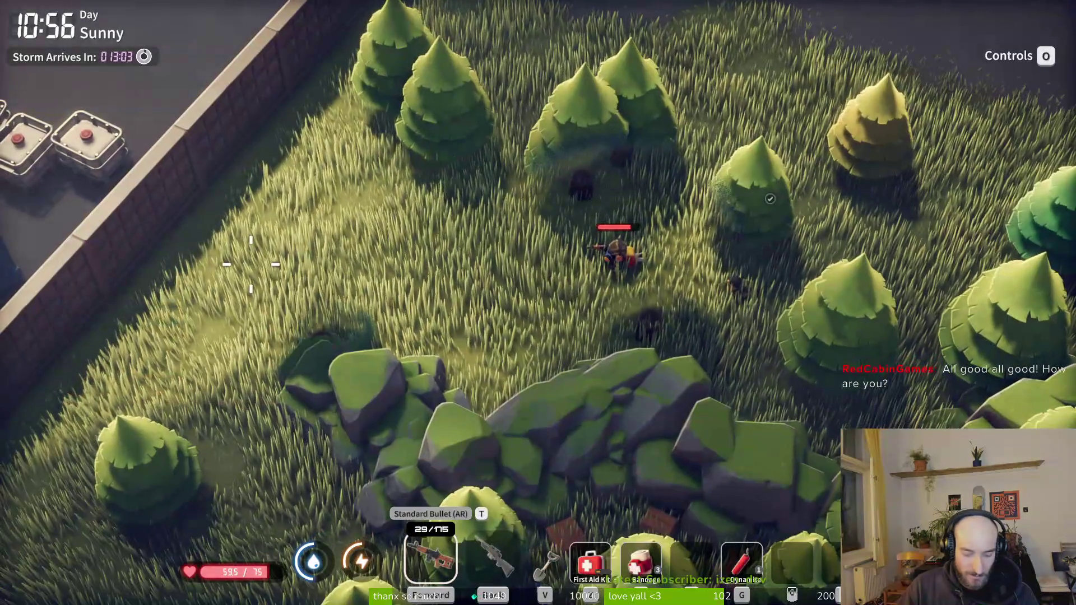
pyautogui.press('m')
pyautogui.press('m')
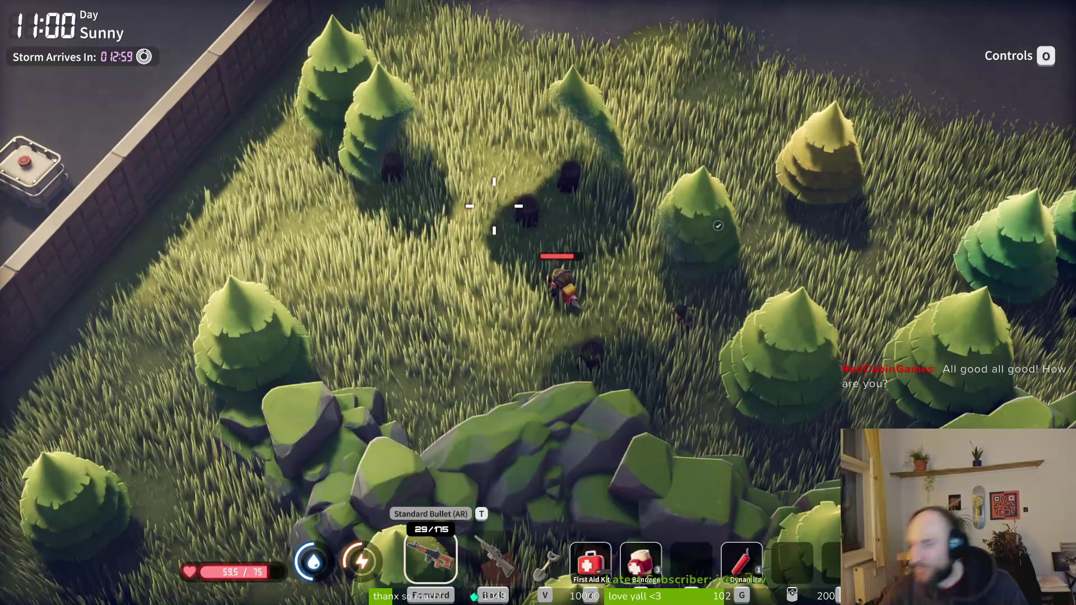
pyautogui.press('w')
pyautogui.click(516, 144)
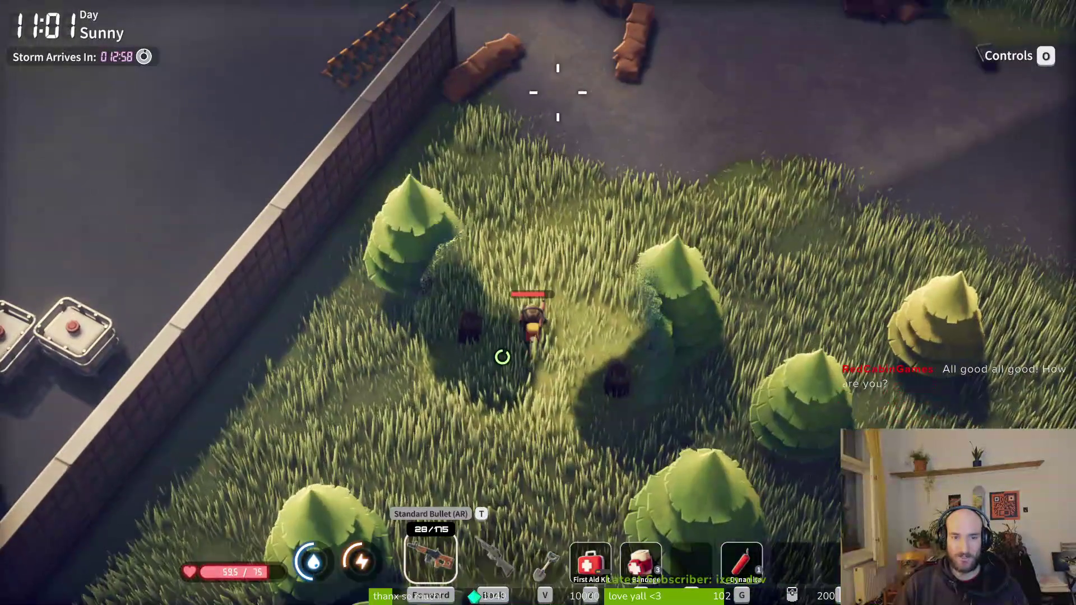
pyautogui.press('w')
pyautogui.press('4')
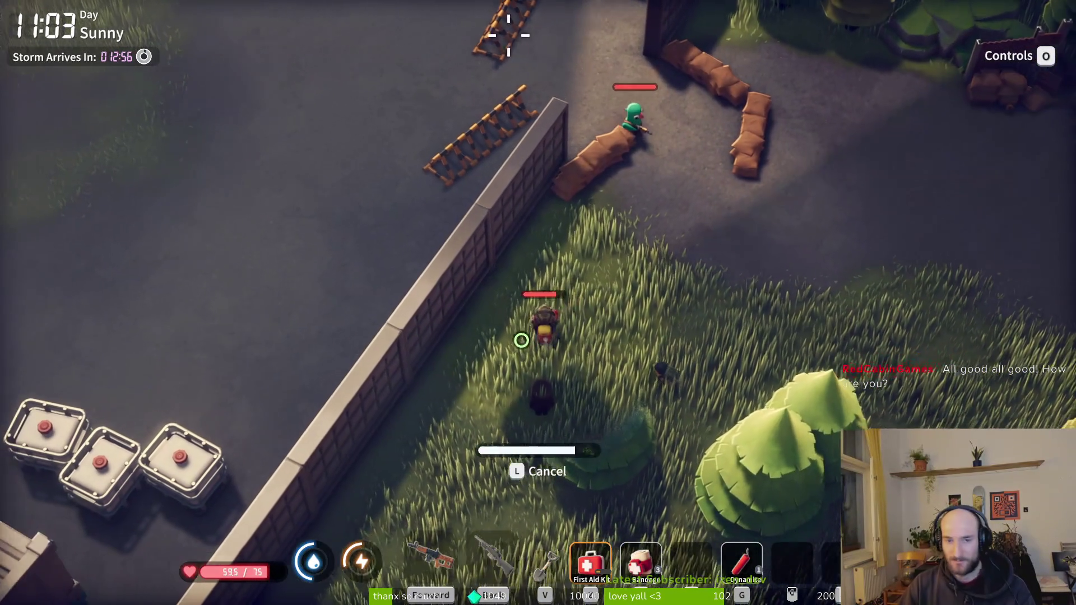
pyautogui.press('1')
pyautogui.press('w')
pyautogui.click(701, 84)
pyautogui.click(702, 84)
pyautogui.press('w')
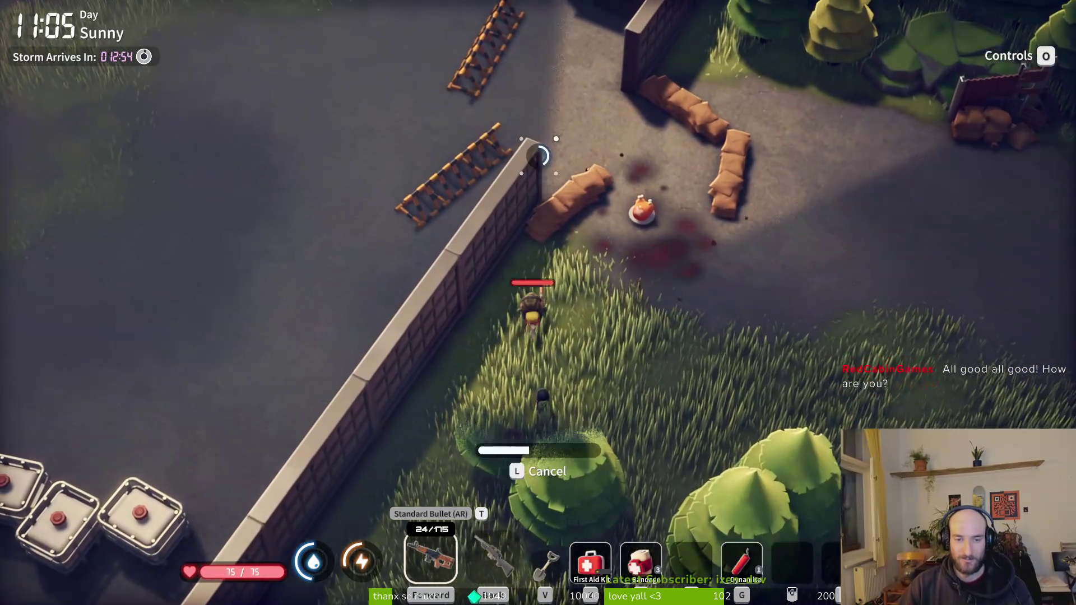
# Walk north to the toolbox and loot the Metal Plate, Organic Fiber and Intermediate item.
pyautogui.press('w')
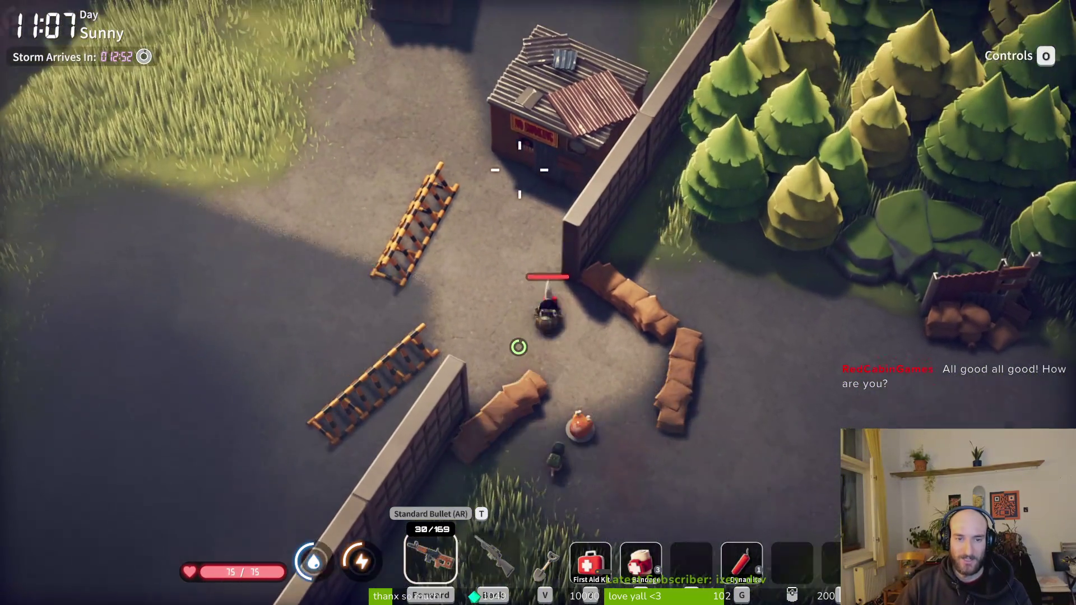
pyautogui.press('w')
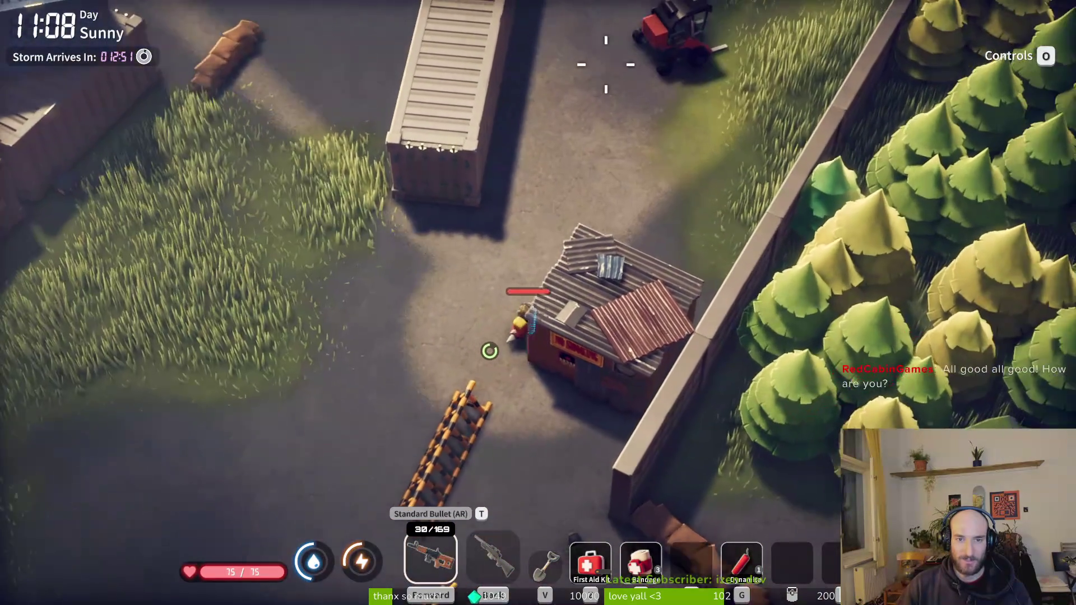
pyautogui.press('w')
pyautogui.press('d')
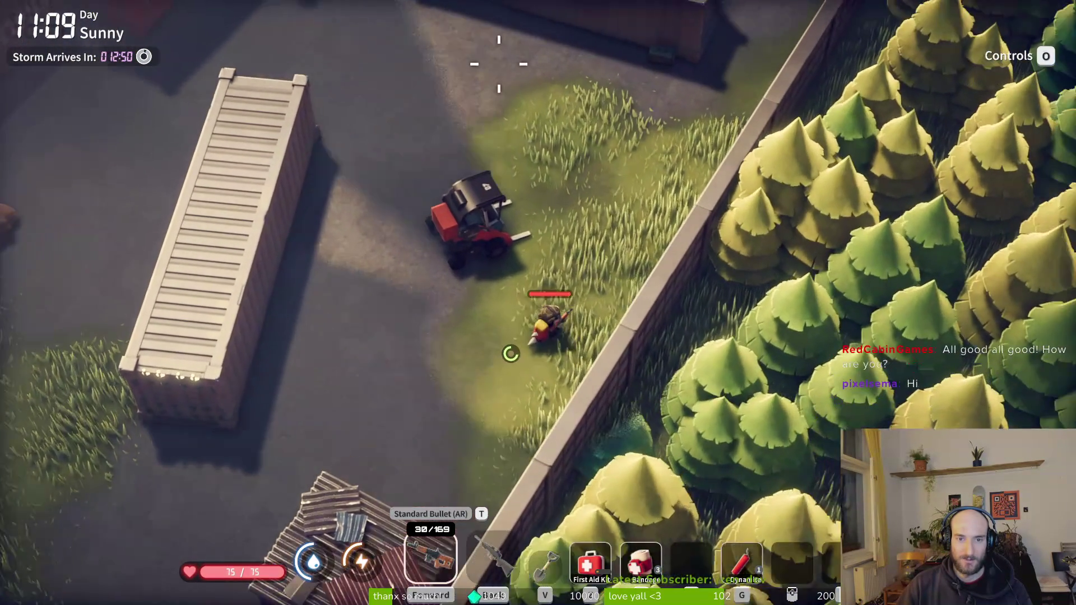
pyautogui.press('w')
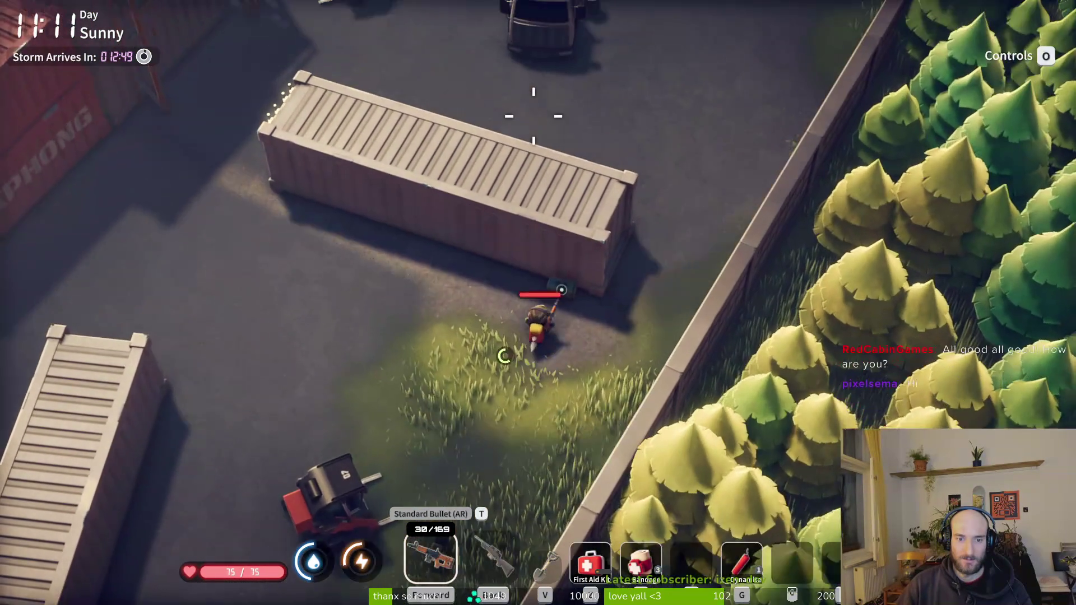
pyautogui.press('Tab')
pyautogui.click(810, 168)
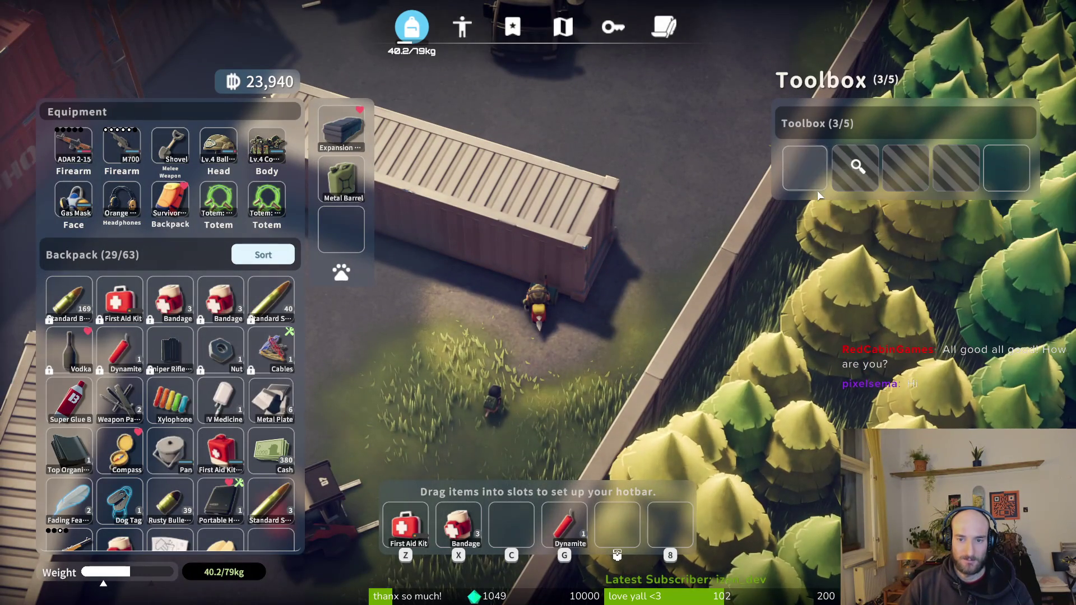
pyautogui.click(857, 171)
pyautogui.click(905, 168)
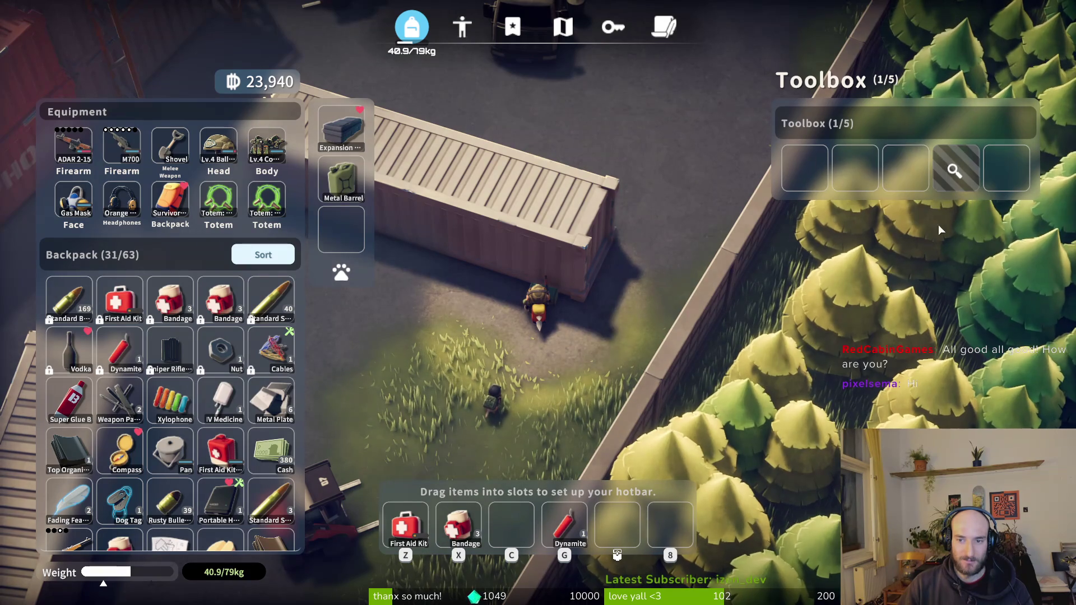
pyautogui.press('Tab')
# Reload the sniper rifle and head north past the trucks, then west along the rails.
pyautogui.press('w')
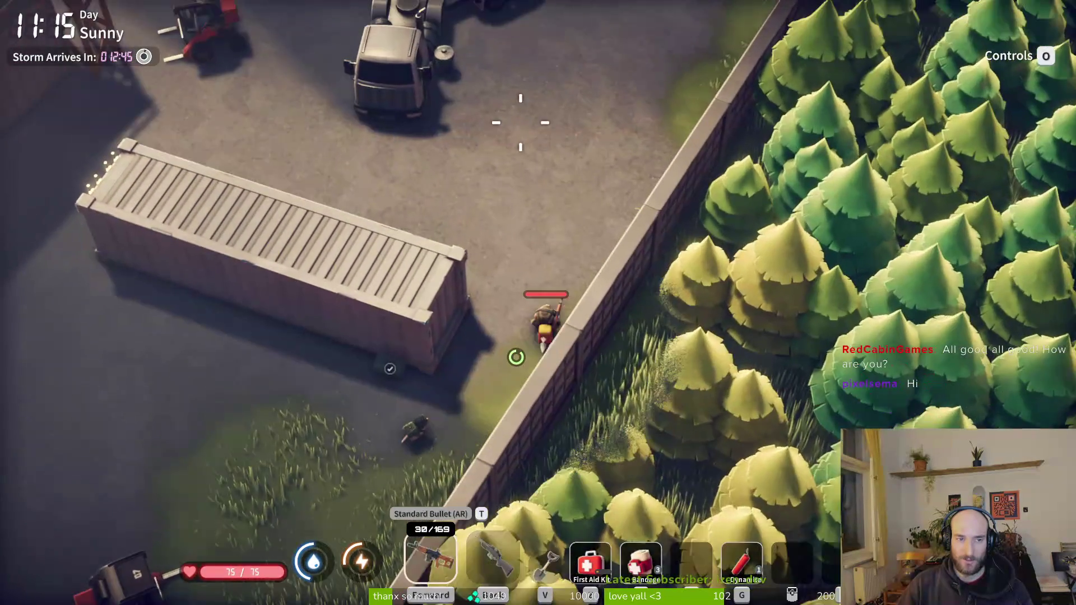
pyautogui.press('2')
pyautogui.press('w')
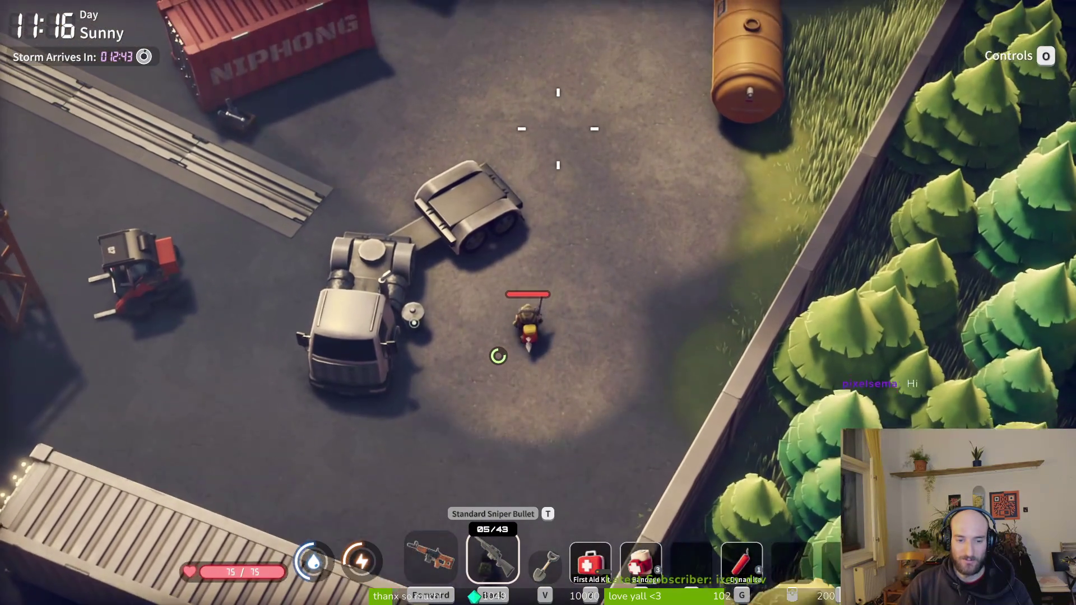
pyautogui.press('r')
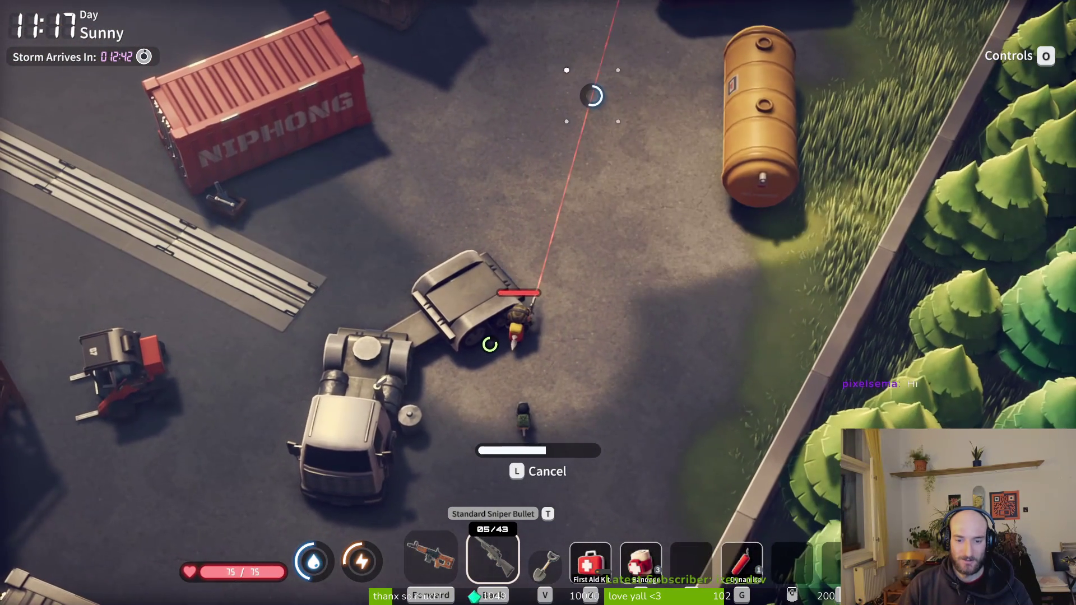
pyautogui.press('w')
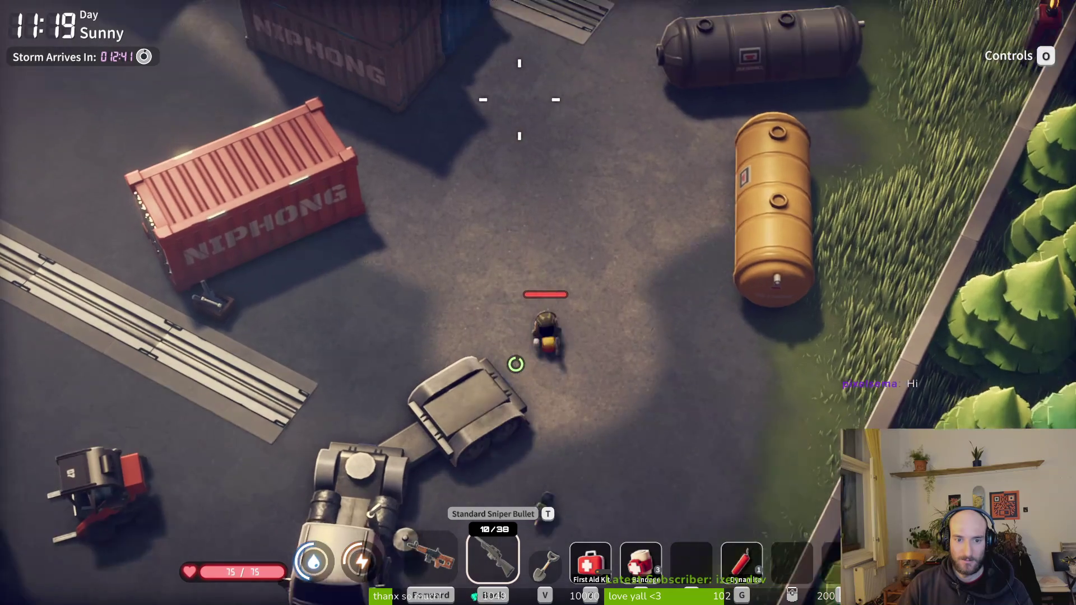
pyautogui.press('w')
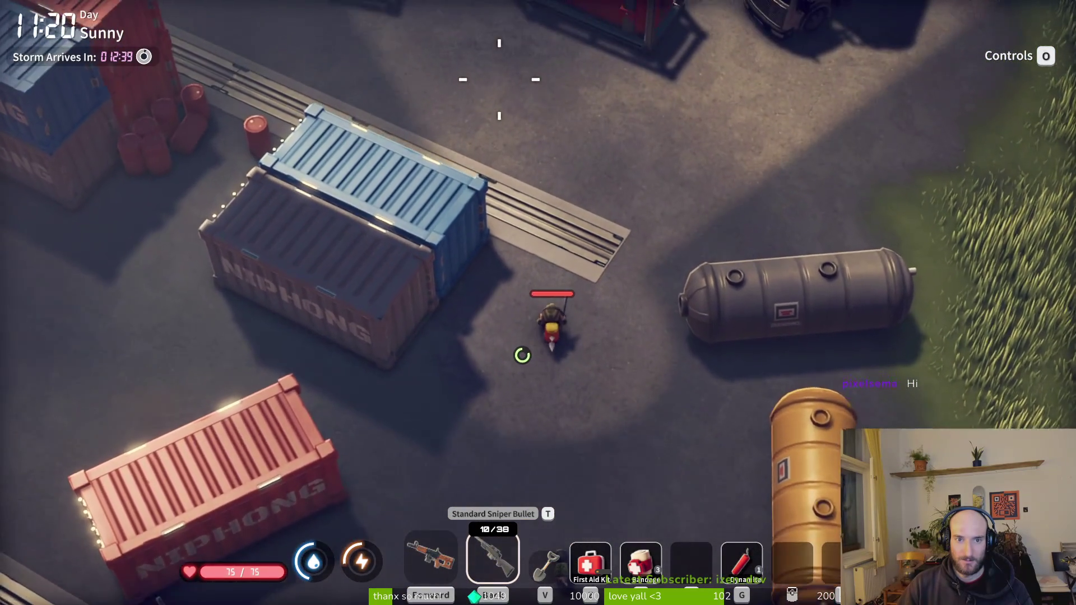
pyautogui.press('a')
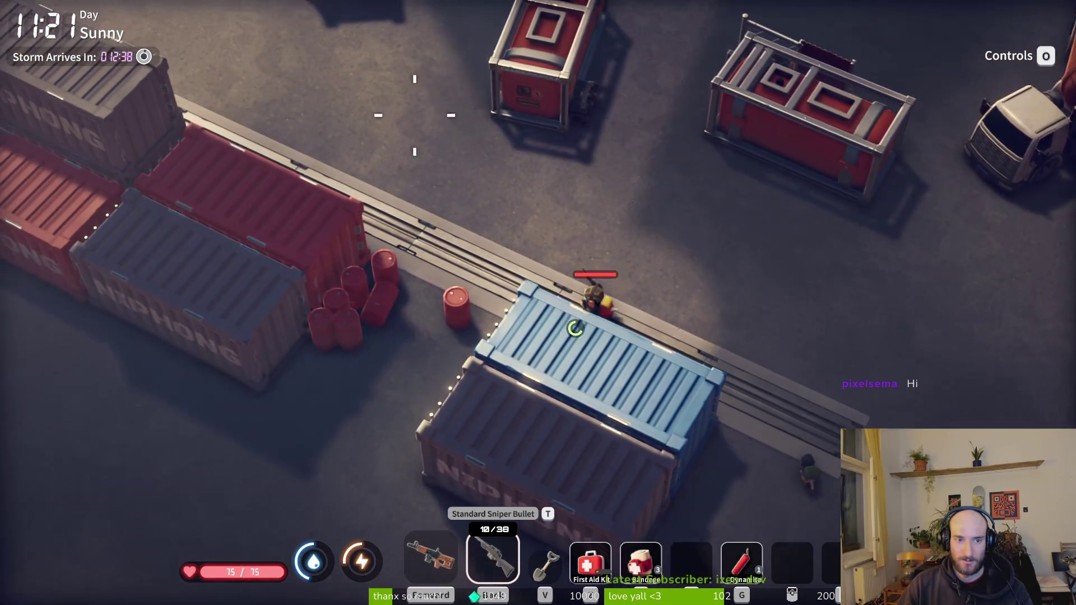
pyautogui.press('s')
pyautogui.press('1')
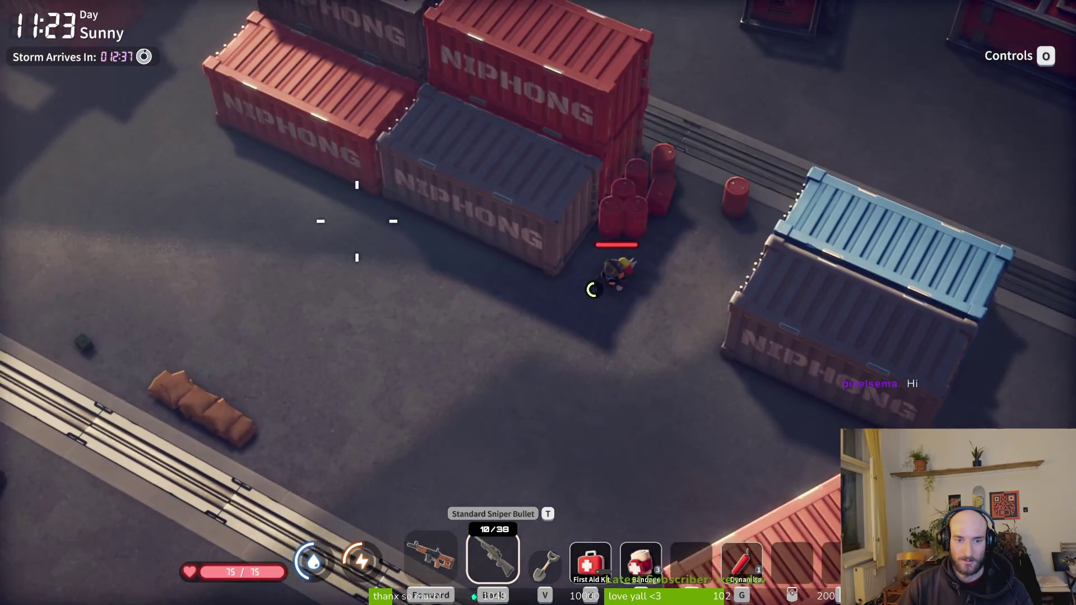
pyautogui.press('a')
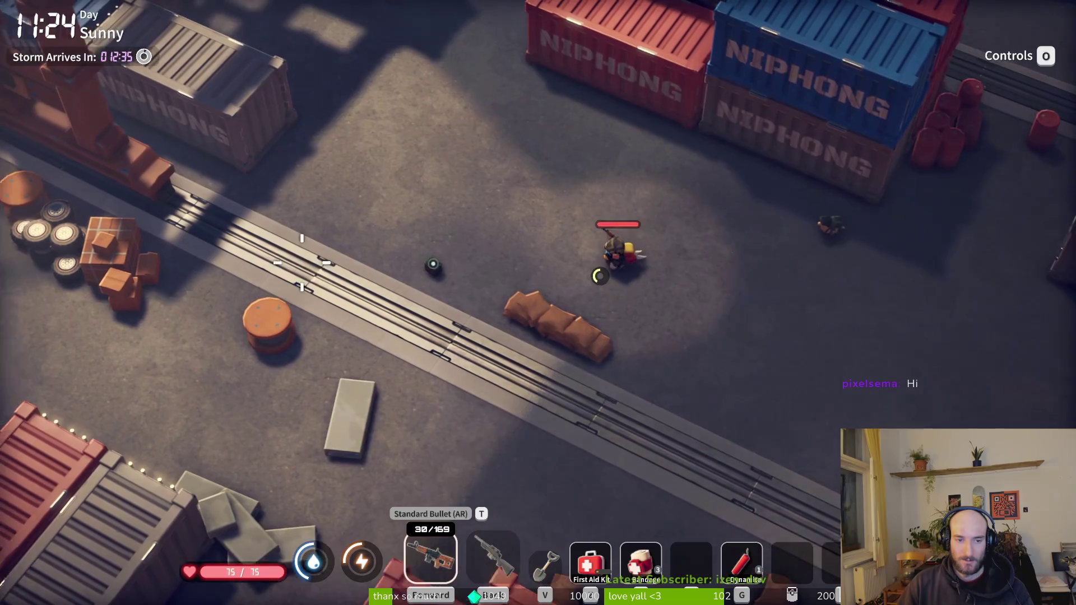
# Take the AP shotgun shells from the ammo box, then switch to the README notes.
pyautogui.press('f')
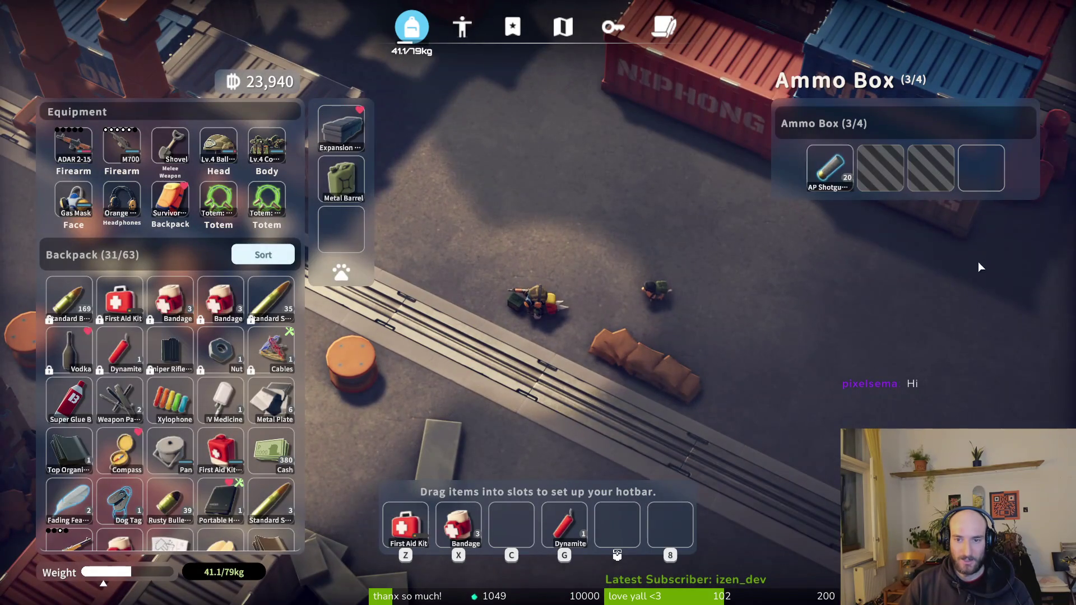
pyautogui.click(830, 169)
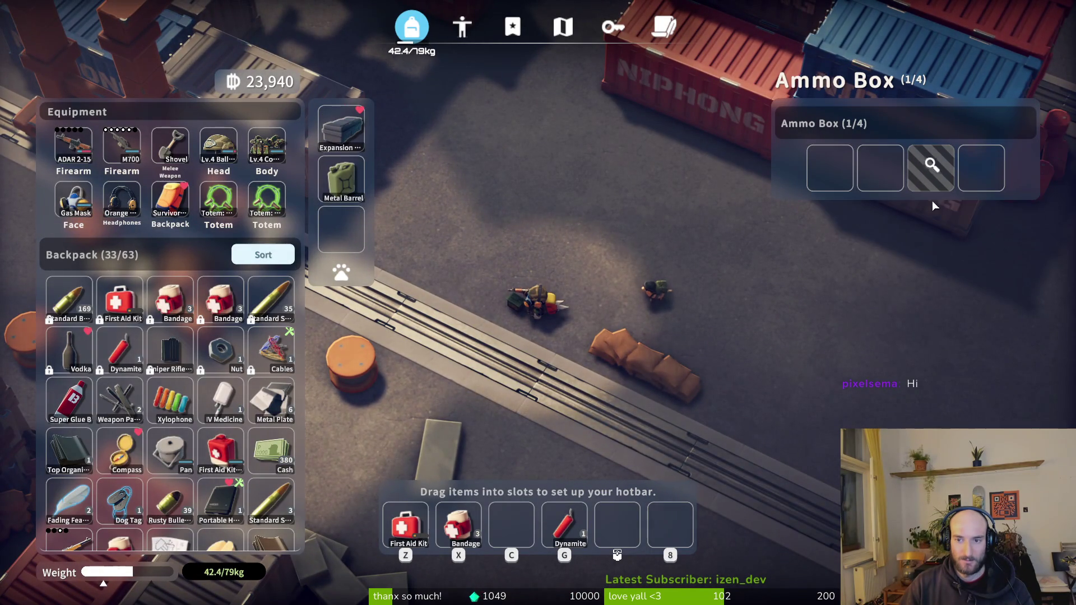
pyautogui.press('Escape')
pyautogui.press('a')
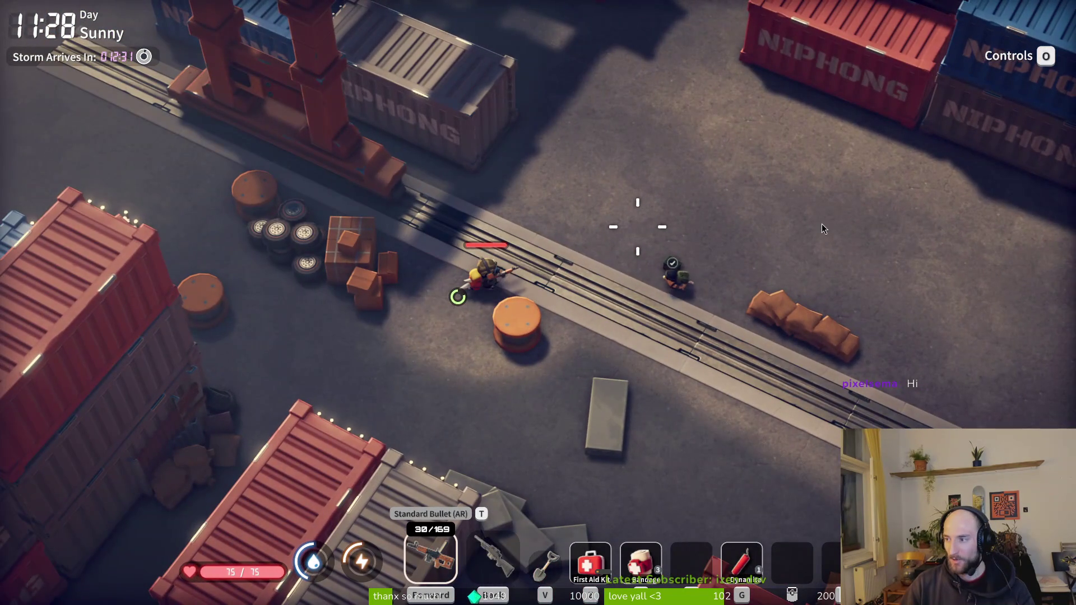
pyautogui.hotkey('alt', 'Tab')
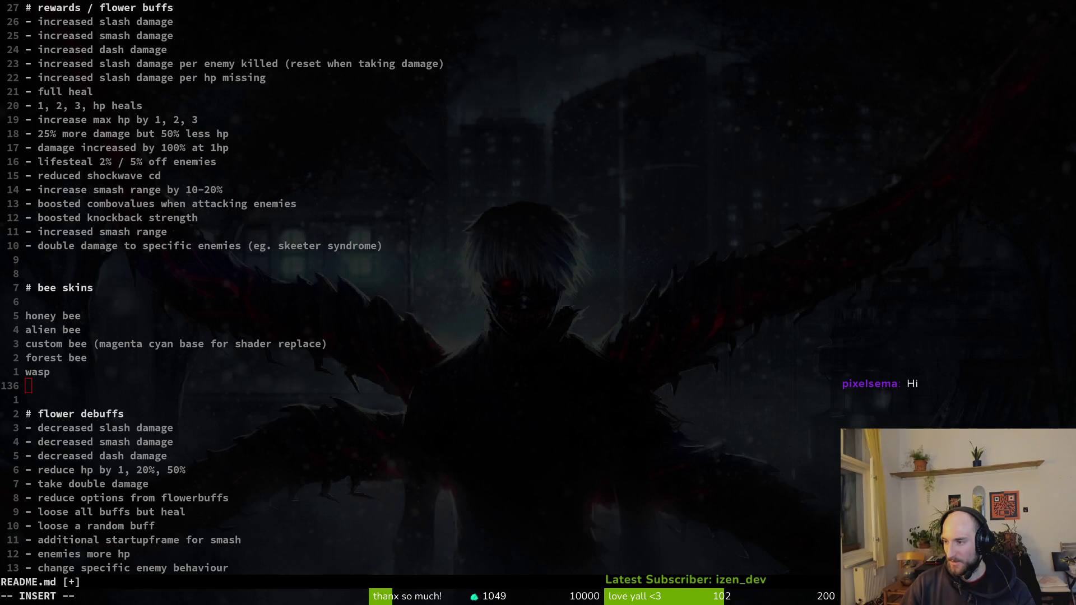
# Glance over the README bee skins list unchanged and return to the Duckov raid.
pyautogui.hotkey('alt', 'Tab')
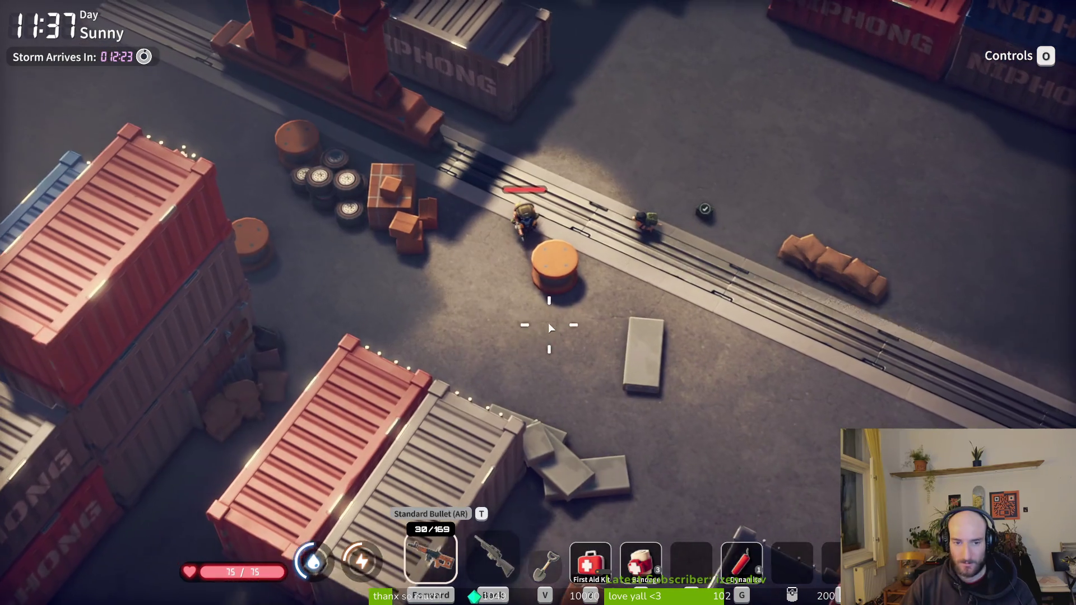
# Fire a shot, then walk left past the blue container and south alongside the containers.
pyautogui.click(547, 321)
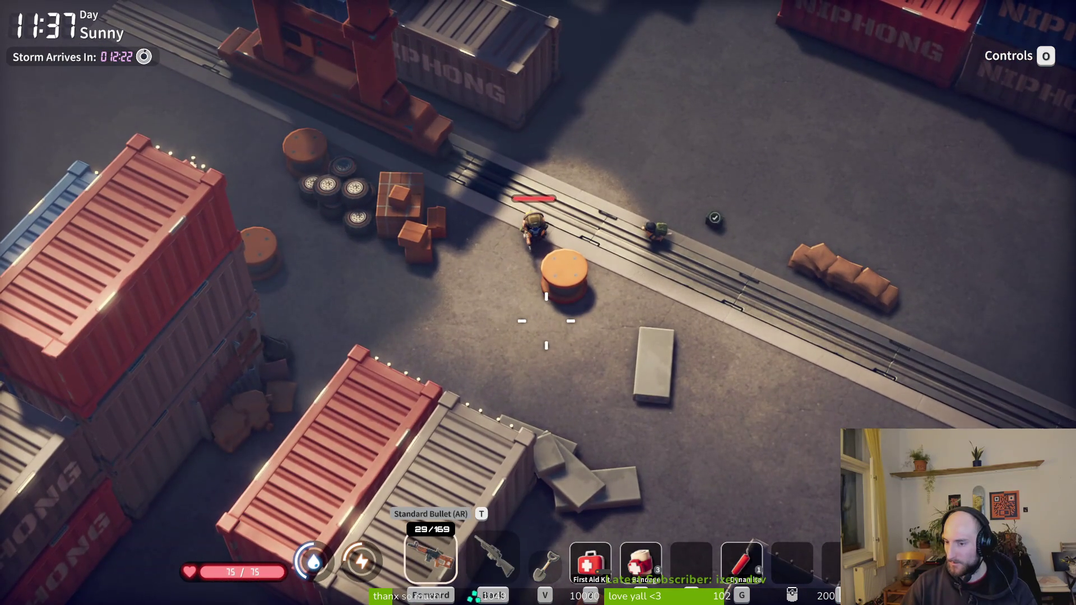
pyautogui.press('a')
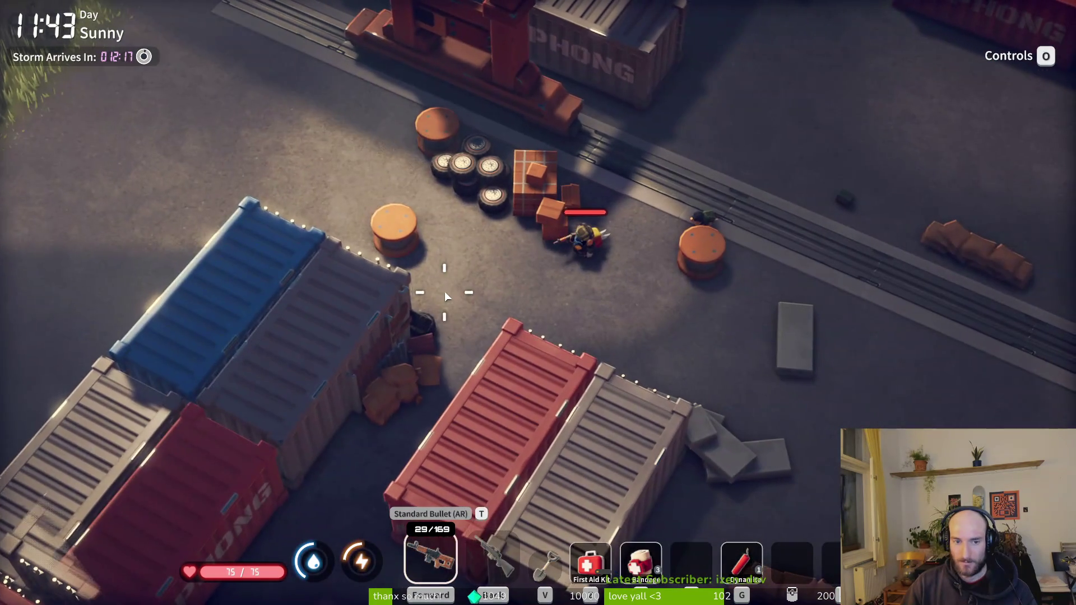
pyautogui.press('a')
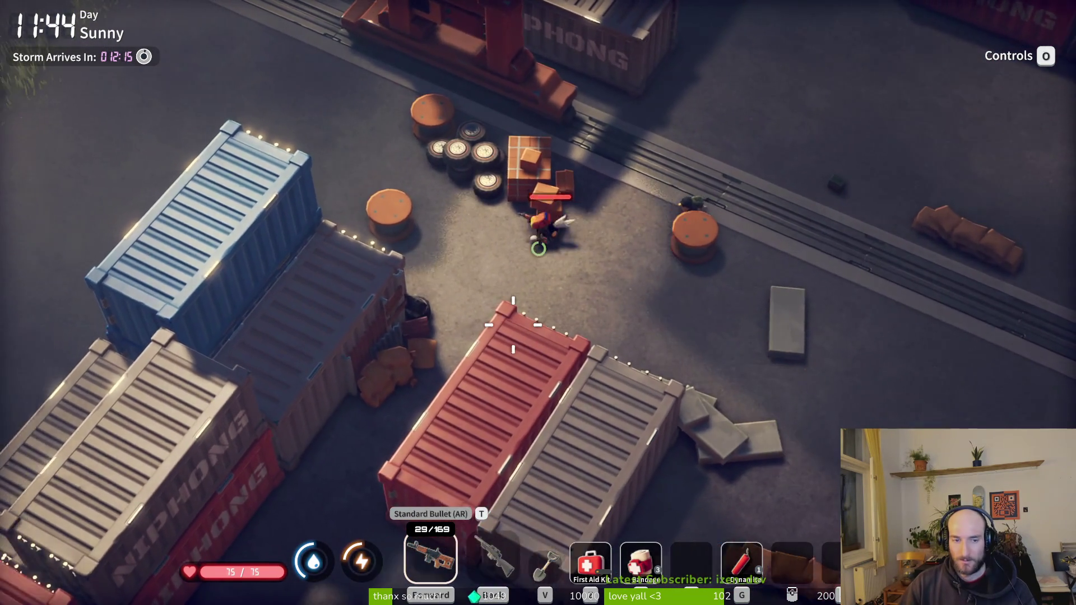
pyautogui.press('a')
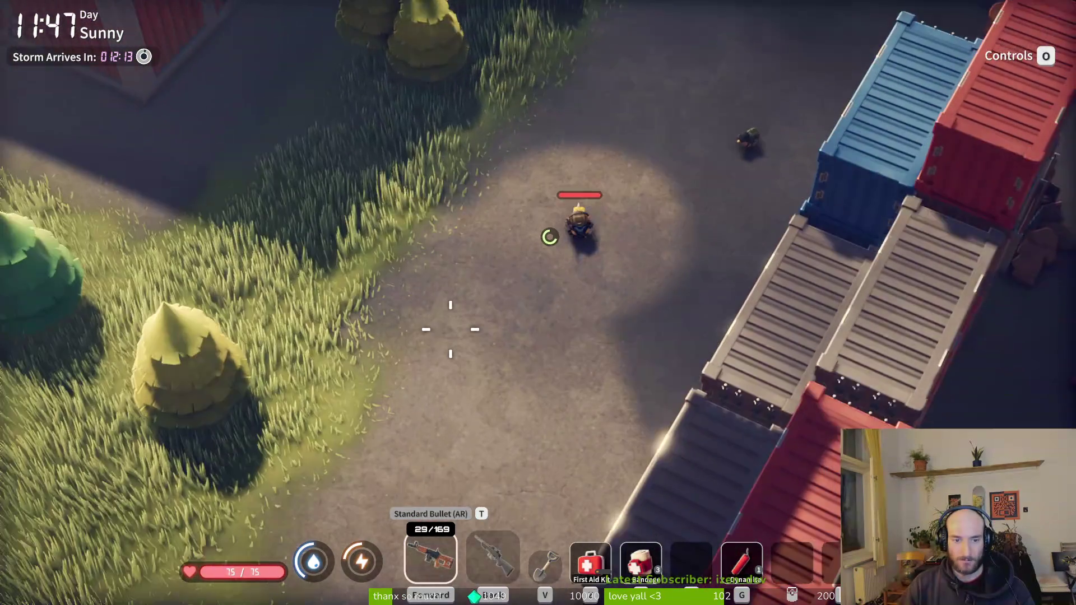
pyautogui.press('s')
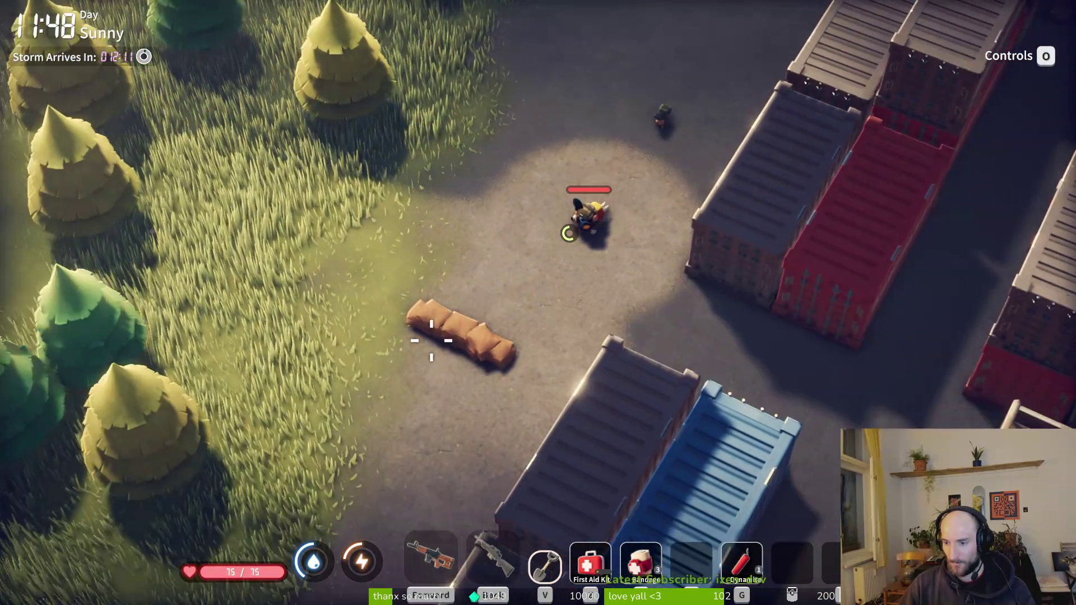
pyautogui.press('s')
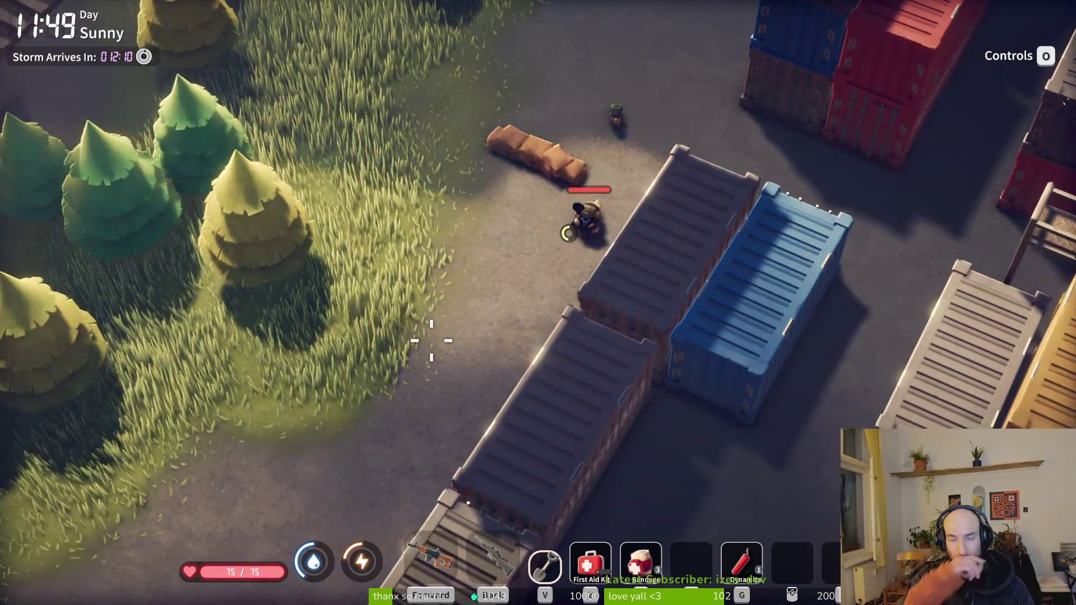
pyautogui.press('a')
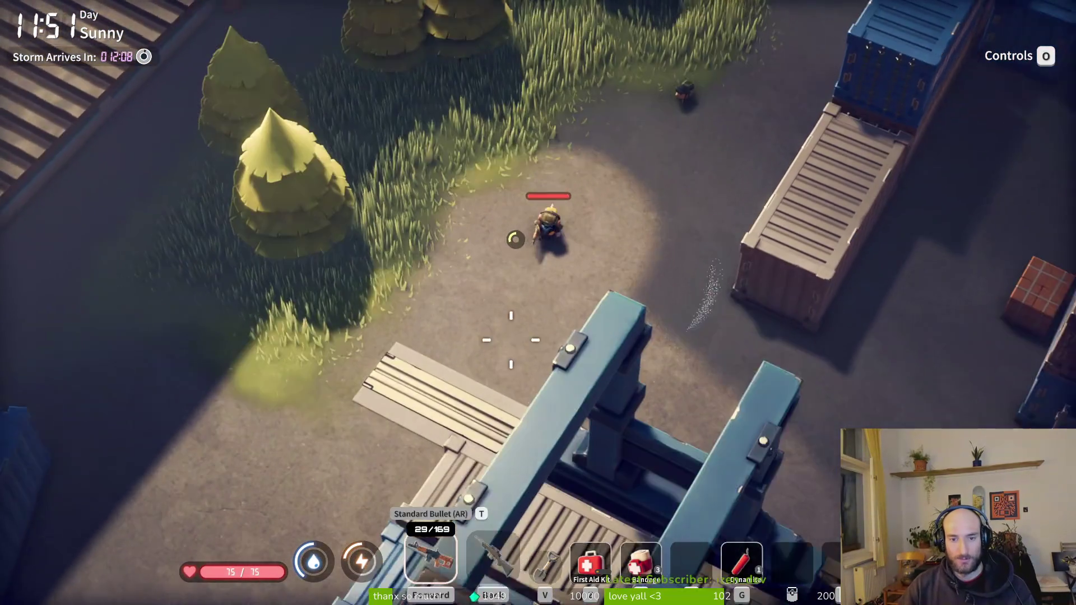
# Shoot the enemy by the containers, reload to 30 rounds, and enter the walled yard.
pyautogui.press('s')
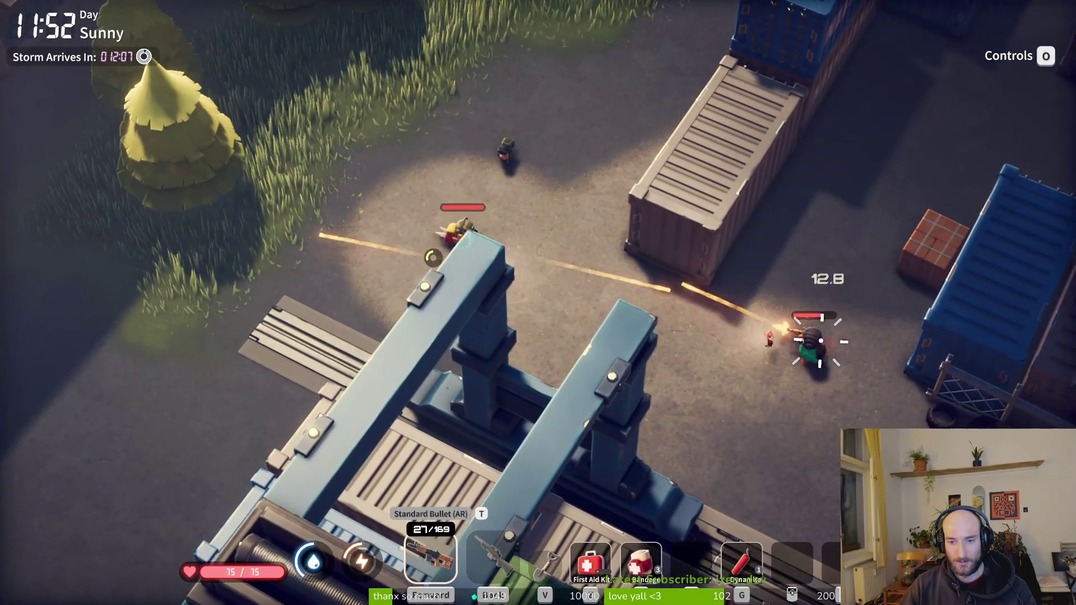
pyautogui.click(812, 339)
pyautogui.press('a')
pyautogui.press('r')
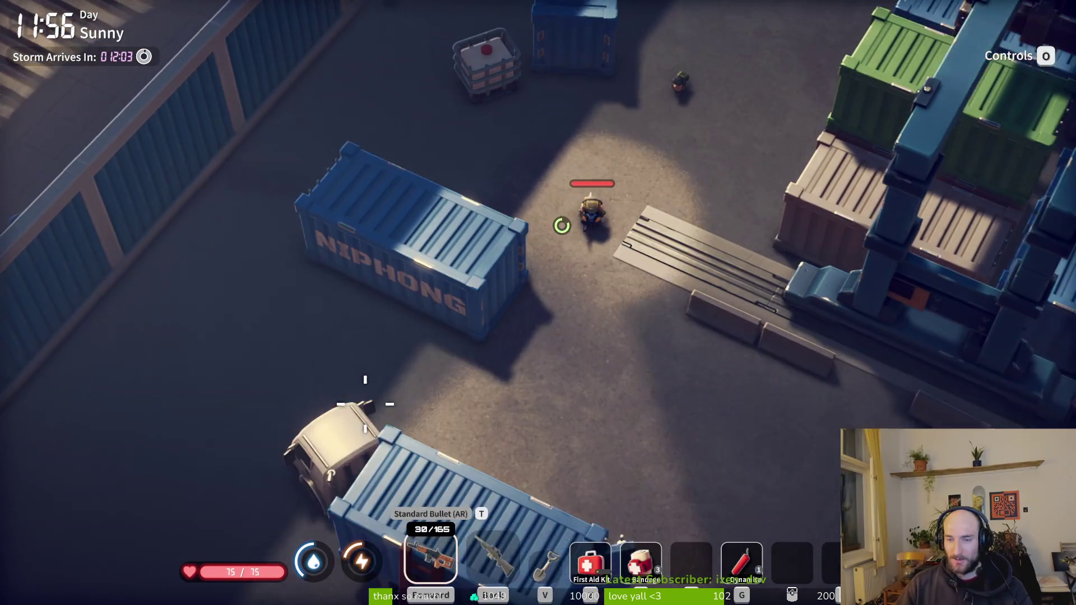
pyautogui.press('s')
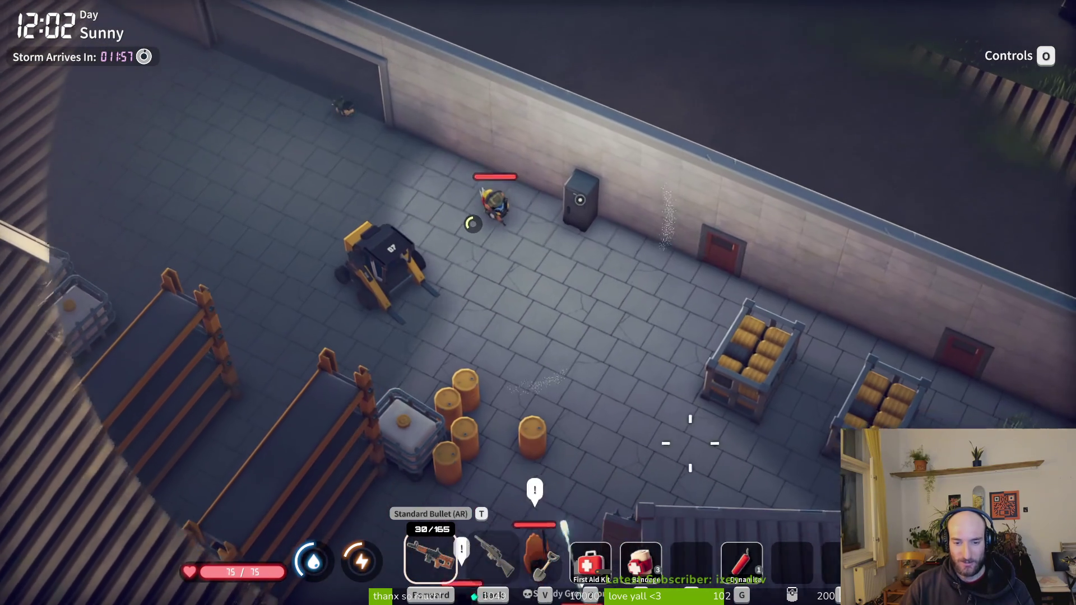
# Return fire while moving up along the sandbags toward the Speedy Group Commander.
pyautogui.click(661, 425)
pyautogui.press('a')
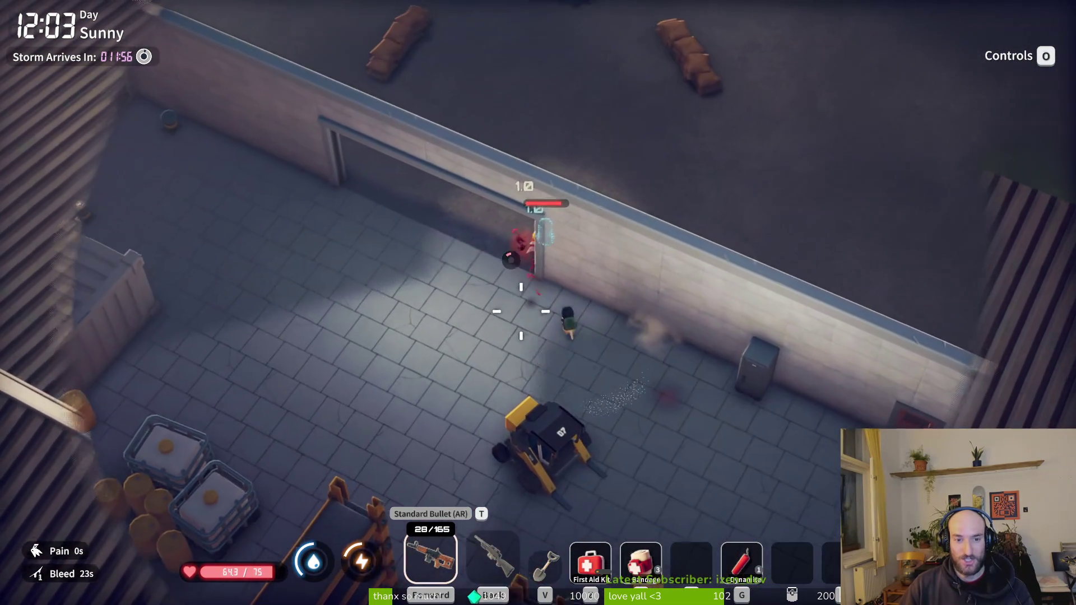
pyautogui.press('w')
pyautogui.click(686, 431)
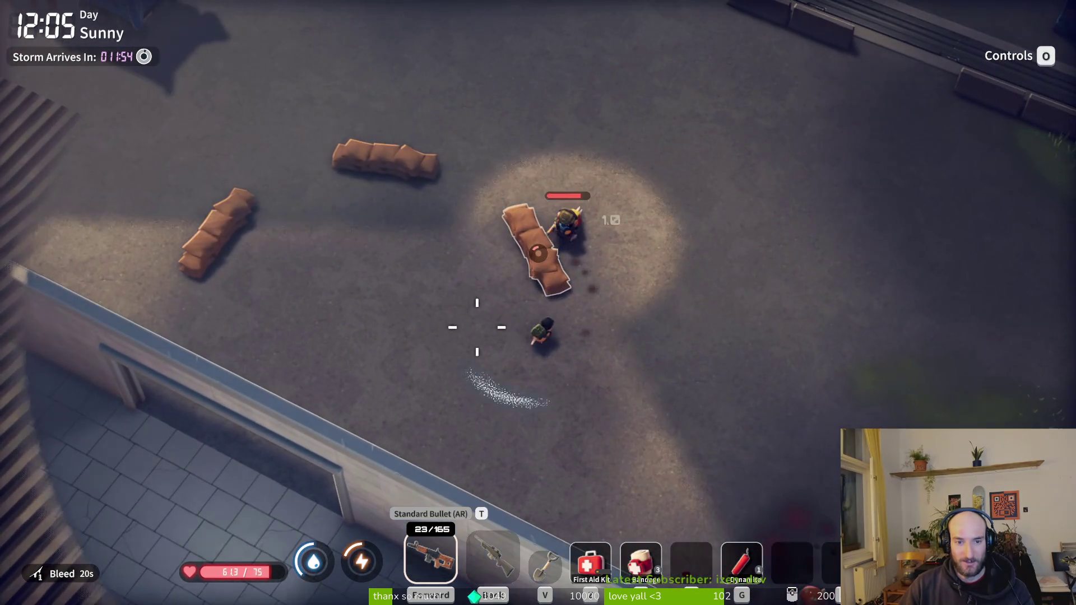
pyautogui.press('w')
pyautogui.press('d')
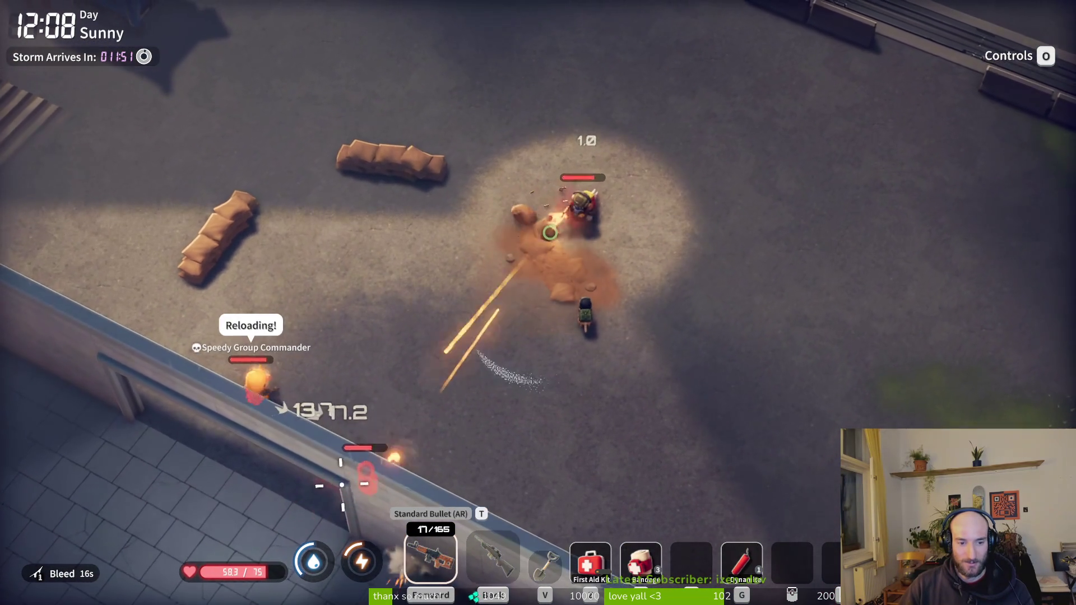
pyautogui.press('w')
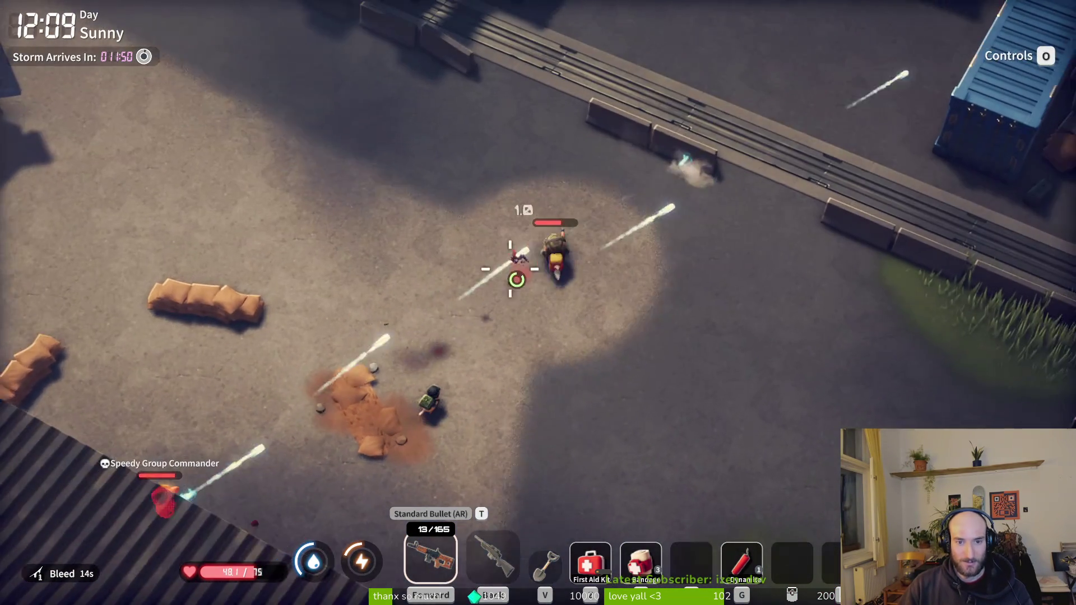
pyautogui.click(527, 264)
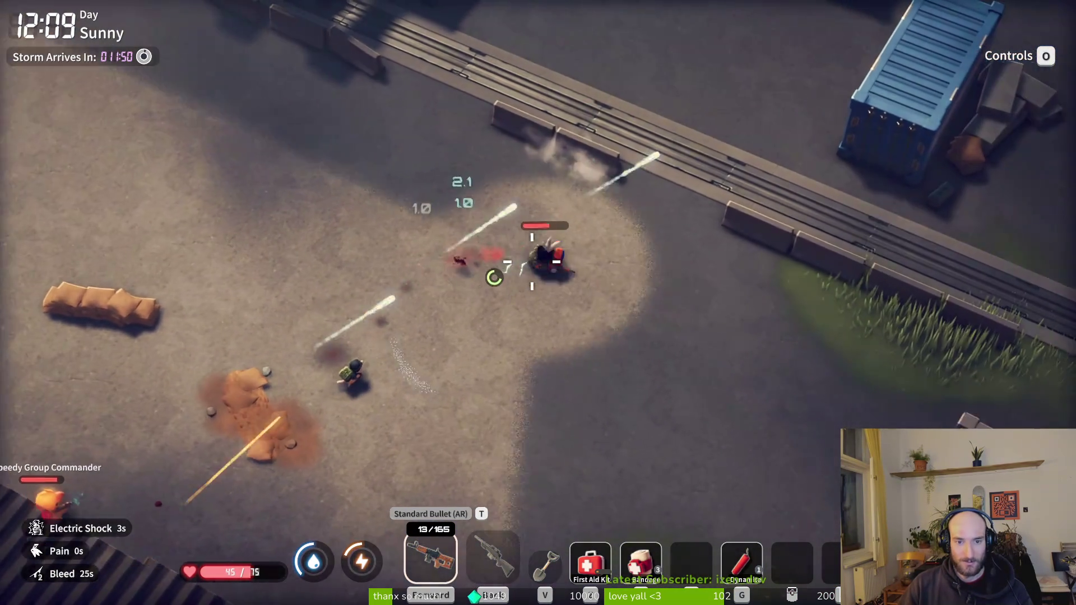
# Use the First Aid Kit and switch to the shovel while circling the blue container.
pyautogui.press('w')
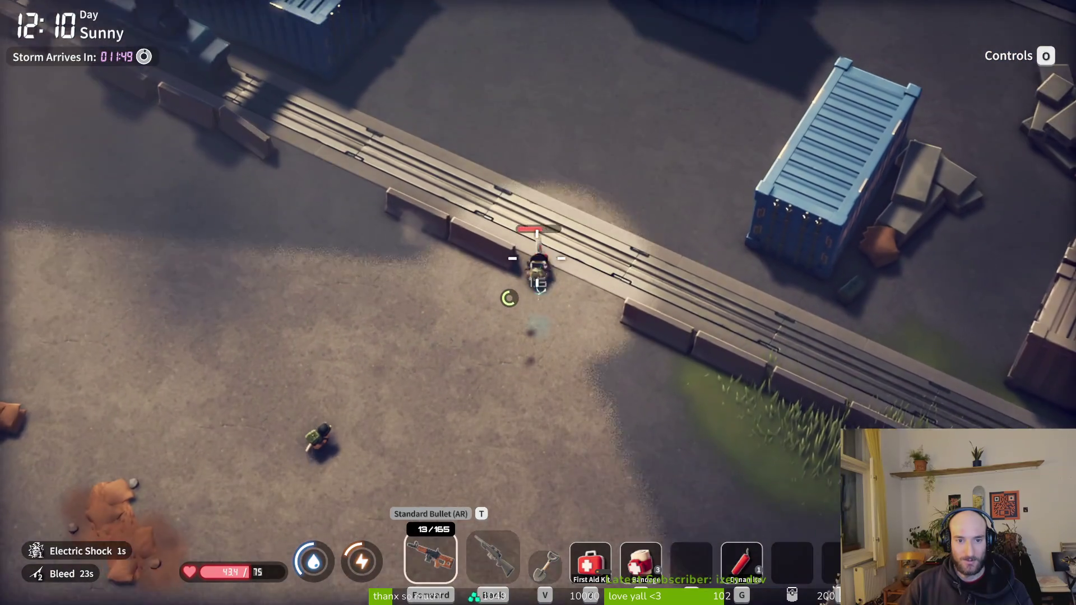
pyautogui.press('4')
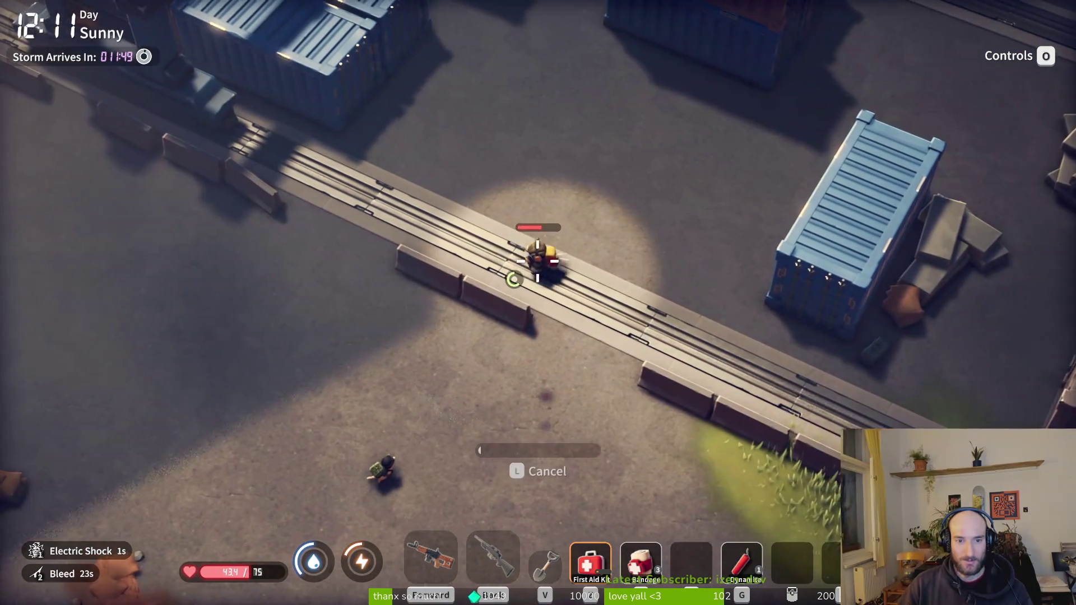
pyautogui.press('a')
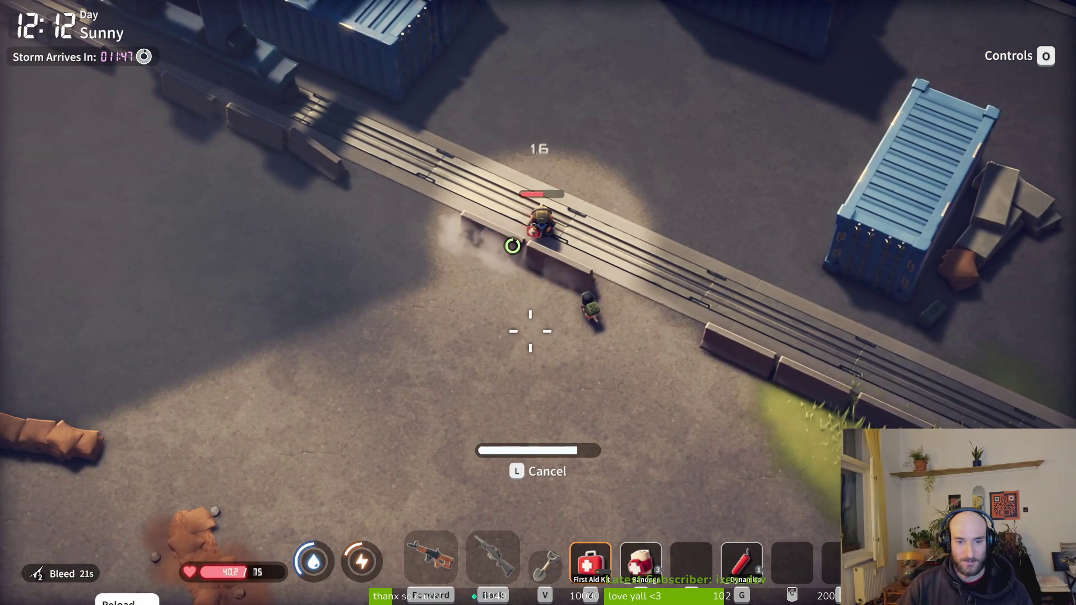
pyautogui.press('w')
pyautogui.press('d')
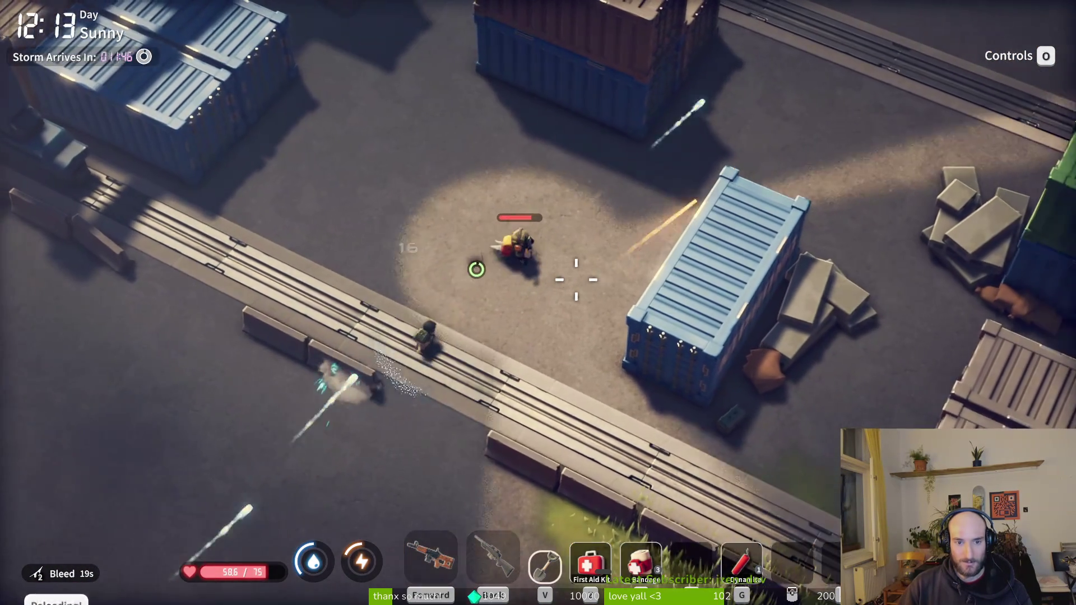
pyautogui.press('3')
pyautogui.press('d')
pyautogui.press('s')
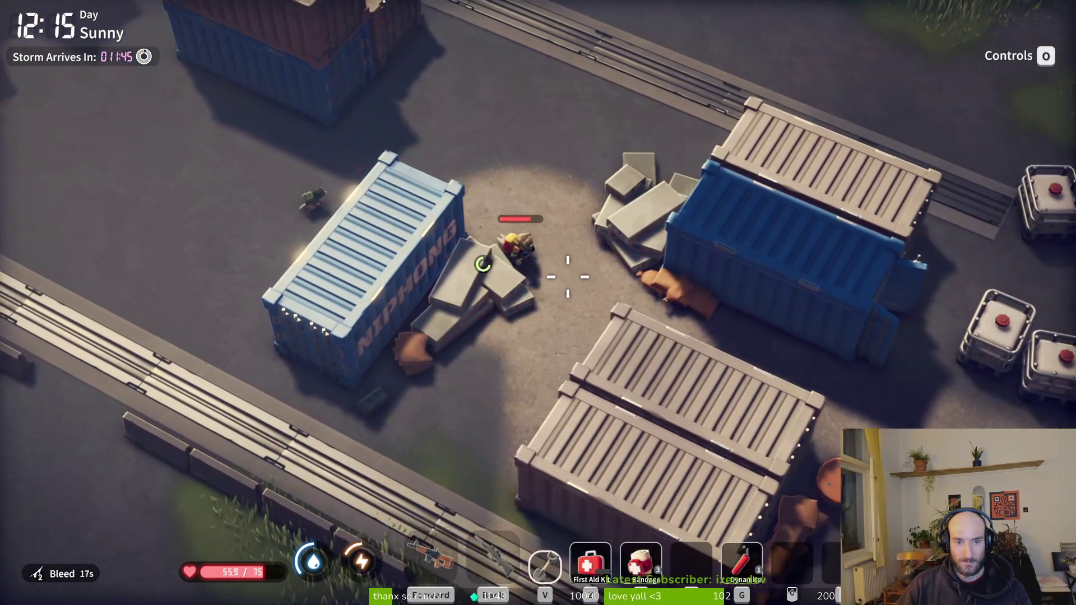
# Apply a bandage while moving past the barrels and back toward the blue container.
pyautogui.press('s')
pyautogui.press('d')
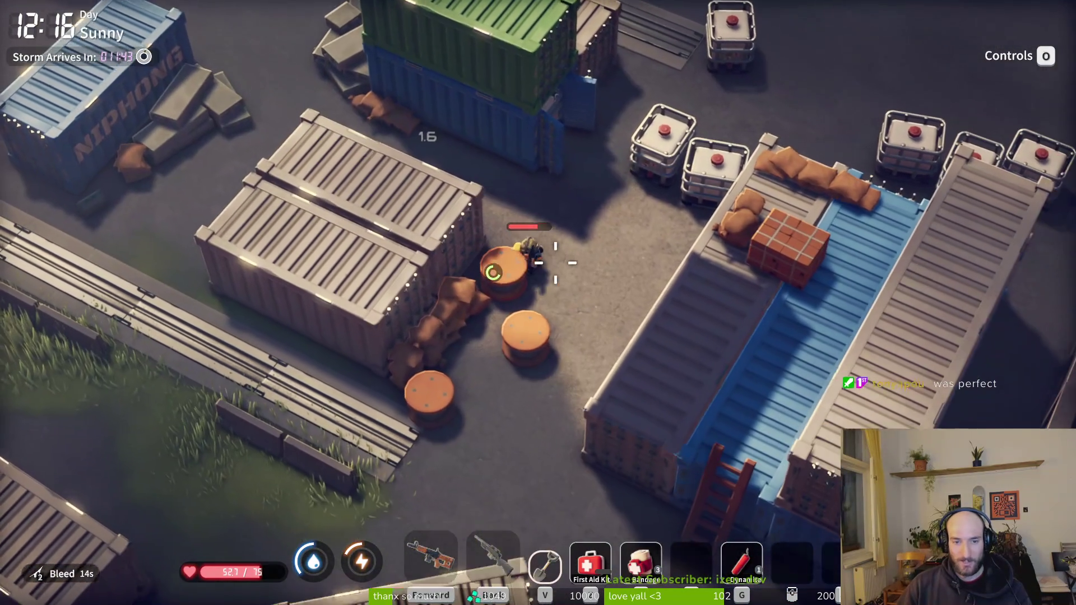
pyautogui.press('s')
pyautogui.press('a')
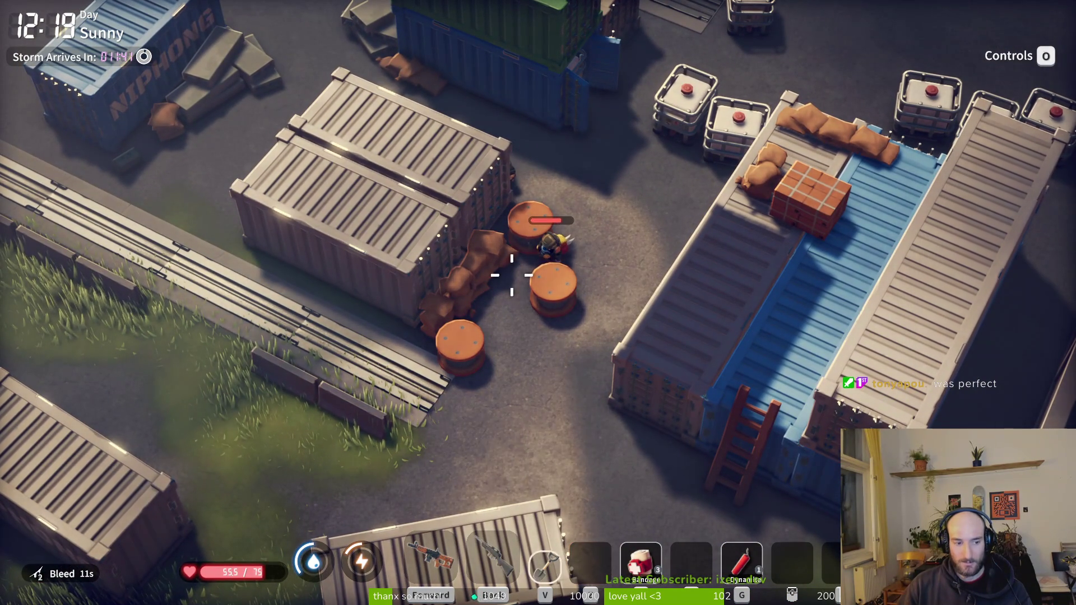
pyautogui.press('w')
pyautogui.press('d')
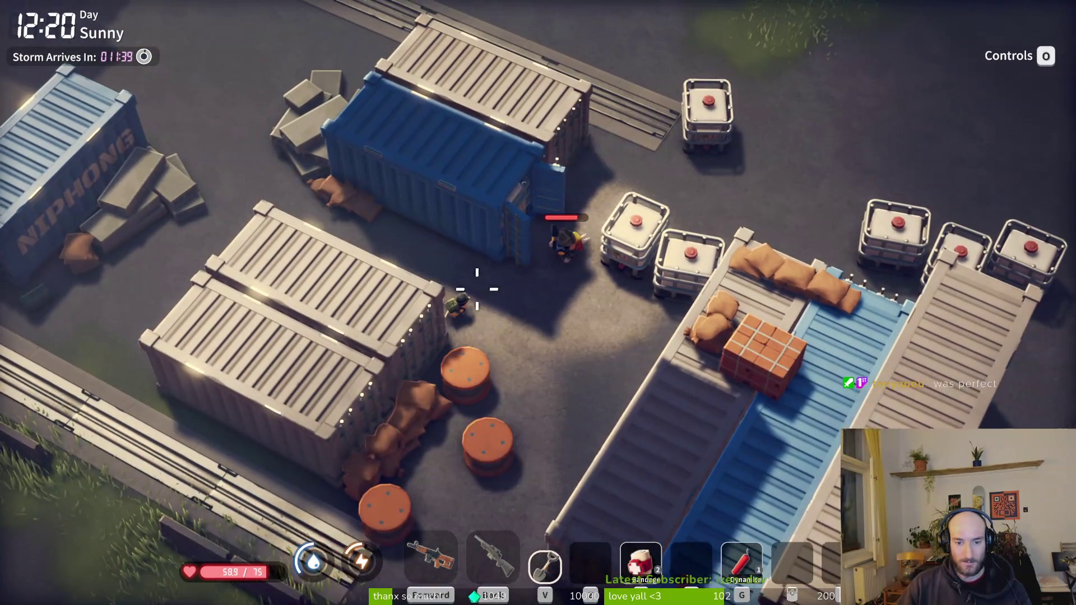
# Heal again, re-equip the assault rifle, and fight the Speedy Group until killed.
pyautogui.press('Tab')
pyautogui.press('Tab')
pyautogui.press('w')
pyautogui.press('d')
pyautogui.press('s')
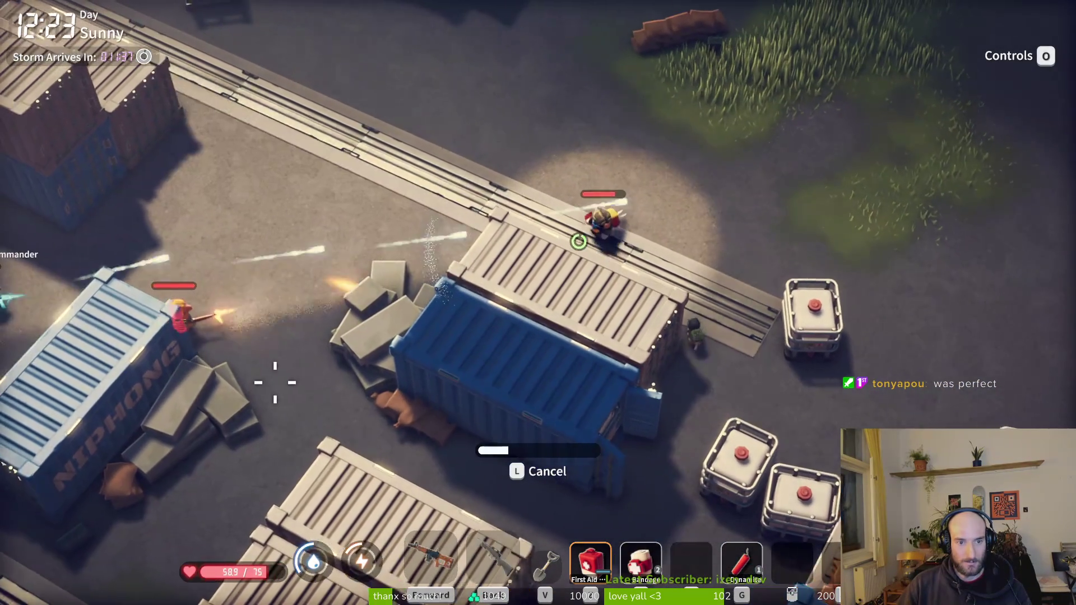
pyautogui.press('d')
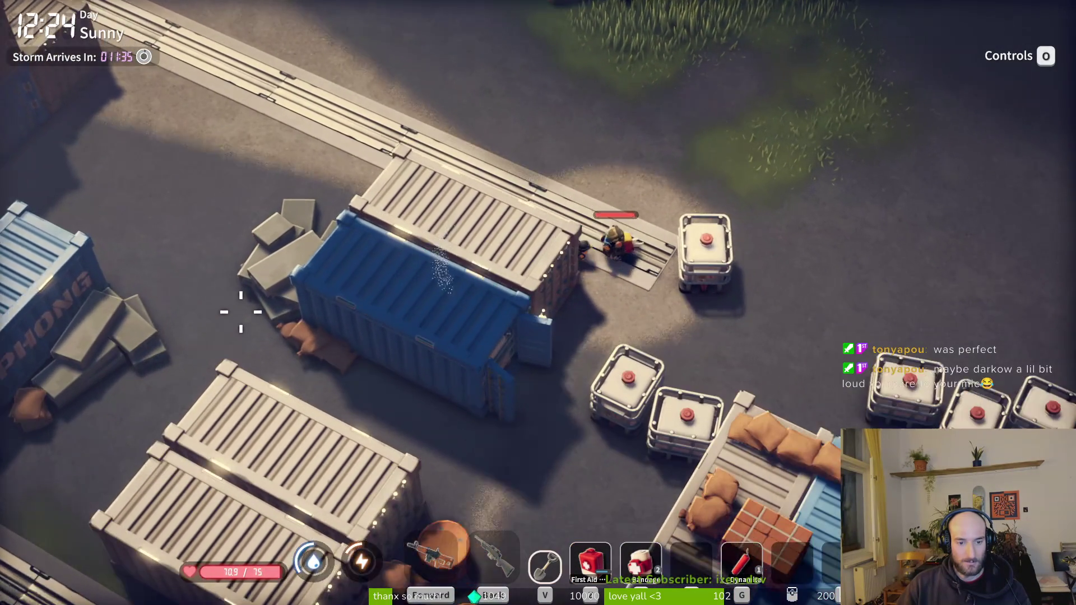
pyautogui.press('s')
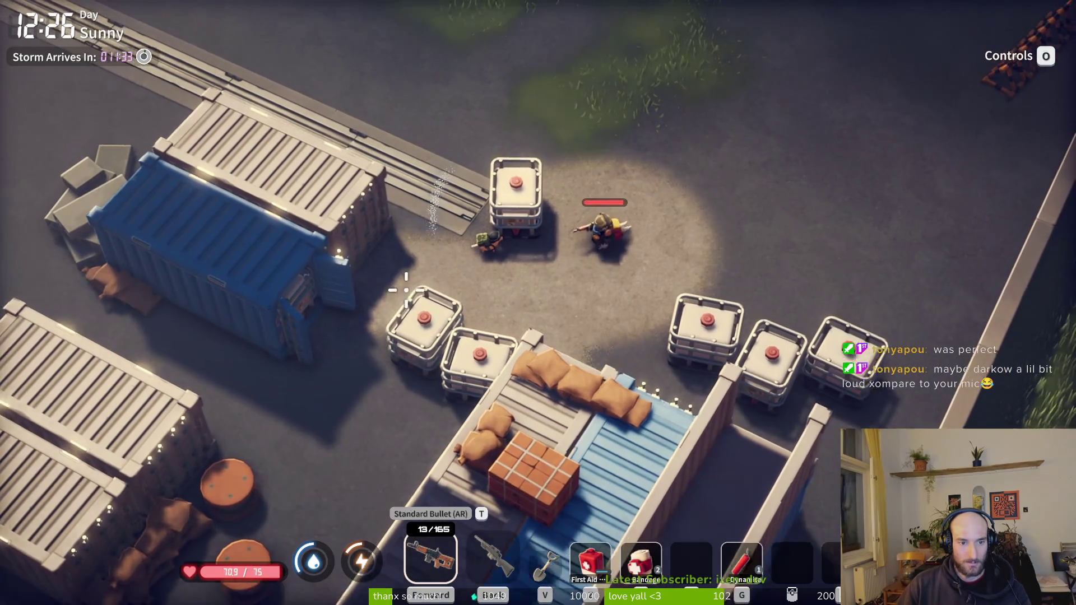
pyautogui.press('w')
pyautogui.moveTo(359, 258)
pyautogui.mouseDown()
pyautogui.moveTo(327, 247)
pyautogui.moveTo(403, 194)
pyautogui.mouseUp()
pyautogui.press('a')
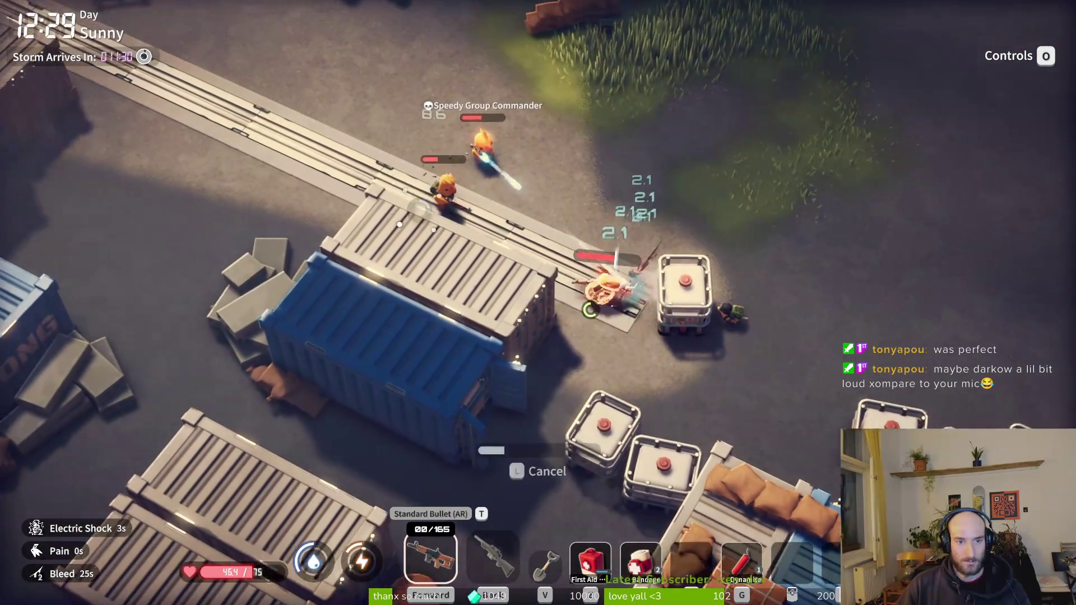
pyautogui.press('s')
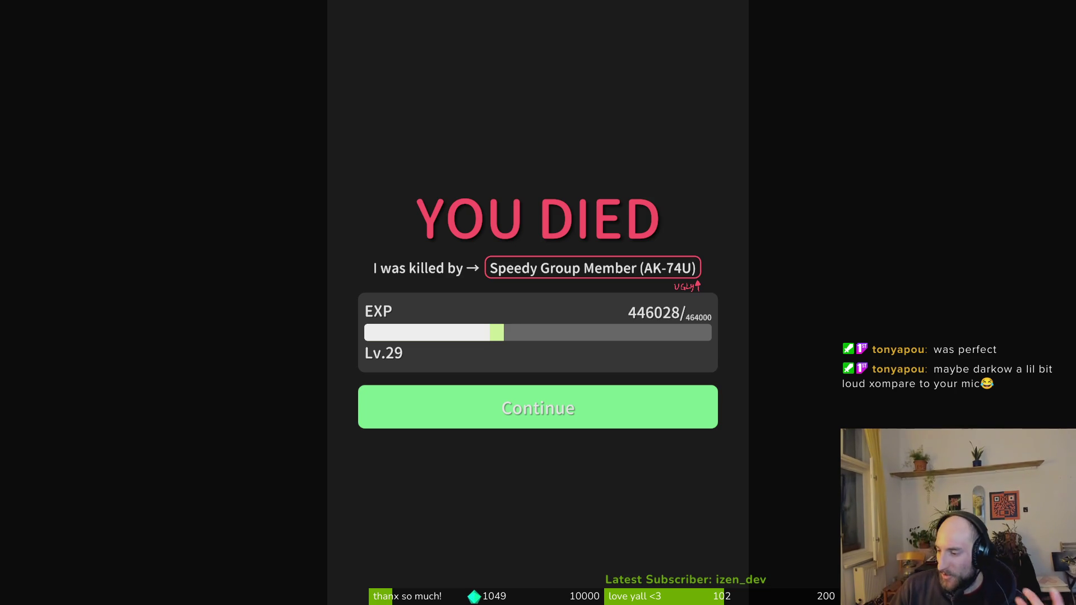
# Continue past the YOU DIED screen and the 'Dead? Not A Big Deal!' screen.
pyautogui.click(543, 406)
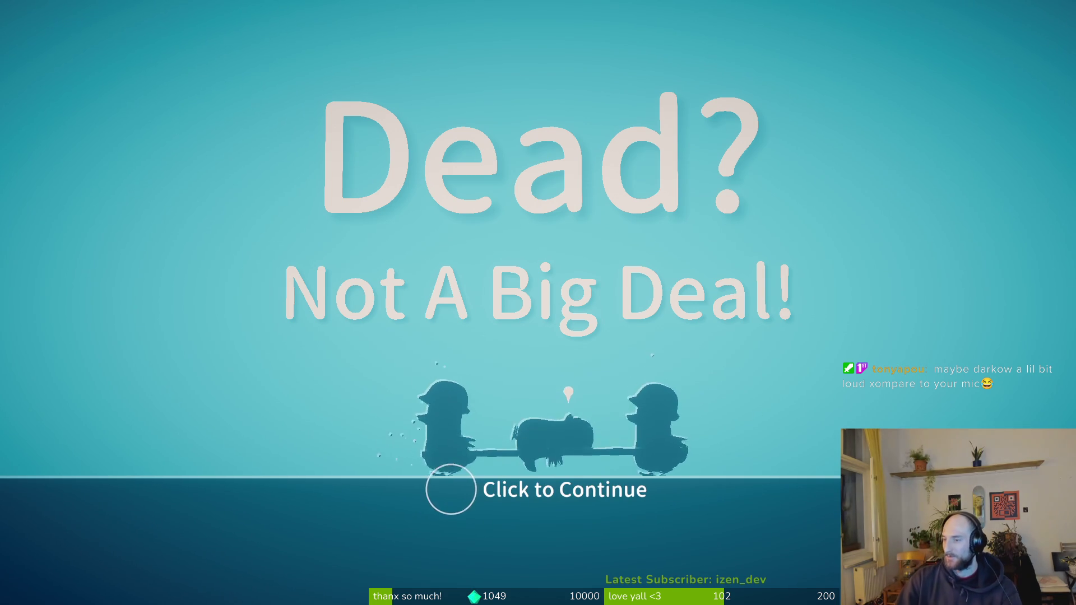
pyautogui.click(664, 348)
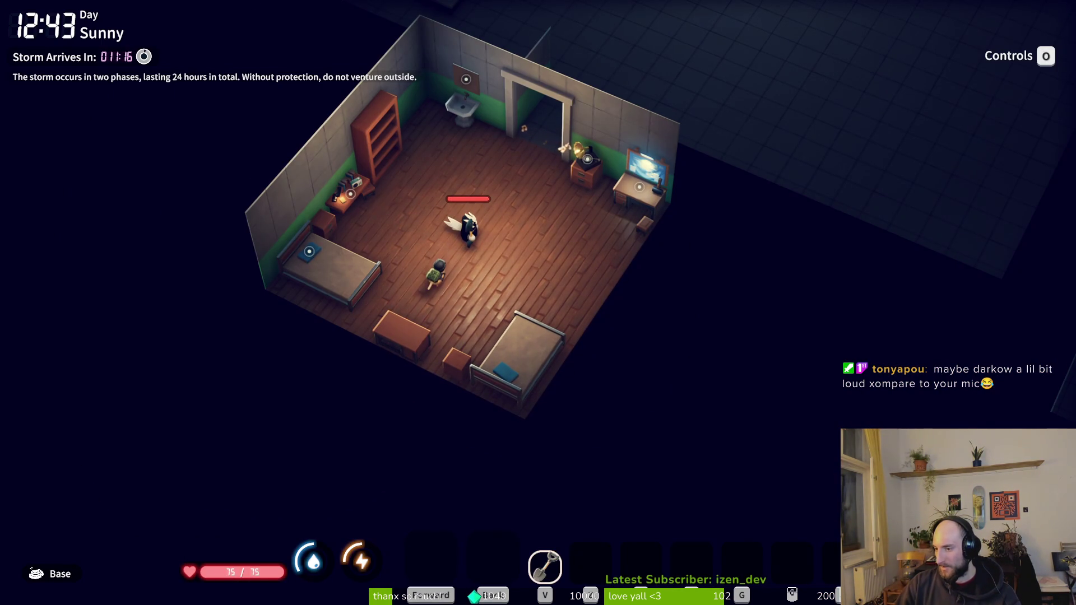
# Walk from the bedroom into the bunker hall and open, then close, the warehouse storage.
pyautogui.press('w')
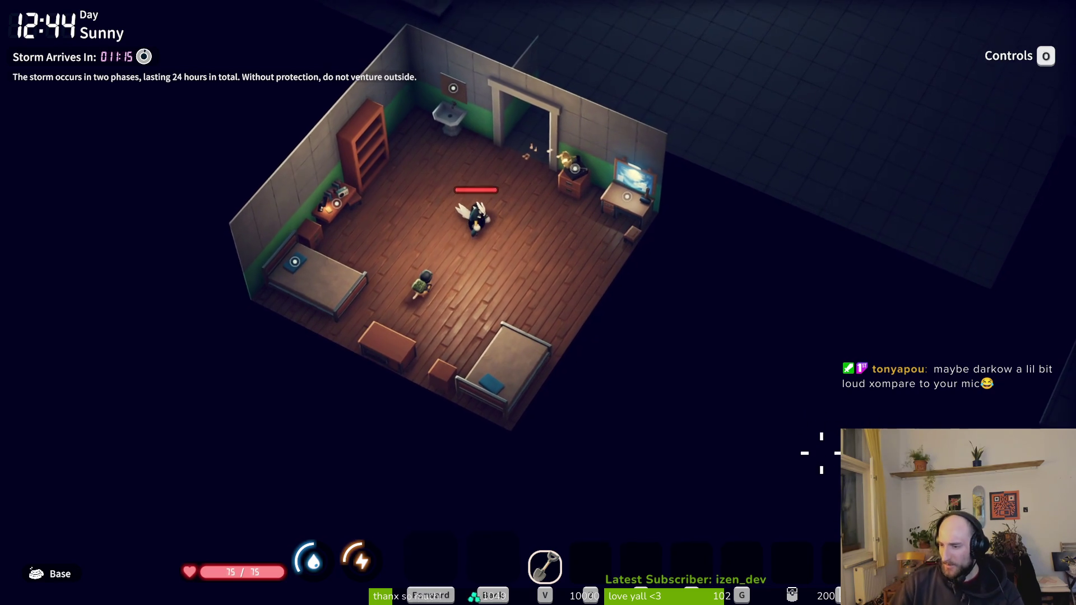
pyautogui.press('w')
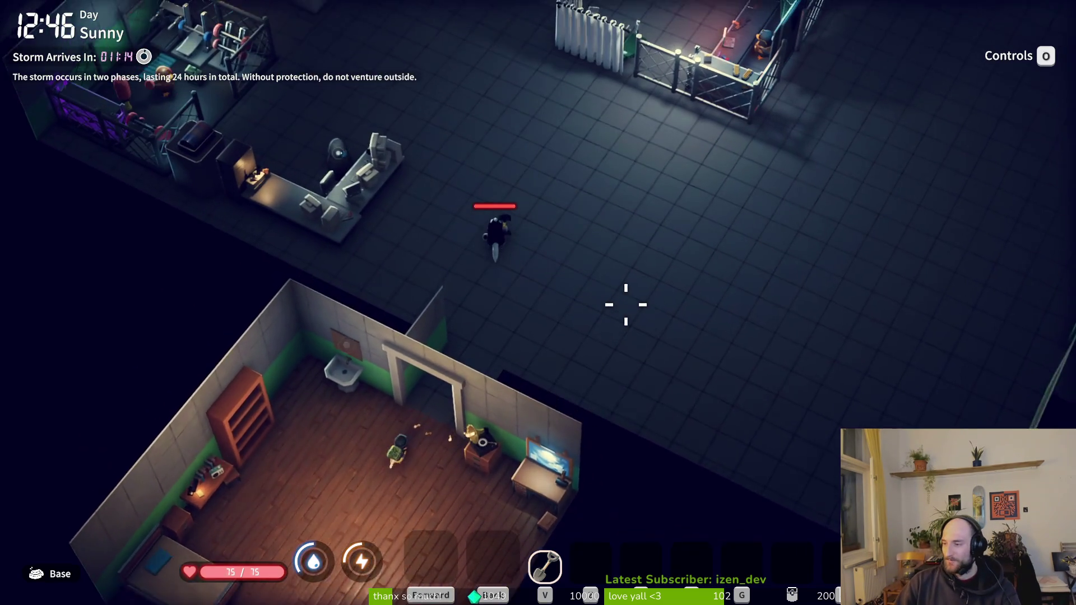
pyautogui.press('w')
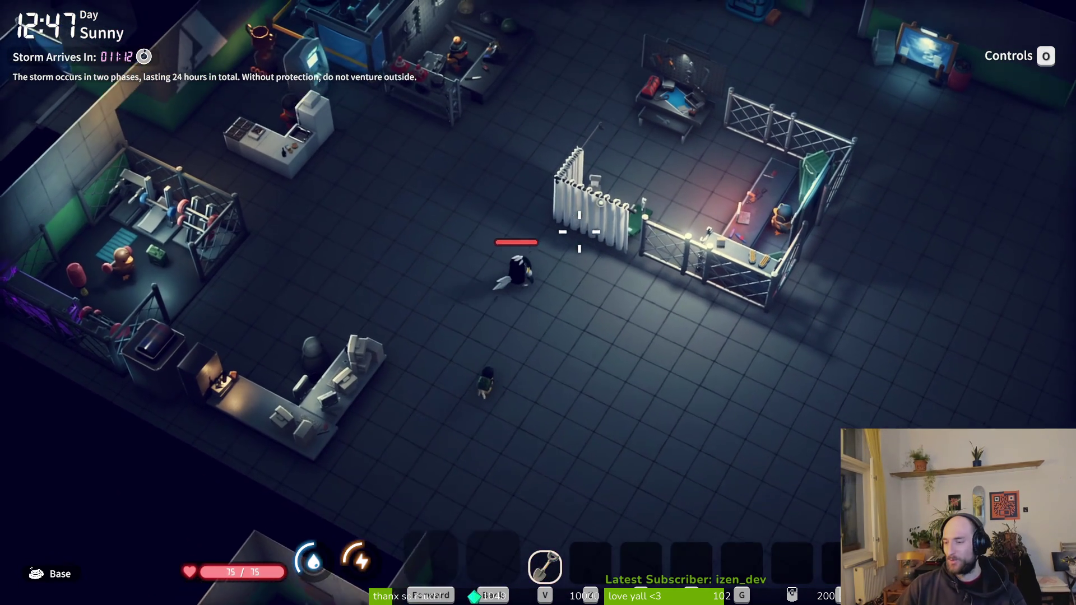
pyautogui.press('e')
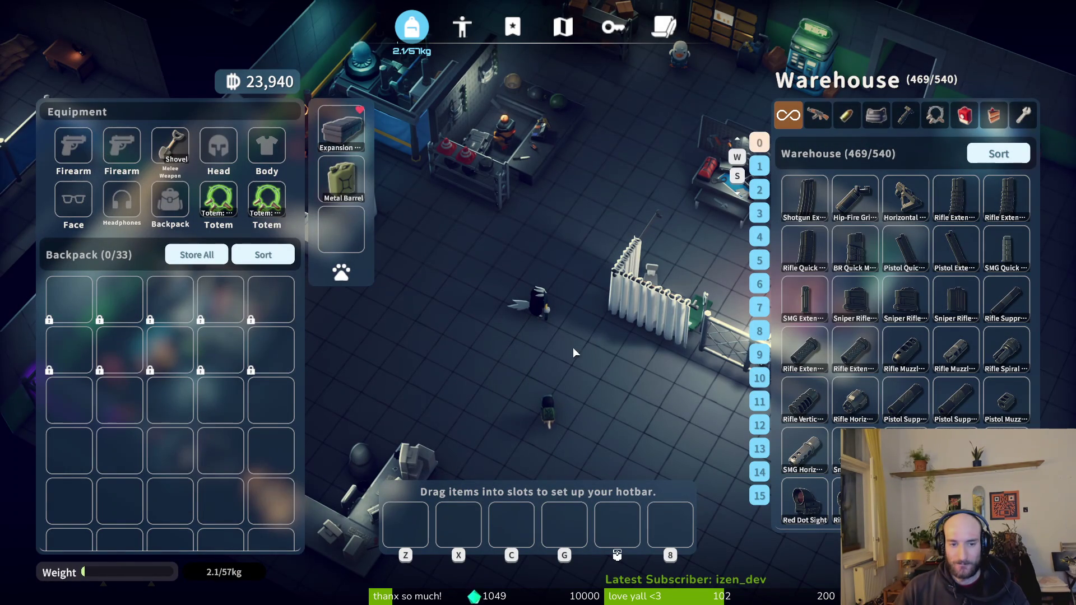
pyautogui.press('Escape')
# Walk back and forth across the hall, ending down-left by the storage.
pyautogui.press('w')
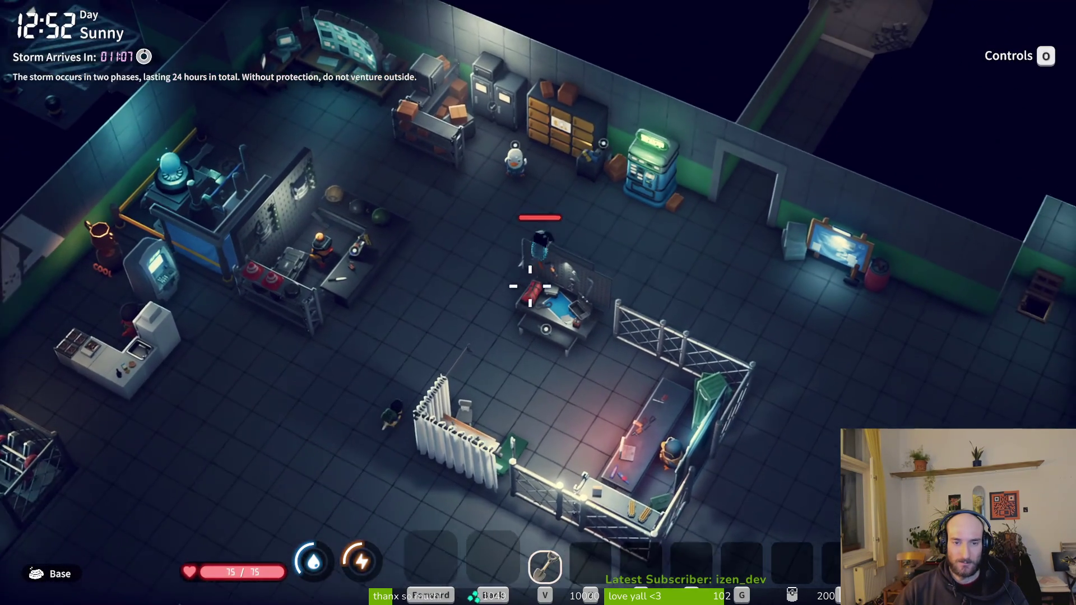
pyautogui.press('s')
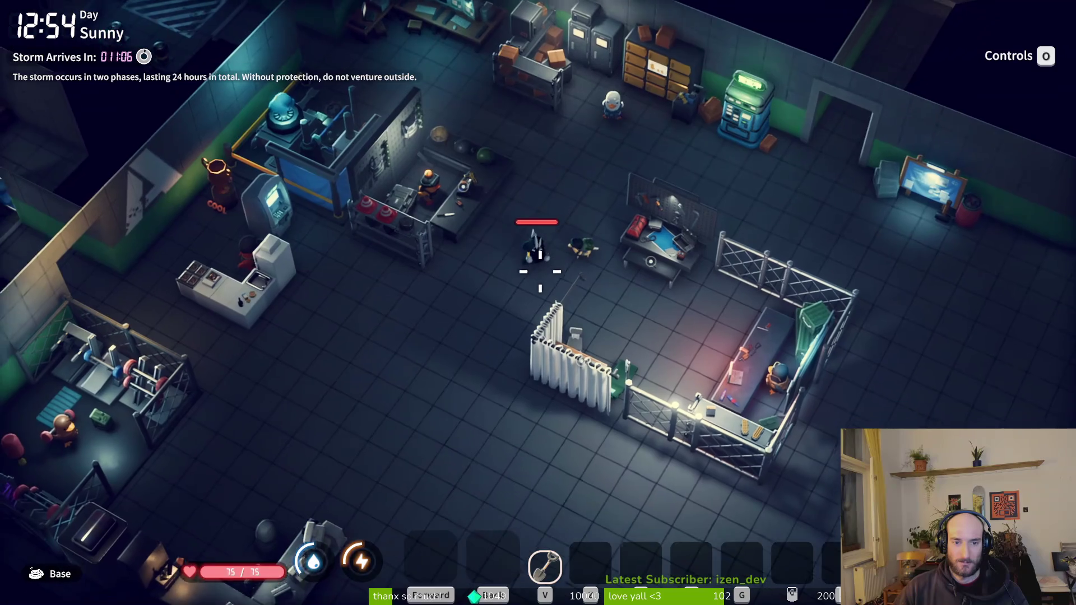
pyautogui.press('a')
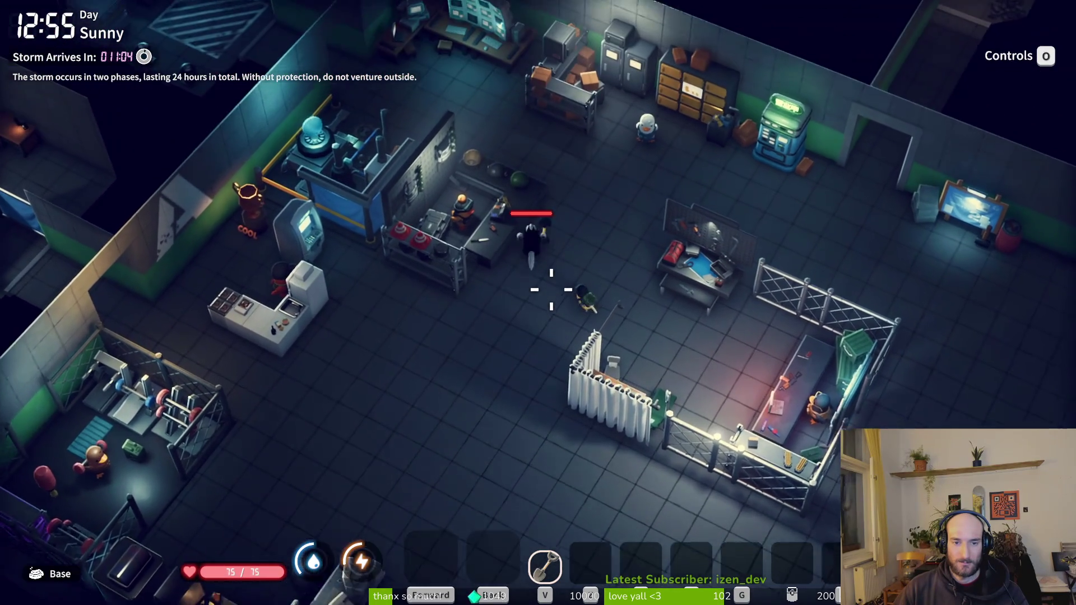
pyautogui.press('d')
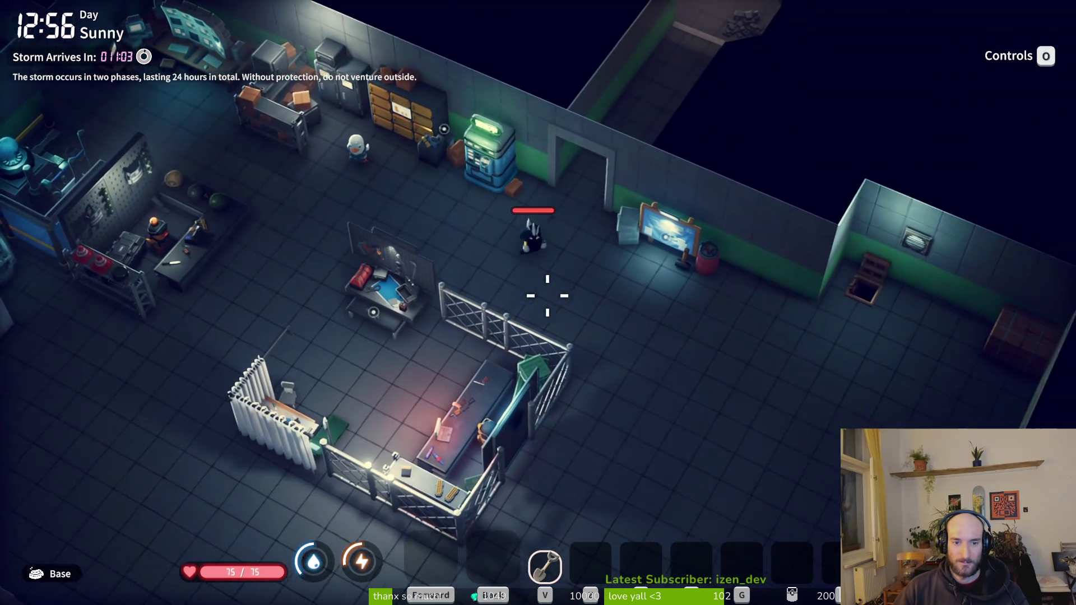
pyautogui.press('a')
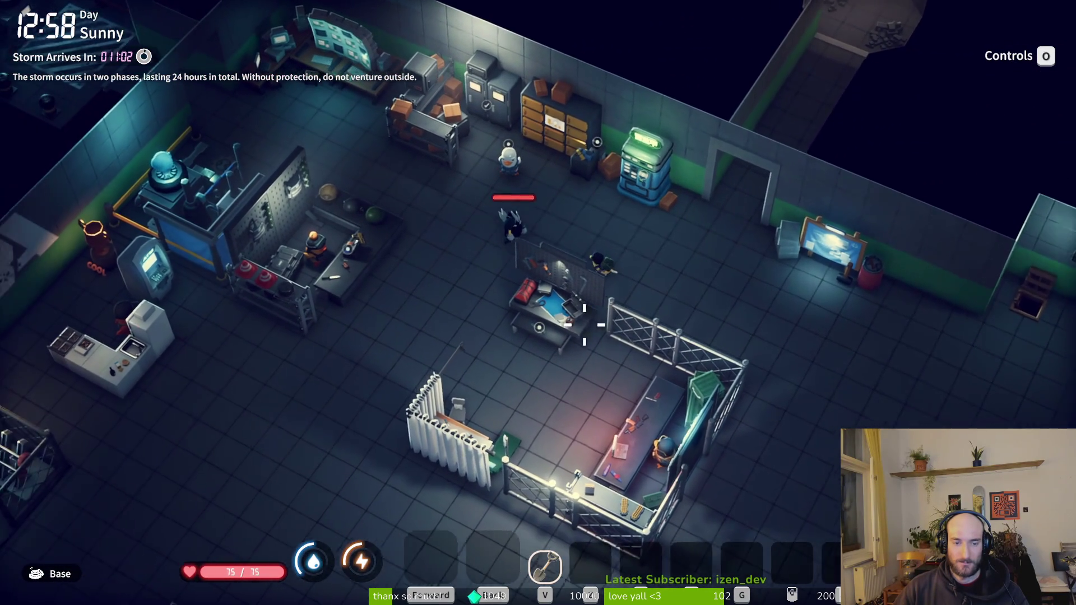
pyautogui.hotkey('a', 's')
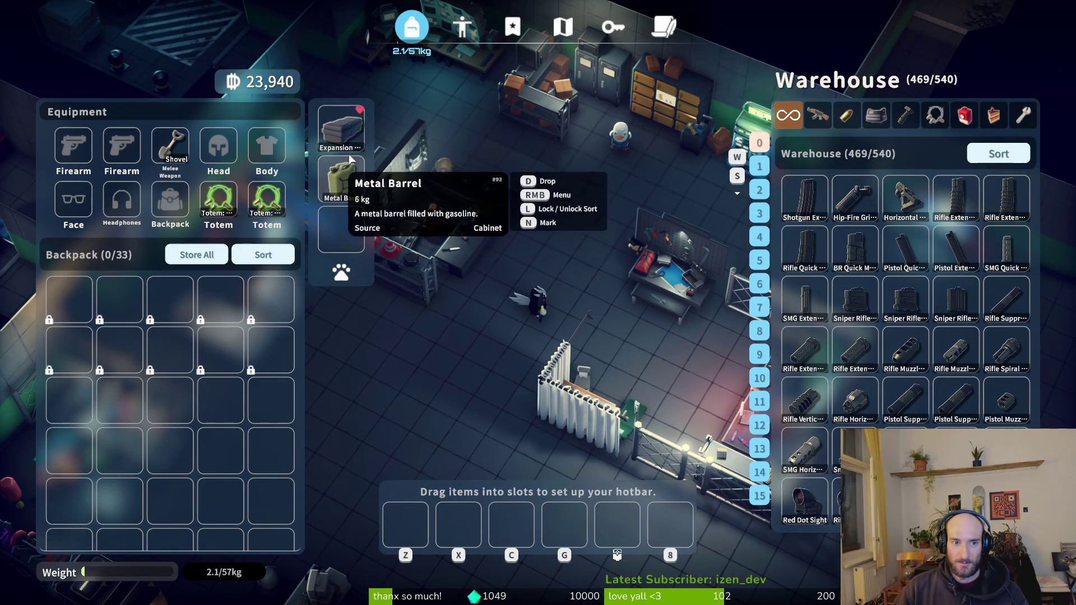
# Move the Metal Barrel from the warehouse into the backpack.
pyautogui.moveTo(351, 187); pyautogui.dragTo(271, 349)
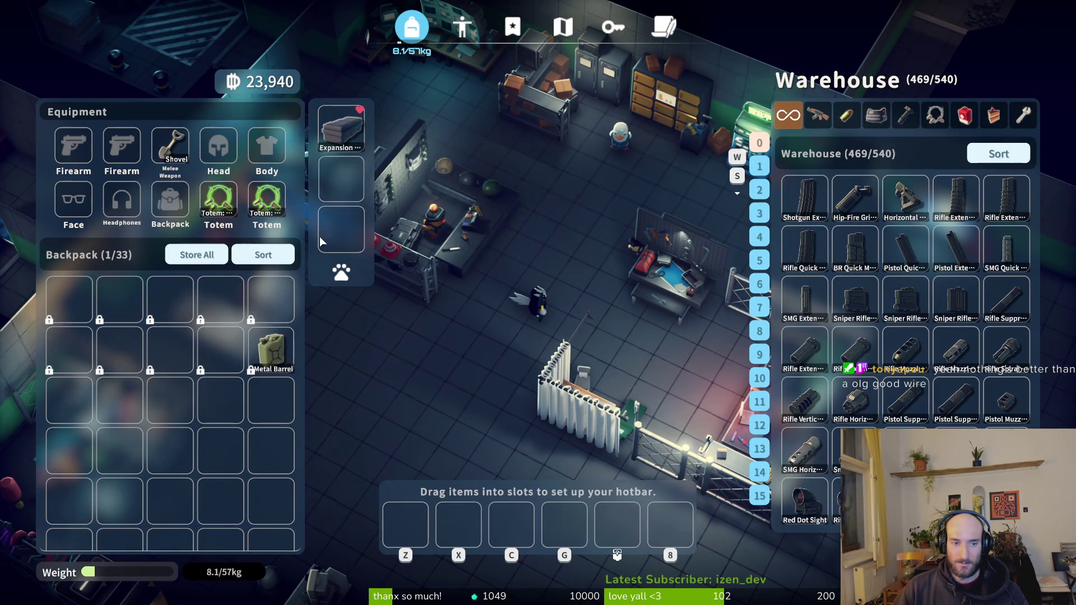
pyautogui.press('Tab')
pyautogui.press('Tab')
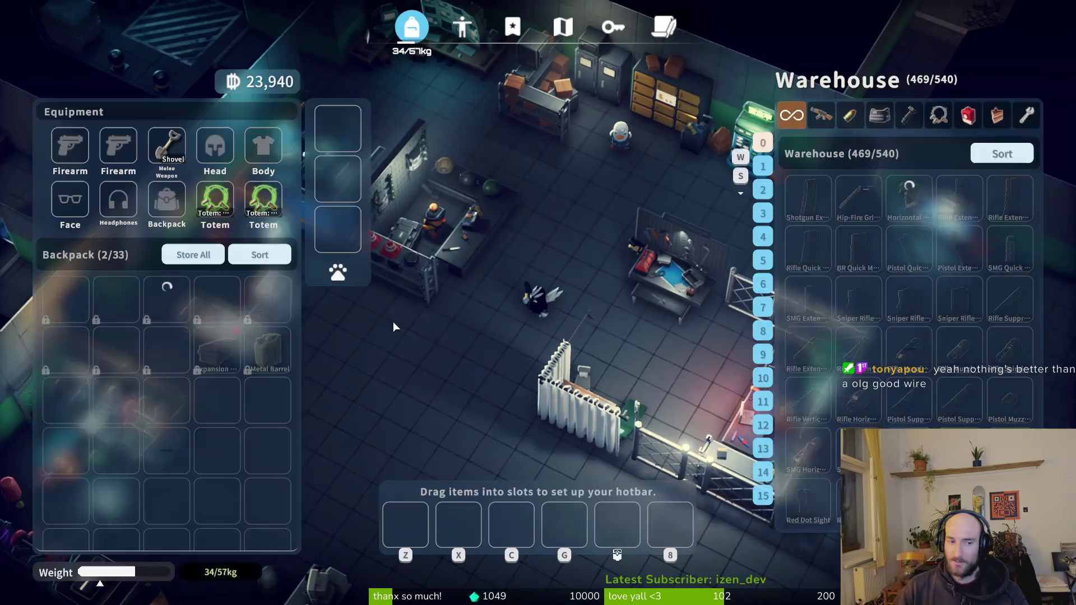
pyautogui.press('Tab')
# Sell both backpack items to Vogo, raising money to 27,981, then check the Bunker map.
pyautogui.press('a')
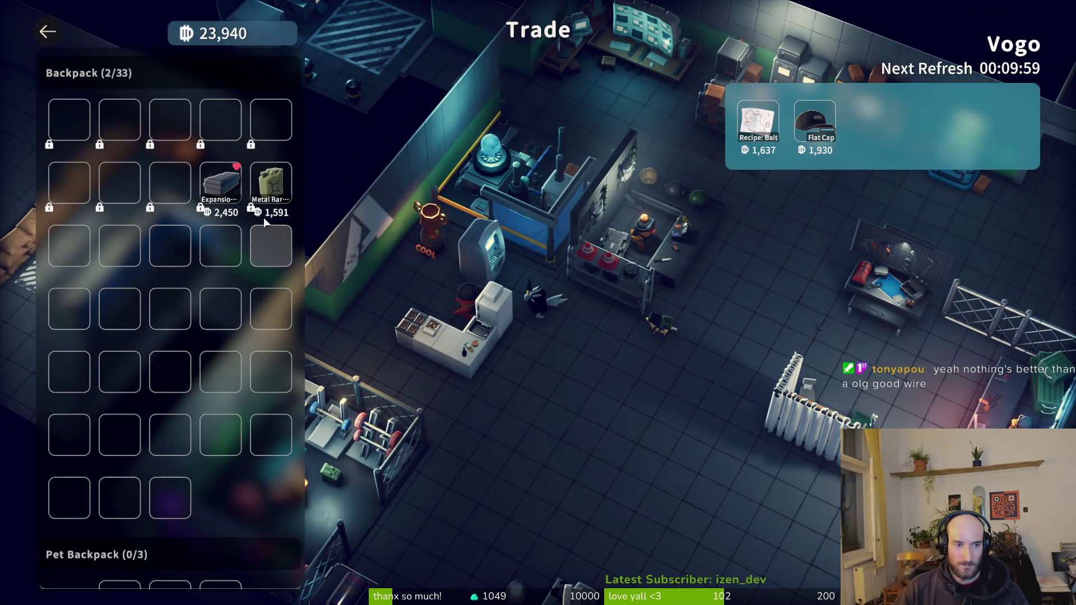
pyautogui.click(270, 184)
pyautogui.click(271, 185)
pyautogui.press('Escape')
pyautogui.press('w')
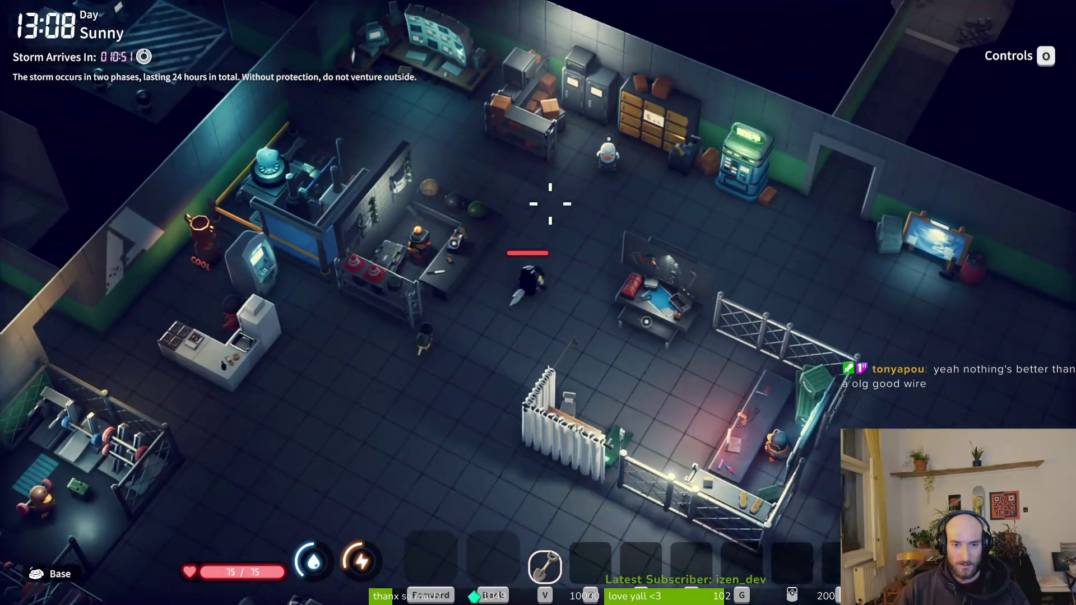
pyautogui.press('m')
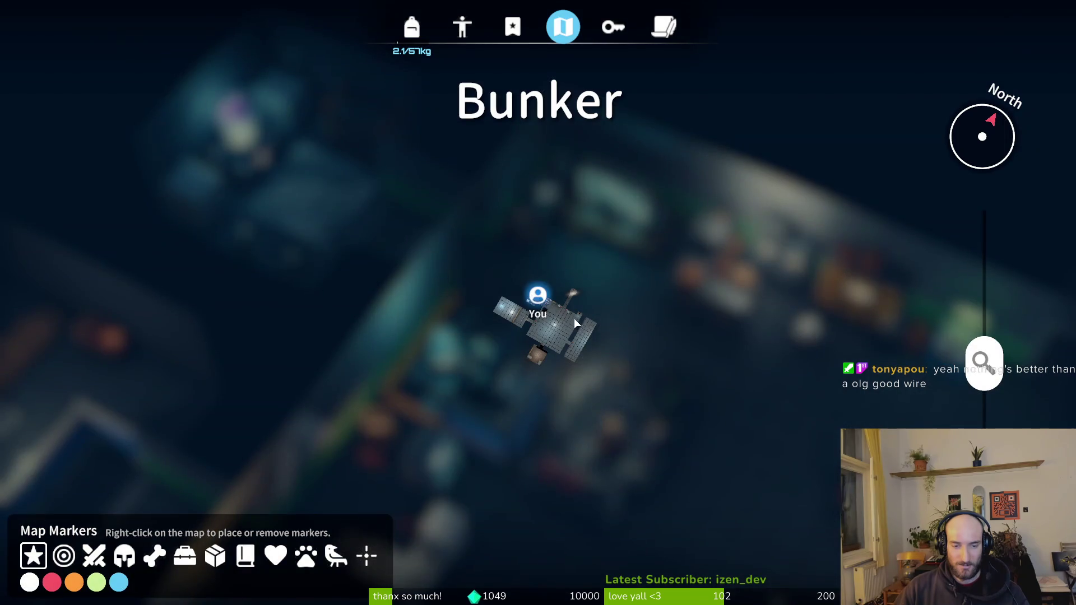
pyautogui.press('Escape')
pyautogui.press('Escape')
pyautogui.press('Escape')
# Equip the PM pistol and the PPSh from the warehouse's weapons.
pyautogui.press('f')
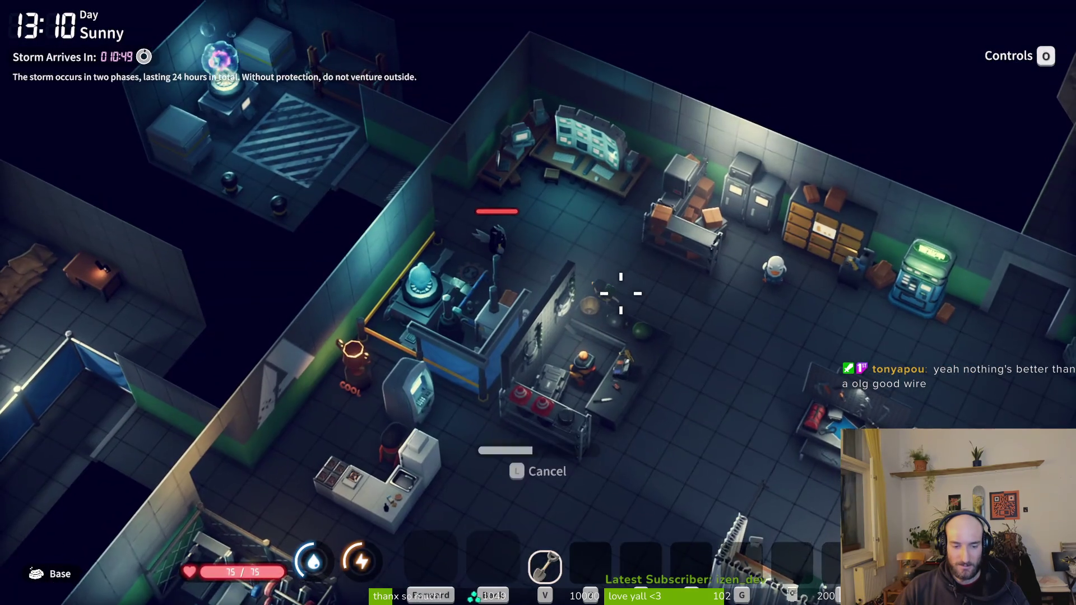
pyautogui.click(828, 117)
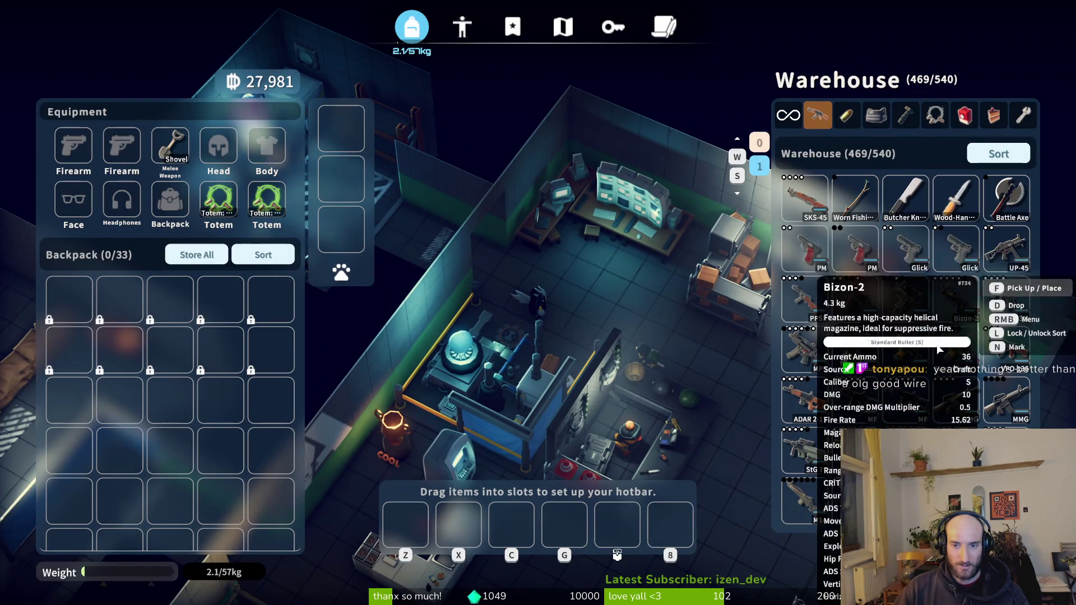
pyautogui.rightClick(803, 273)
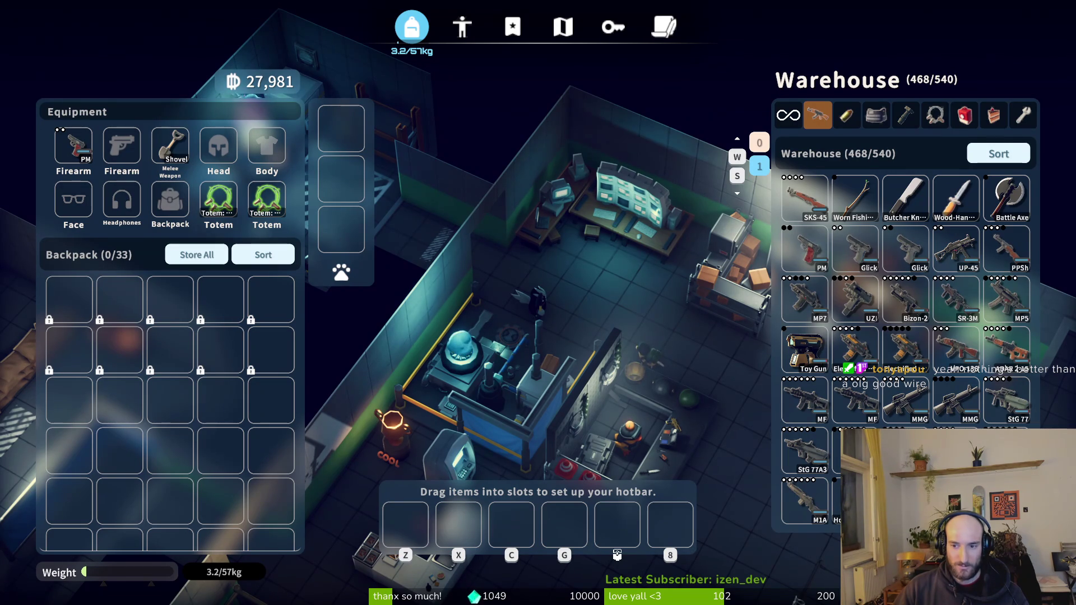
pyautogui.rightClick(1006, 248)
# Move the 320-round Standard Bullet stack from the warehouse ammo into the backpack.
pyautogui.click(846, 115)
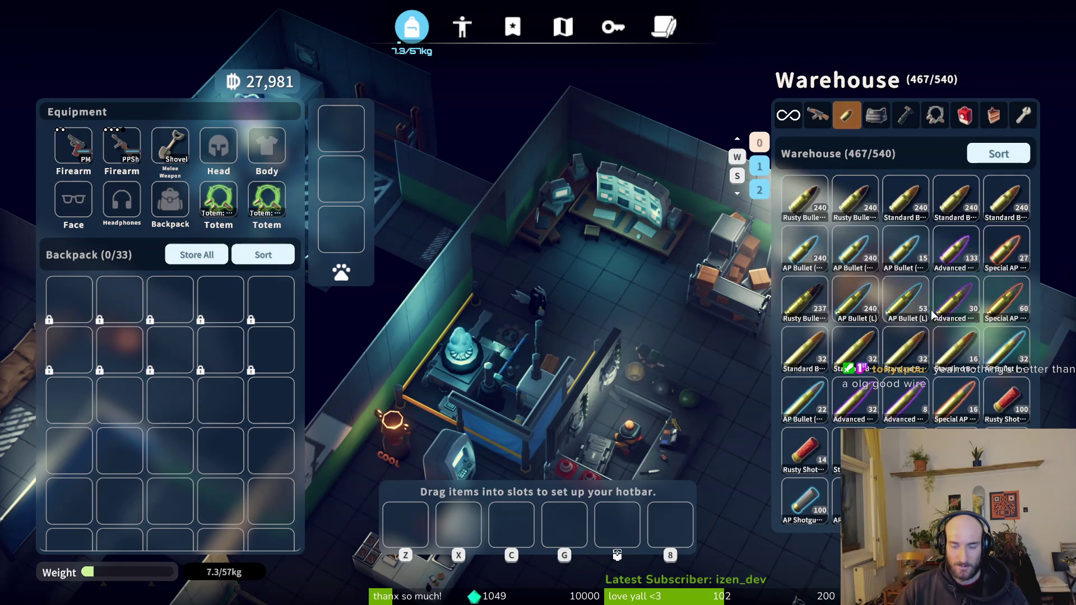
pyautogui.press('s')
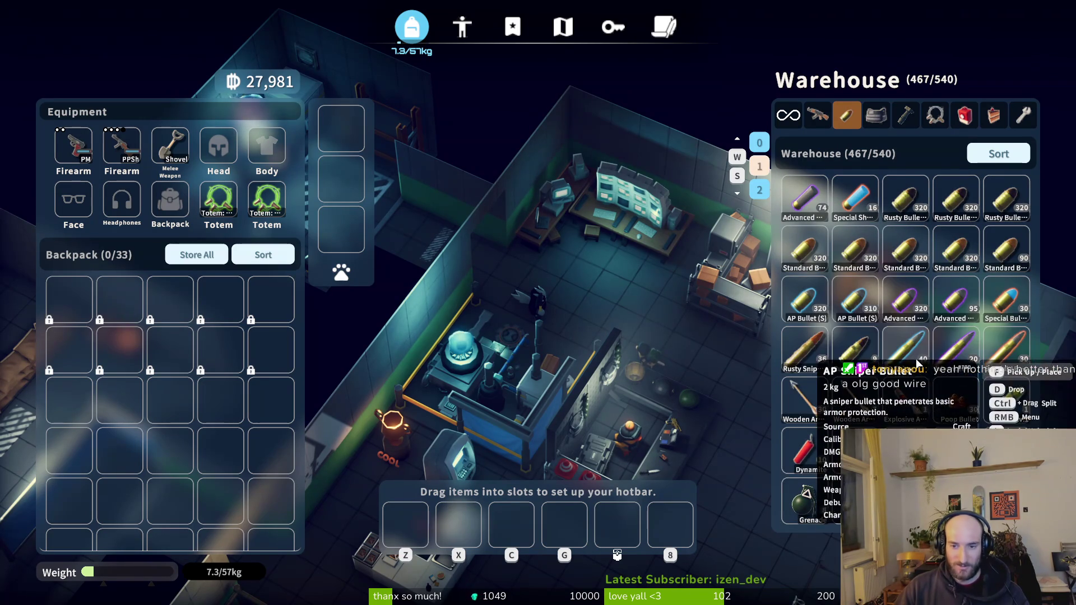
pyautogui.rightClick(805, 264)
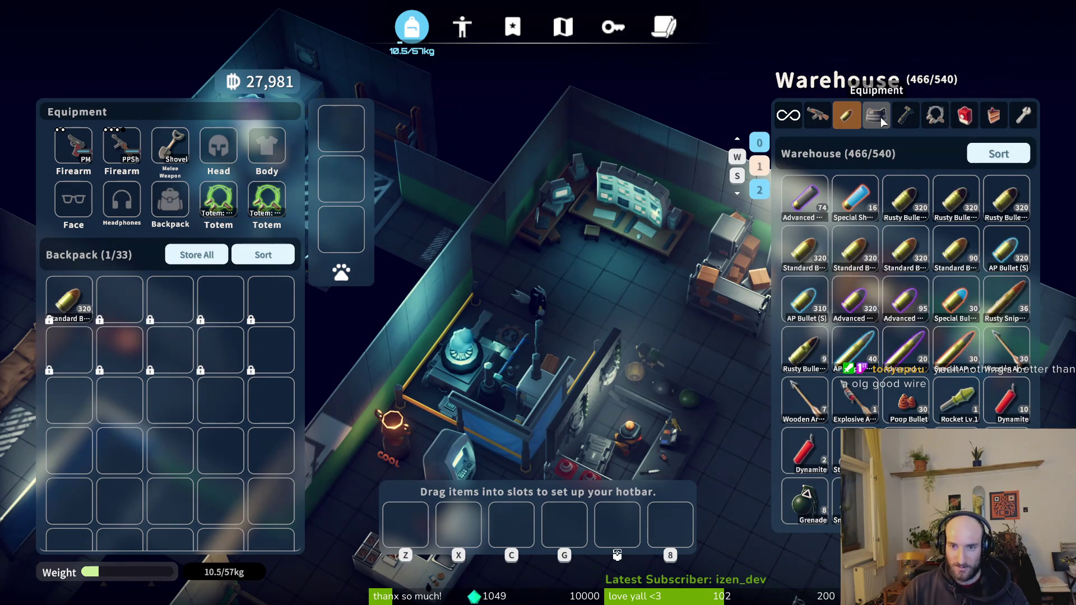
# Browse the warehouse's attachments and helmets and clothing listings.
pyautogui.click(904, 116)
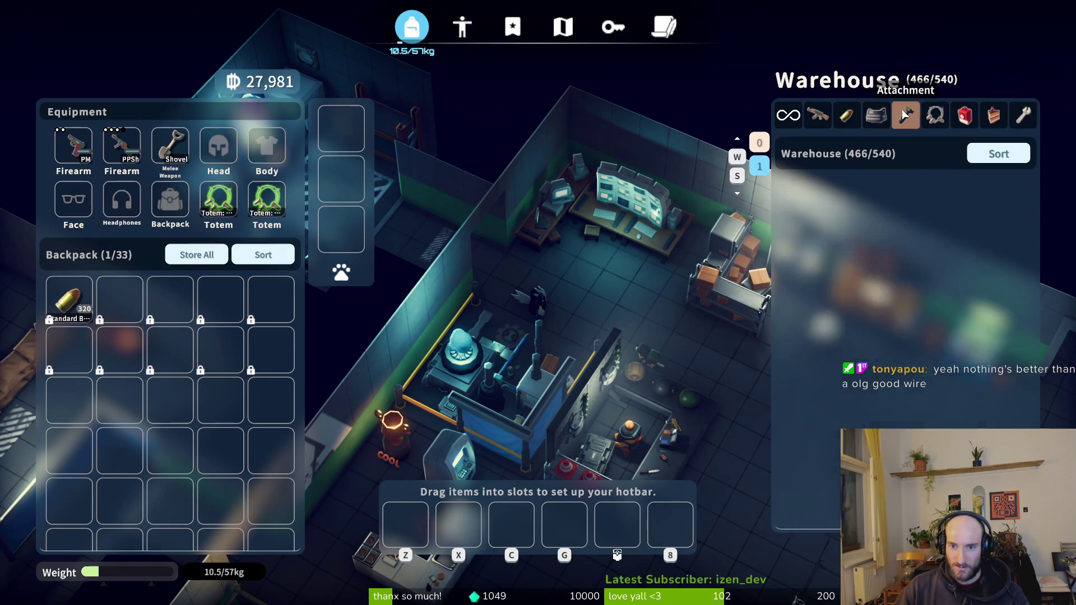
pyautogui.click(877, 115)
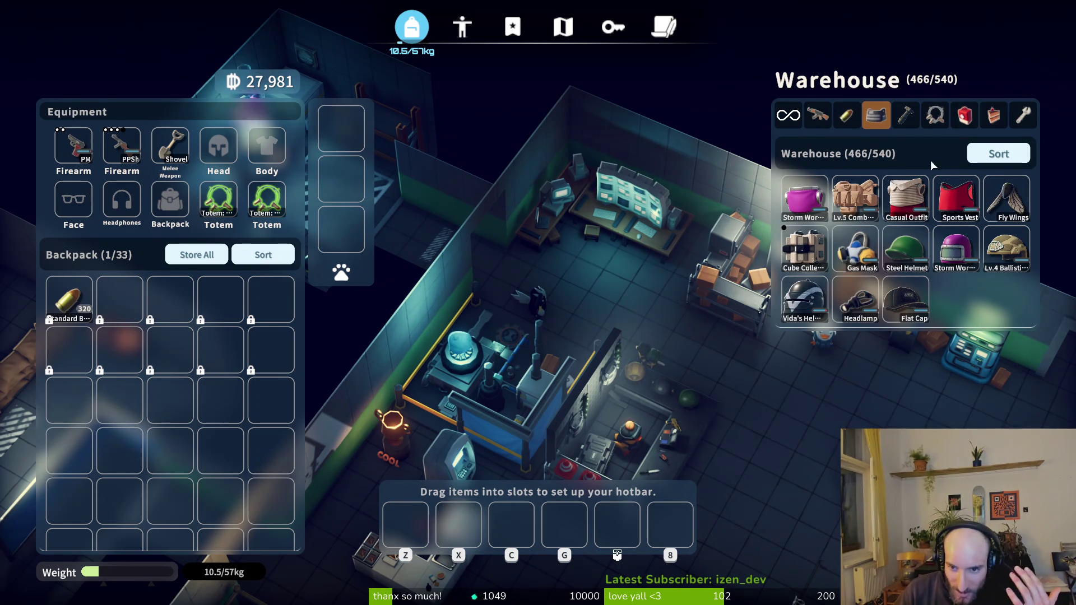
pyautogui.moveTo(954, 251)
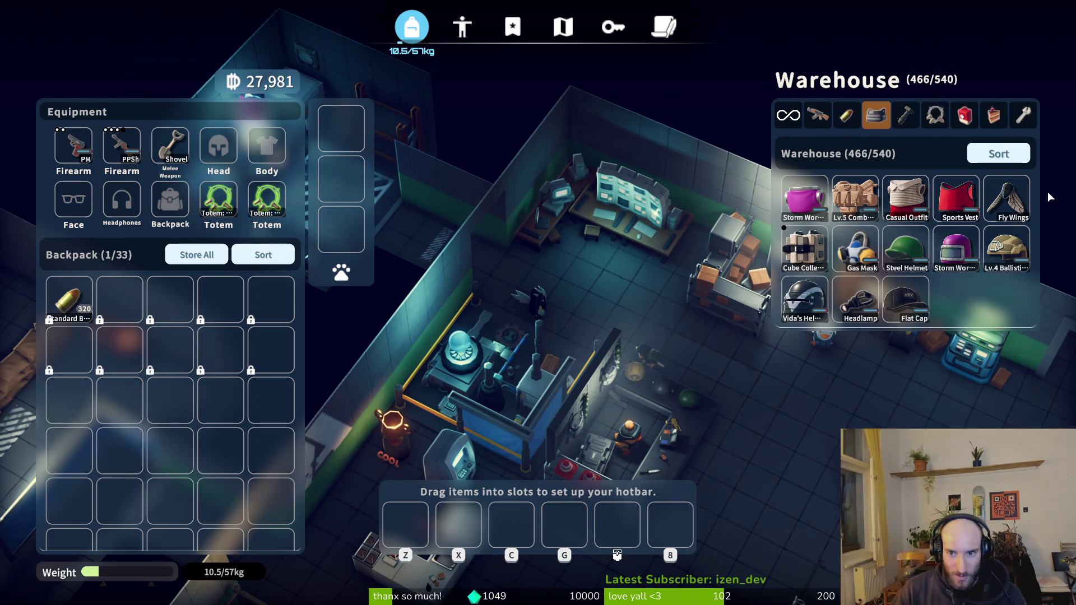
pyautogui.click(899, 120)
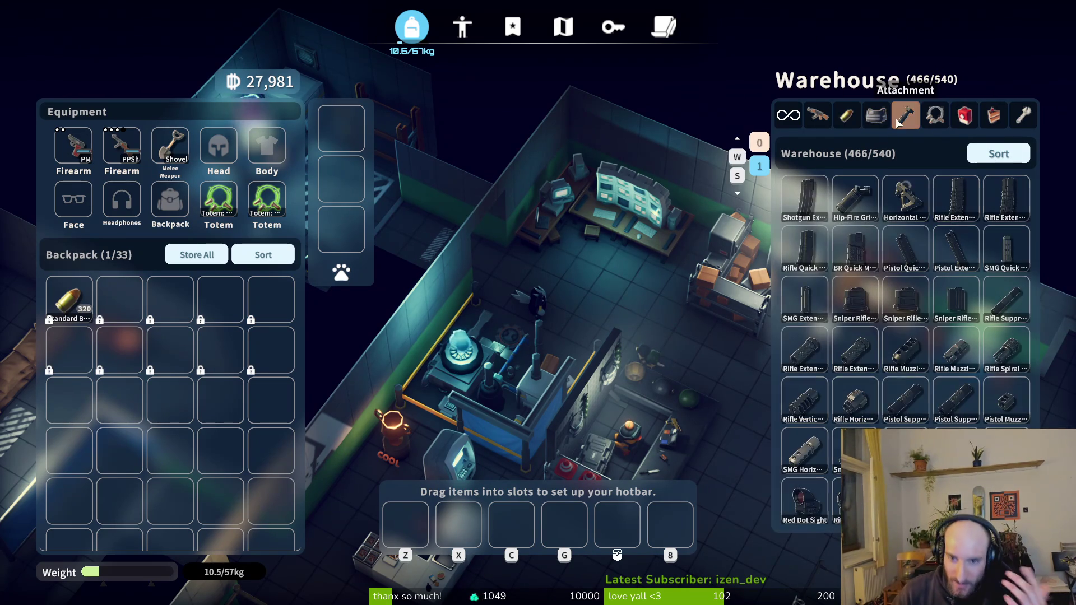
pyautogui.moveTo(837, 359)
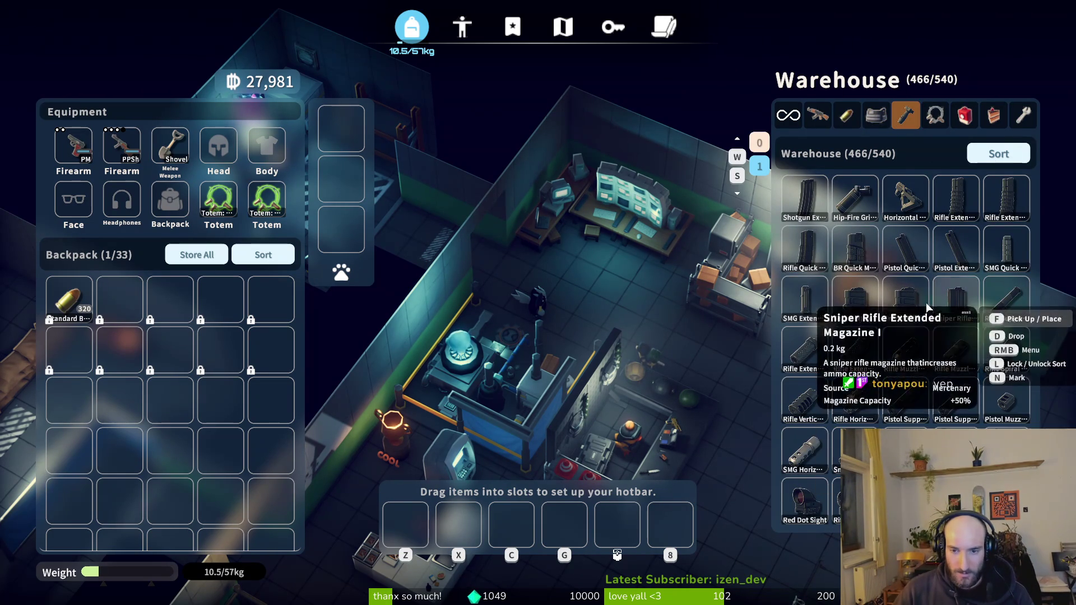
# Move a First Aid Kit, Bottled Water and a Bandage into the backpack.
pyautogui.click(964, 114)
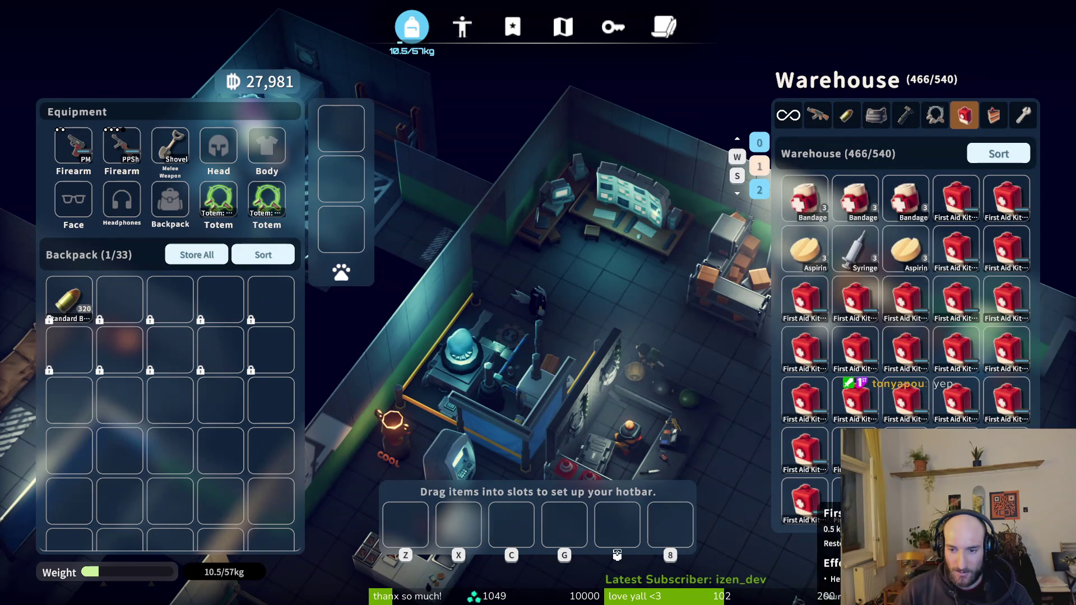
pyautogui.scroll(-2, 944, 389)
pyautogui.keyDown('shift'); pyautogui.click(805, 297); pyautogui.keyUp('shift')
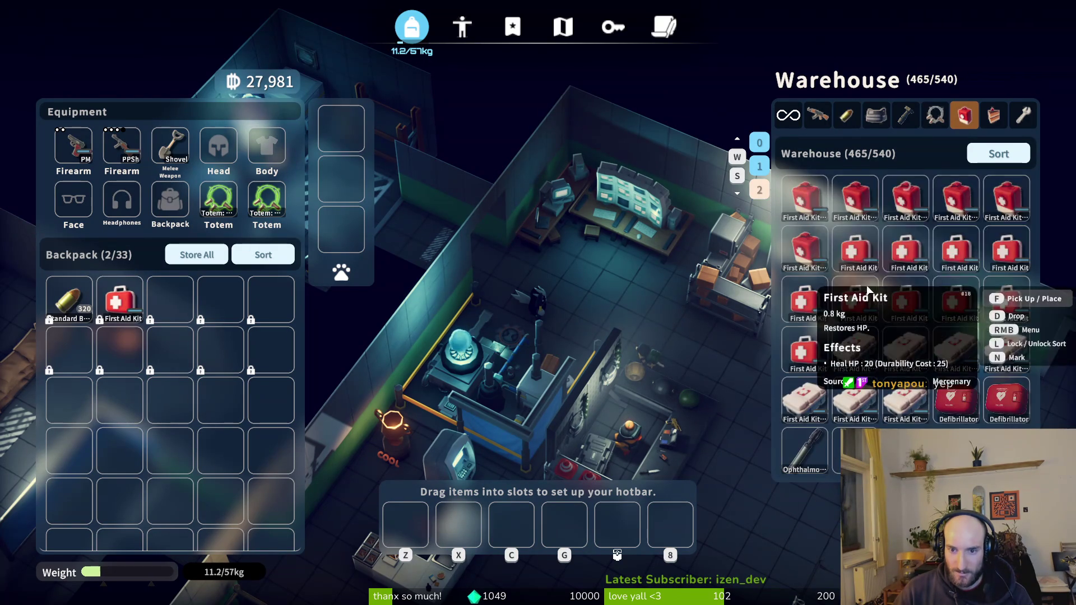
pyautogui.click(994, 115)
pyautogui.keyDown('shift'); pyautogui.click(805, 499); pyautogui.keyUp('shift')
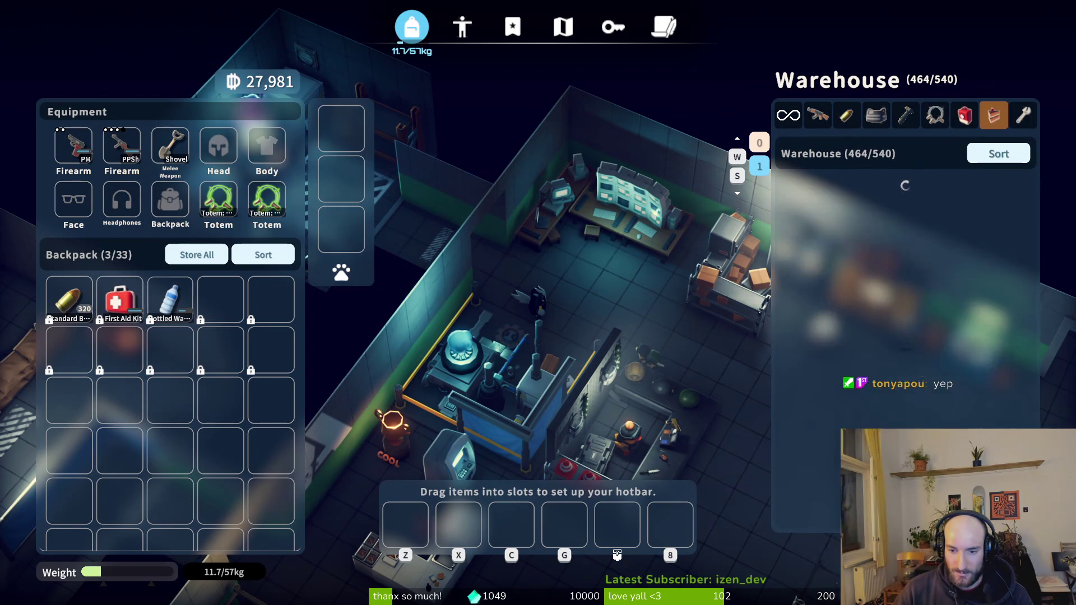
pyautogui.click(964, 115)
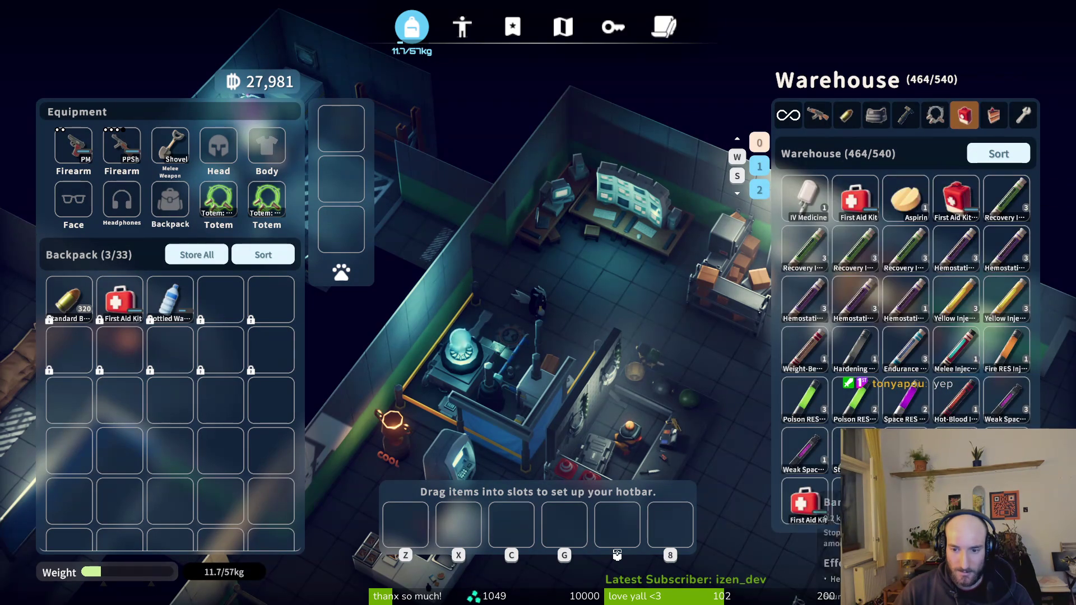
pyautogui.keyDown('shift'); pyautogui.click(856, 499); pyautogui.keyUp('shift')
pyautogui.press('Tab')
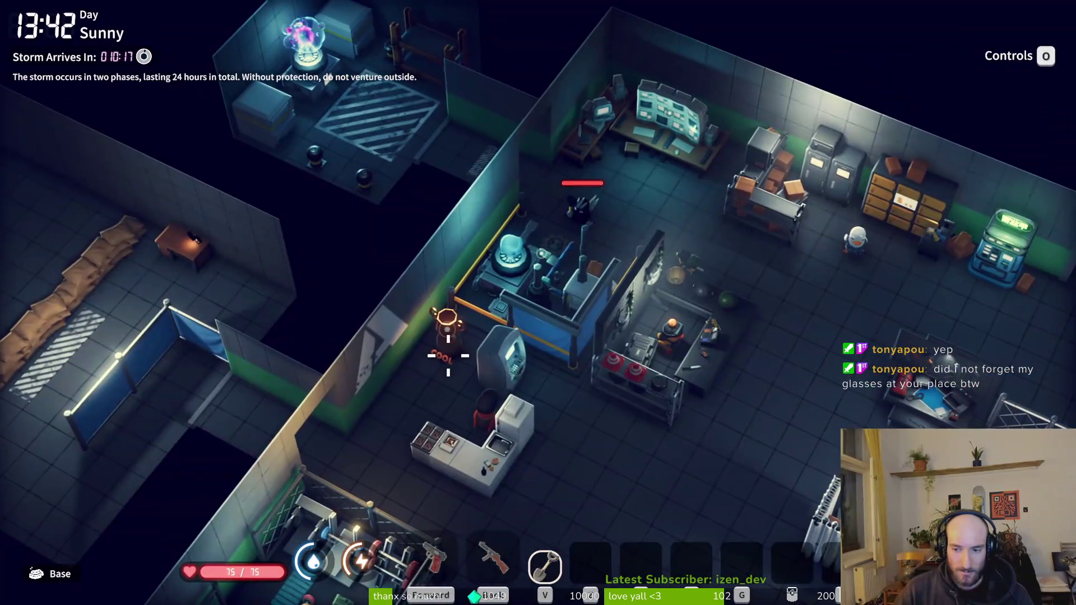
# Reopen the inventory showing the backpack and warehouse contents.
pyautogui.press('Tab')
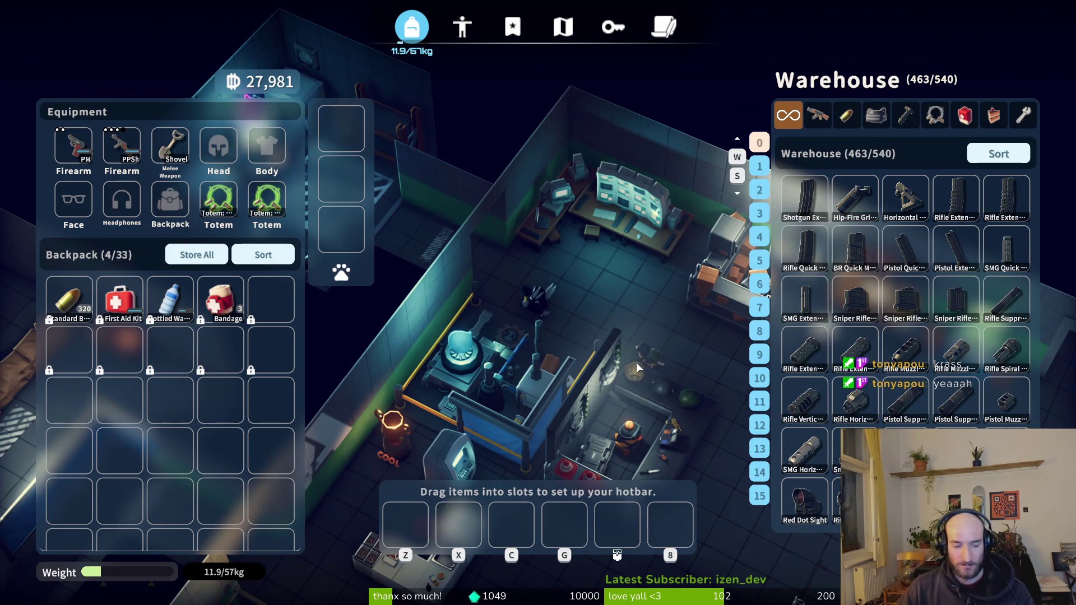
# Swap the PPSh into the first firearm slot ahead of the PM.
pyautogui.press('Escape')
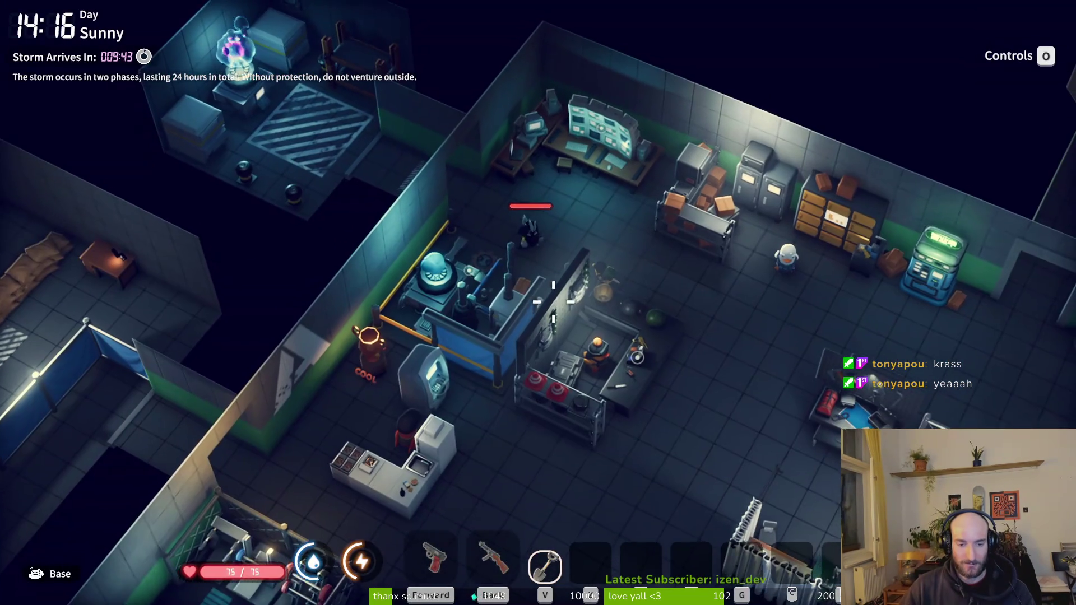
pyautogui.press('f')
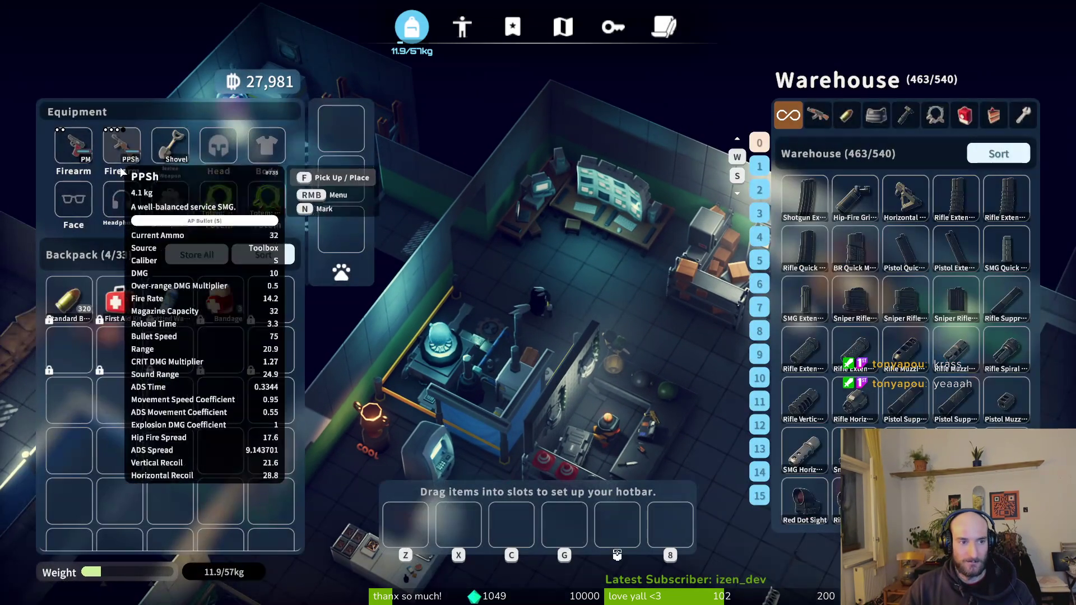
pyautogui.moveTo(71, 145); pyautogui.dragTo(122, 146)
# Equip the Lv.4 Ballistic helmet from the warehouse's helmets and clothing.
pyautogui.press('Escape')
pyautogui.press('f')
pyautogui.click(876, 115)
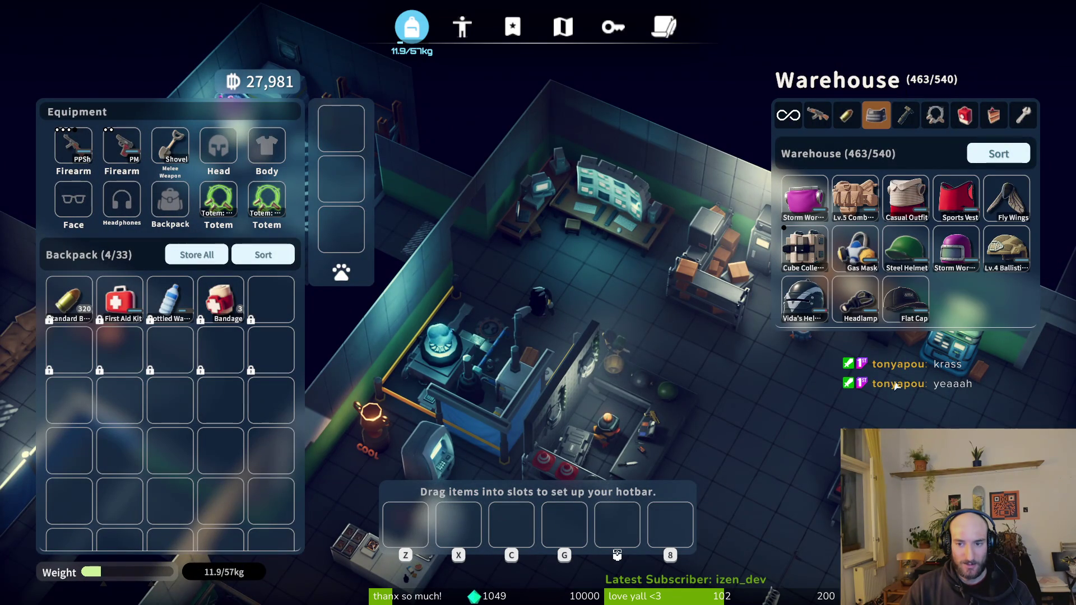
pyautogui.doubleClick(1006, 250)
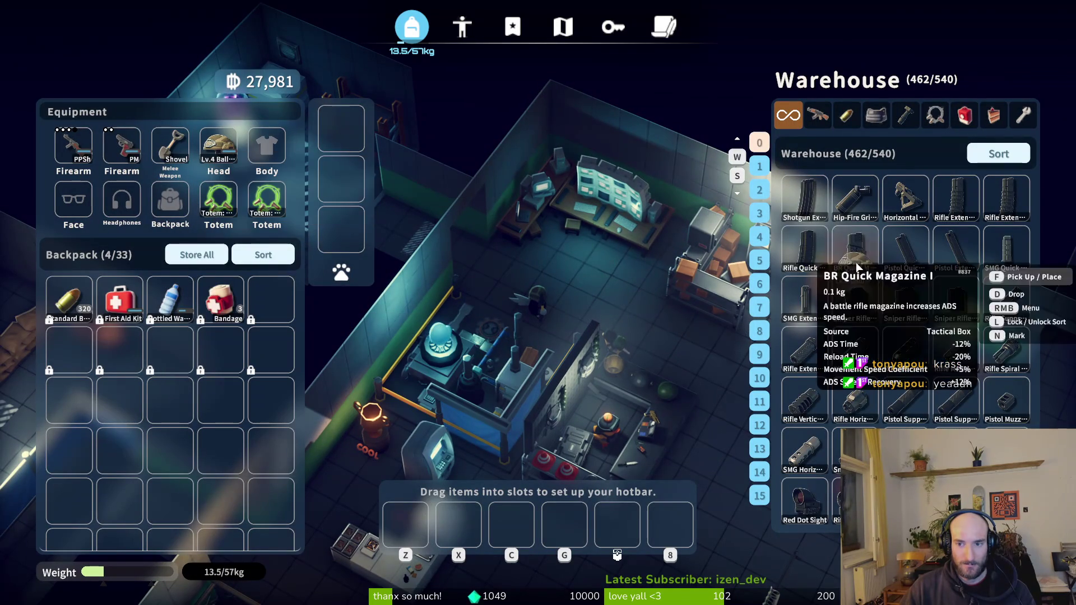
pyautogui.press('Tab')
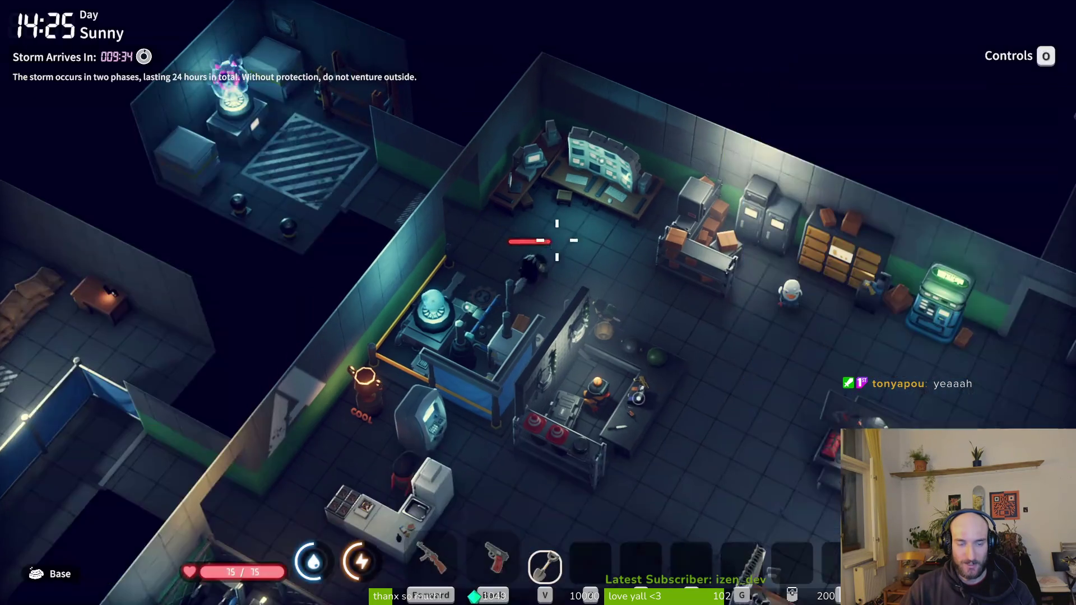
# Deploy from the Teleport Station to the Warehouse Area and continue past loading.
pyautogui.press('f')
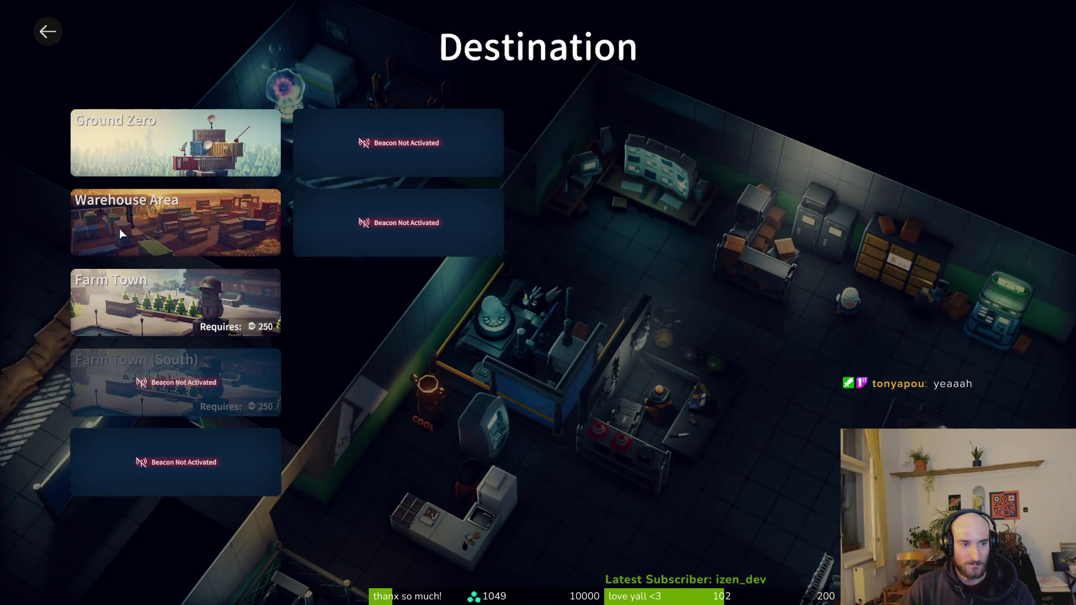
pyautogui.click(121, 233)
pyautogui.click(537, 406)
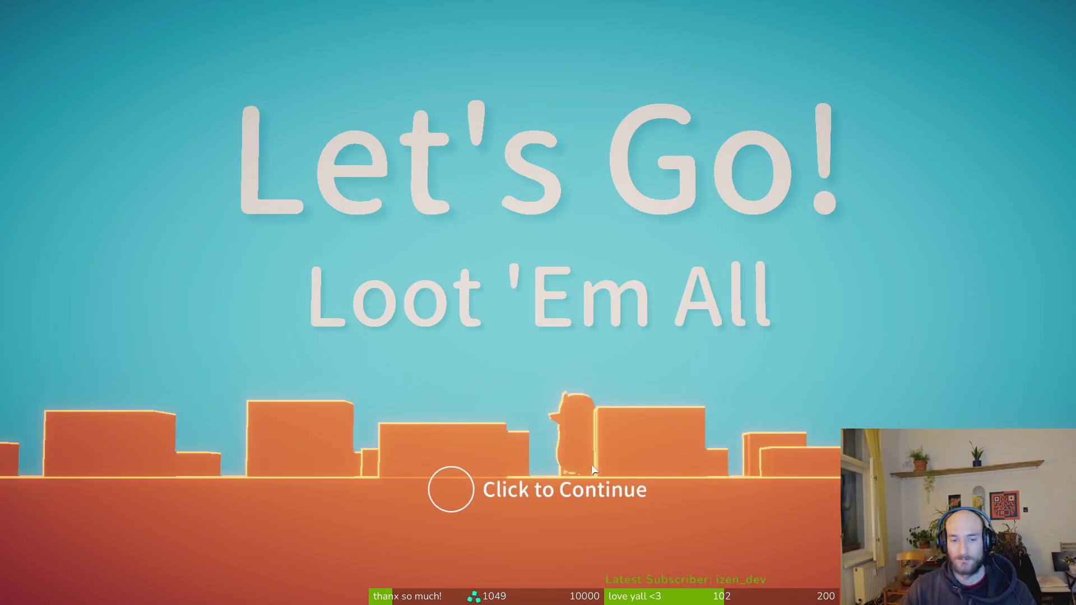
pyautogui.click(594, 469)
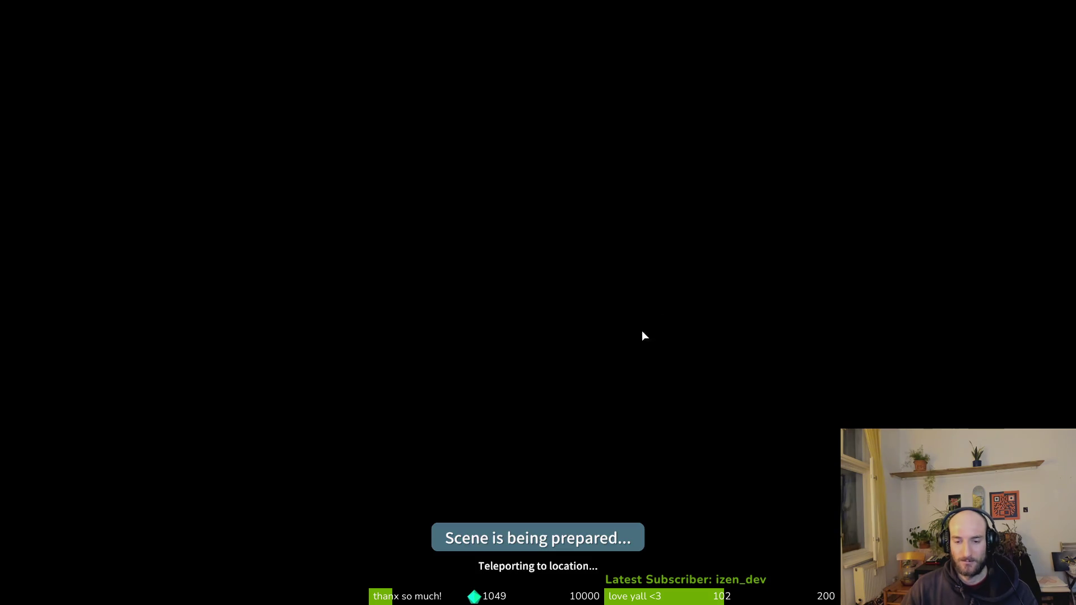
# Walk north up the dirt path, checking position on the Warehouse Area map.
pyautogui.press('w')
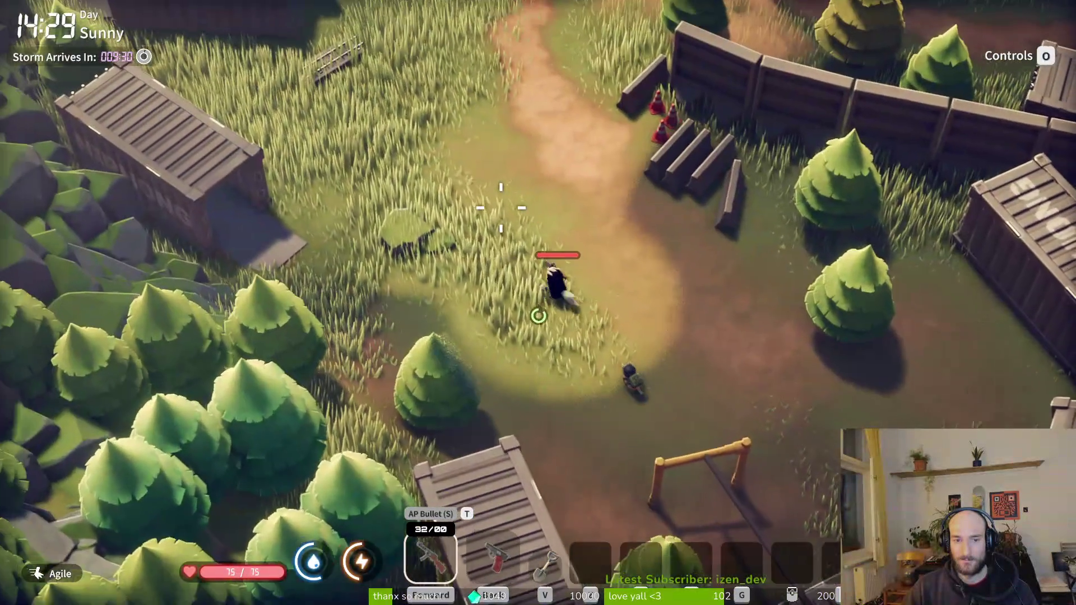
pyautogui.press('w')
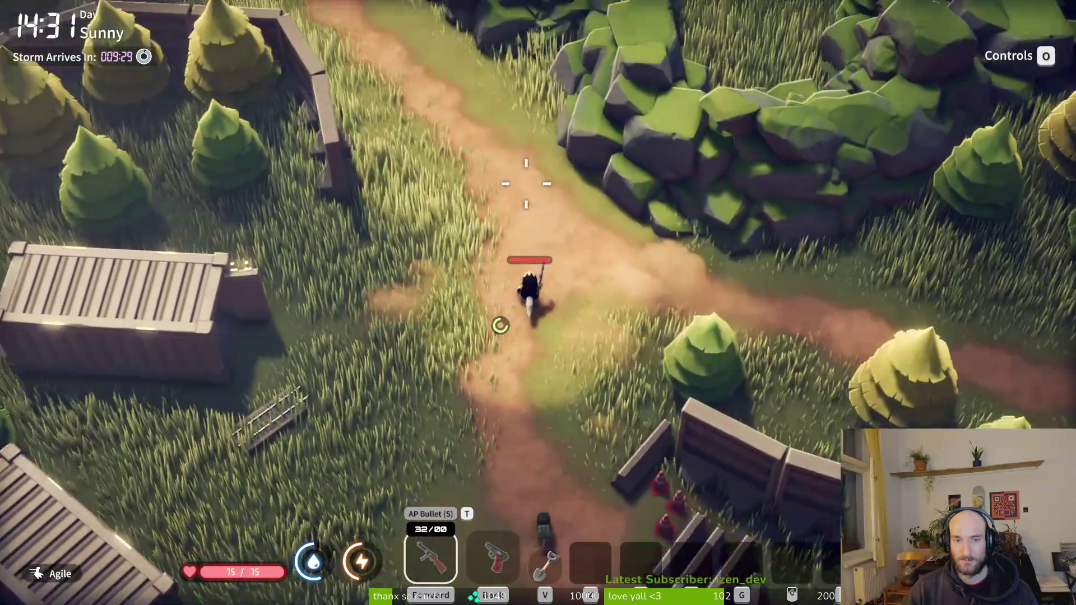
pyautogui.press('m')
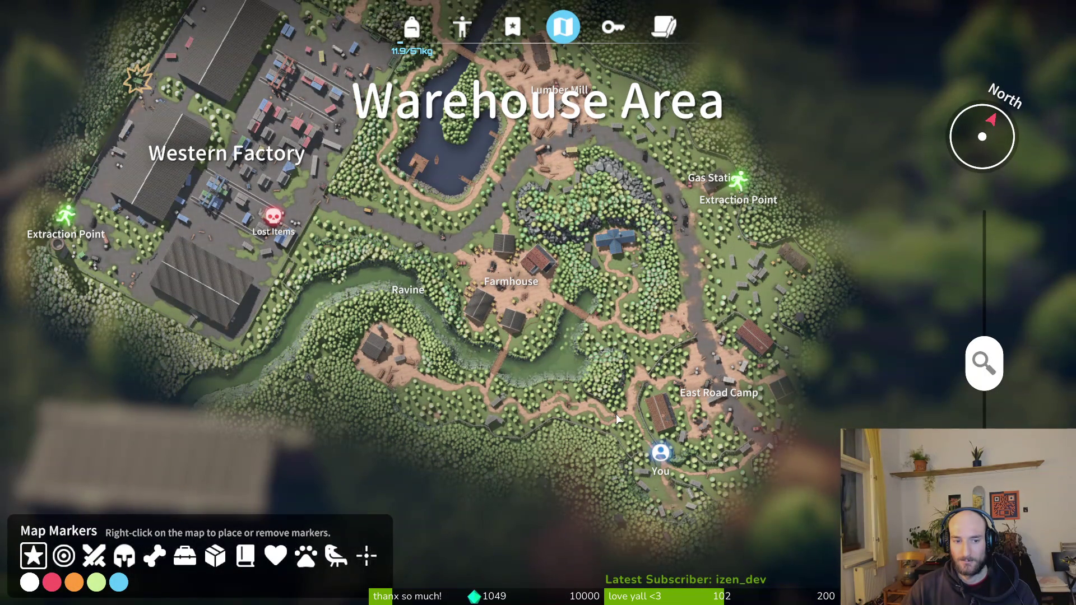
pyautogui.press('m')
pyautogui.press('m')
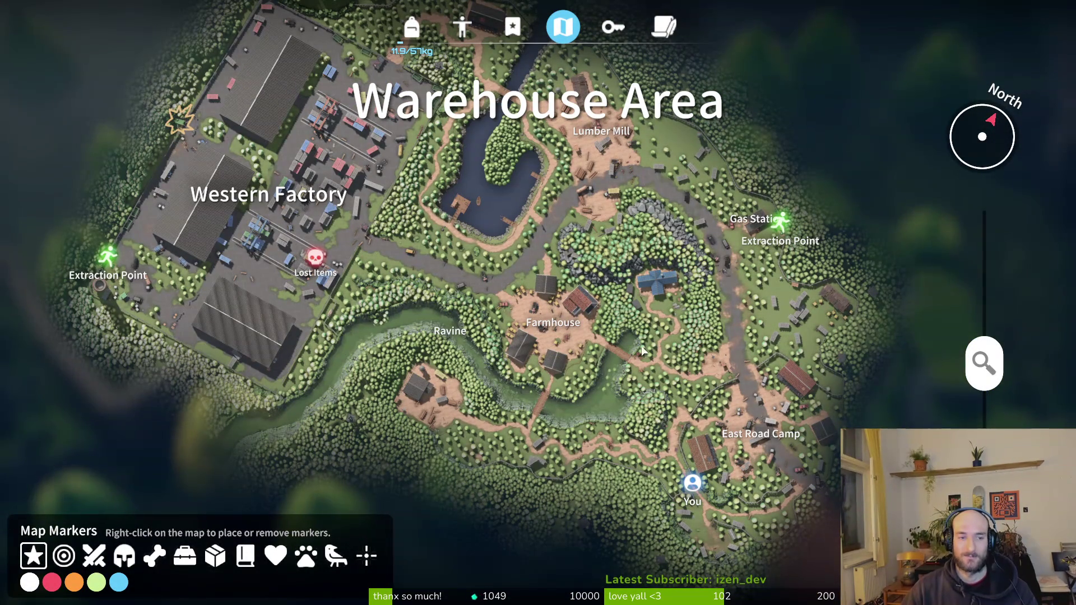
pyautogui.press('m')
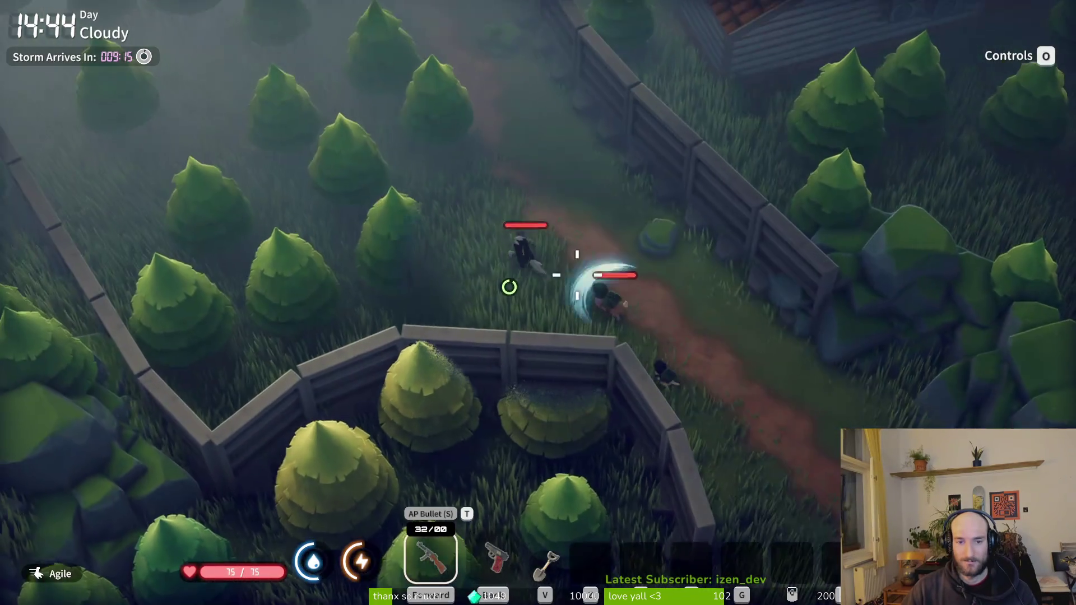
# Shoot the nearby enemy, move up the path and open its loot.
pyautogui.moveTo(577, 275); pyautogui.dragTo(510, 219)
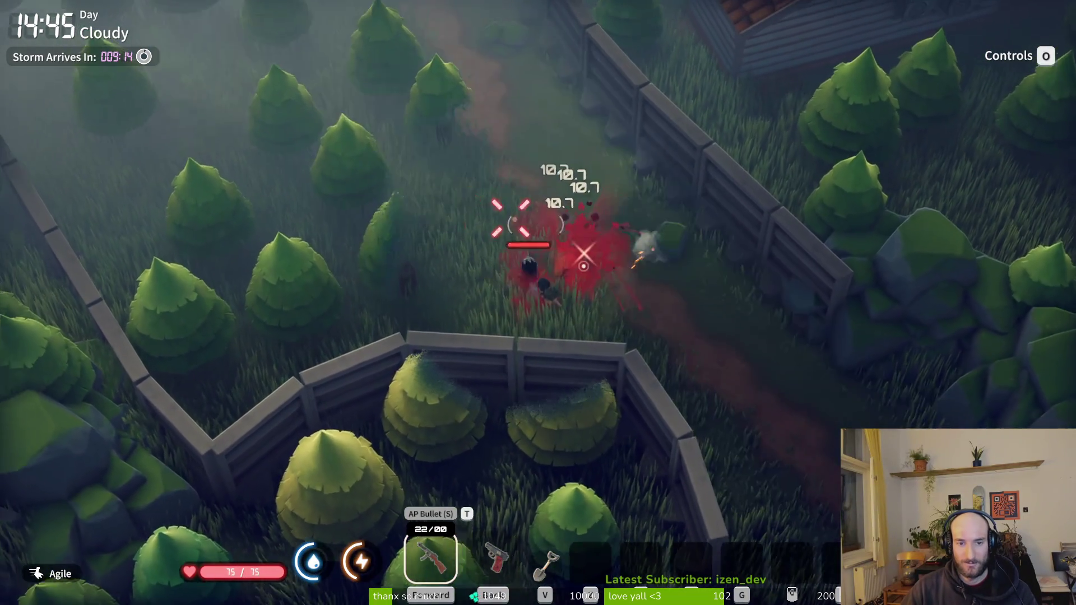
pyautogui.press('w')
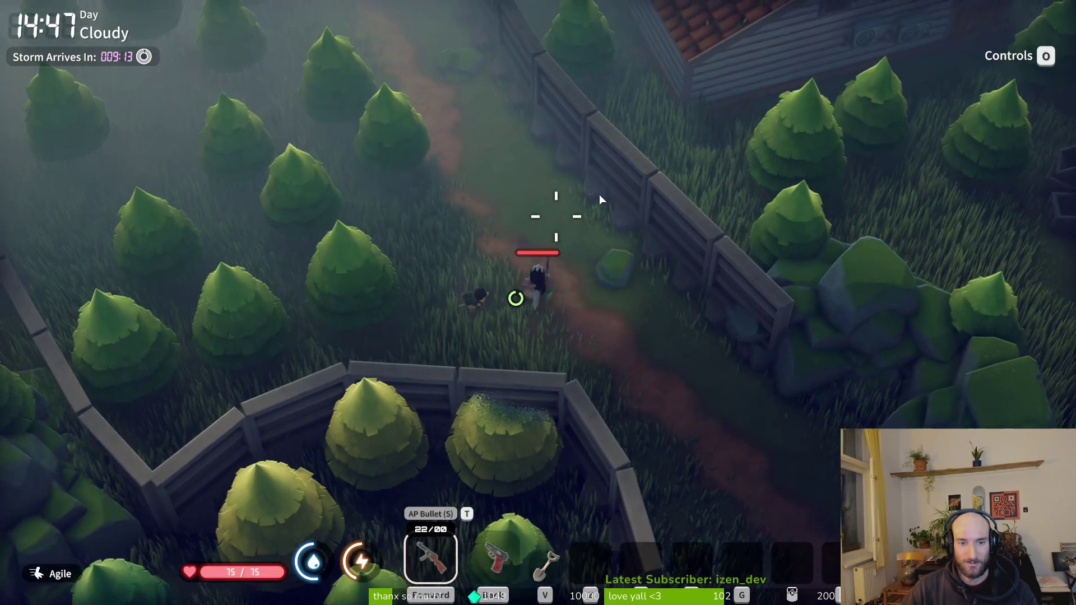
pyautogui.press('f')
pyautogui.press('f')
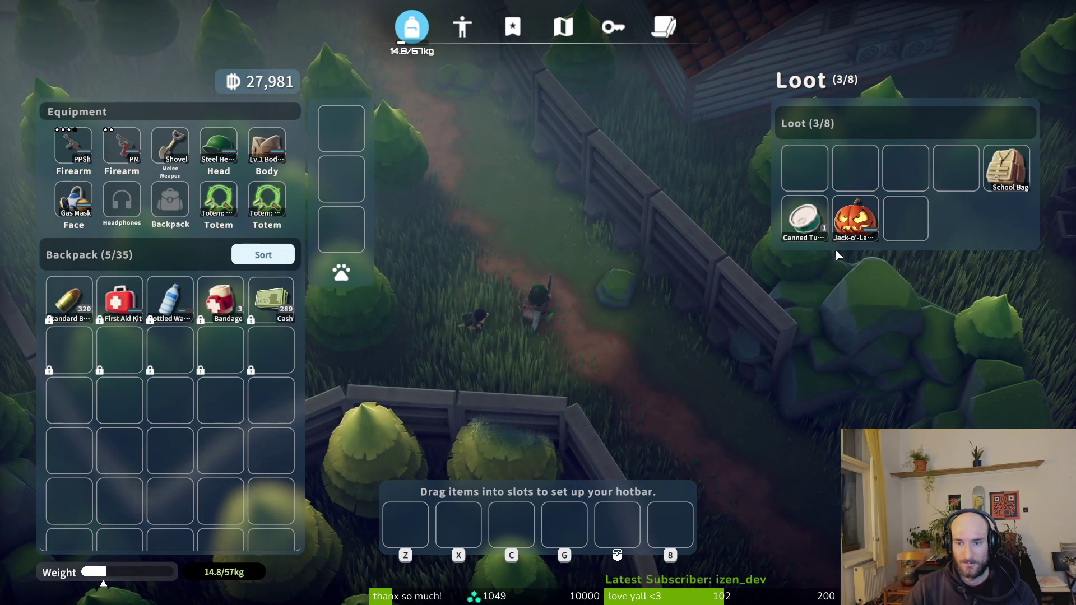
# Reload, switch to the rifle and walk past the tarp toward the fence gap.
pyautogui.press('Tab')
pyautogui.press('w')
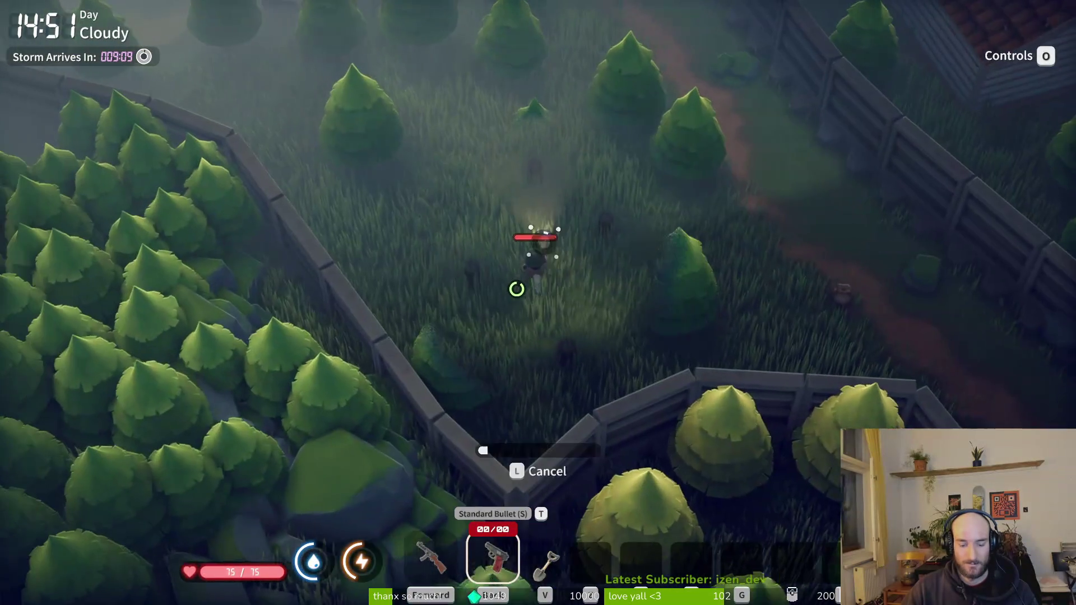
pyautogui.press('s')
pyautogui.press('d')
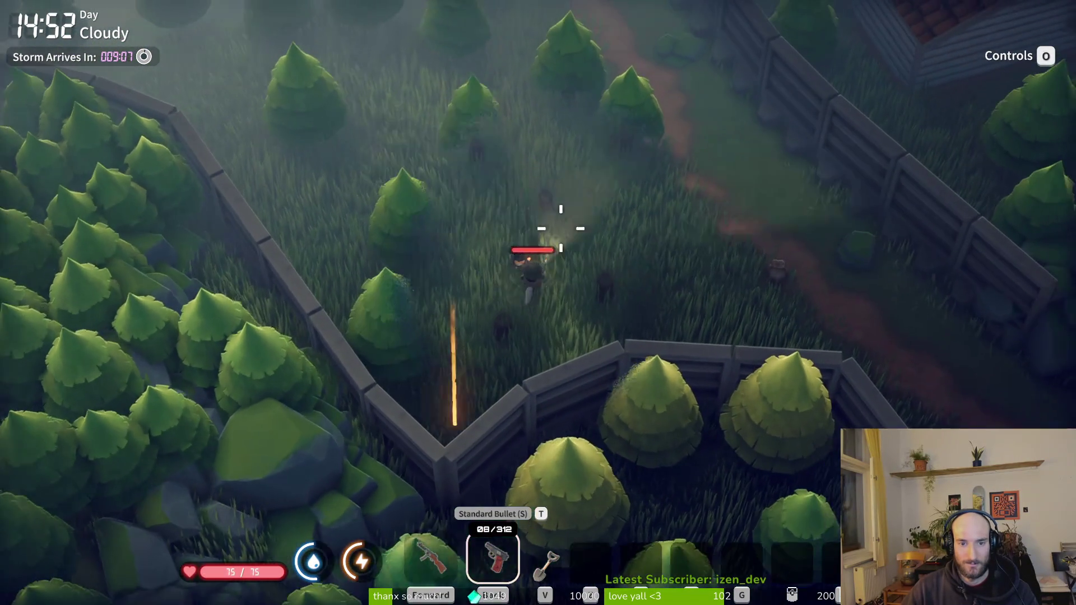
pyautogui.press('1')
pyautogui.press('w')
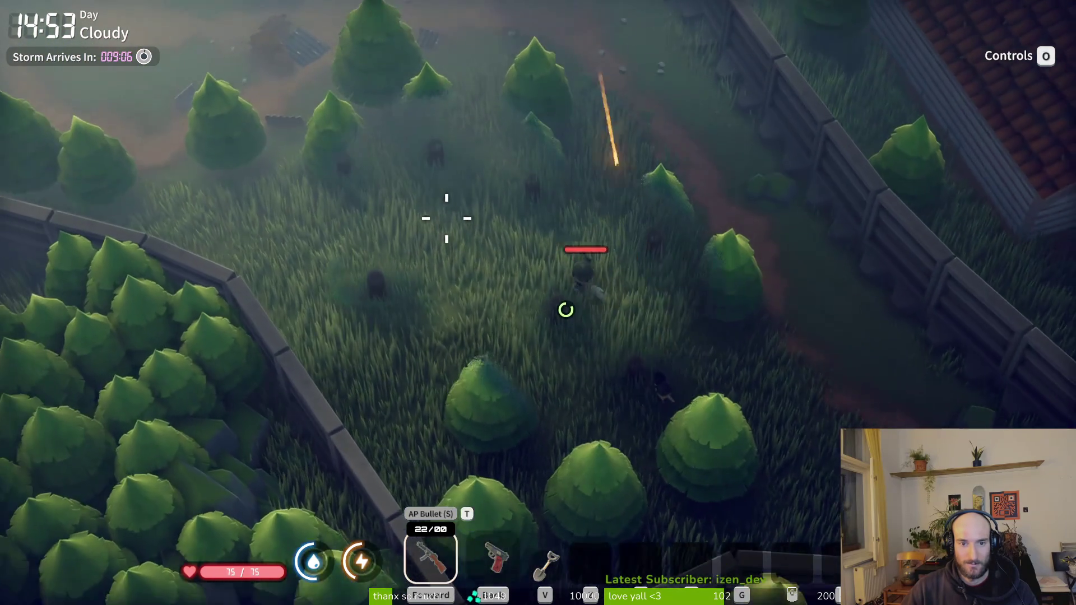
pyautogui.press('w')
pyautogui.press('a')
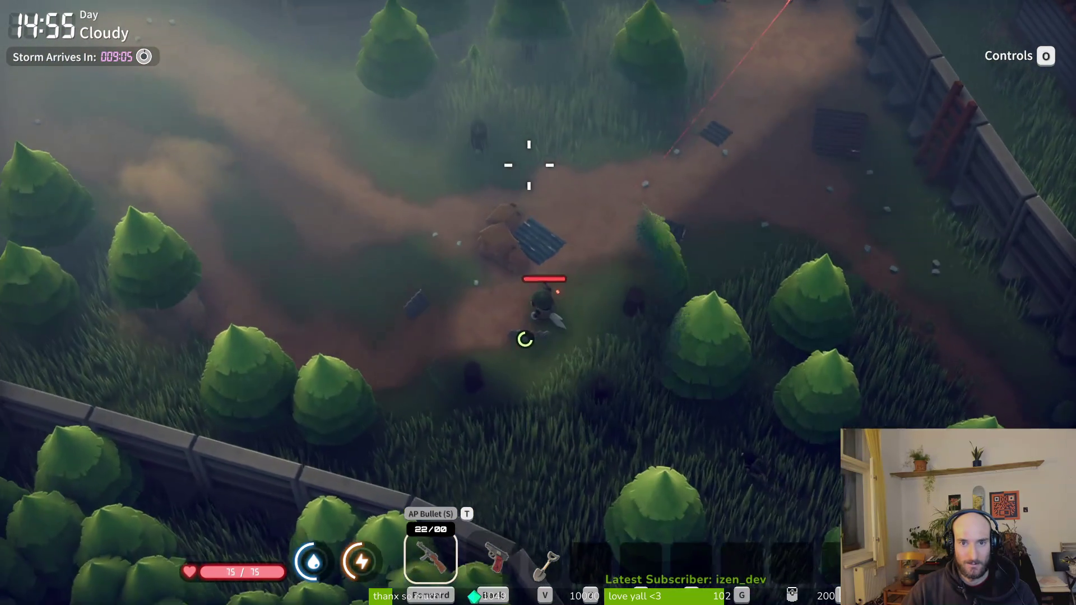
pyautogui.press('w')
pyautogui.press('a')
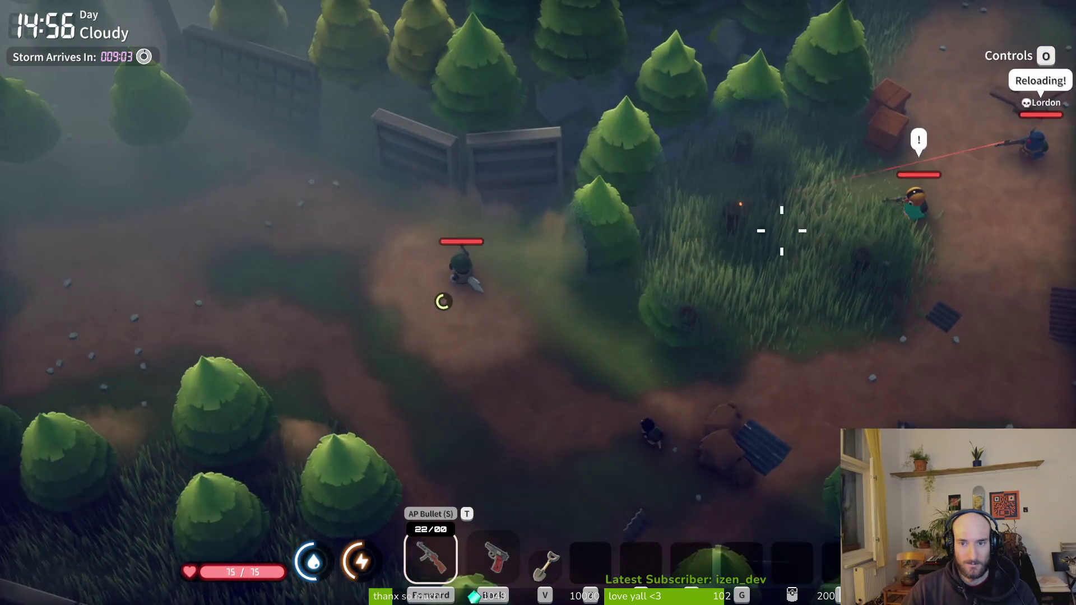
pyautogui.press('a')
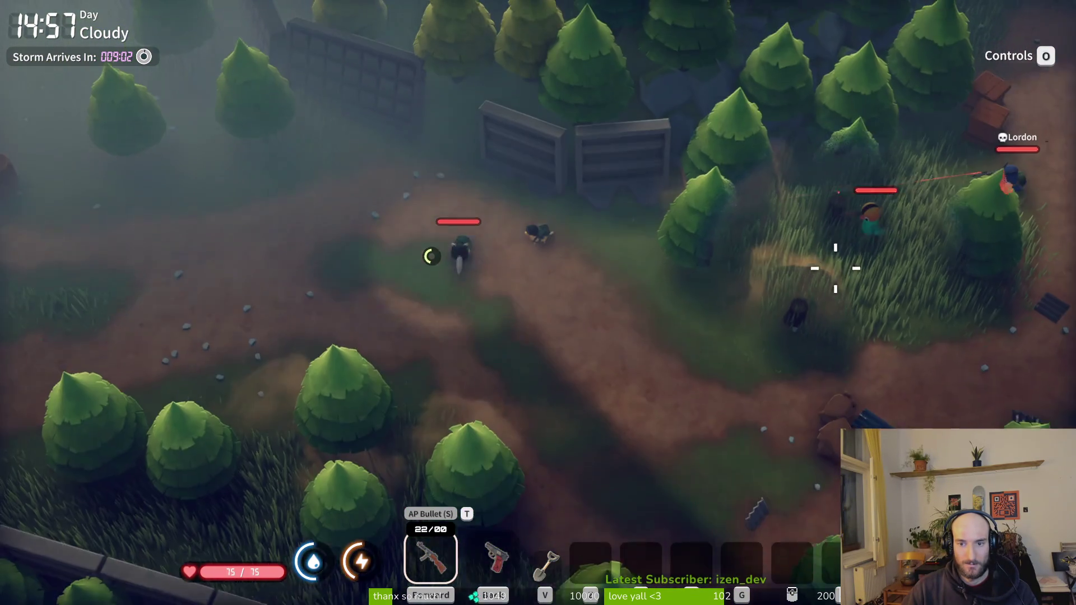
# Trade fire with Lordon's group while strafing, retreat into the grass, then open the inventory.
pyautogui.press('s')
pyautogui.press('d')
pyautogui.click(785, 233)
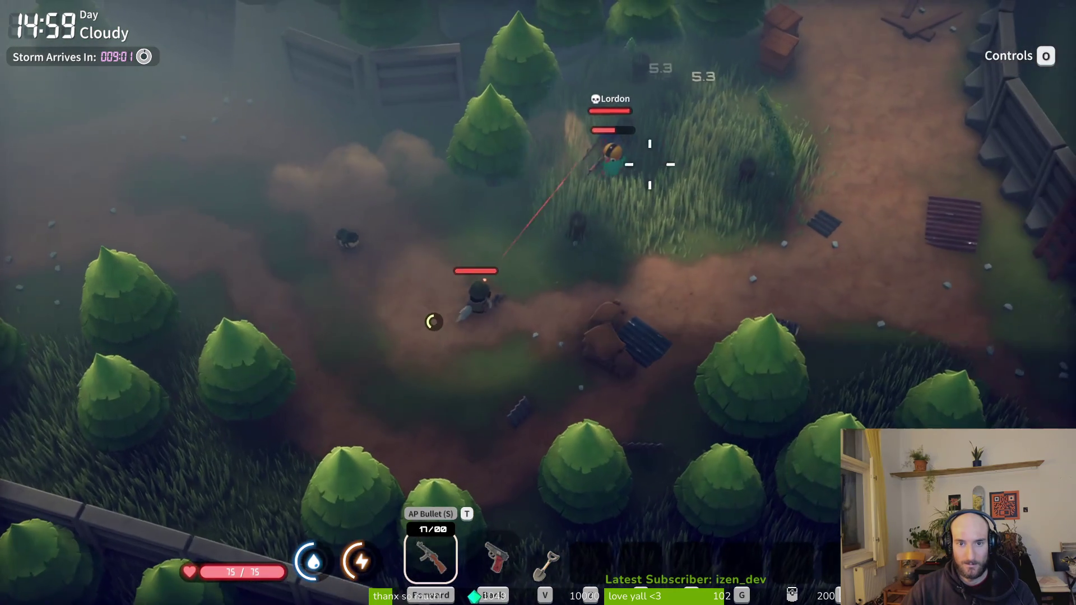
pyautogui.press('d')
pyautogui.click(658, 165)
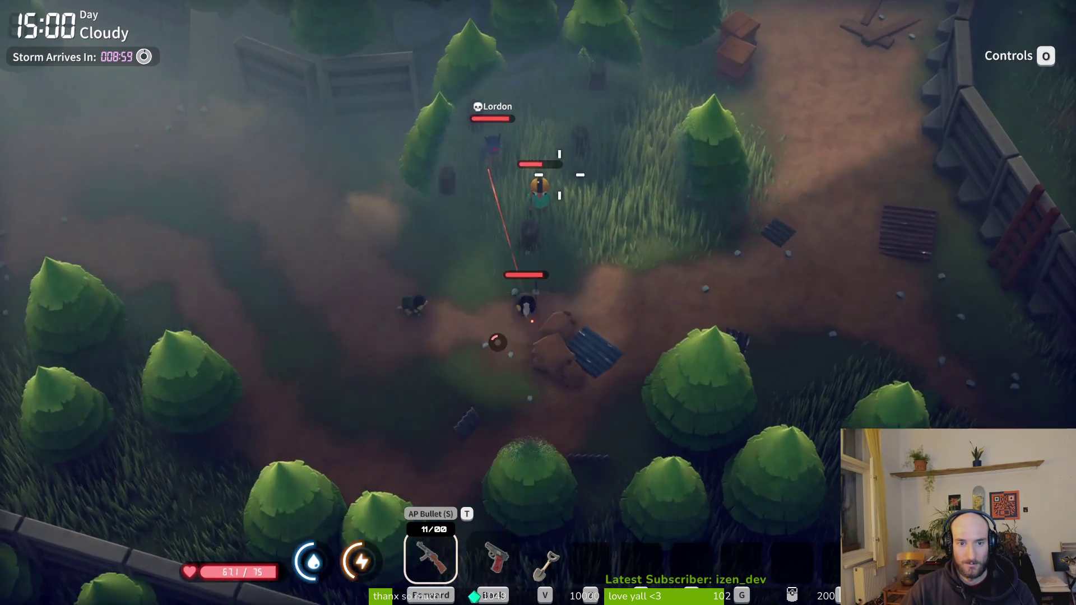
pyautogui.press('d')
pyautogui.click(569, 188)
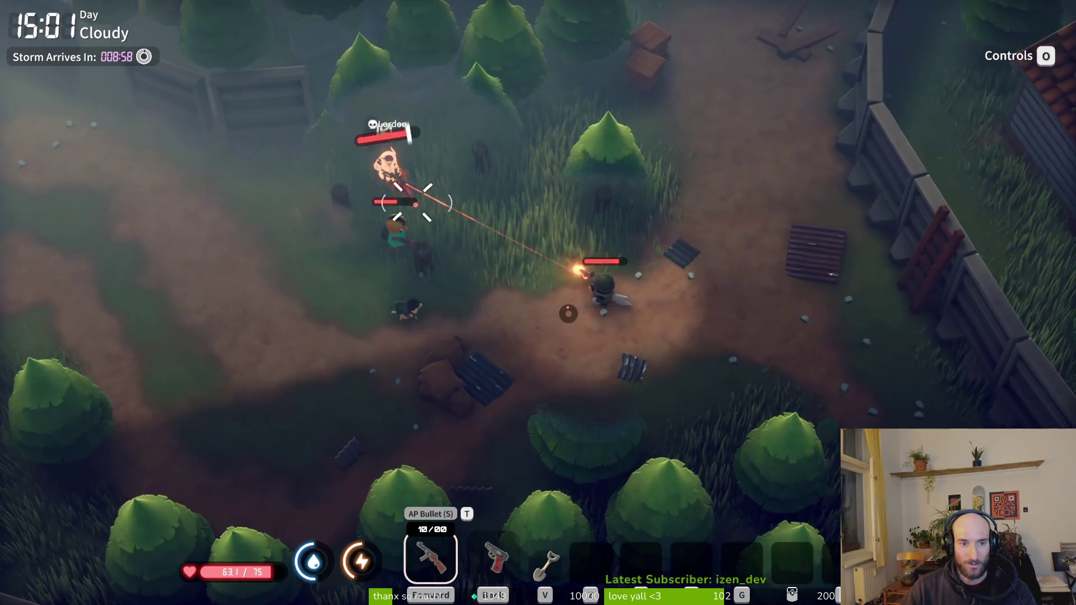
pyautogui.press('d')
pyautogui.click(411, 199)
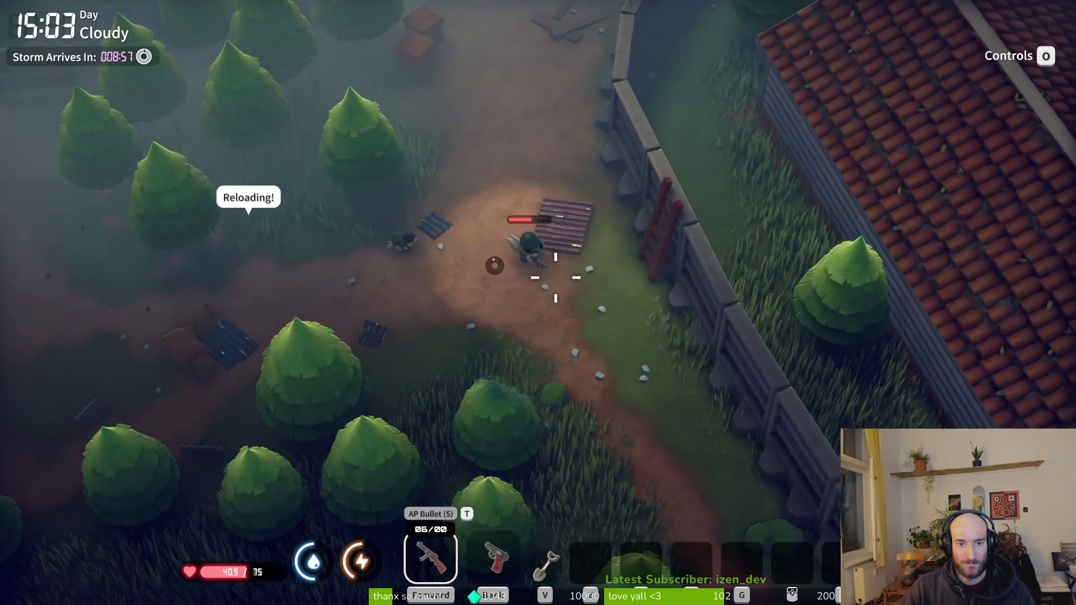
pyautogui.press('s')
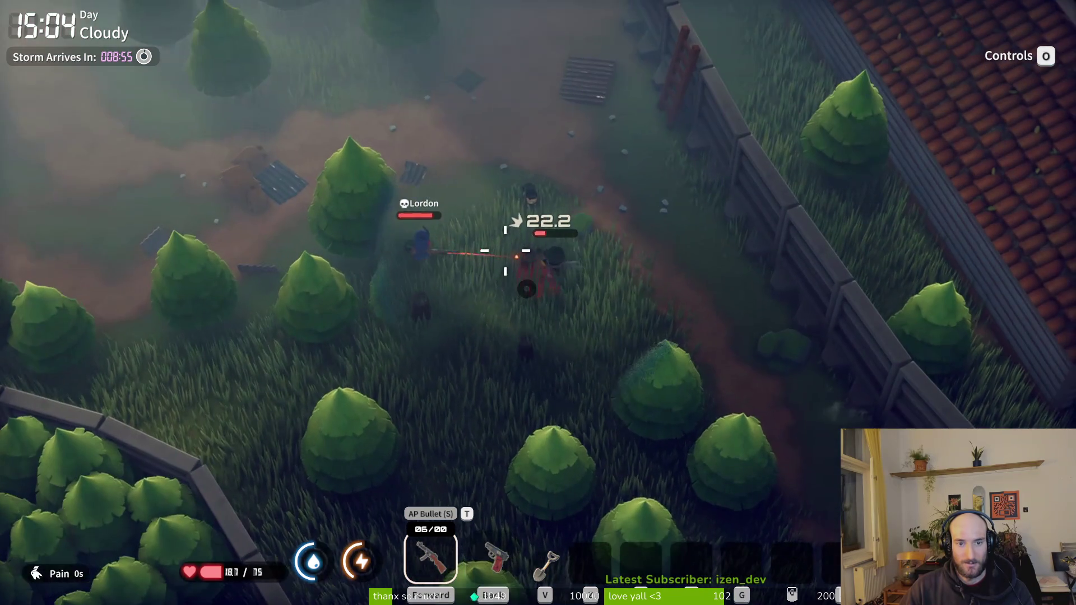
pyautogui.press('a')
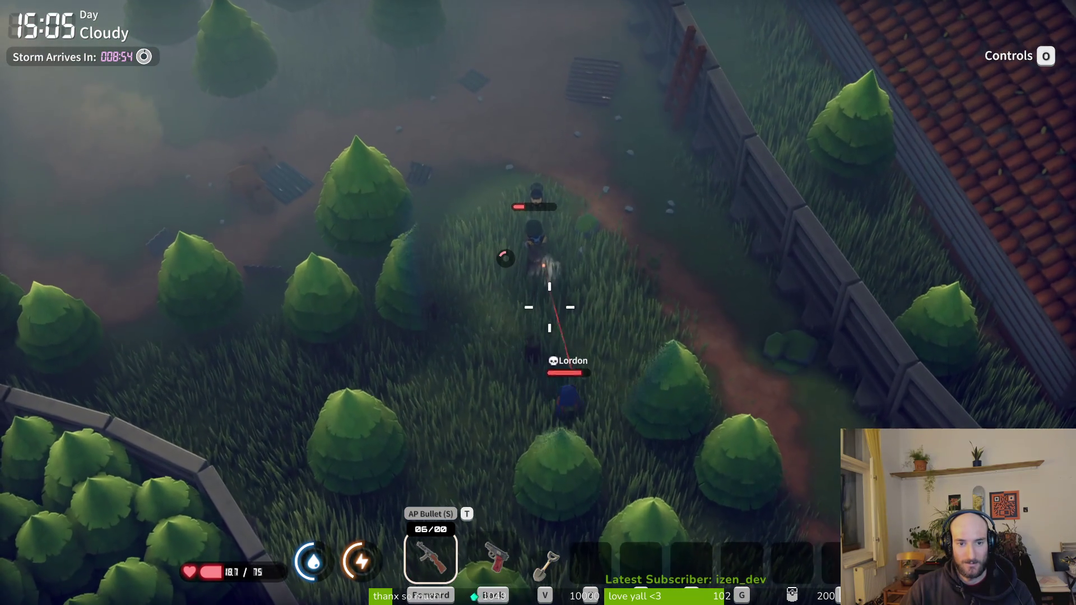
pyautogui.press('Tab')
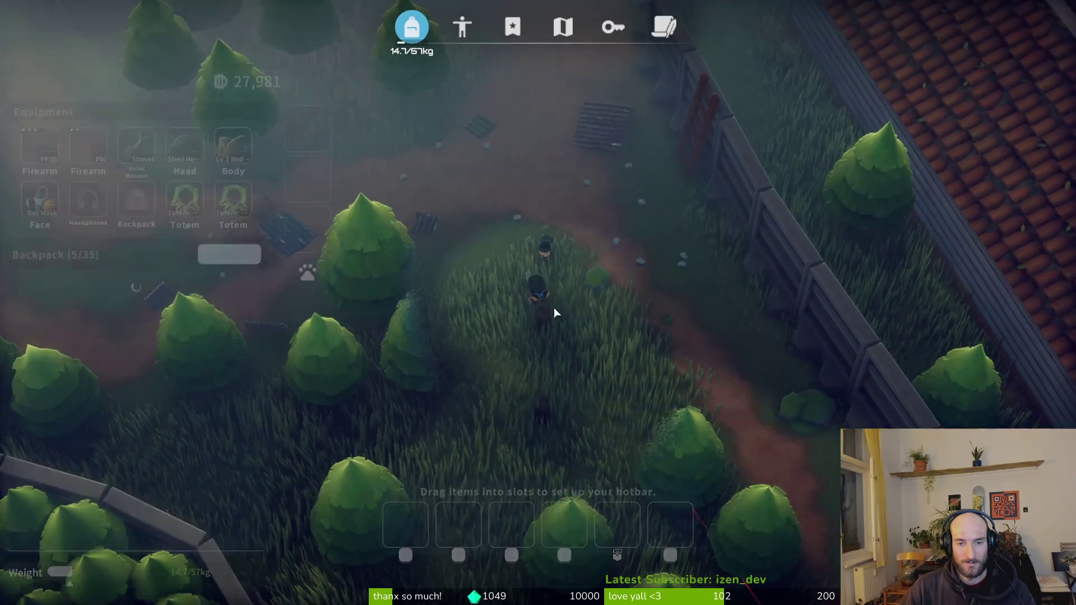
# Put the Bandage and Bottled Water on the hotbar and start using the First Aid Kit.
pyautogui.press('c')
pyautogui.press('x')
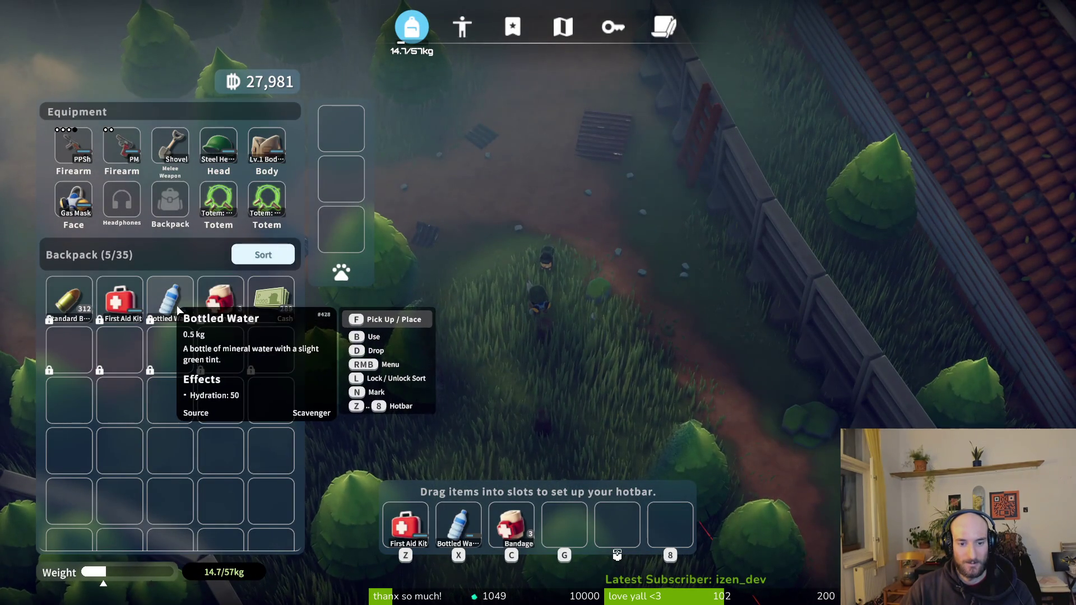
pyautogui.press('Tab')
pyautogui.press('z')
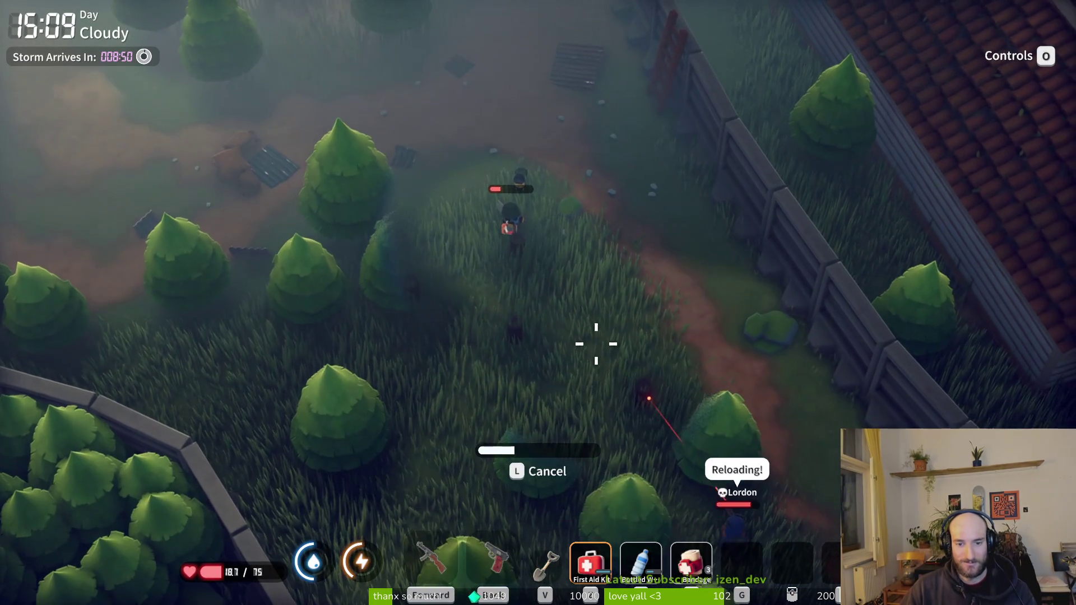
pyautogui.press('1')
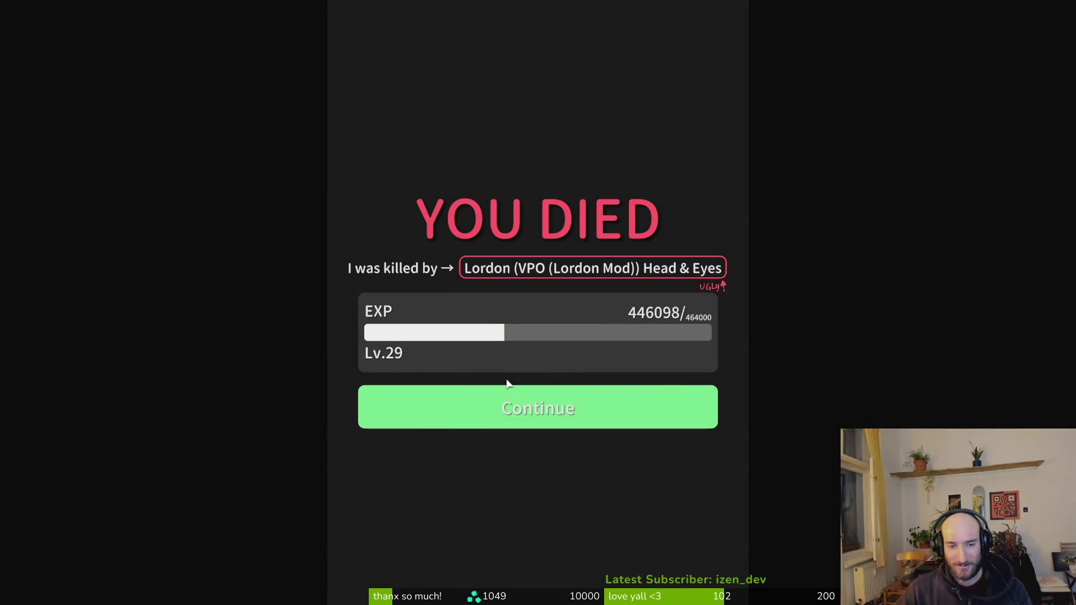
# Continue past the death screen back to base, pause, and switch to the README.
pyautogui.click(538, 408)
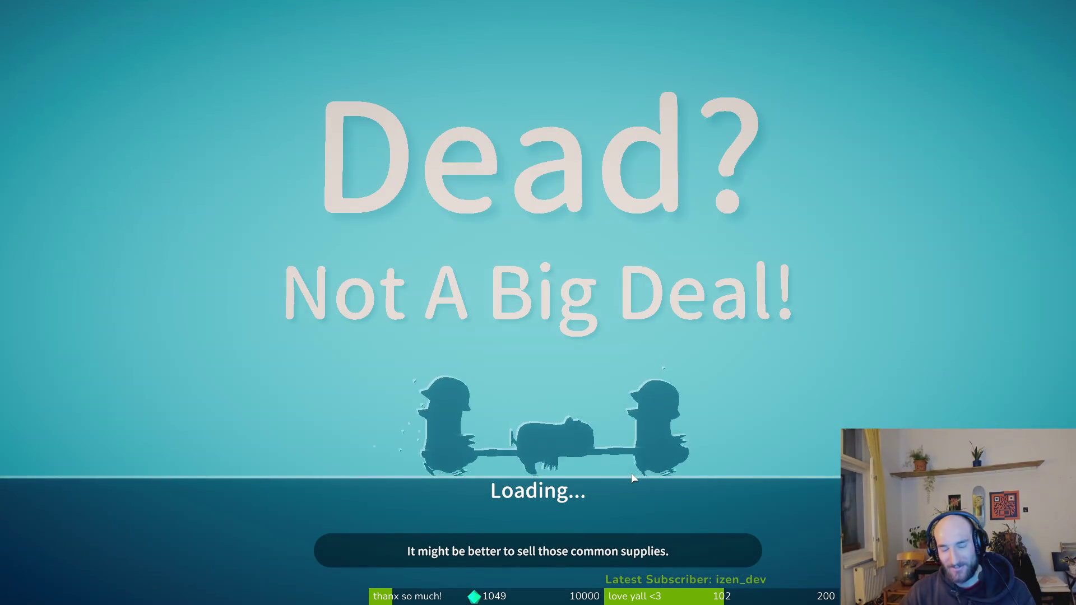
pyautogui.click(540, 485)
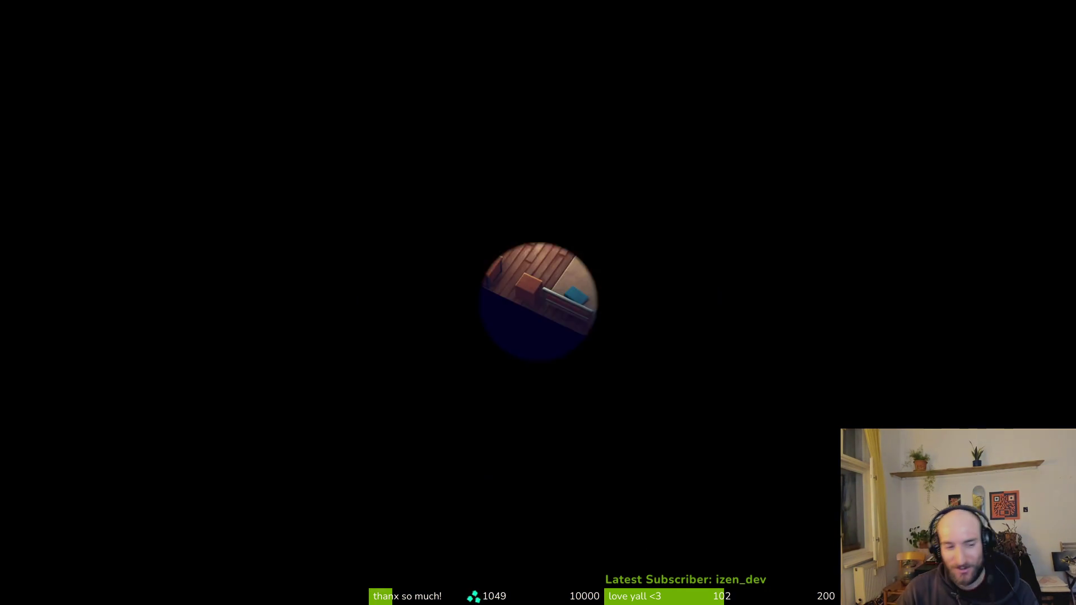
pyautogui.press('Escape')
pyautogui.hotkey('alt', 'Tab')
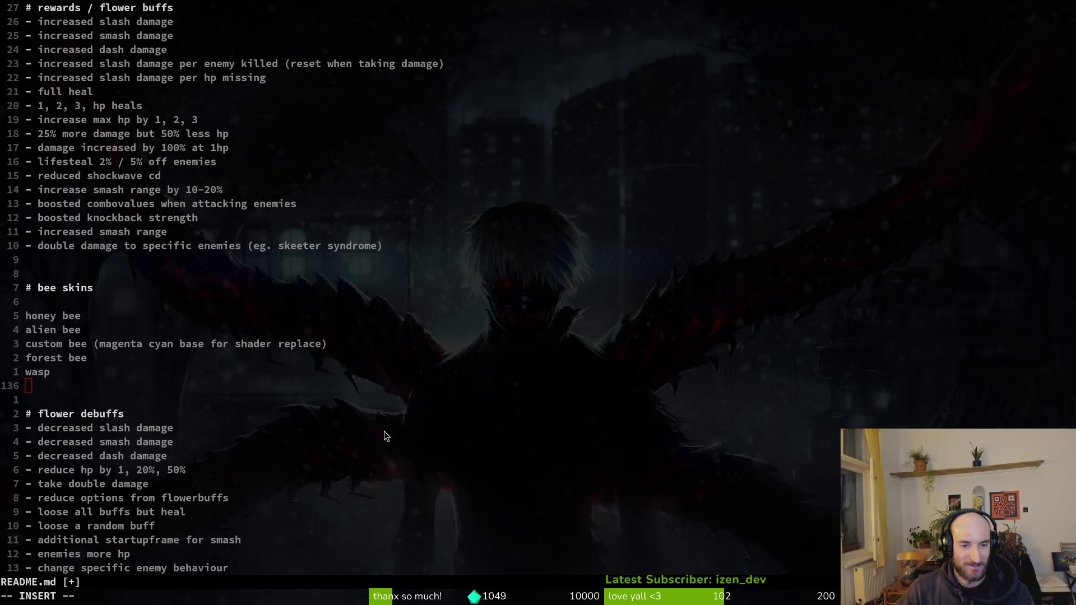
# Start appending to the 'wasp' line in README.md, then switch to bumblebeeUpdated.aseprite.
pyautogui.press('A')
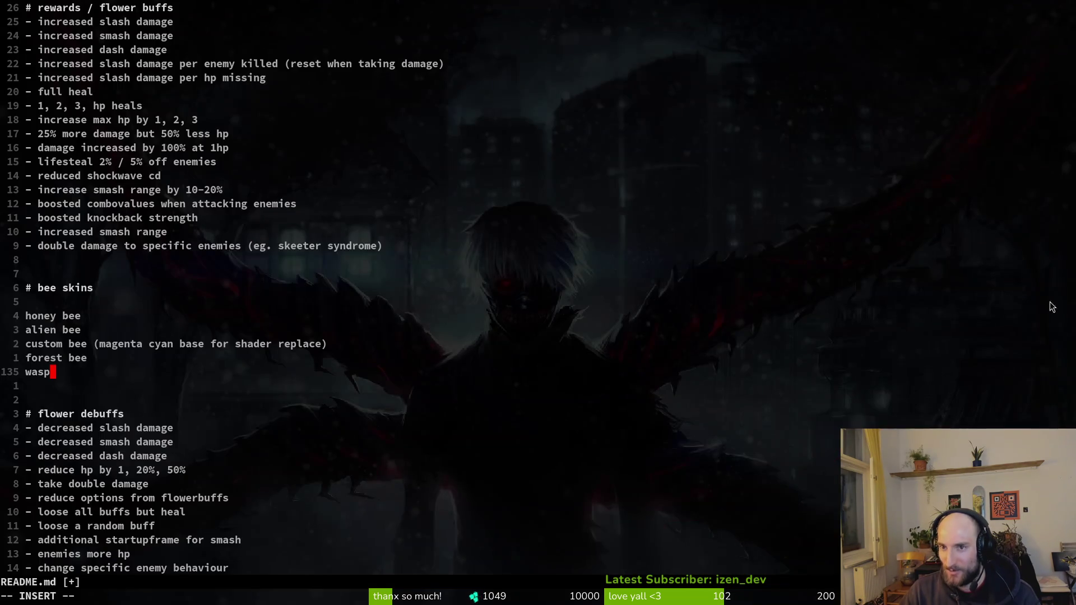
pyautogui.hotkey('alt', 'Tab')
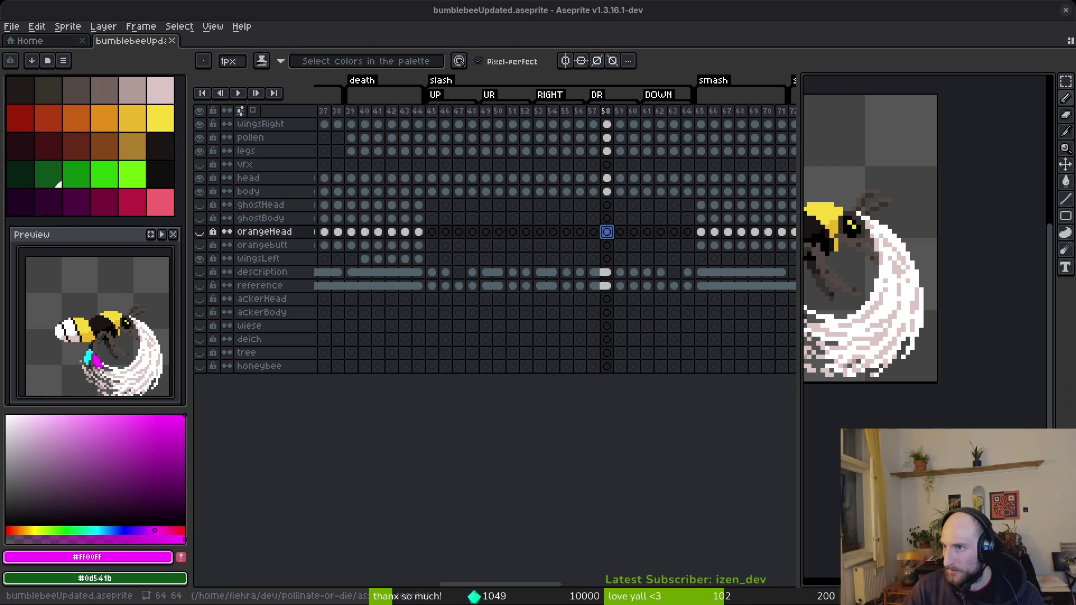
# Enlarge the Aseprite canvas area to inspect the bumblebee sprite and pick the eyedropper.
pyautogui.click(612, 445)
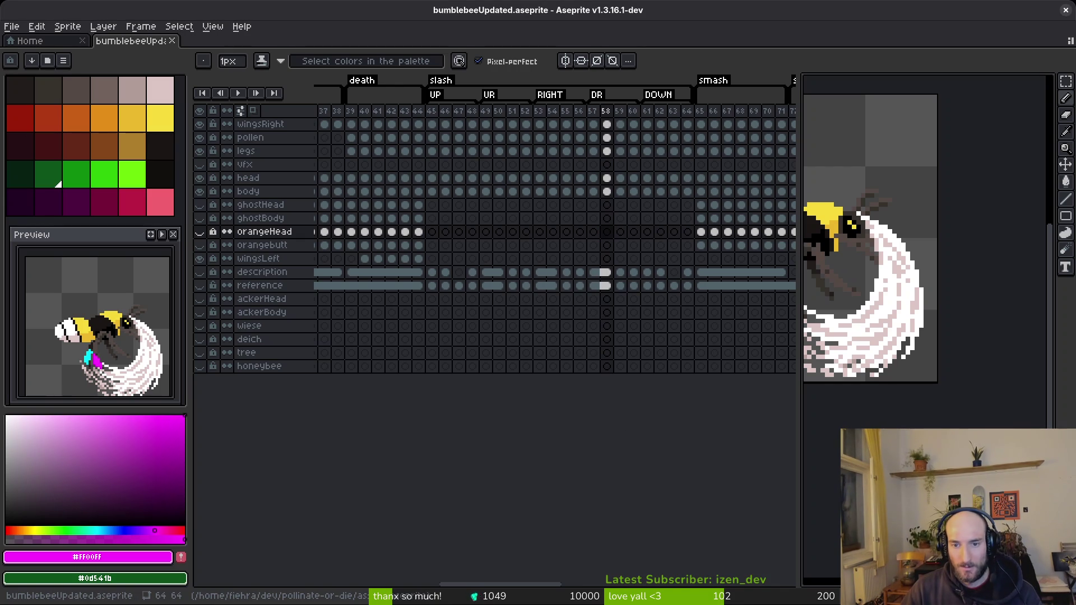
pyautogui.moveTo(801, 255)
pyautogui.mouseDown()
pyautogui.moveTo(423, 276)
pyautogui.moveTo(474, 287)
pyautogui.mouseUp()
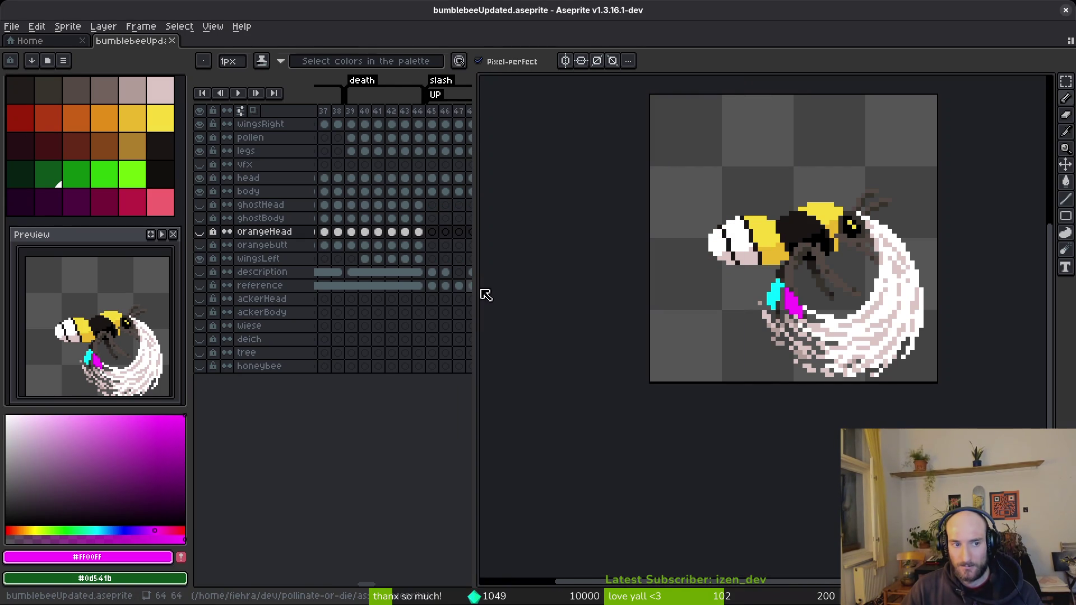
pyautogui.press('i')
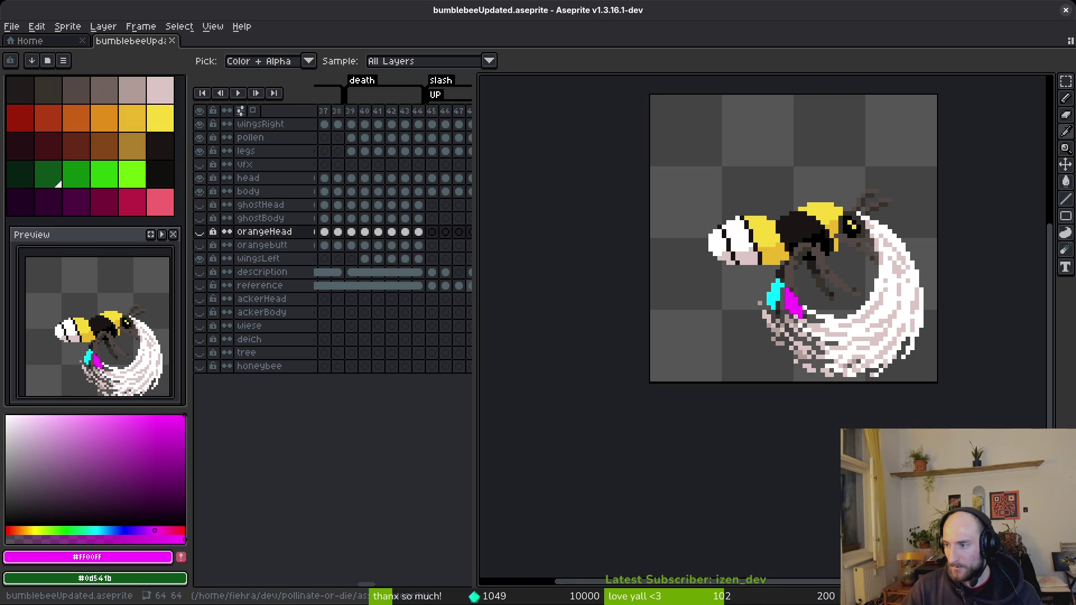
# Add 'ackerhummel' below wasp in README.md's bee skins list and save with :w.
pyautogui.hotkey('alt', 'Tab')
pyautogui.press('k')
pyautogui.press('k')
pyautogui.press('k')
pyautogui.write(':w')
pyautogui.press('Return')
pyautogui.press('j')
pyautogui.press('j')
pyautogui.press('j')
pyautogui.write('jo')
pyautogui.write('ackerhumme')
pyautogui.write('l')
pyautogui.press('Return')
pyautogui.press('Escape')
pyautogui.write(':w')
pyautogui.press('Return')
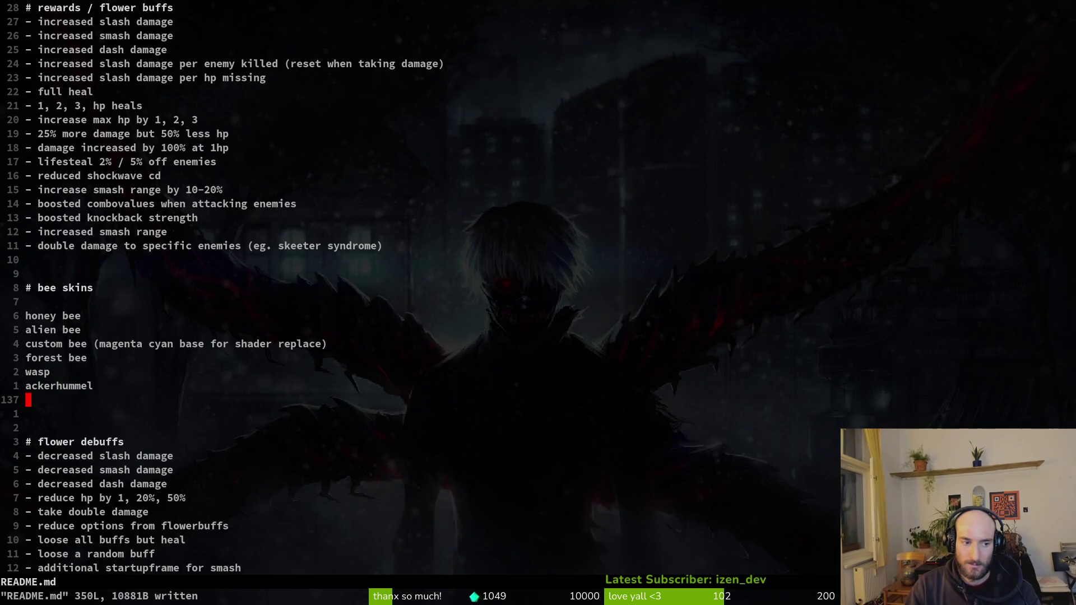
# Add 'golden bumblebee' after ackerhummel in the bee skins list and save with :w.
pyautogui.press('g')
pyautogui.press('g')
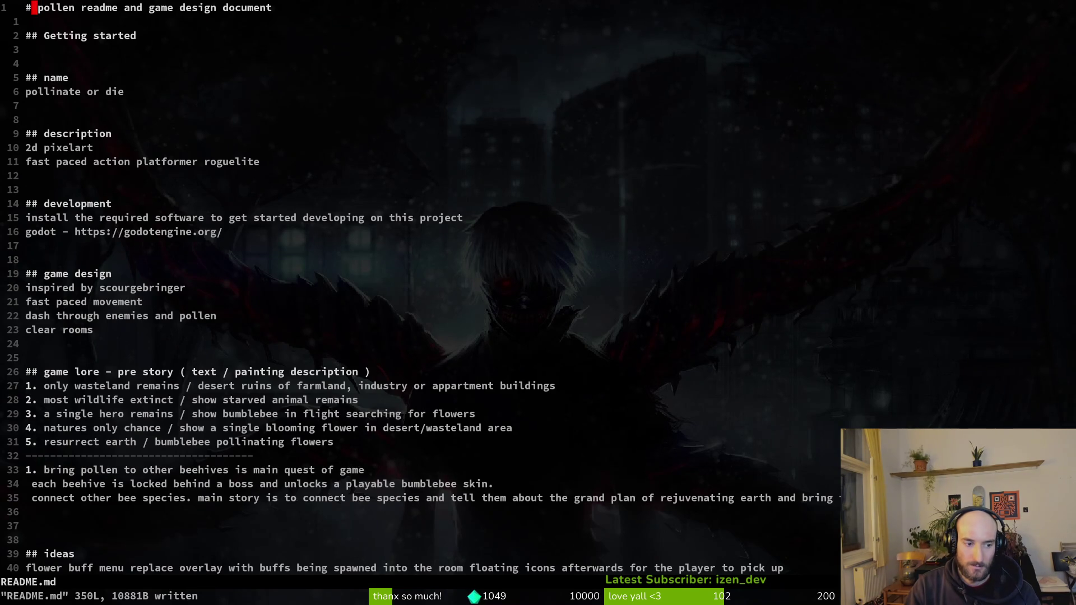
pyautogui.scroll(-20, 420, 286)
pyautogui.hotkey('ctrl', 'd')
pyautogui.hotkey('ctrl', 'd')
pyautogui.press('j')
pyautogui.press('j')
pyautogui.press('j')
pyautogui.press('j')
pyautogui.press('j')
pyautogui.press('j')
pyautogui.write('ogolden bumb')
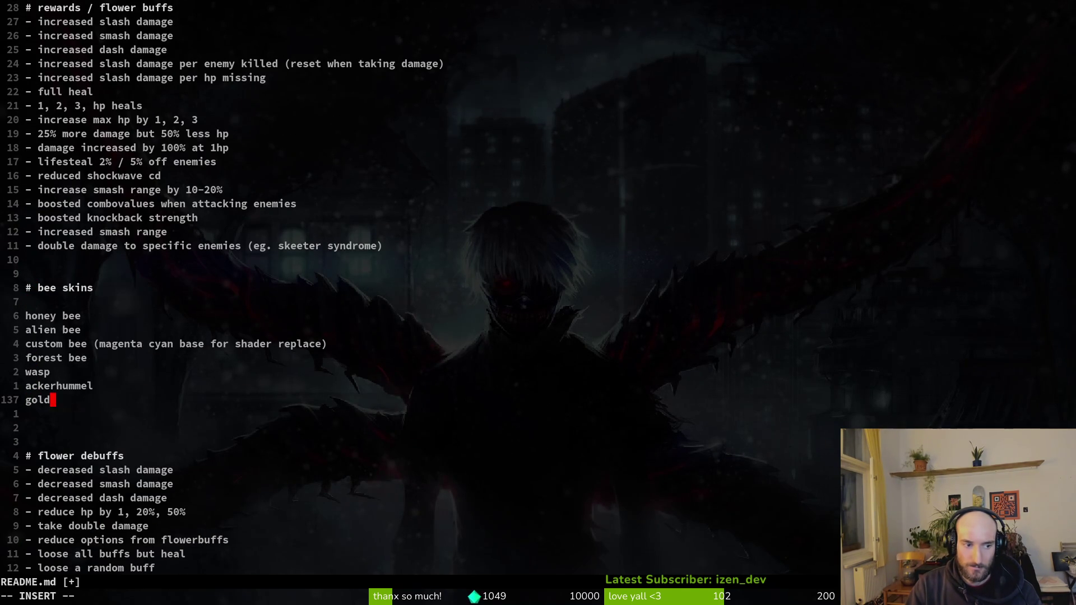
pyautogui.write('lebee')
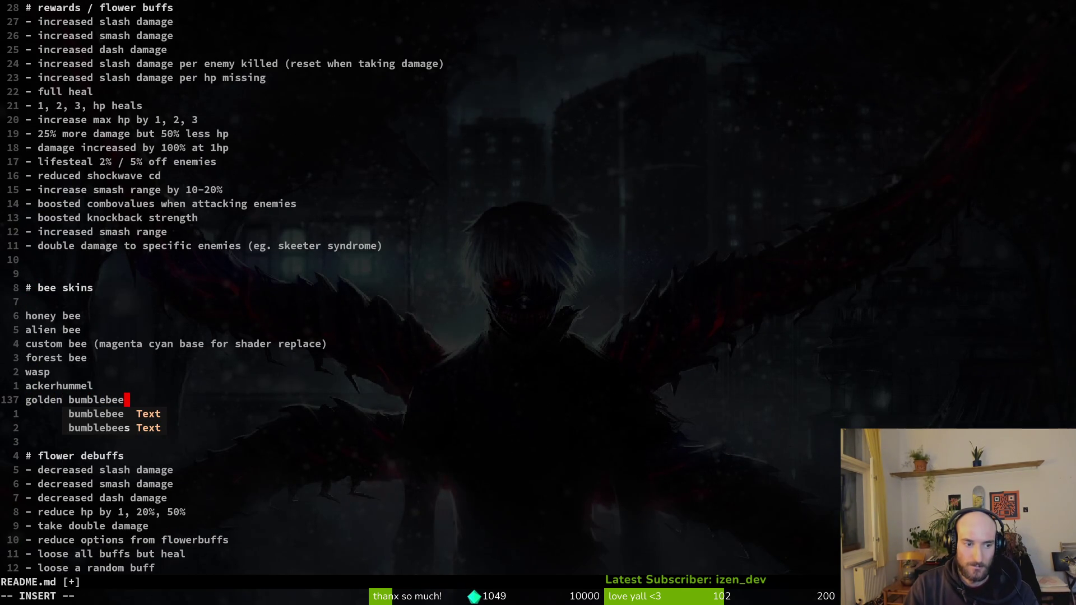
pyautogui.press('Escape')
pyautogui.write(':w')
pyautogui.press('Return')
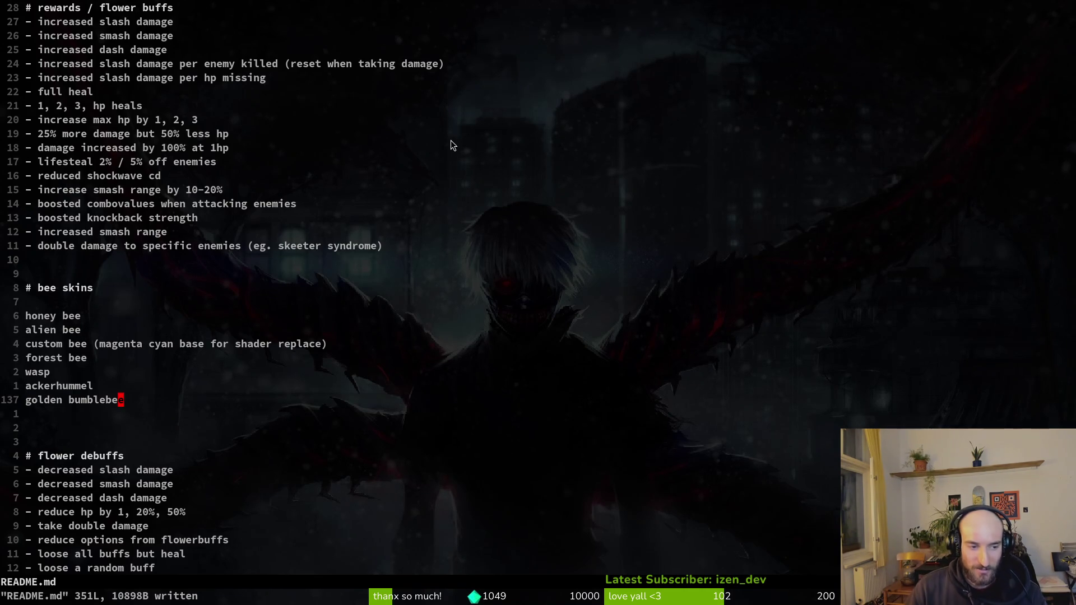
# Move the cursor over the golden bumblebee and wasp entries before switching to Godot.
pyautogui.click(80, 398)
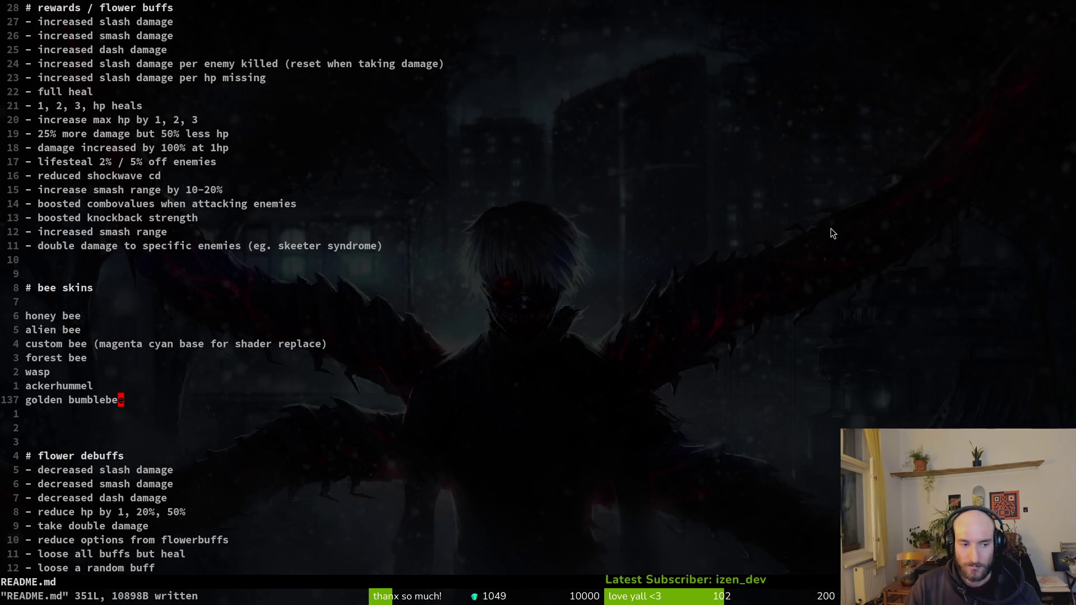
pyautogui.click(201, 366)
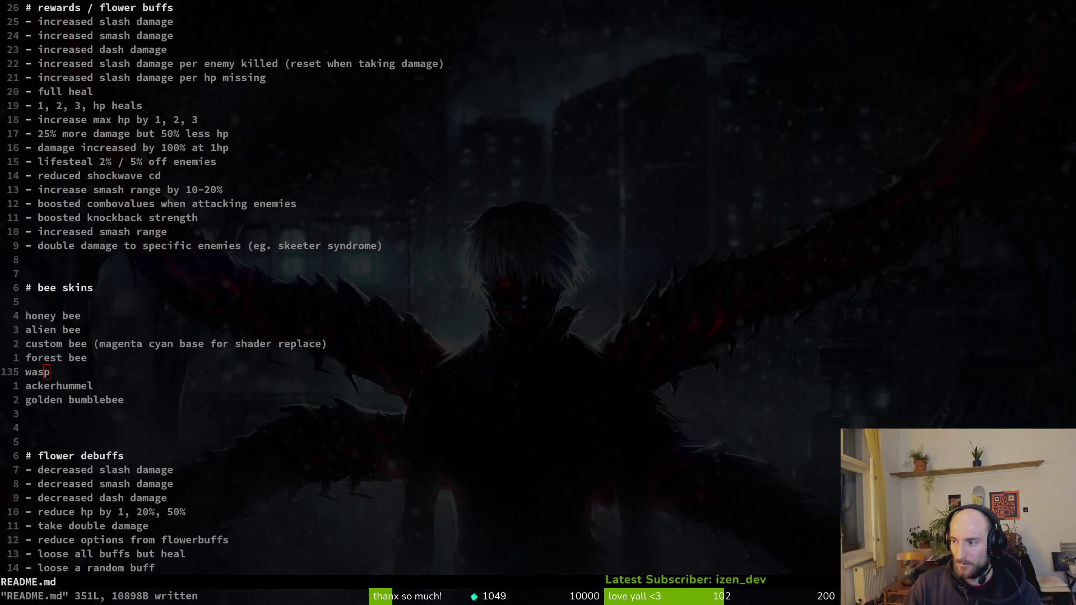
pyautogui.hotkey('alt', 'Tab')
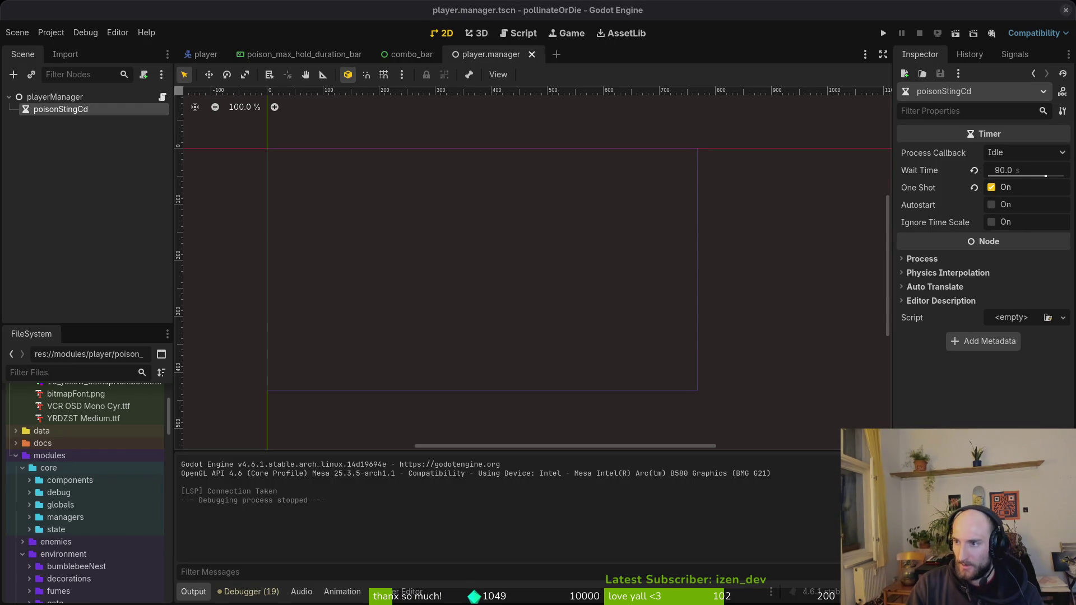
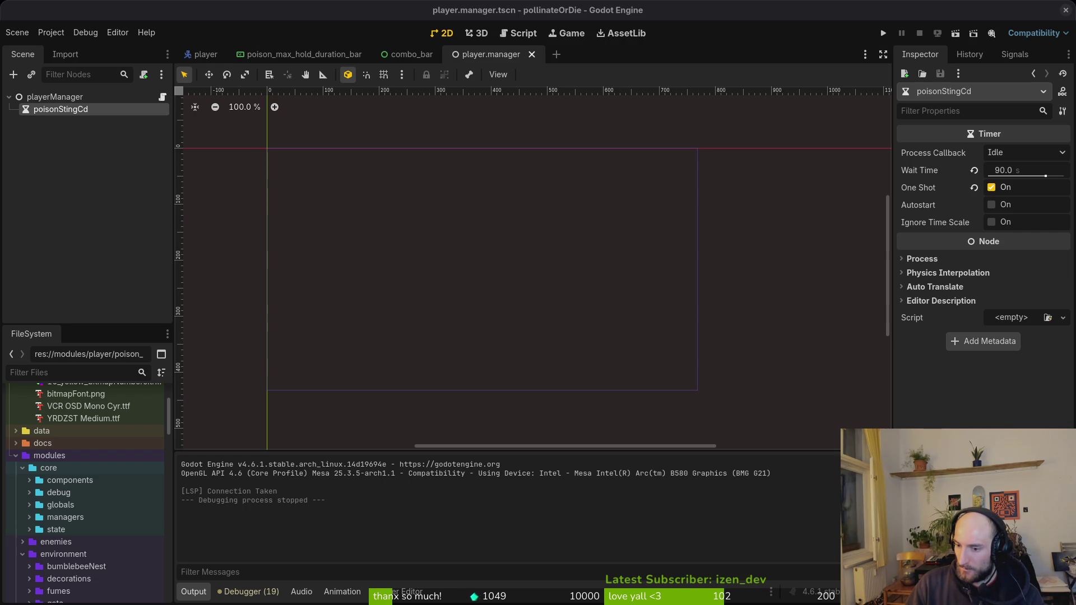
# Exit fullscreen in Godot, deselect the poisonStingCd timer, and switch to the README.md notes.
pyautogui.press('super+f')
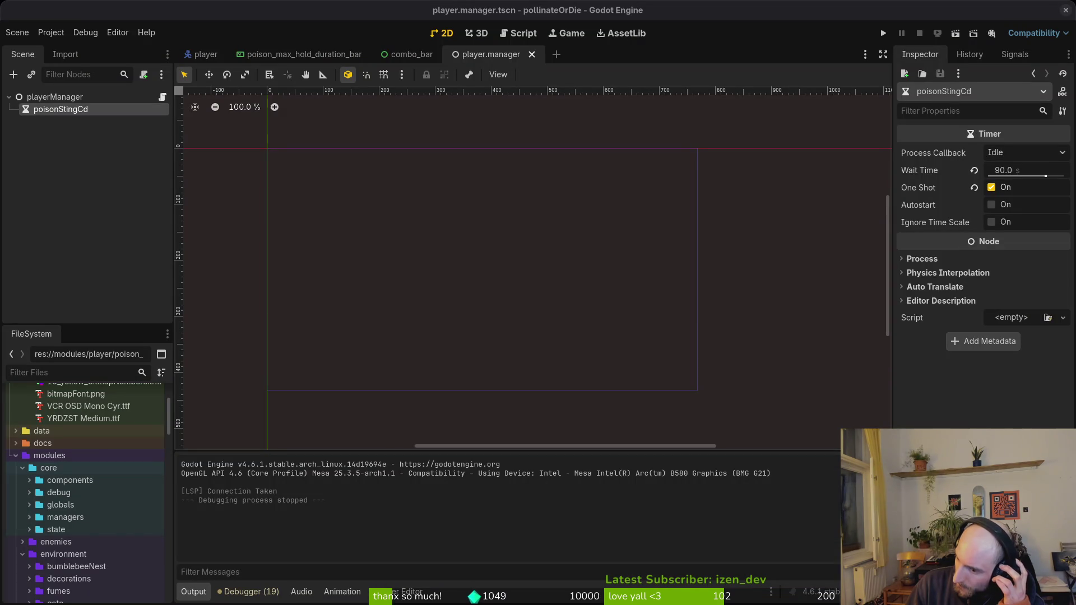
pyautogui.click(86, 213)
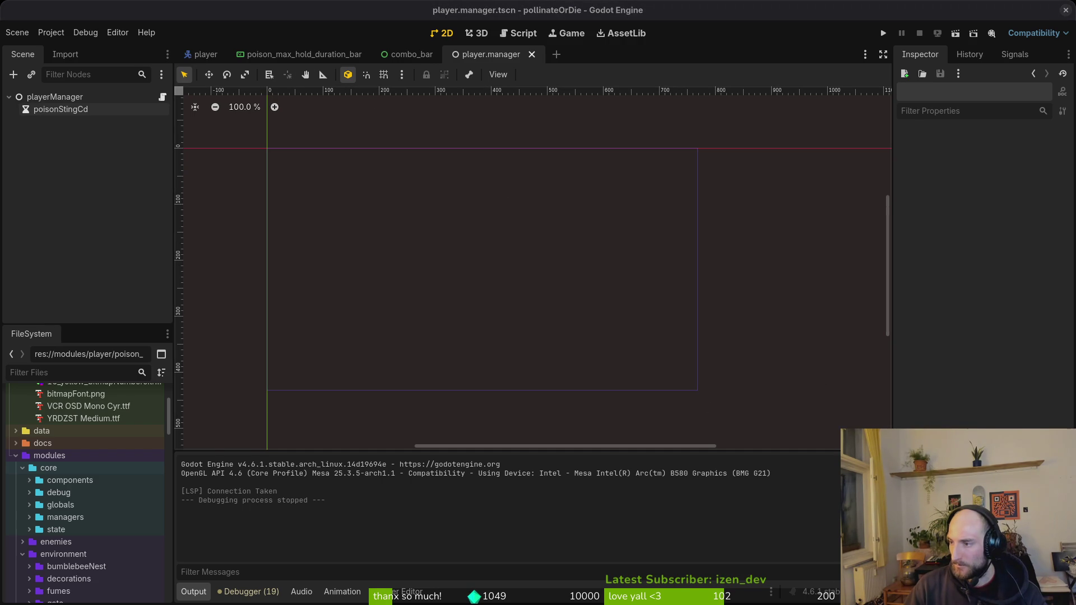
pyautogui.press('super+1')
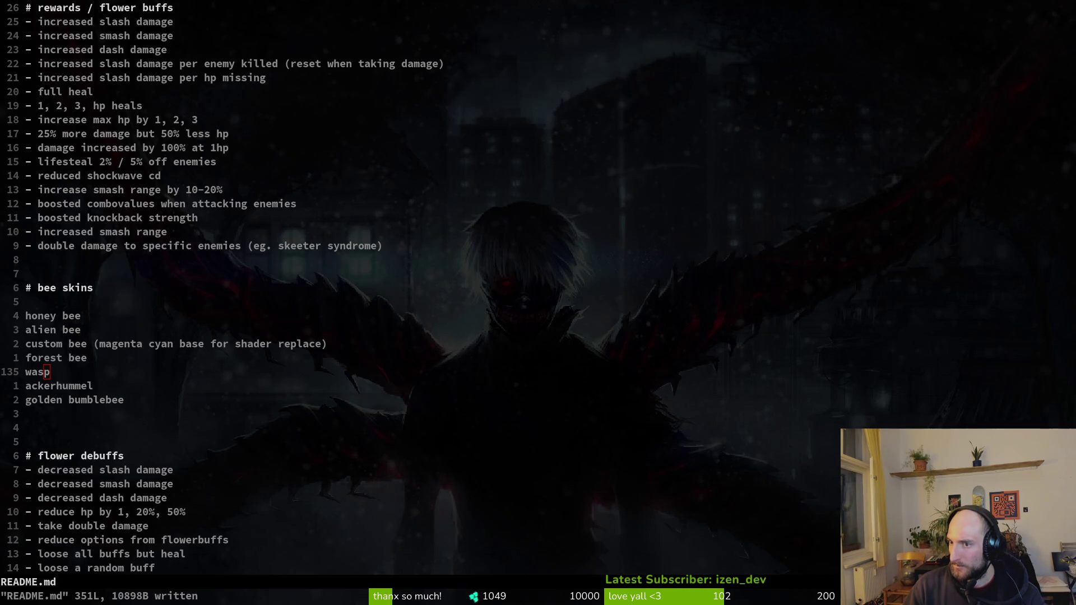
# Open the poison sting cooldown GitLab issue in a background tab and return to Neovim.
pyautogui.press('super+b')
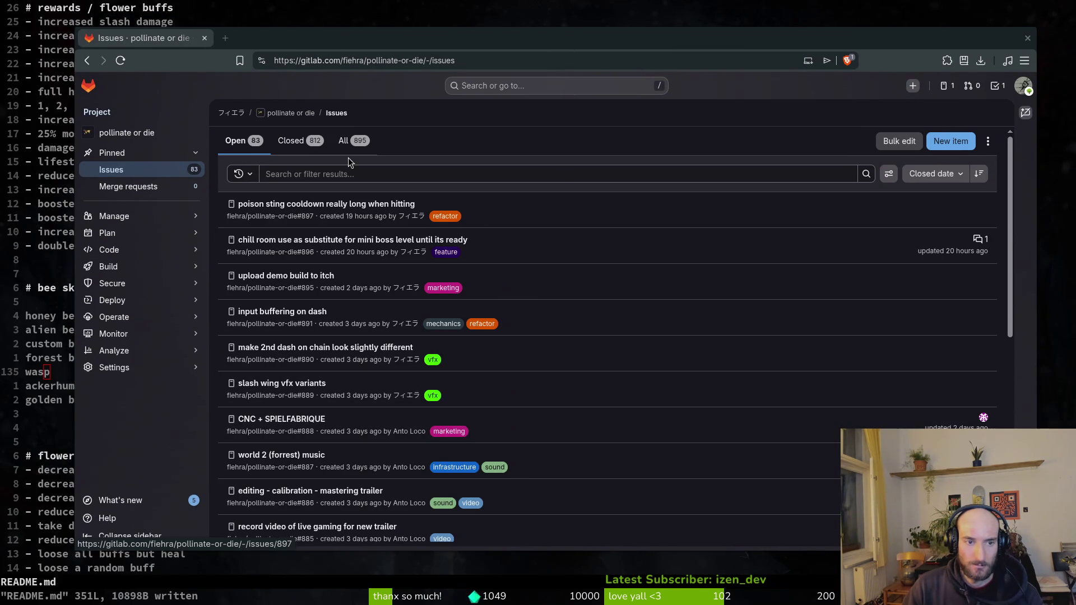
pyautogui.middleClick(281, 208)
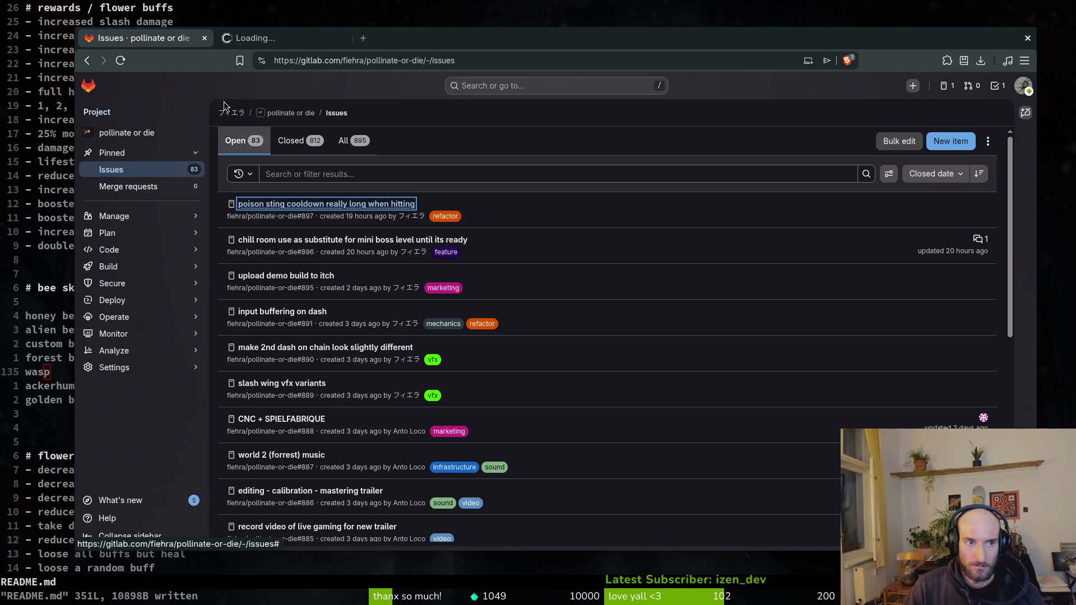
pyautogui.hotkey('alt', 'Tab')
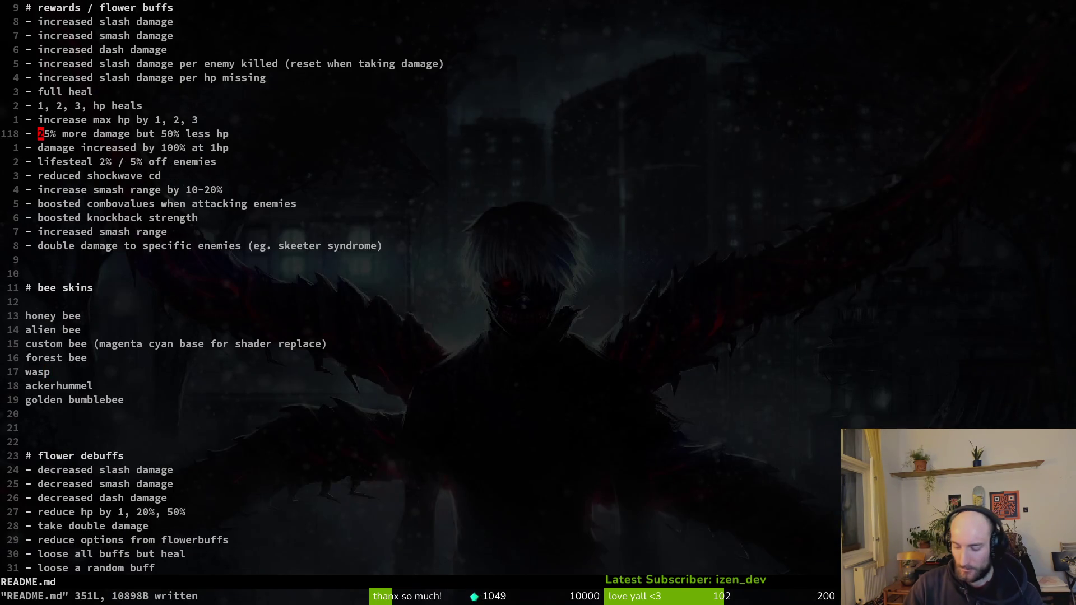
# Open modules/core/managers/player.manager.gd with Find Files and scroll down toward switch_active_skin.
pyautogui.press('space')
pyautogui.press('f')
pyautogui.press('f')
pyautogui.write('player.ma')
pyautogui.press('Return')
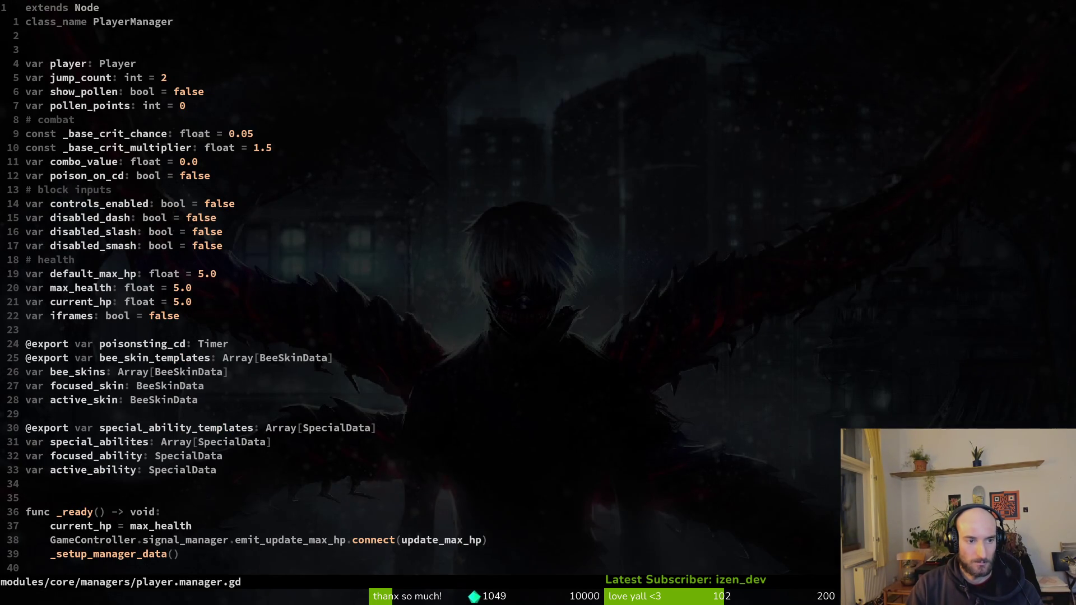
pyautogui.hotkey('ctrl', 'd')
pyautogui.hotkey('ctrl', 'd')
pyautogui.hotkey('ctrl', 'd')
# Open poison_sting.gd and mark the line that calls poisonsting_cd.start().
pyautogui.press('space')
pyautogui.press('f')
pyautogui.press('f')
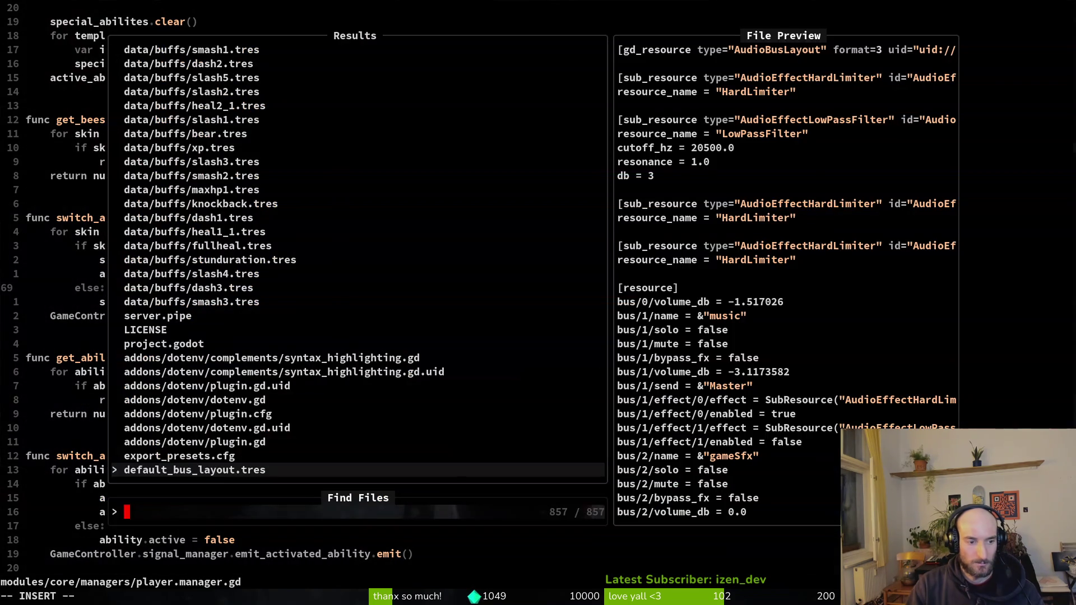
pyautogui.write('poisonsting')
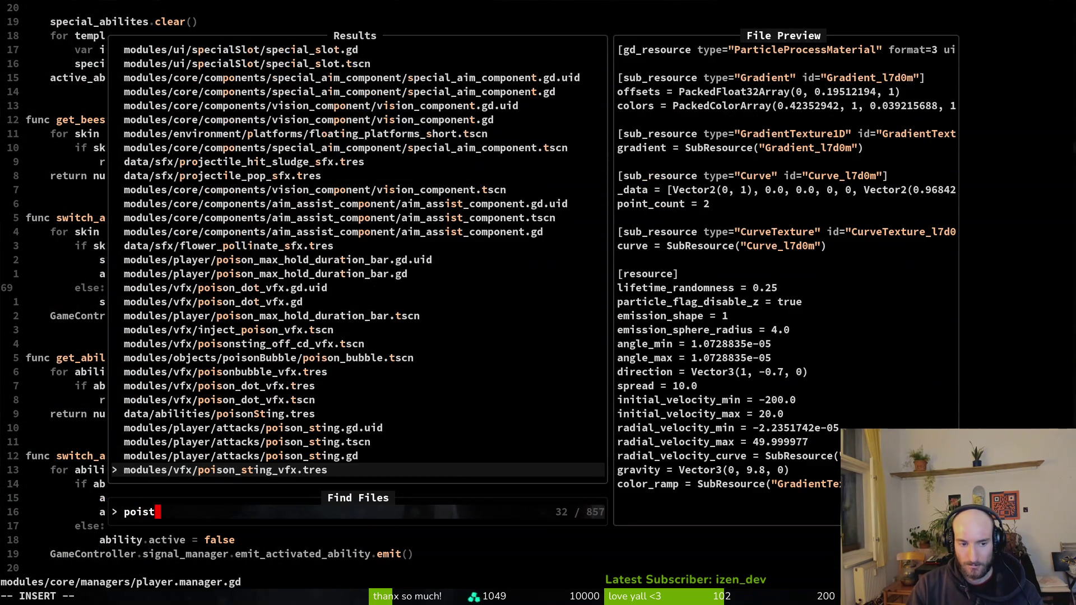
pyautogui.press('Return')
pyautogui.press('j')
pyautogui.press('j')
pyautogui.press('j')
pyautogui.press('j')
pyautogui.press('j')
pyautogui.press('j')
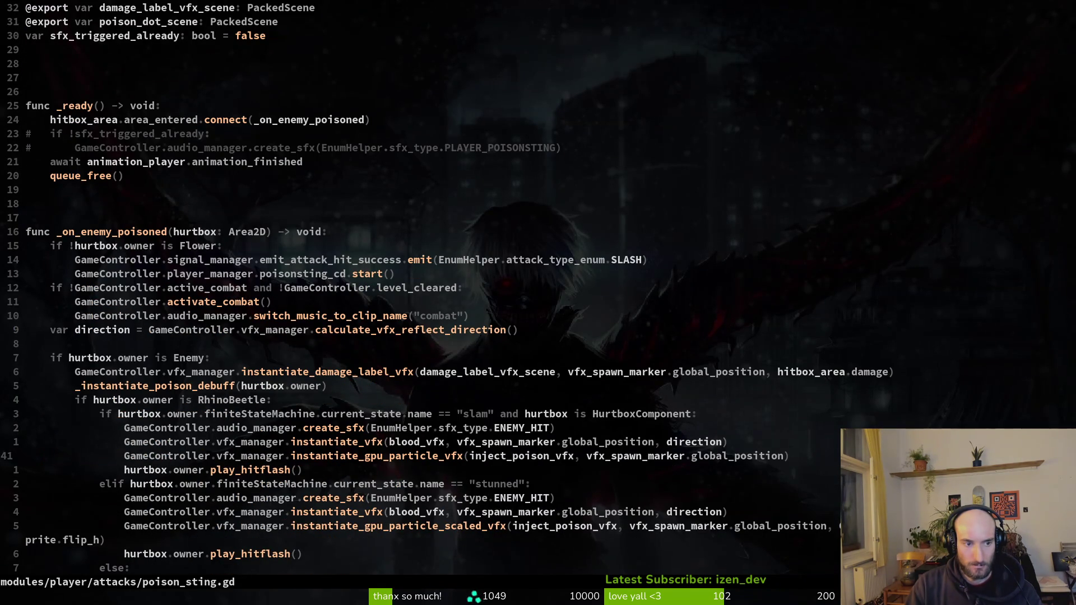
pyautogui.press('k')
pyautogui.press('k')
pyautogui.press('k')
pyautogui.press('k')
pyautogui.press('k')
pyautogui.press('k')
pyautogui.press('k')
pyautogui.press('k')
pyautogui.hotkey('shift', 'v')
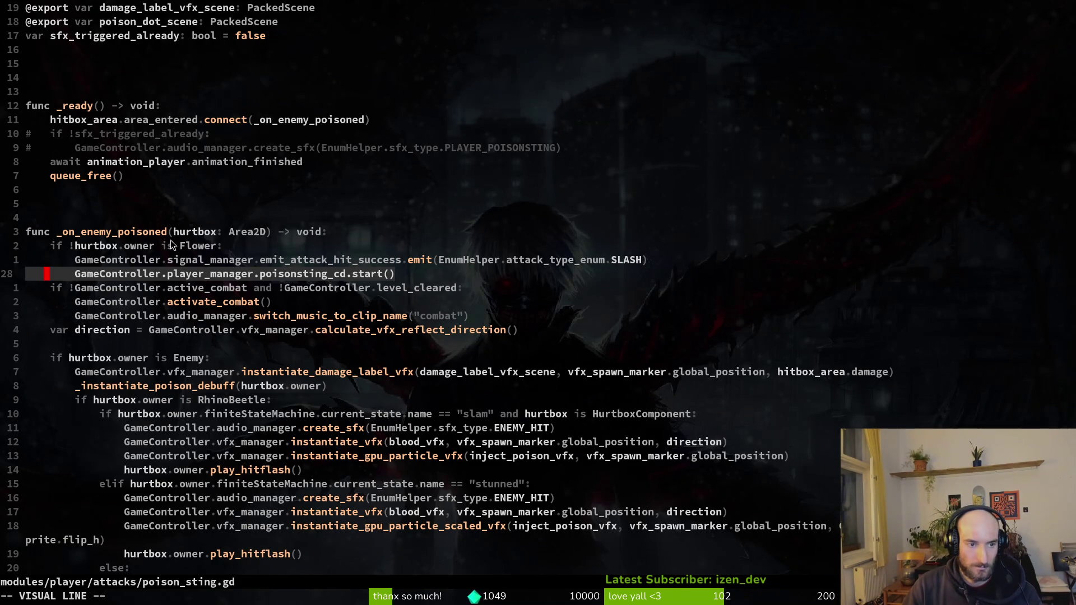
# Inspect the poisonsting_cd.start() line on line 28 and the ENEMY_HIT sound call below it.
pyautogui.press('Escape')
pyautogui.click(177, 270)
pyautogui.press('v')
pyautogui.press('Escape')
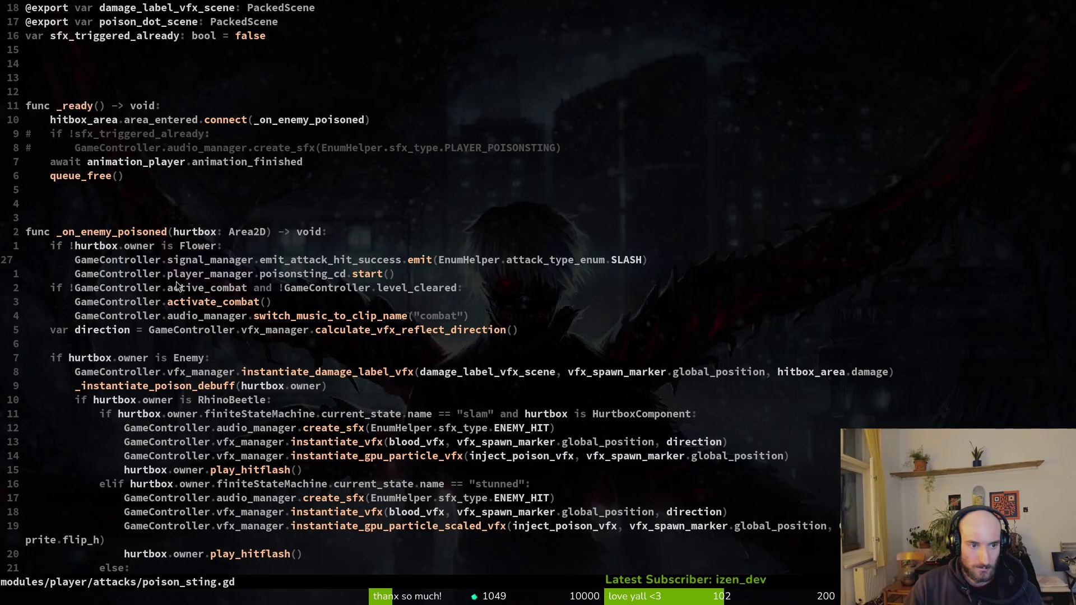
pyautogui.click(220, 273)
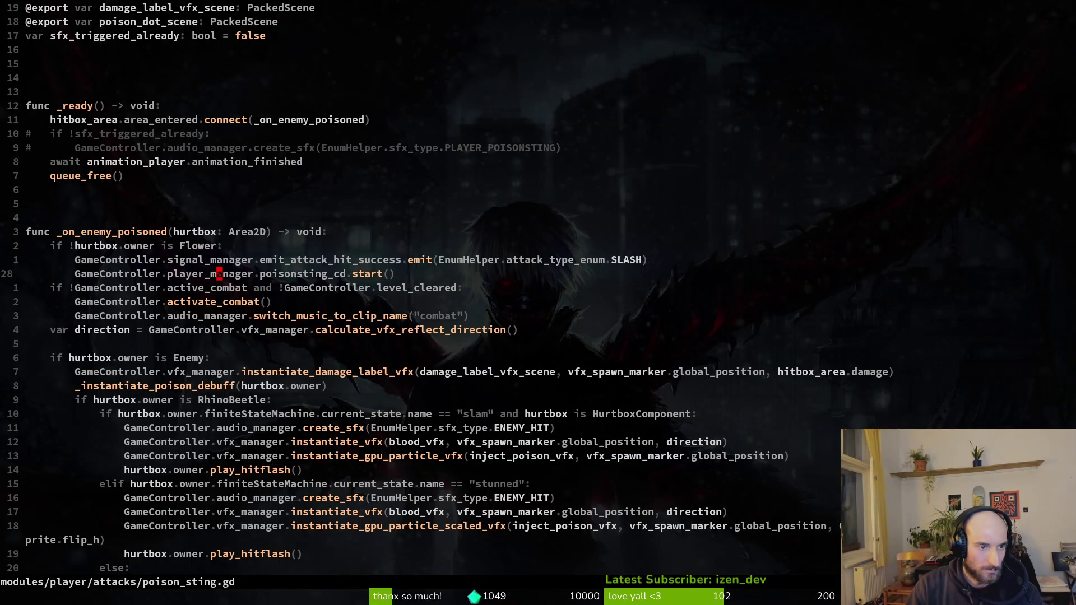
pyautogui.hotkey('shift', 'v')
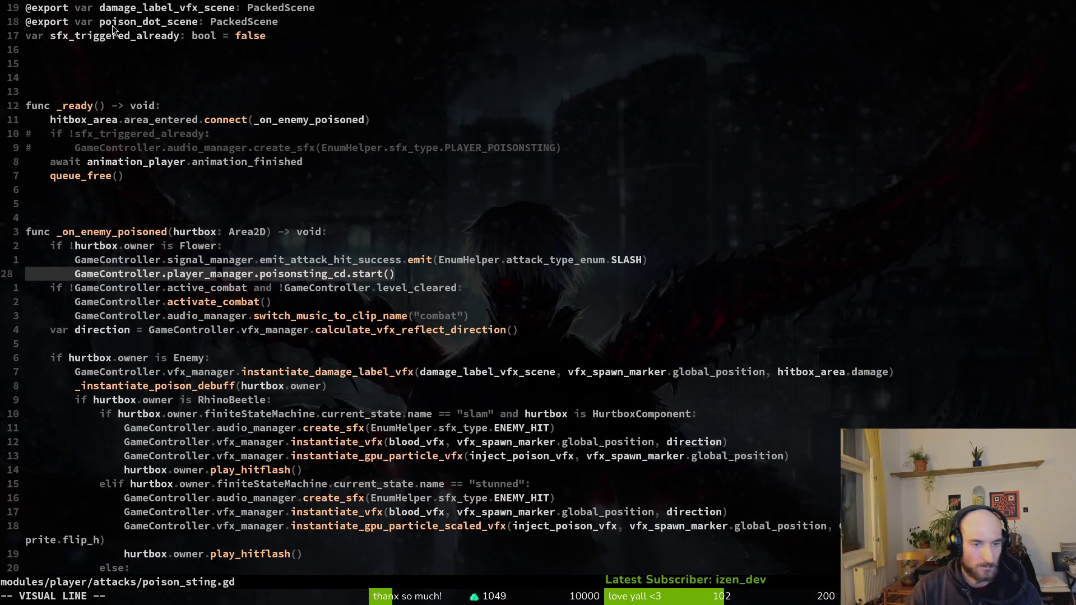
pyautogui.scroll(-4, 289, 284)
pyautogui.click(146, 261)
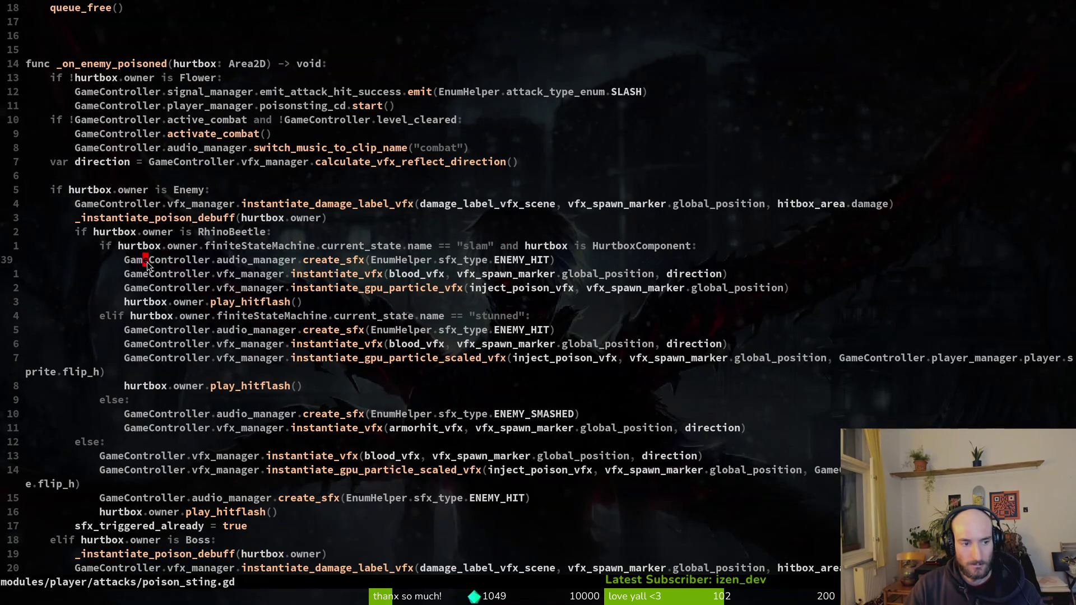
pyautogui.scroll(-5, 146, 261)
pyautogui.scroll(6, 305, 200)
pyautogui.click(274, 150)
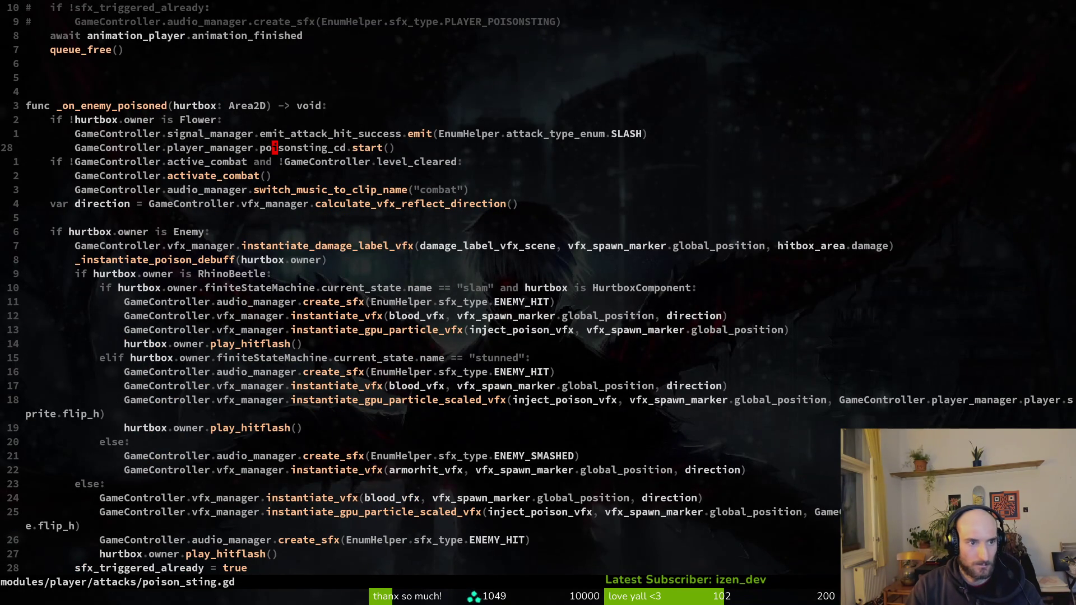
# Add 'GameController.player_manager.poison_on_cd = true' after the cooldown start, save, and return to player.manager.gd.
pyautogui.write('ogameco')
pyautogui.press('Tab')
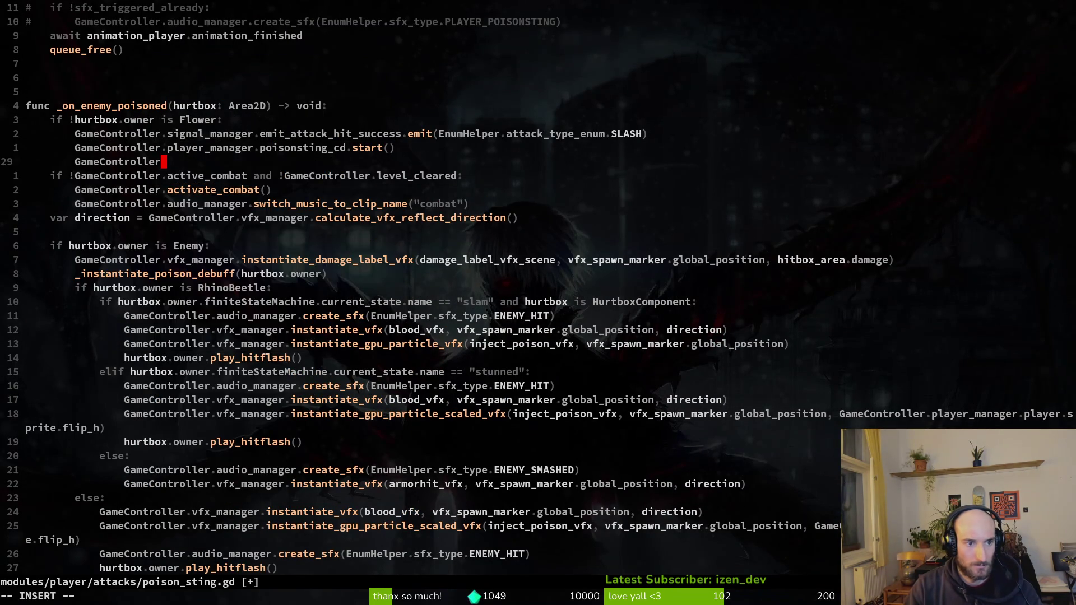
pyautogui.write('.')
pyautogui.press('Tab')
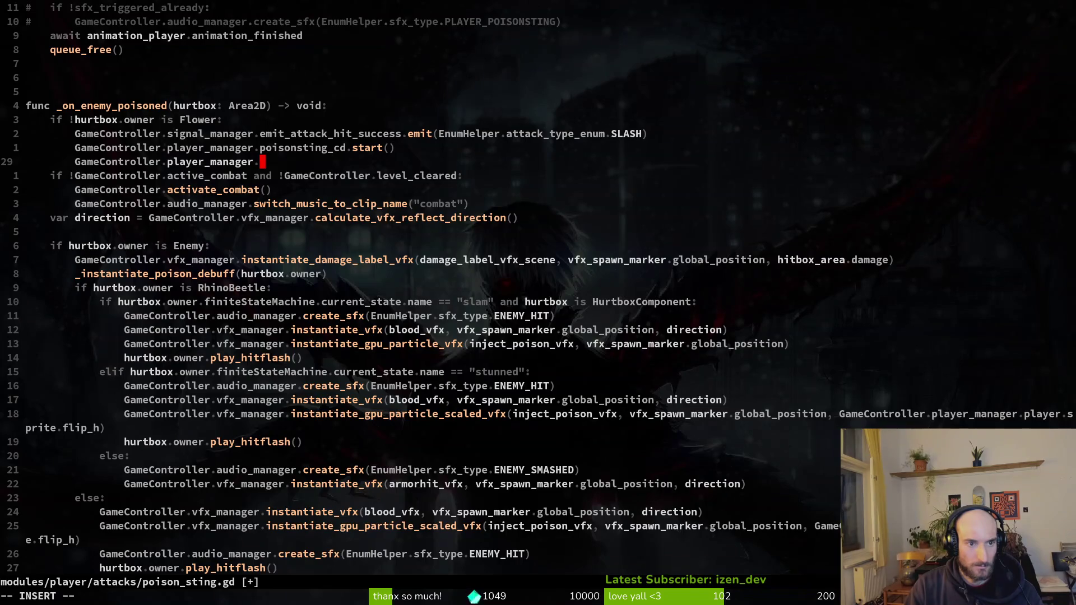
pyautogui.write('.')
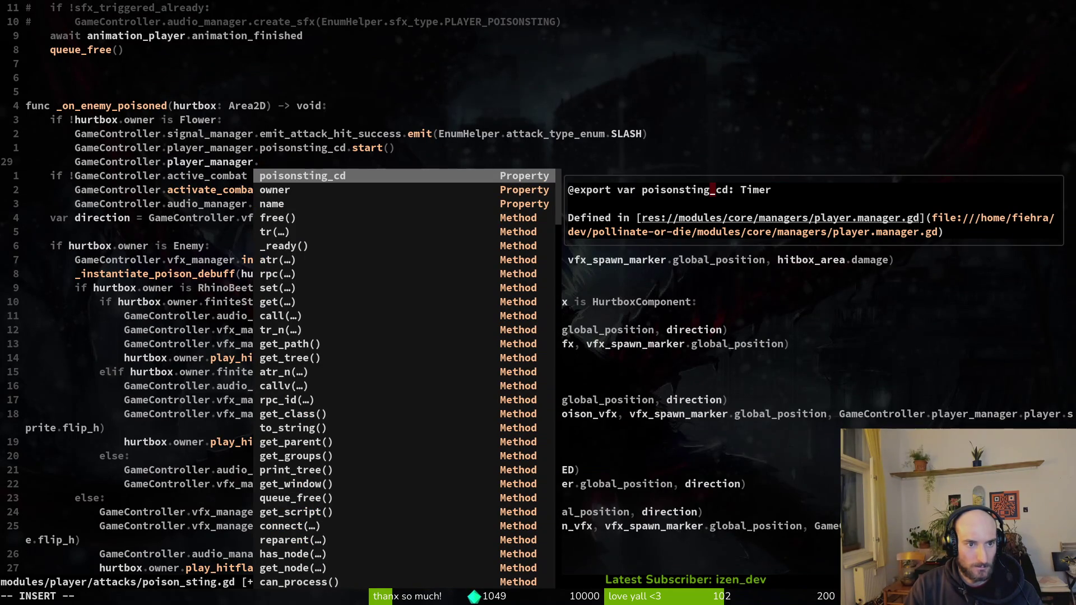
pyautogui.write('poi')
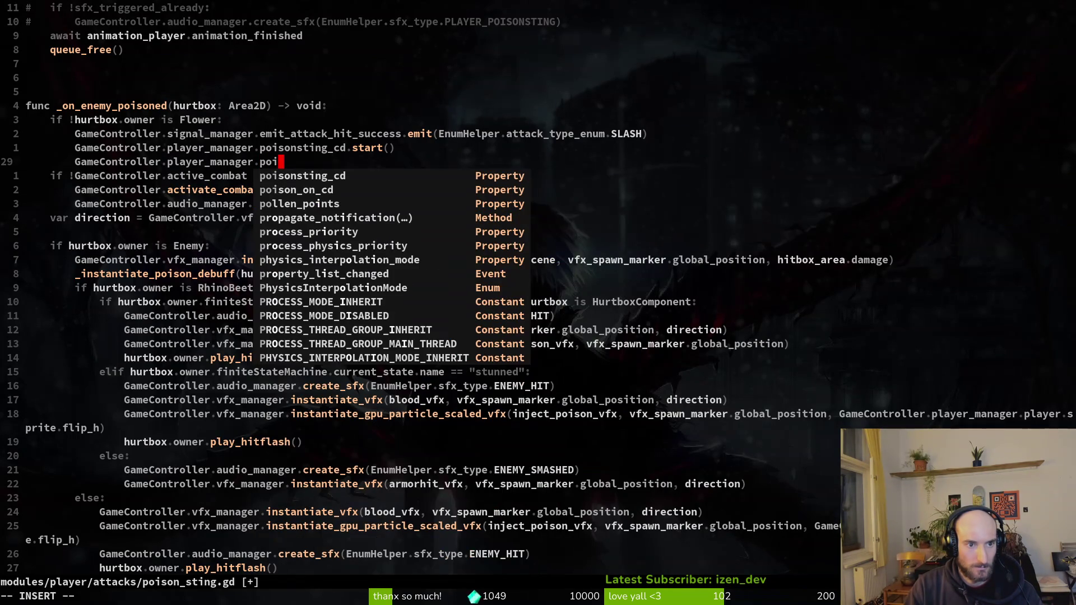
pyautogui.press('Tab')
pyautogui.press('Tab')
pyautogui.write('= true')
pyautogui.press('Escape')
pyautogui.write(':w')
pyautogui.press('Return')
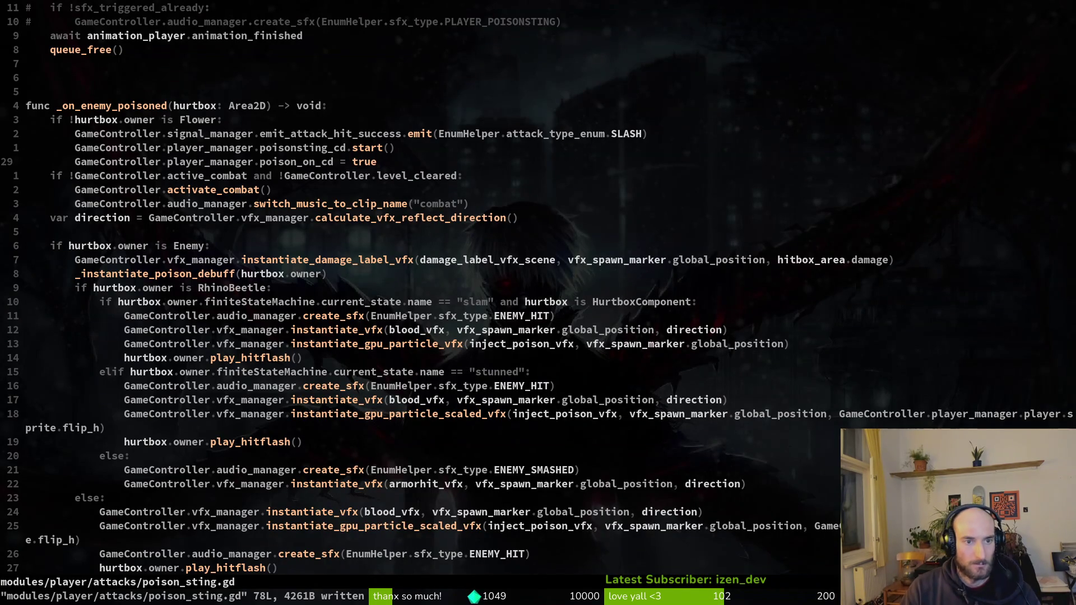
pyautogui.hotkey('ctrl', 'o')
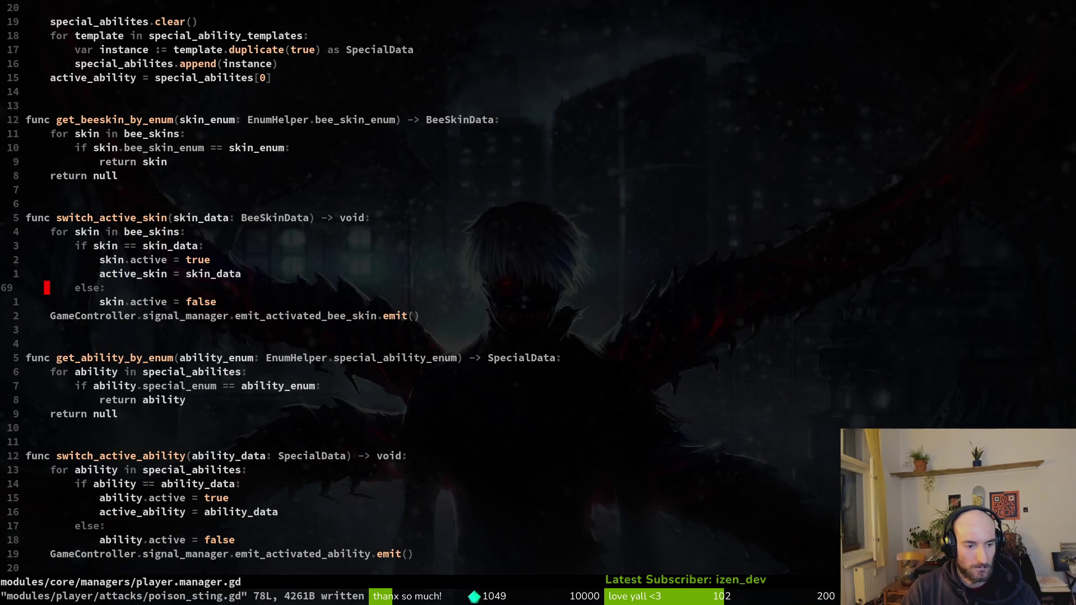
# Look over player.manager.gd's variable declarations and _ready body, then switch back to poison_sting.gd.
pyautogui.hotkey('ctrl', 'u')
pyautogui.hotkey('ctrl', 'u')
pyautogui.press('}')
pyautogui.press('}')
pyautogui.press('j')
pyautogui.press('j')
pyautogui.press('j')
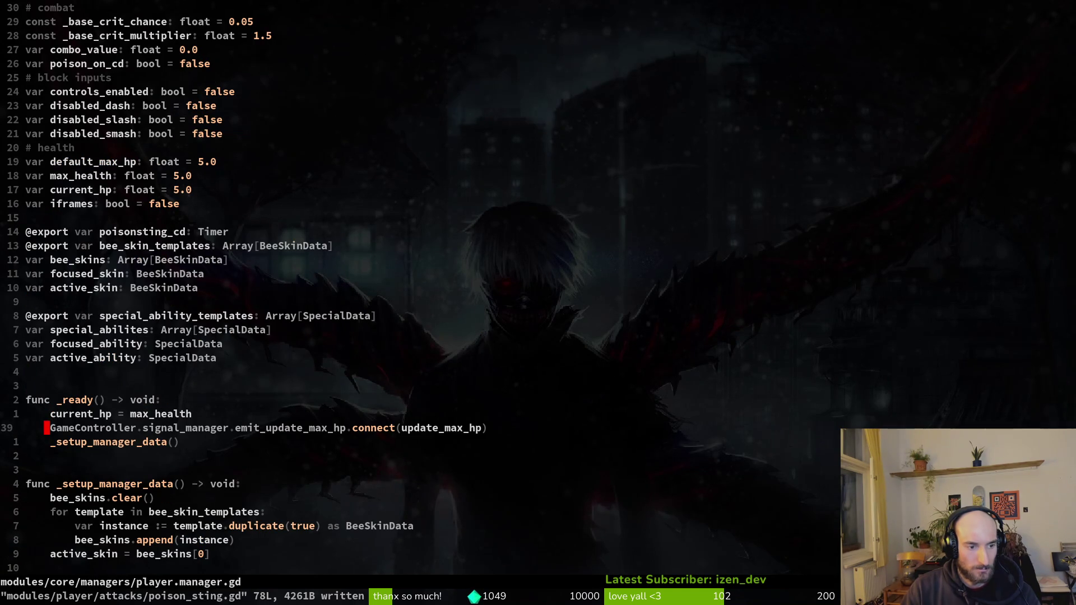
pyautogui.hotkey('ctrl', '6')
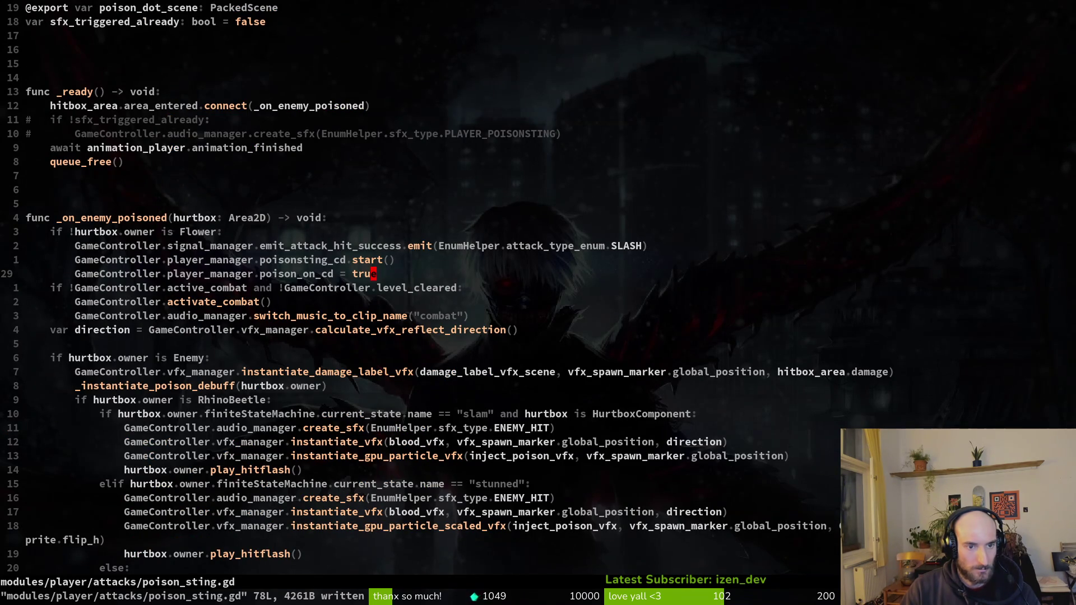
# Open special.gd to read _handle_release's poisonsting_cd.is_stopped() check, then return to poison_sting.gd.
pyautogui.press('space')
pyautogui.press('f')
pyautogui.press('f')
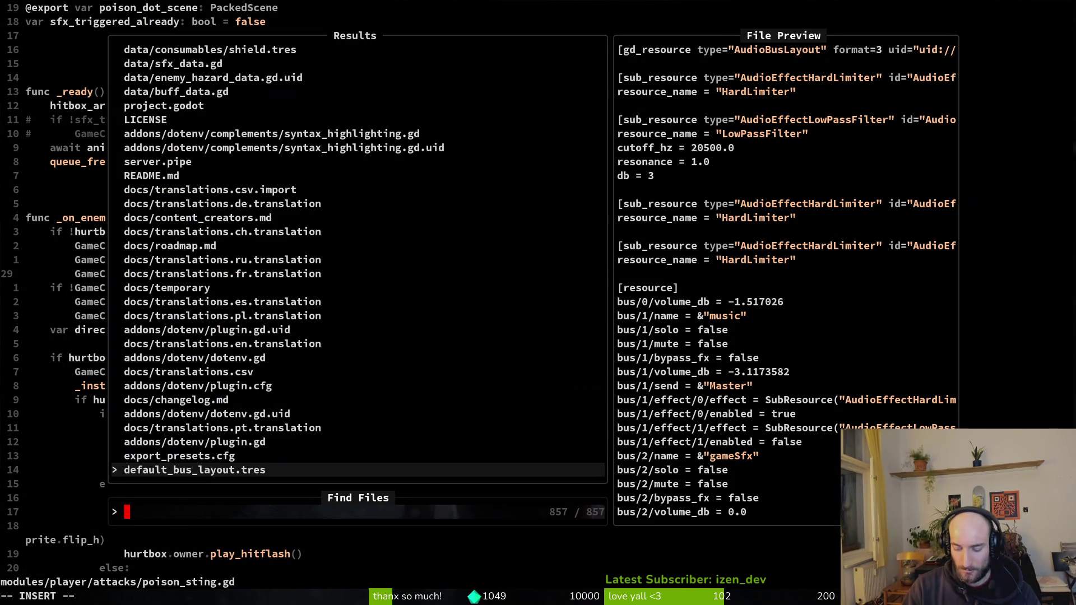
pyautogui.write('special')
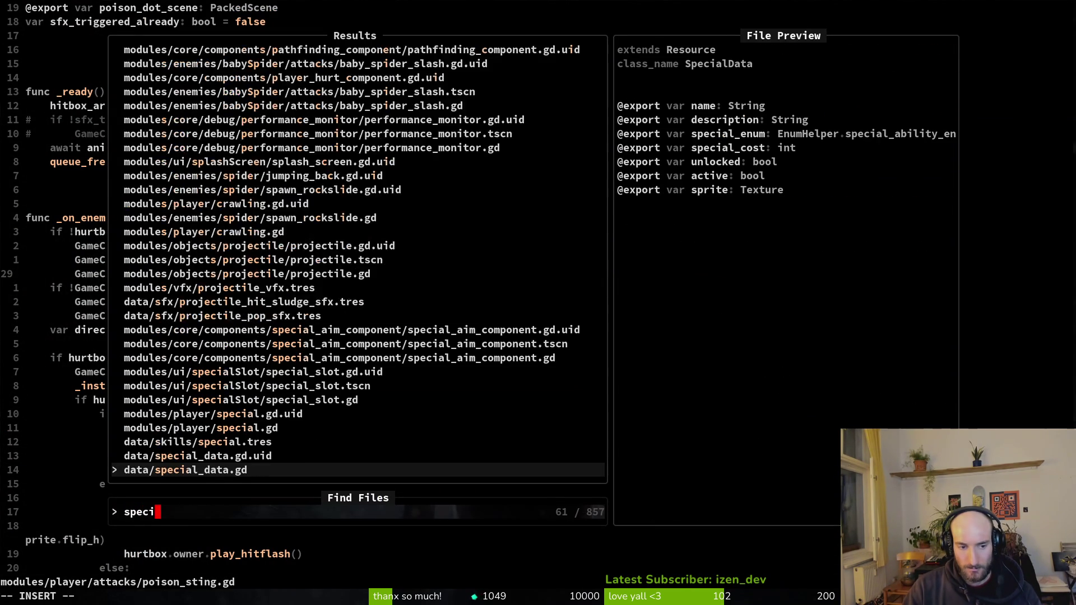
pyautogui.press('Return')
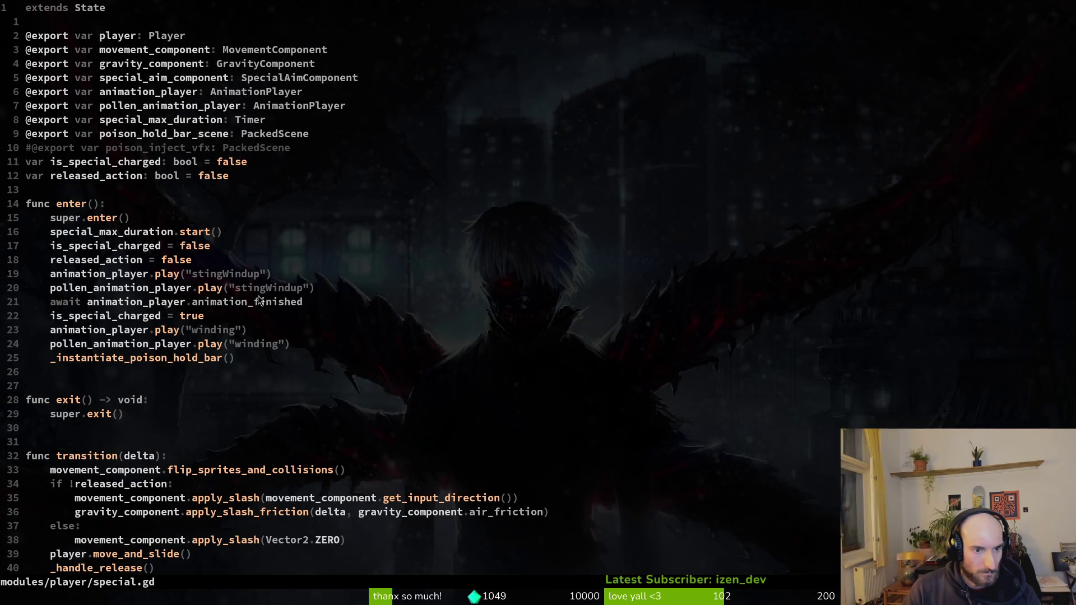
pyautogui.scroll(-4, 219, 328)
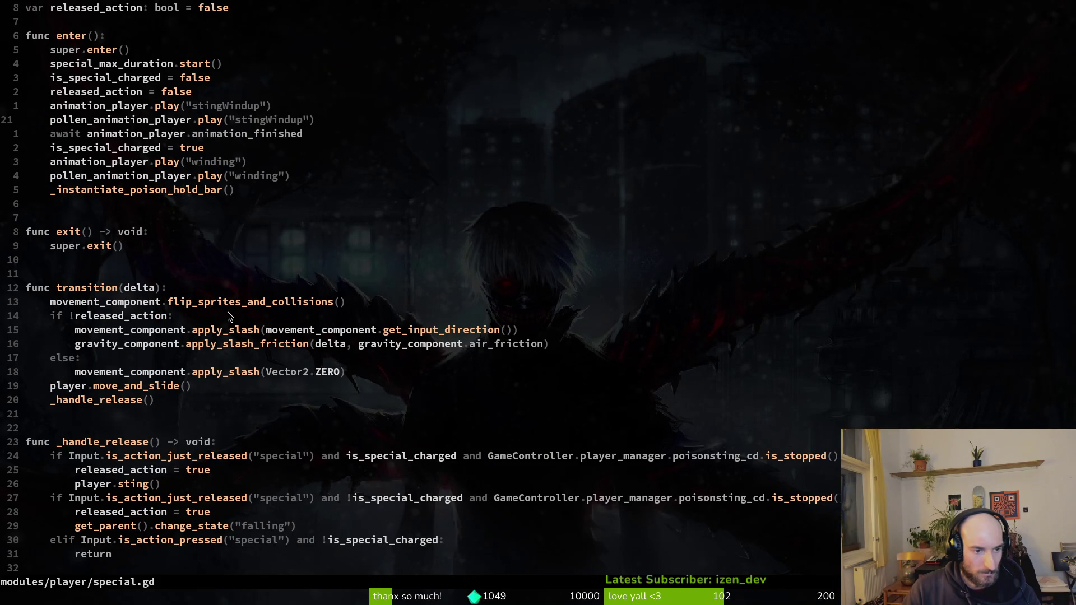
pyautogui.scroll(-5, 227, 311)
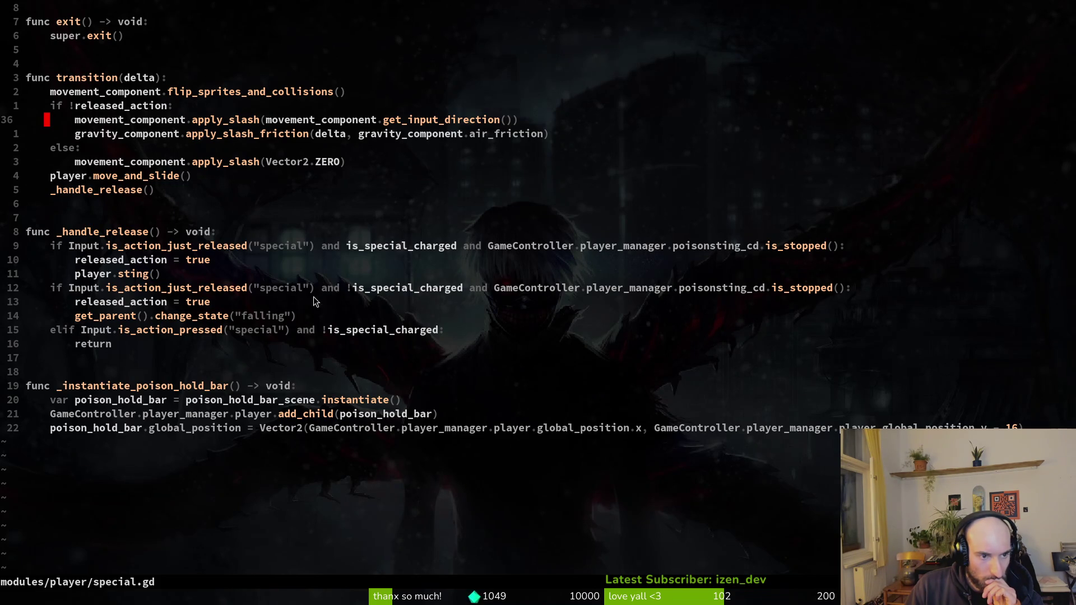
pyautogui.scroll(5, 321, 296)
pyautogui.hotkey('ctrl', 'o')
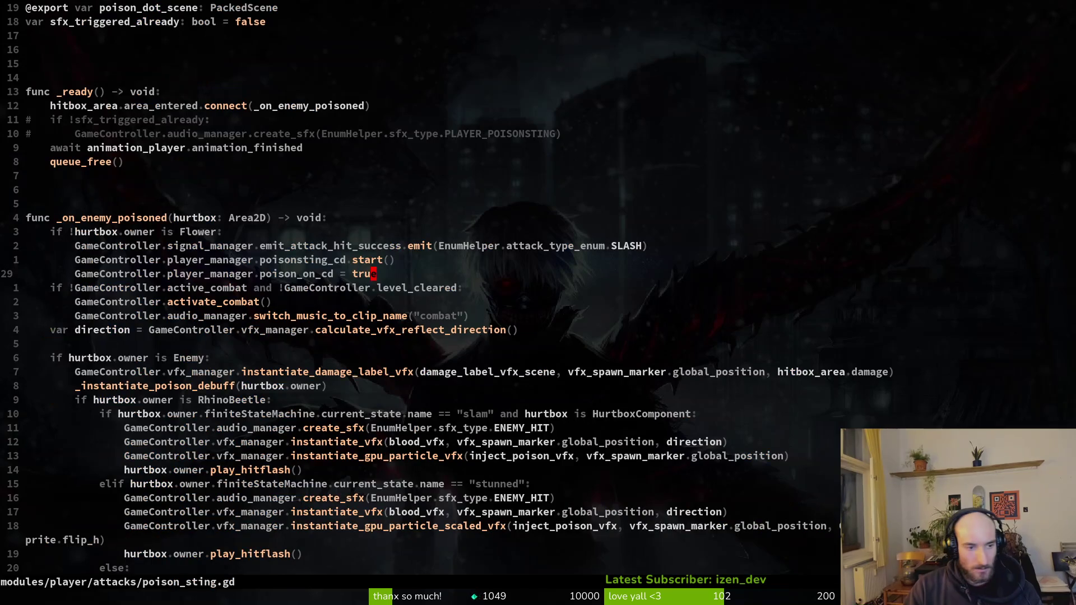
# Search for poisonsting_cd and open input_component.gd at the handle_special_input match on line 43.
pyautogui.press('space')
pyautogui.press('f')
pyautogui.press('w')
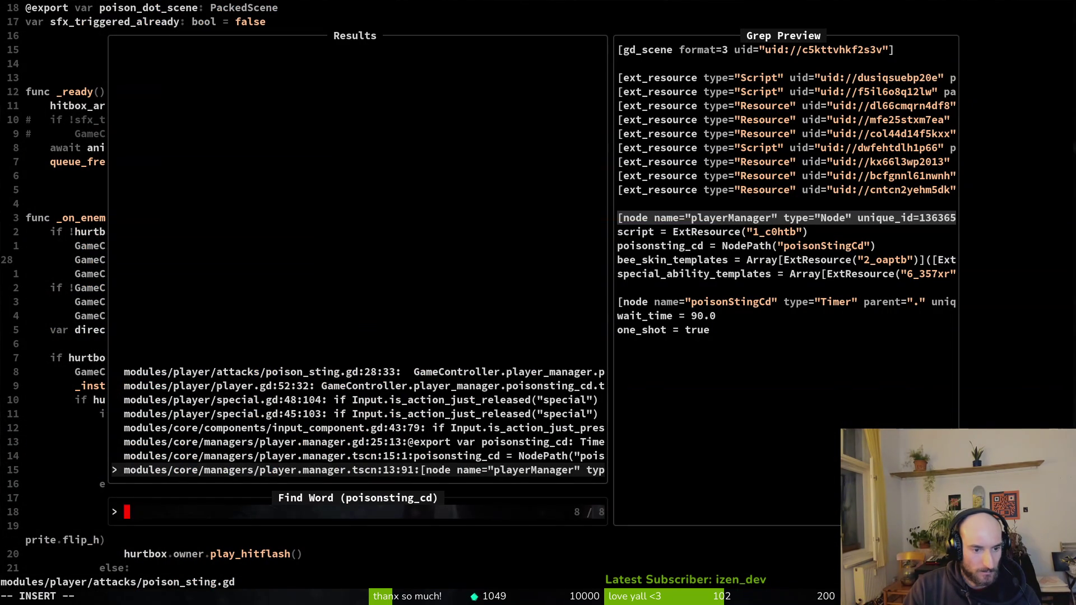
pyautogui.press('Up')
pyautogui.press('Up')
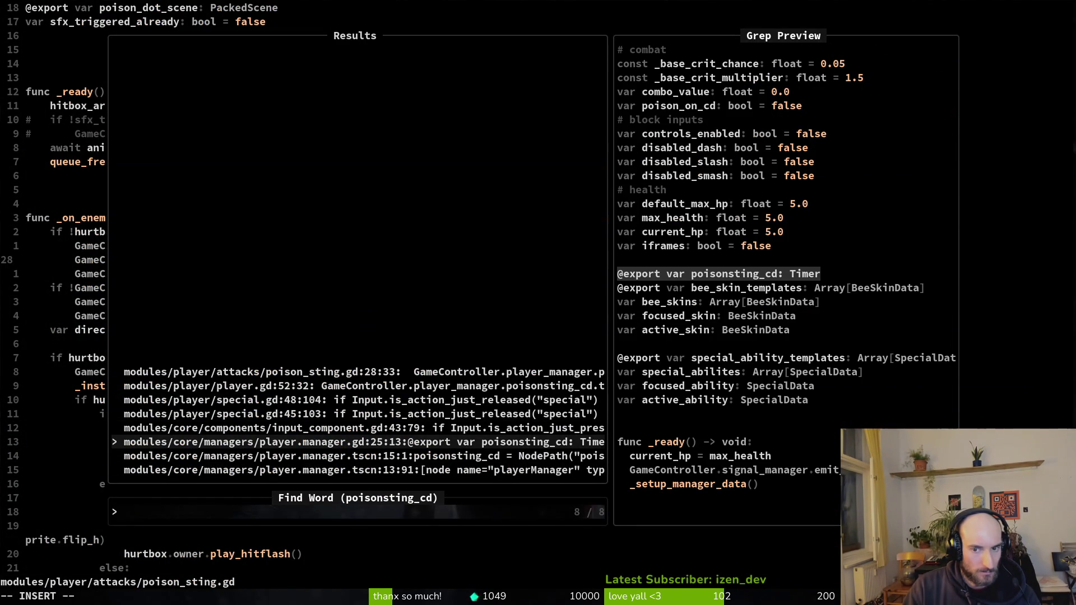
pyautogui.press('Up')
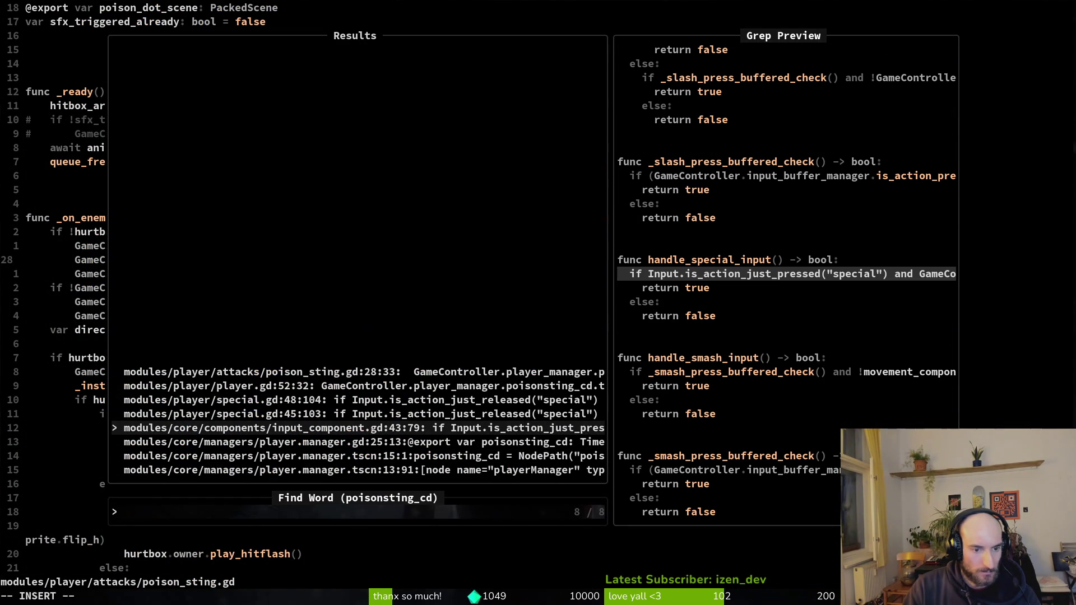
pyautogui.press('Return')
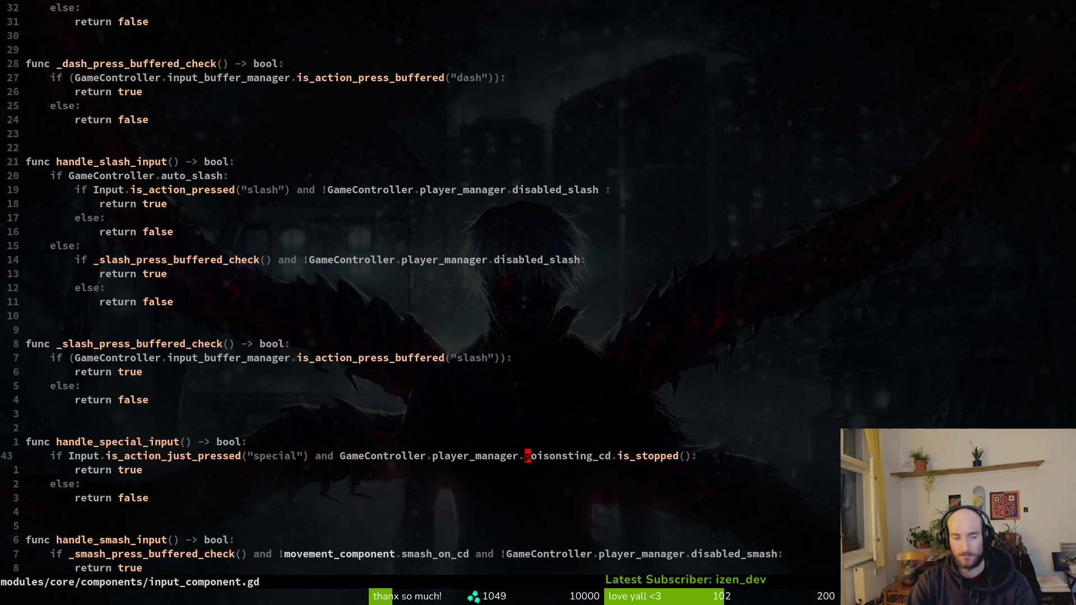
pyautogui.click(190, 456)
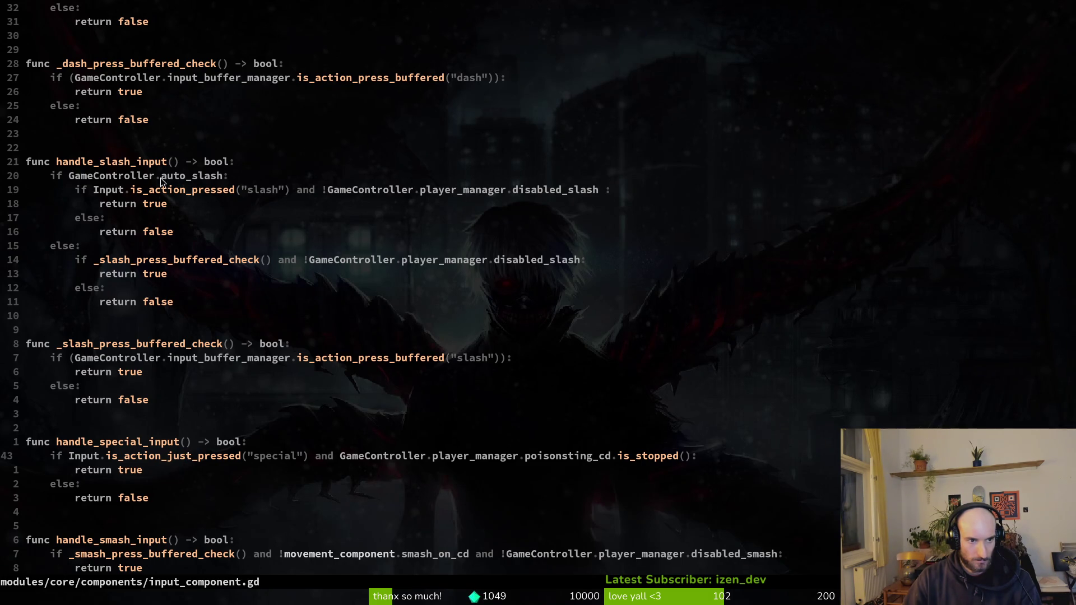
# Trace handle_slash_input's _slash_press_buffered_check call to its function definition in input_component.gd.
pyautogui.click(164, 261)
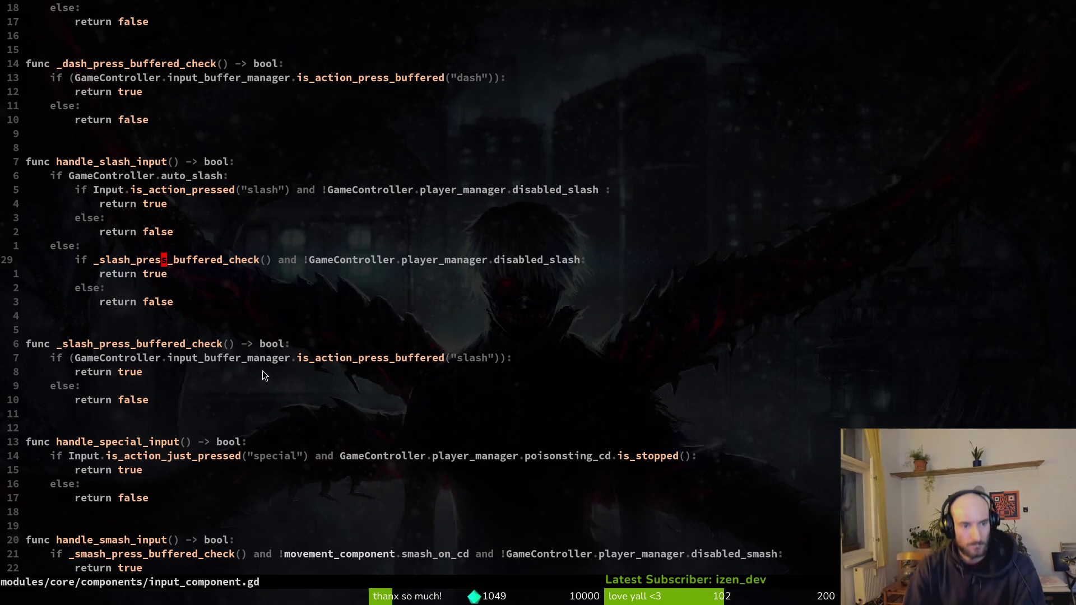
pyautogui.scroll(4, 241, 292)
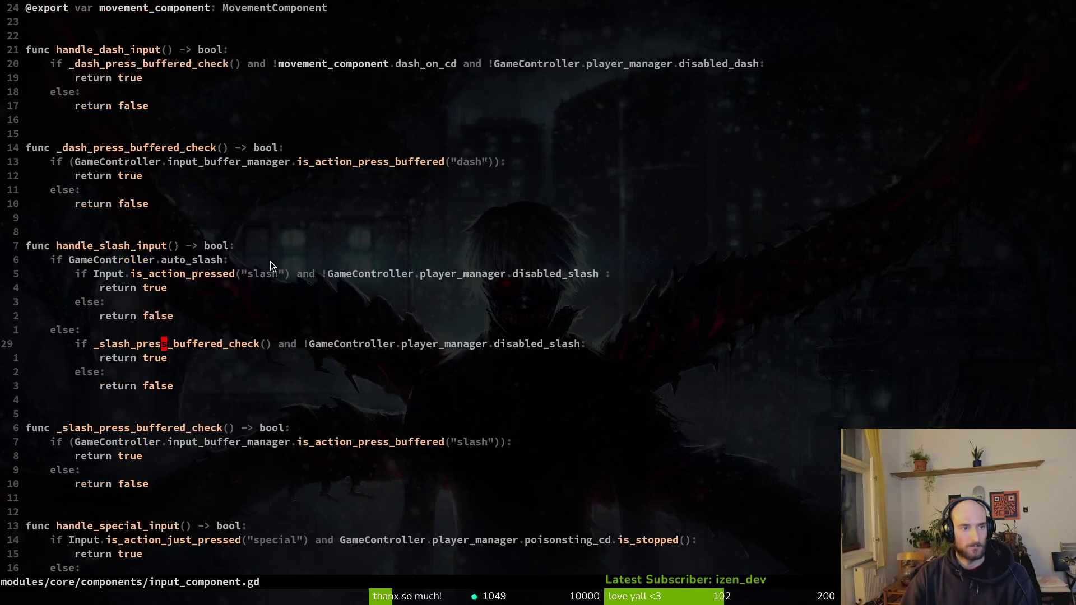
pyautogui.scroll(-8, 273, 298)
pyautogui.scroll(-5, 156, 450)
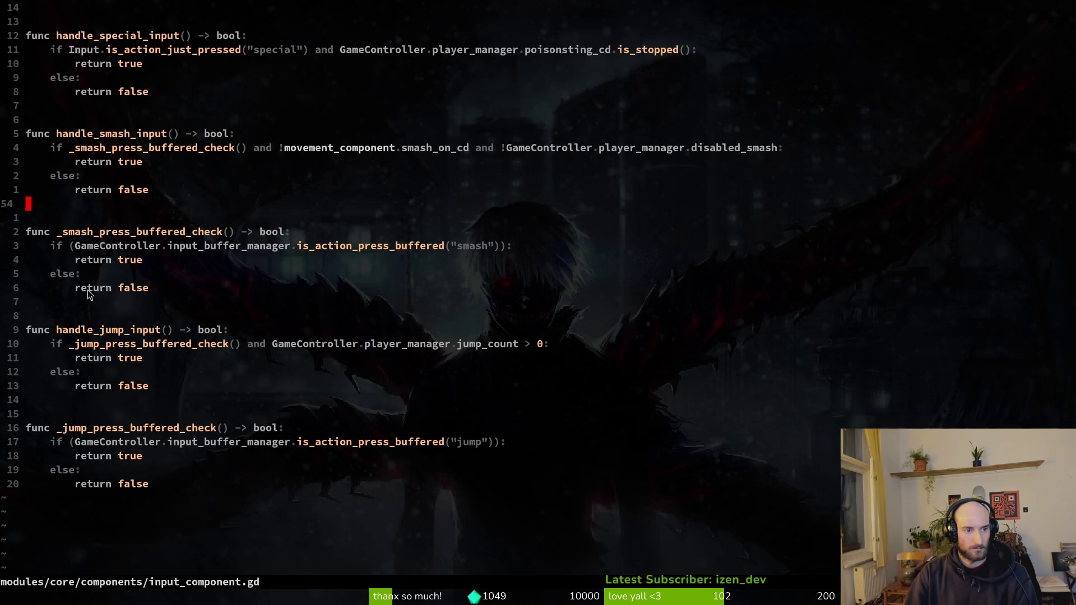
pyautogui.scroll(6, 138, 164)
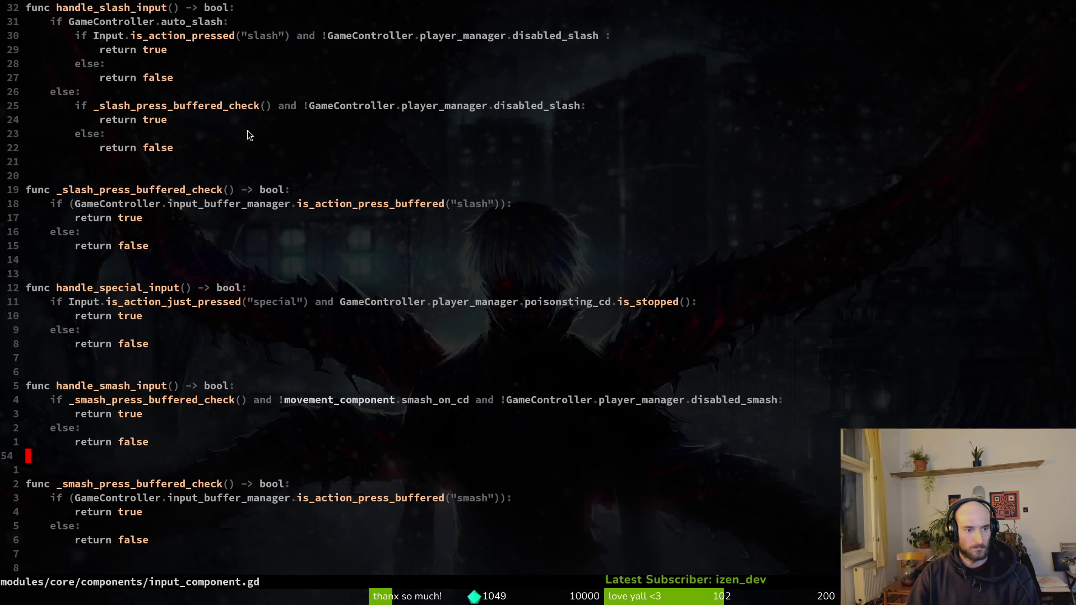
pyautogui.scroll(3, 338, 211)
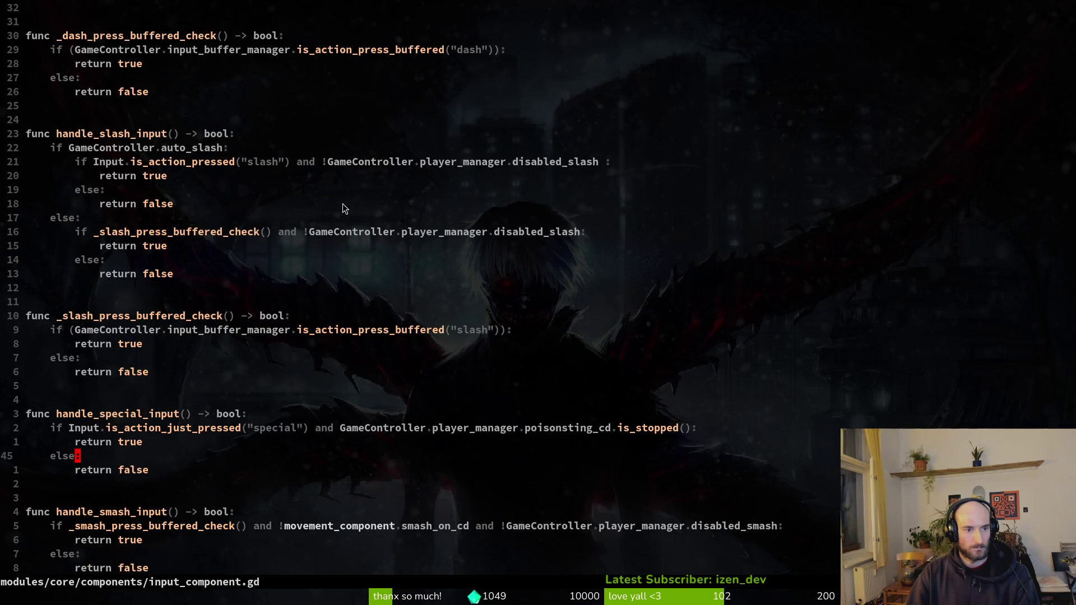
pyautogui.click(106, 319)
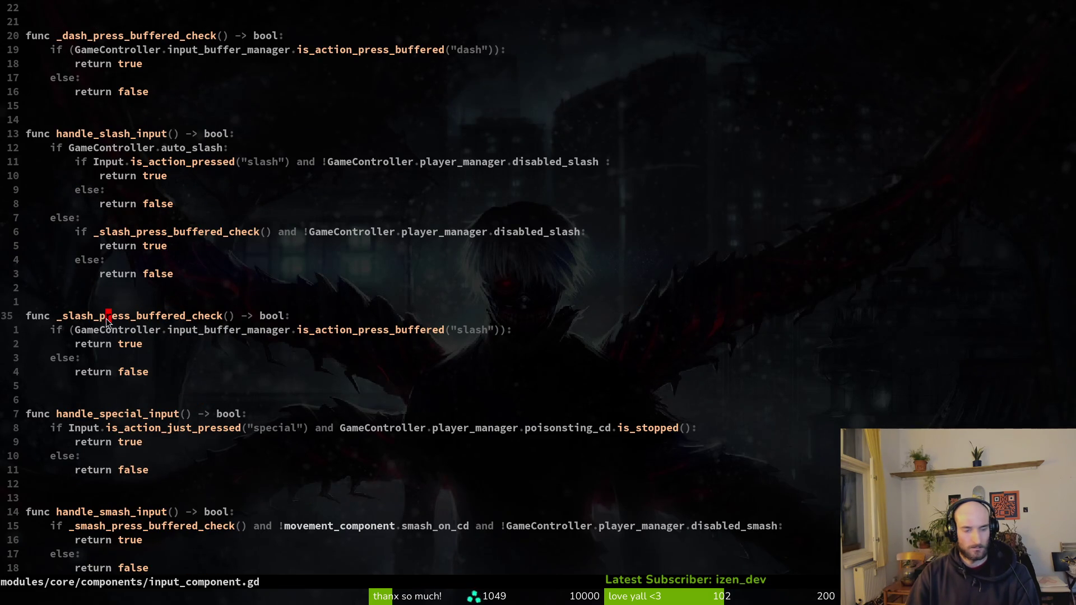
# Grep the project for _slash_press_buffered_check and open the call site on line 29.
pyautogui.press('space')
pyautogui.press('f')
pyautogui.press('g')
pyautogui.press('Return')
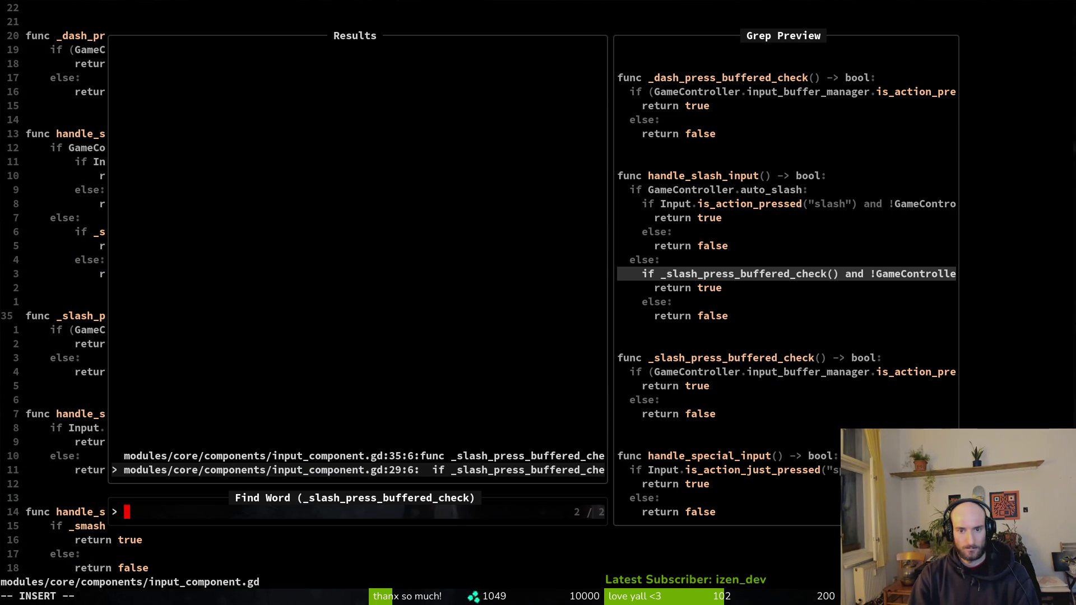
pyautogui.click(364, 455)
pyautogui.press('Down')
pyautogui.press('Return')
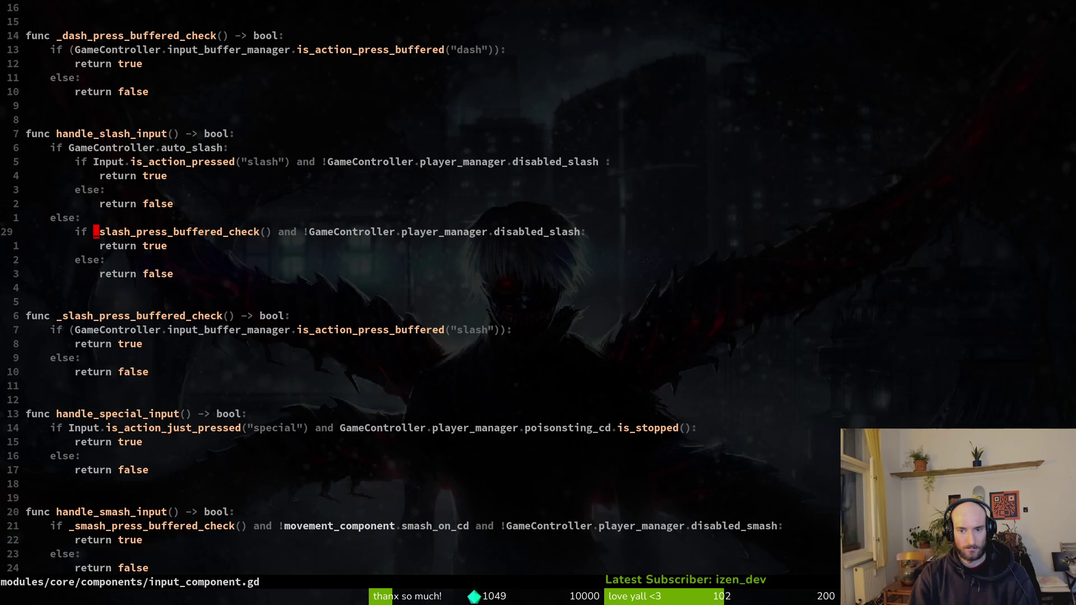
pyautogui.hotkey('shift', 'v')
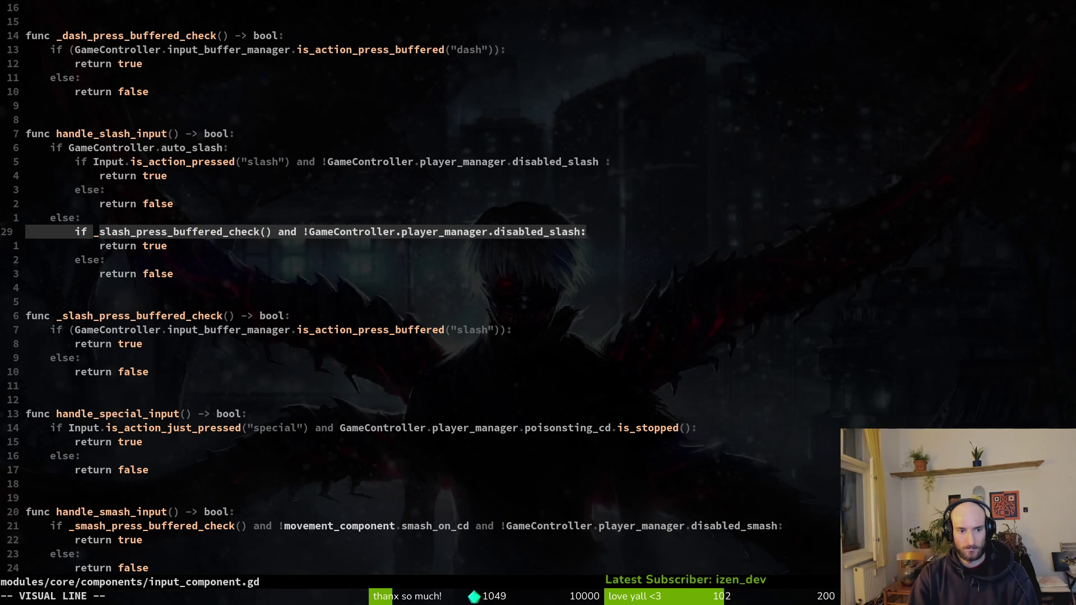
pyautogui.press('Escape')
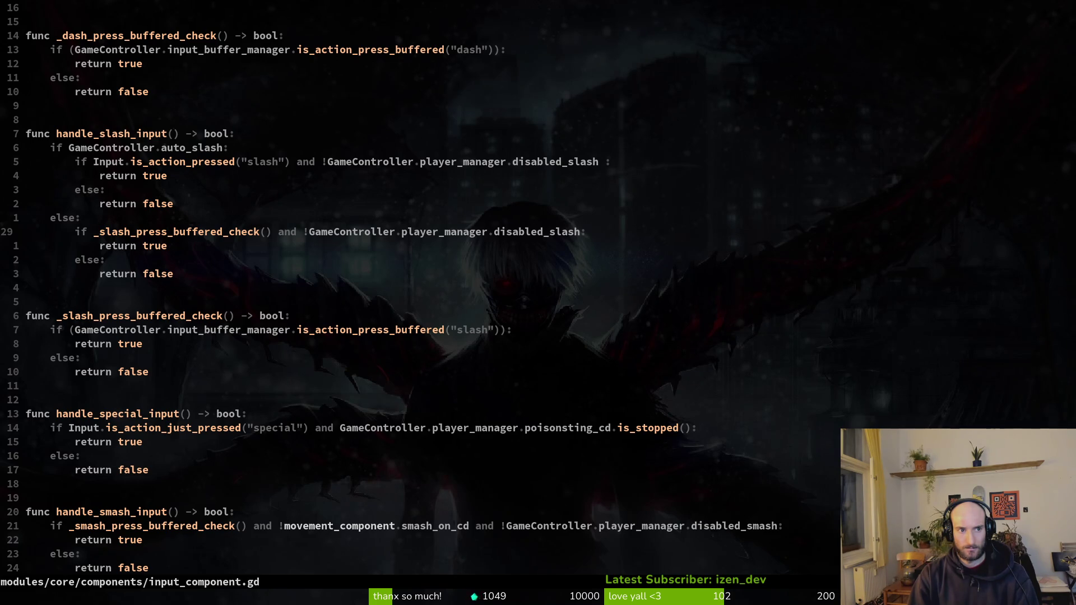
# Study the line 29 _slash_press_buffered_check call and the return true line below it.
pyautogui.press('l')
pyautogui.press('h')
pyautogui.press('l')
pyautogui.press('h')
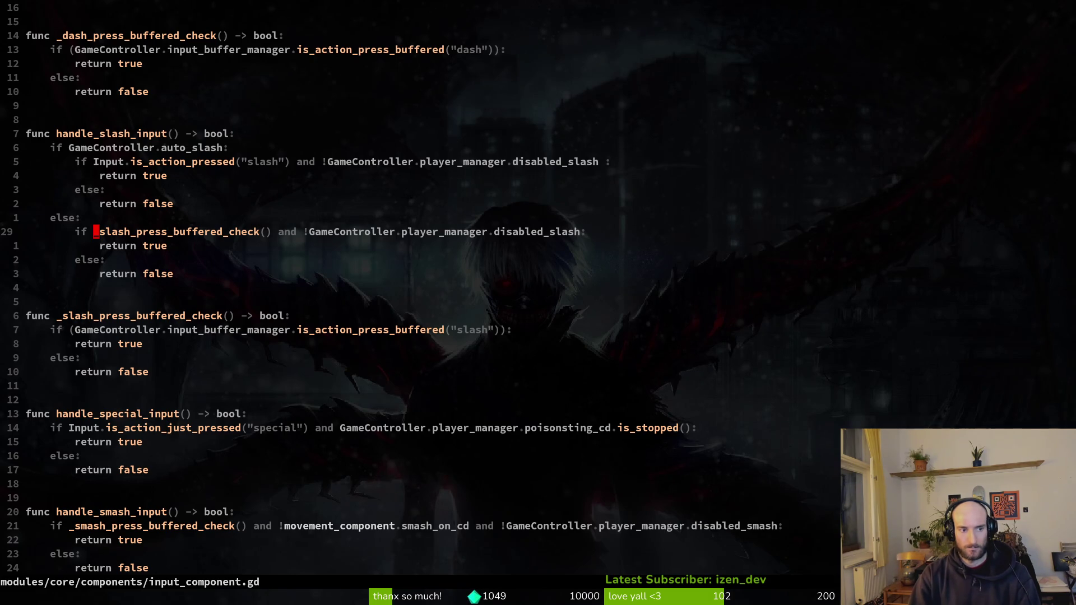
pyautogui.press('j')
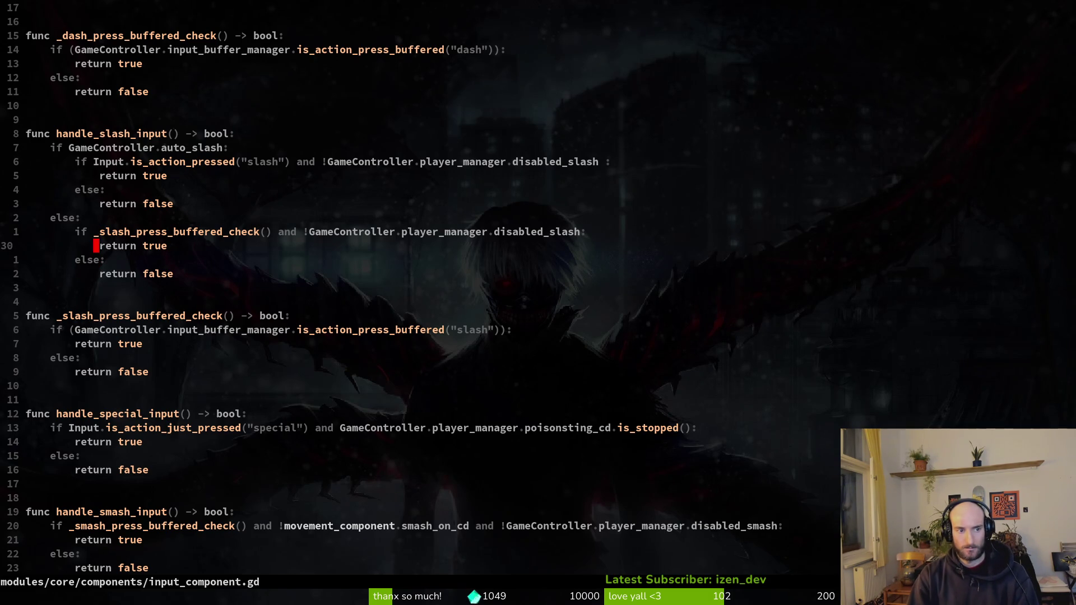
pyautogui.press('k')
pyautogui.press('j')
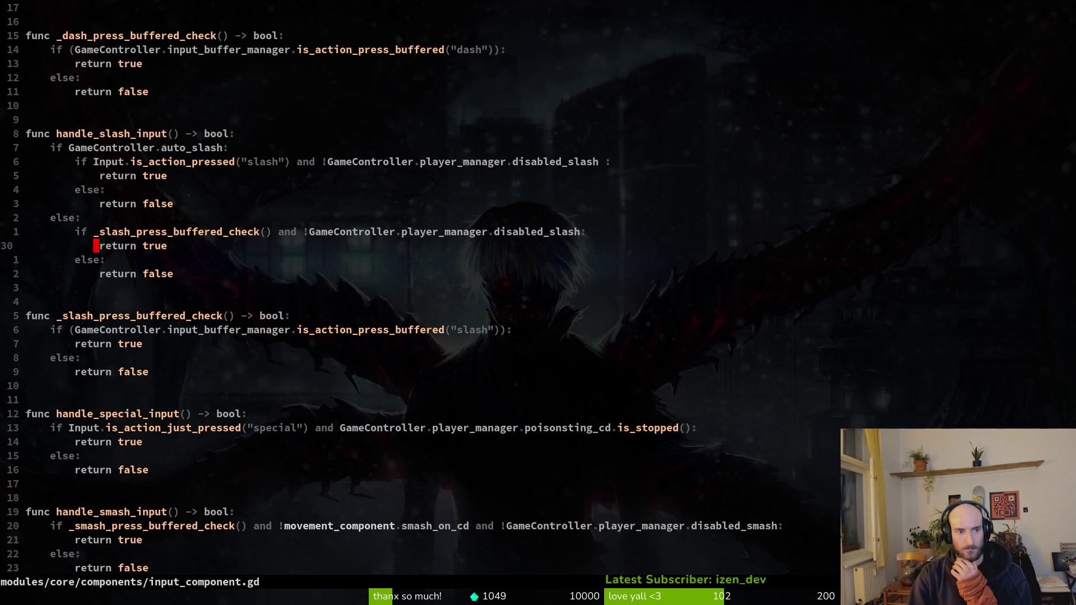
pyautogui.press('k')
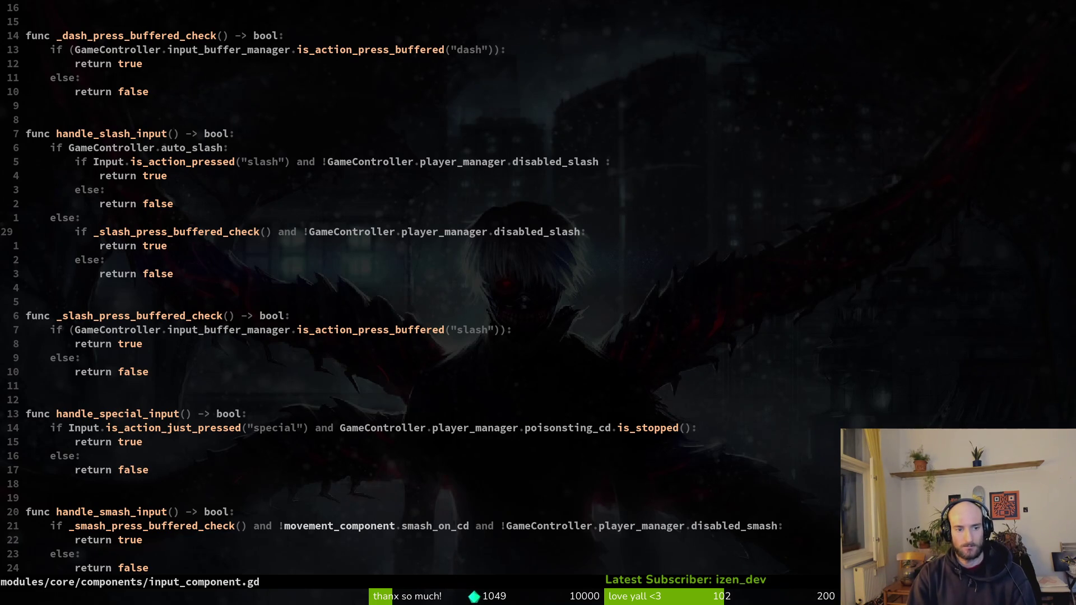
# Open input_buffer.manager.gd by searching 'inbuf' in the file finder.
pyautogui.hotkey('ctrl', 'p')
pyautogui.write('inbuf')
pyautogui.press('Return')
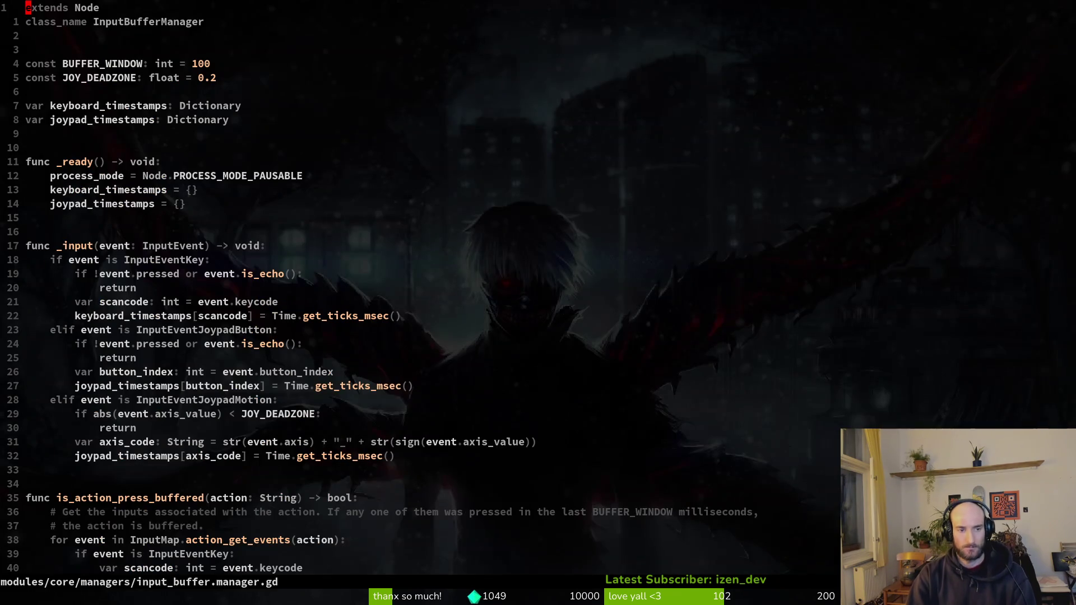
pyautogui.press('j')
pyautogui.press('j')
pyautogui.press('j')
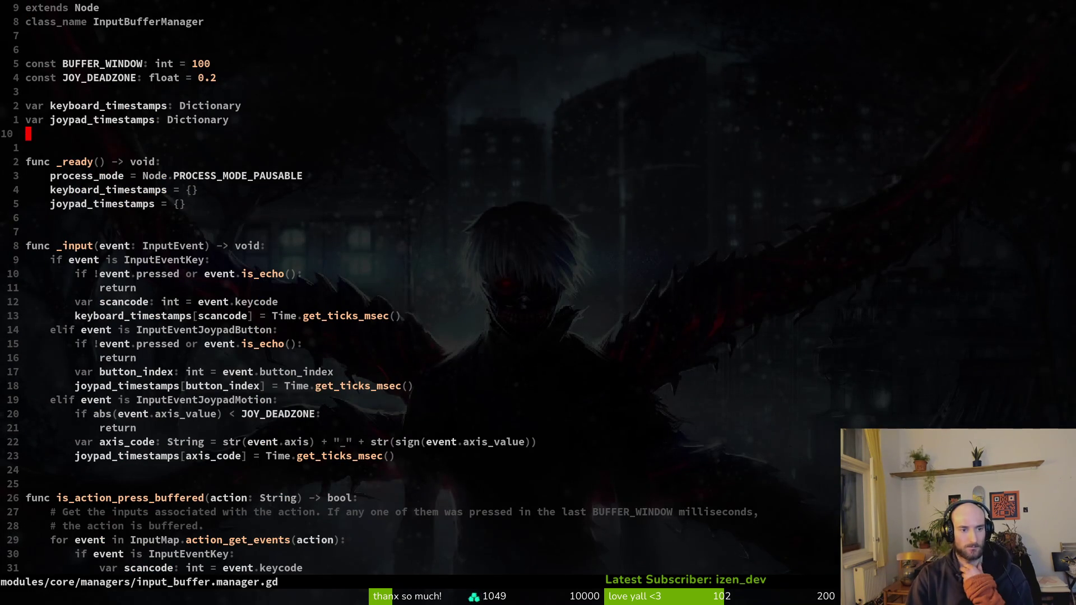
pyautogui.press('j')
pyautogui.press('j')
pyautogui.press('j')
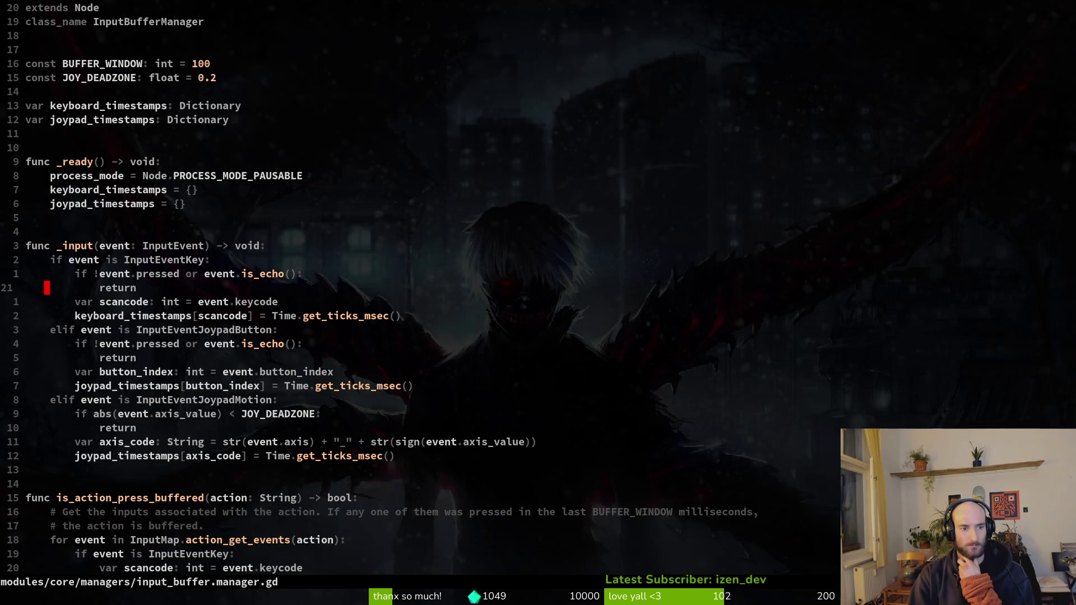
pyautogui.press('j')
pyautogui.press('j')
pyautogui.press('k')
pyautogui.press('j')
pyautogui.press('j')
pyautogui.press('j')
pyautogui.press('j')
pyautogui.press('j')
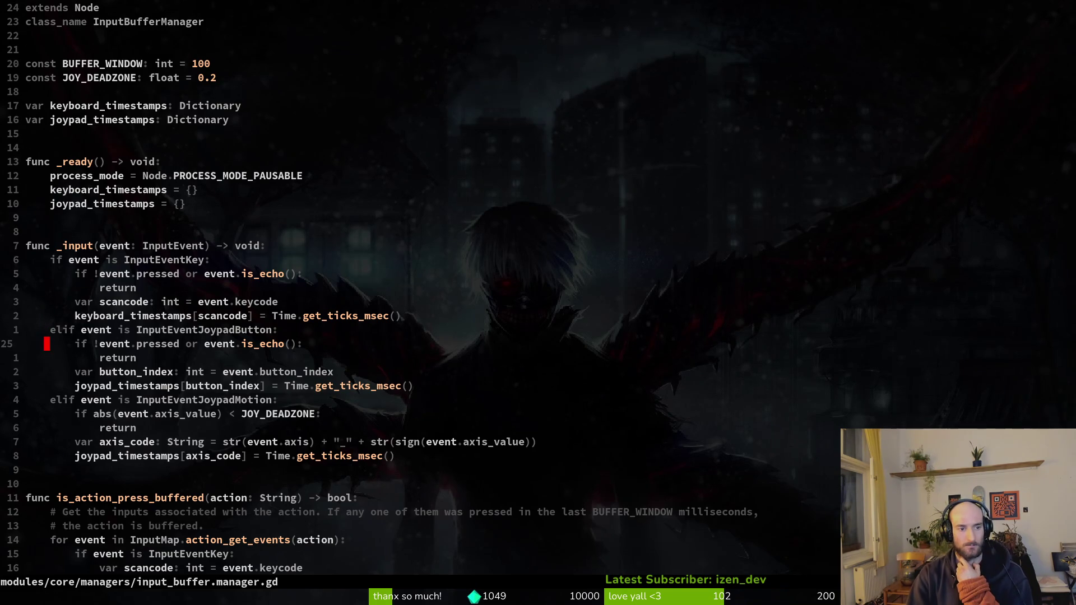
pyautogui.press('j')
pyautogui.press('j')
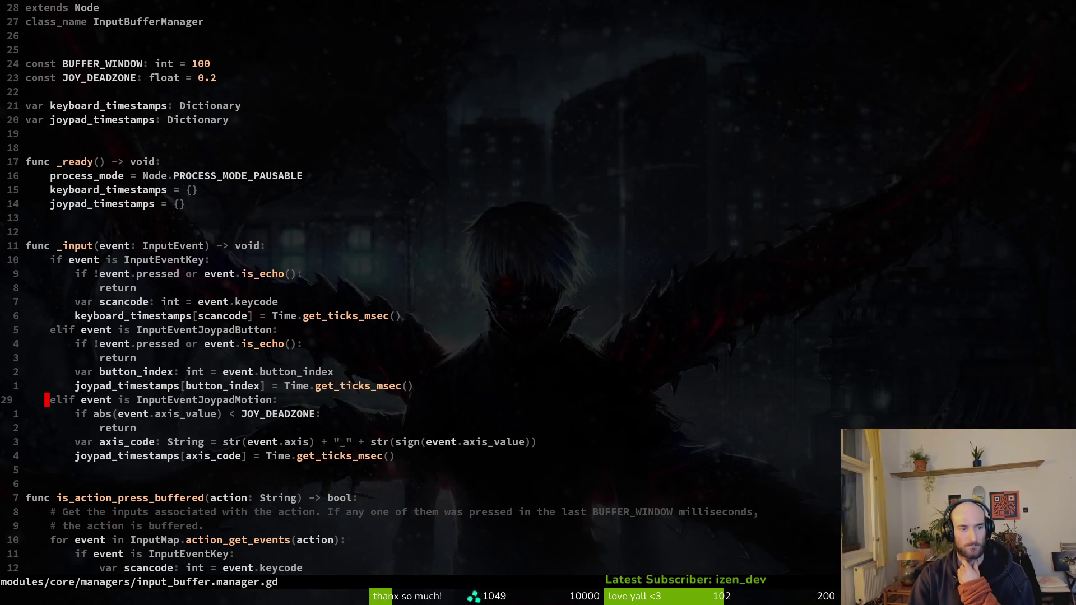
pyautogui.press('j')
pyautogui.press('j')
pyautogui.press('j')
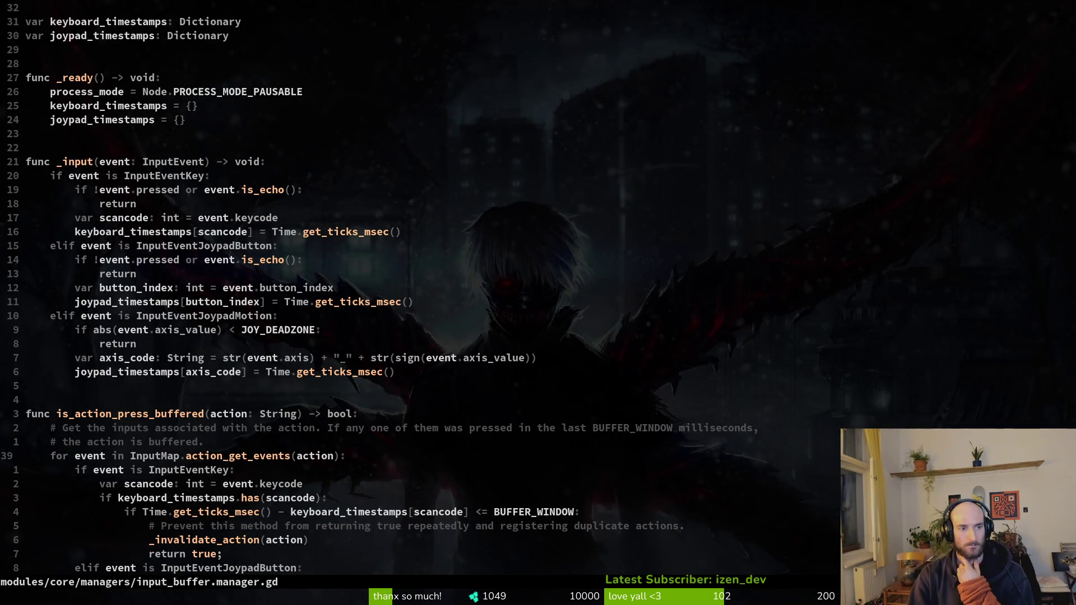
pyautogui.press('k')
pyautogui.press('k')
pyautogui.press('k')
pyautogui.press('k')
pyautogui.press('k')
pyautogui.press('k')
pyautogui.press('j')
pyautogui.press('j')
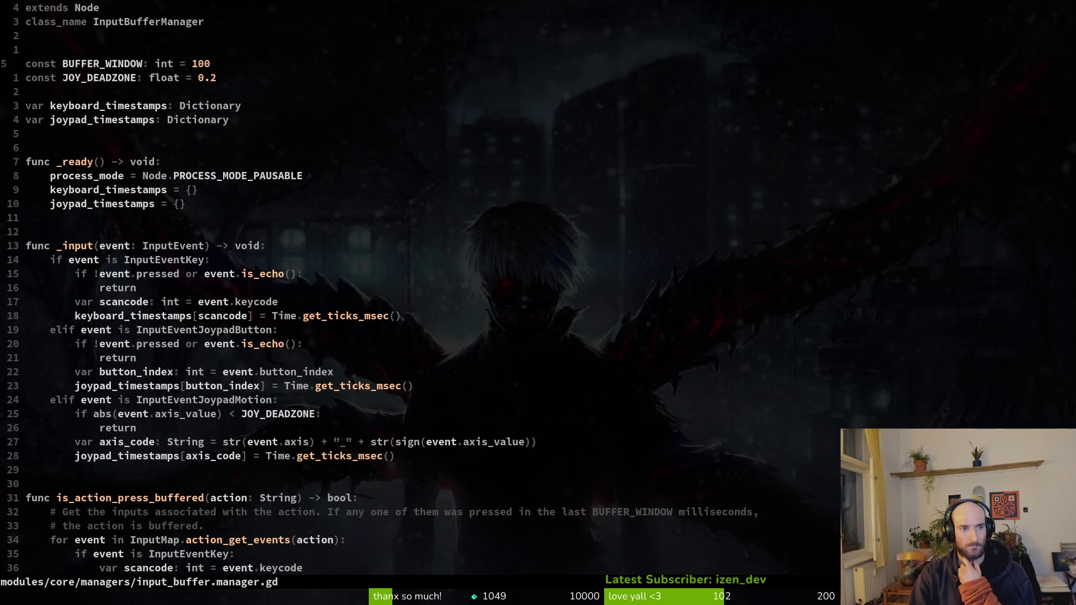
pyautogui.press('j')
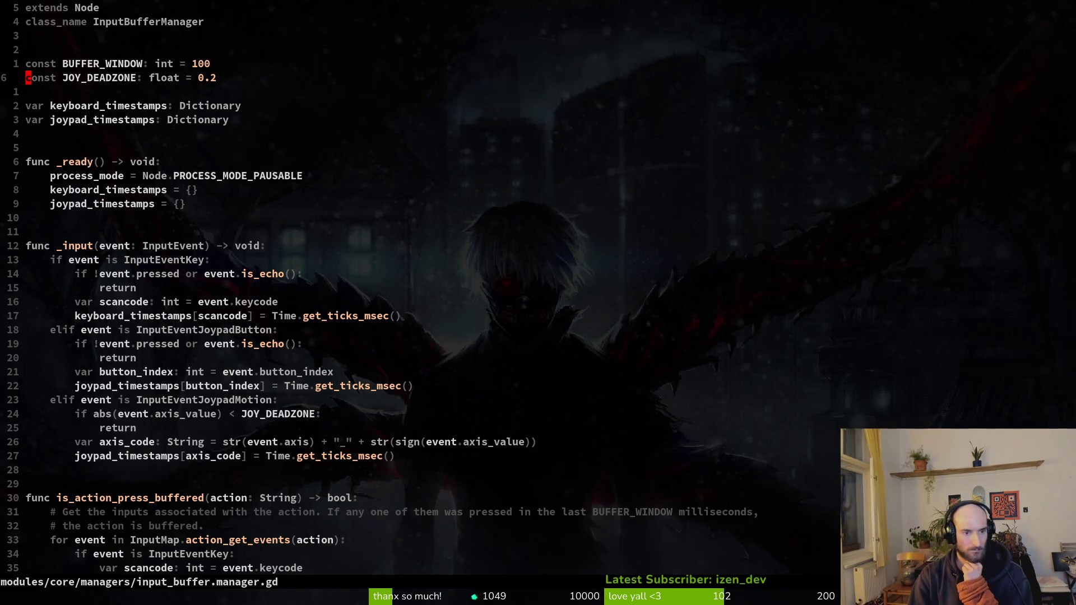
pyautogui.press('j')
pyautogui.press('j')
pyautogui.press('j')
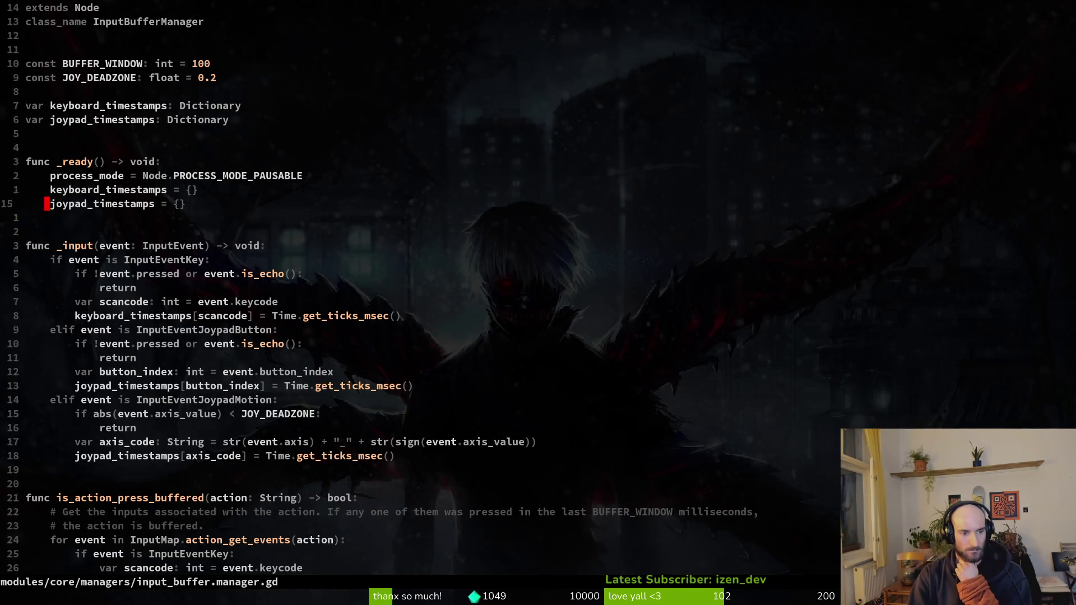
pyautogui.press('j')
pyautogui.press('j')
pyautogui.press('j')
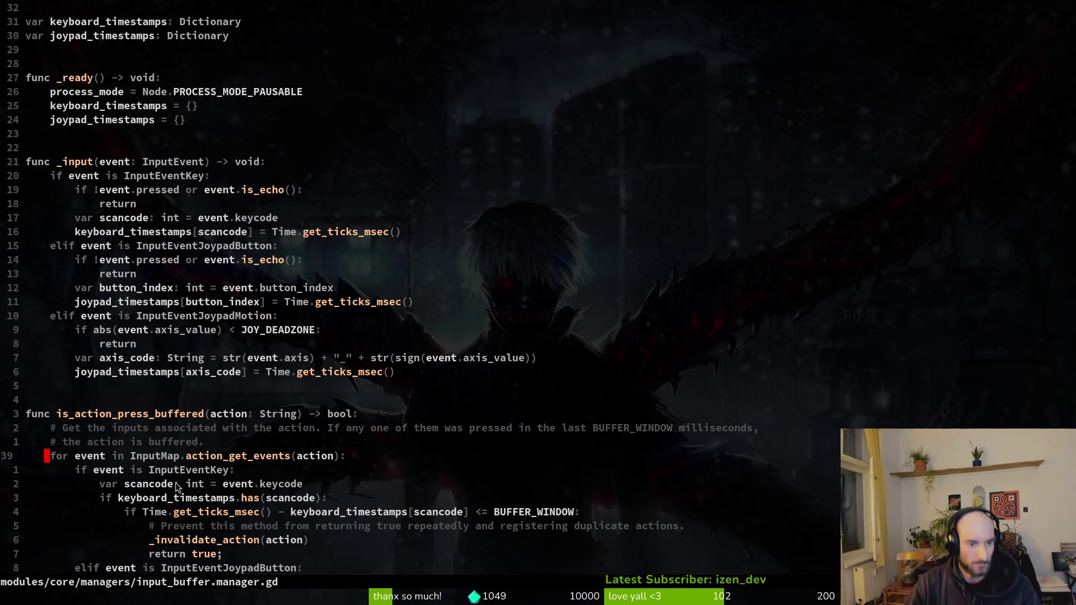
pyautogui.scroll(-7, 393, 364)
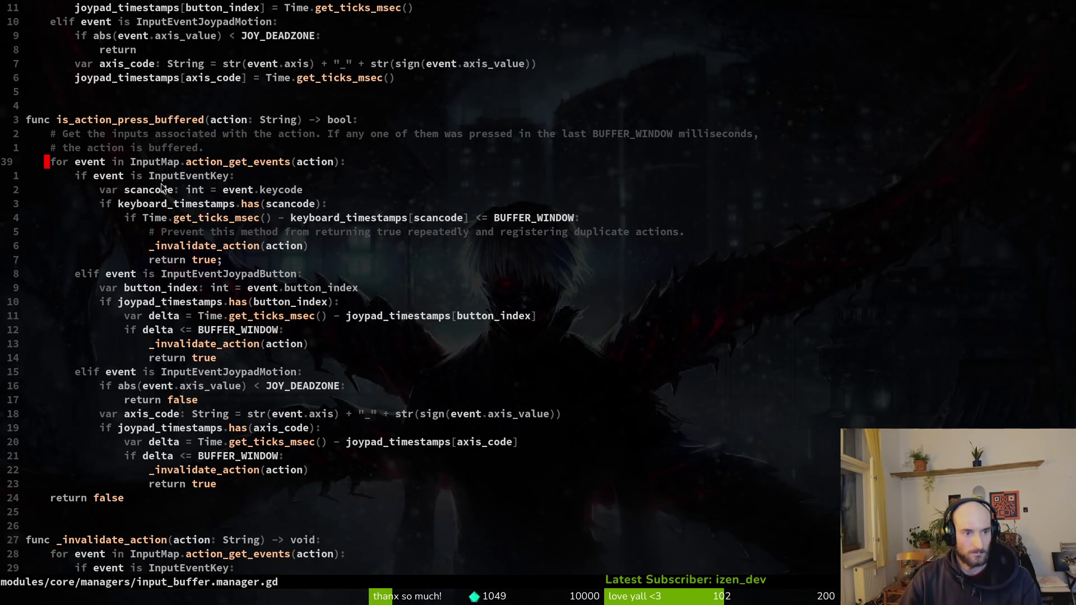
pyautogui.click(170, 222)
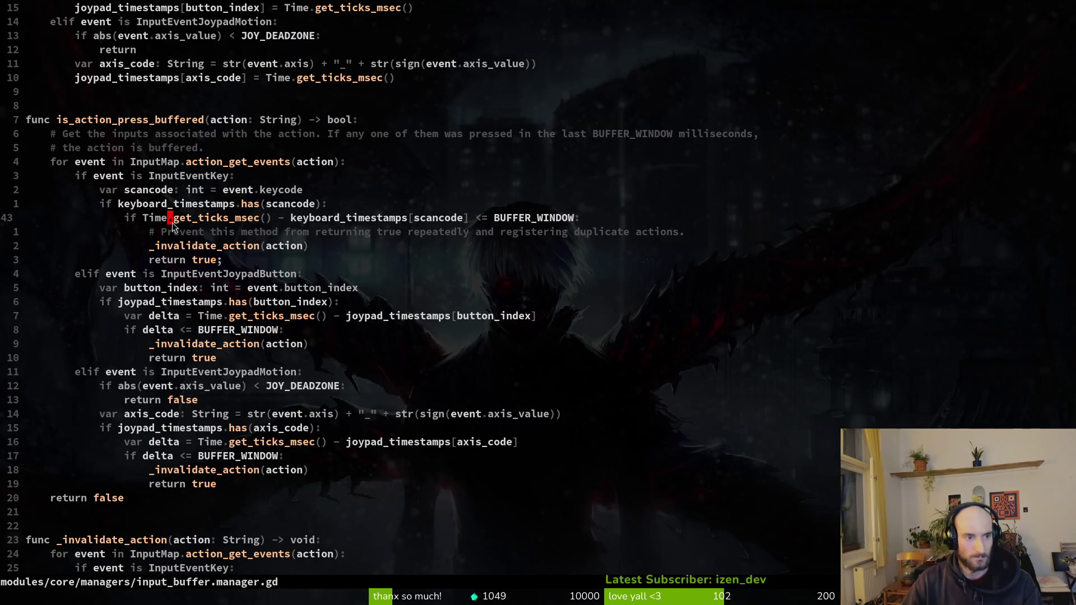
pyautogui.press('j')
pyautogui.press('j')
pyautogui.press('j')
pyautogui.press('j')
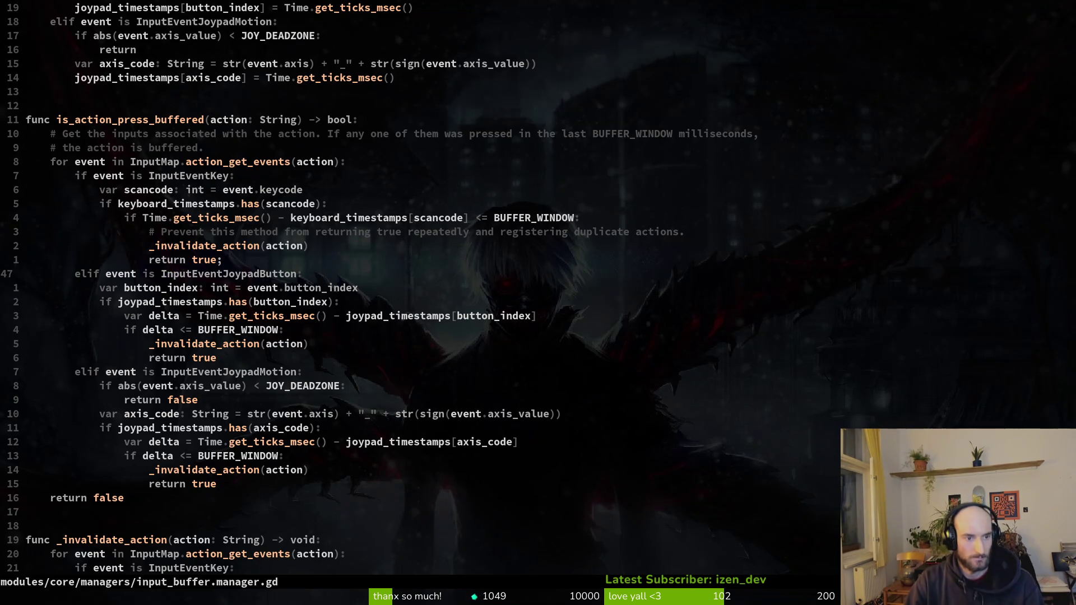
pyautogui.press('j')
pyautogui.press('j')
pyautogui.press('j')
pyautogui.hotkey('shift', 'v')
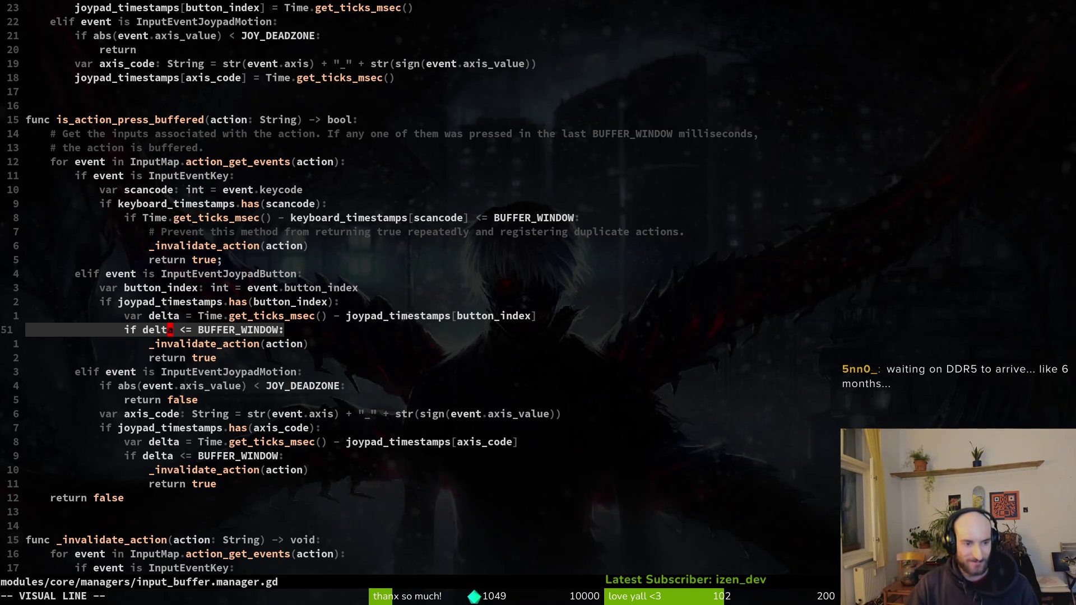
# Examine the _invalidate_action(action) call and the return true line that follows it.
pyautogui.press('Escape')
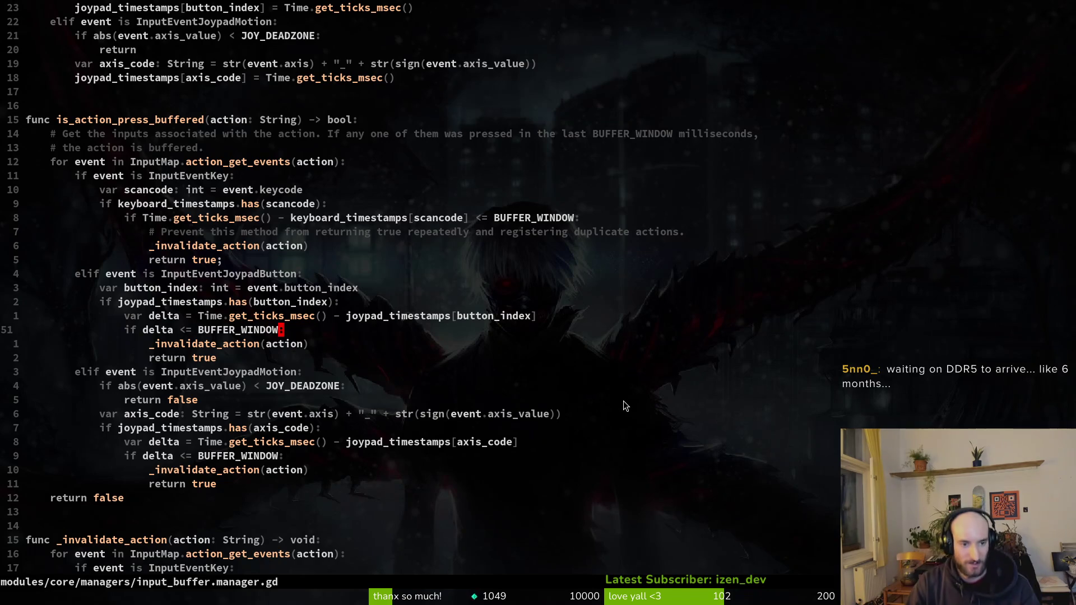
pyautogui.press('j')
pyautogui.press('j')
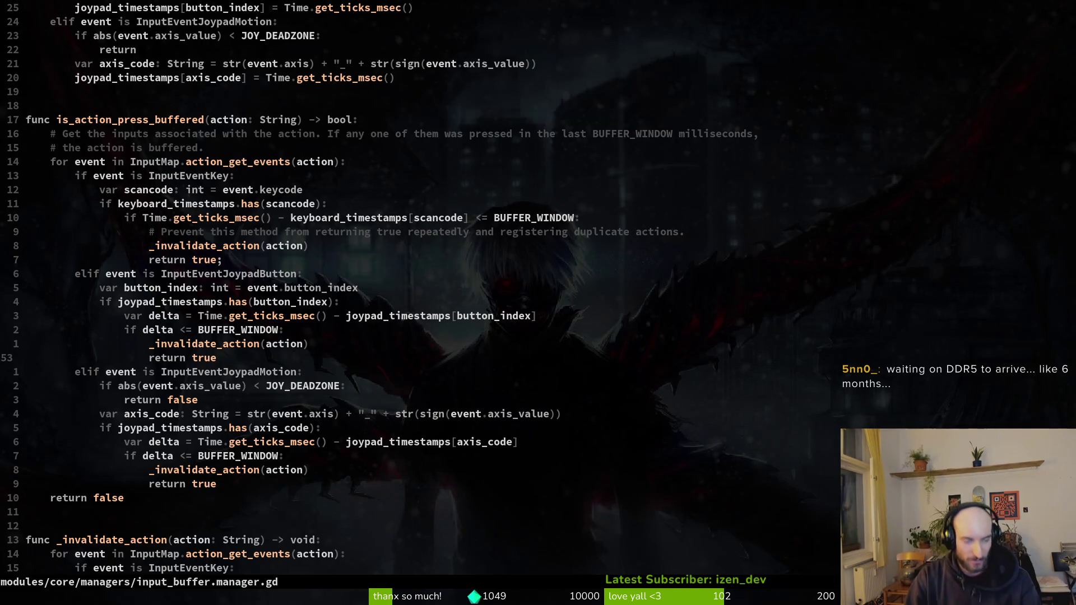
pyautogui.press('k')
pyautogui.press('j')
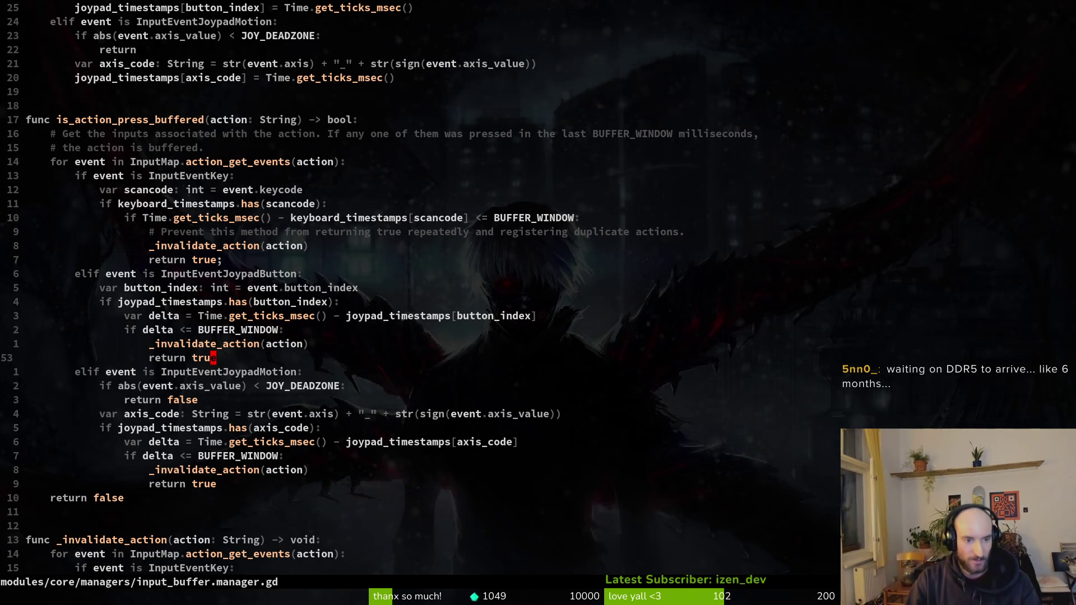
pyautogui.press('k')
pyautogui.press('j')
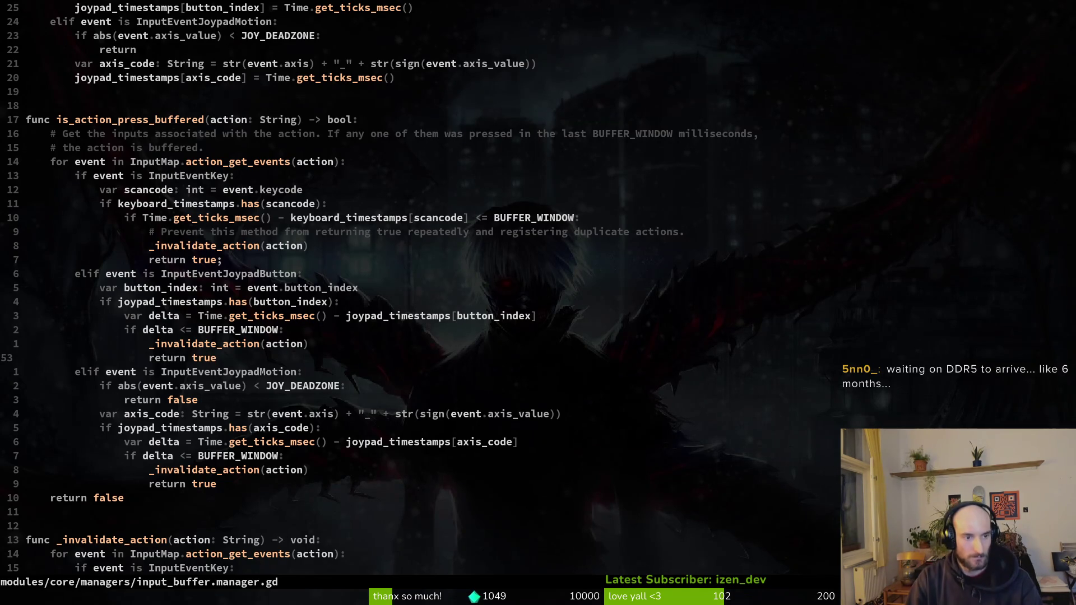
pyautogui.press('k')
pyautogui.press('k')
pyautogui.press('k')
pyautogui.press('j')
pyautogui.press('j')
pyautogui.hotkey('shift', 'v')
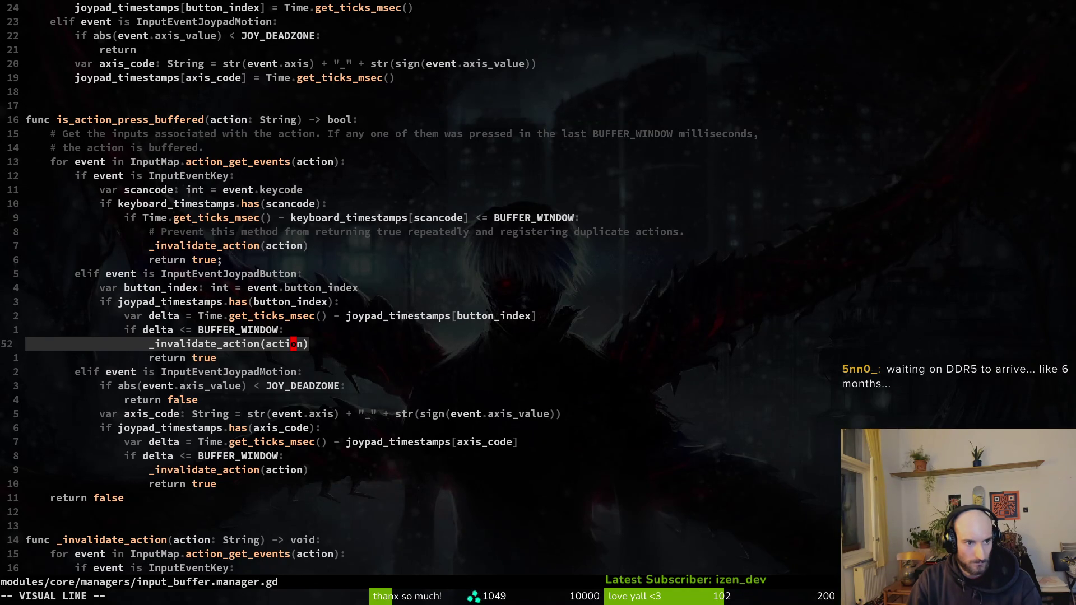
pyautogui.press('Escape')
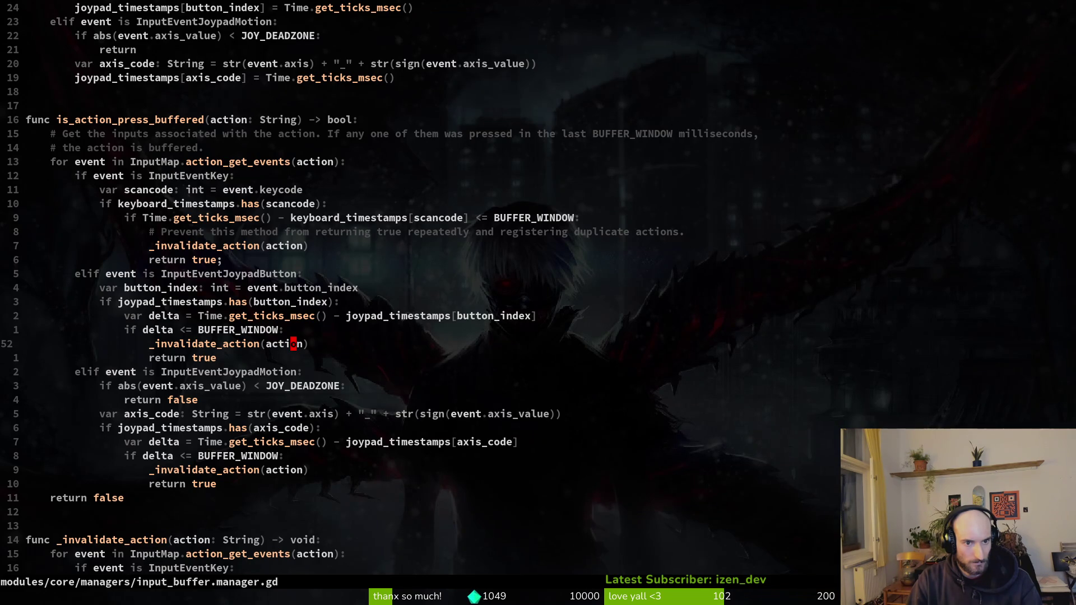
# Review the duplicate-actions comment, timestamp and axis checks, and reset function, then show the window overview.
pyautogui.press('k')
pyautogui.press('k')
pyautogui.press('k')
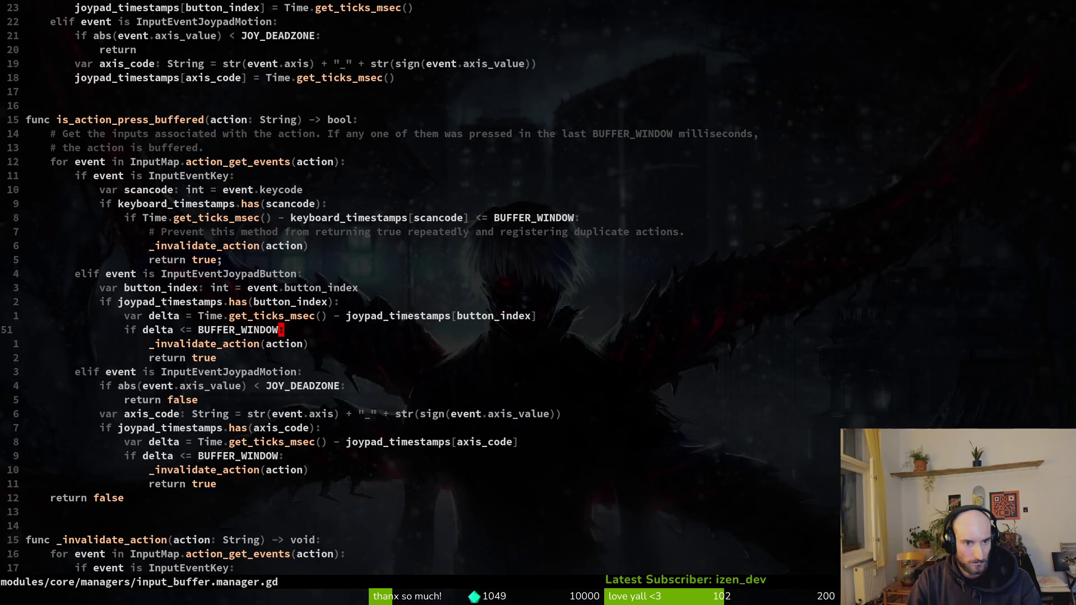
pyautogui.press('j')
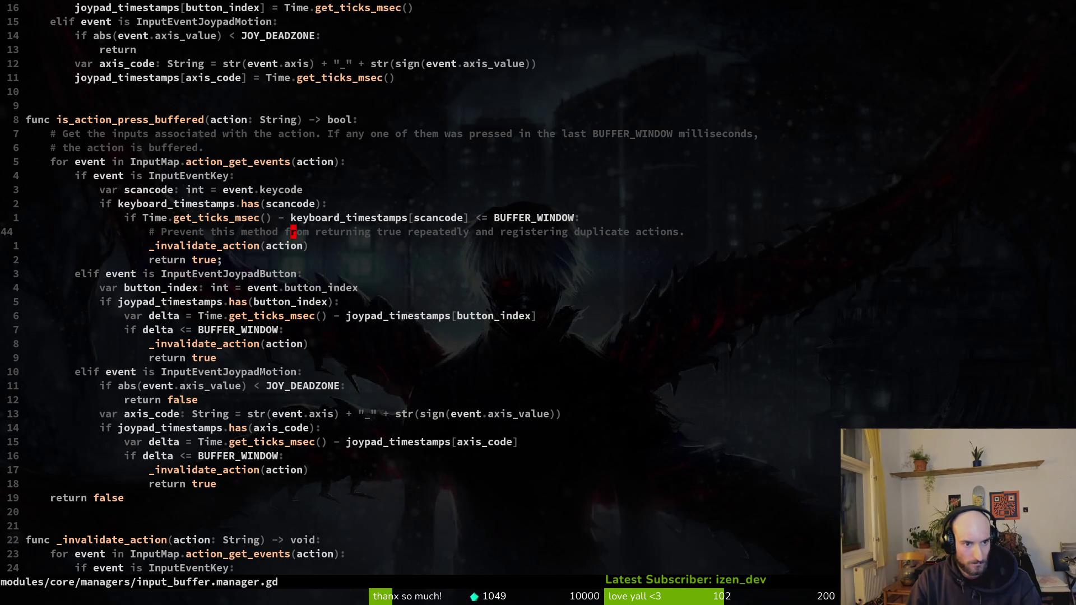
pyautogui.press('k')
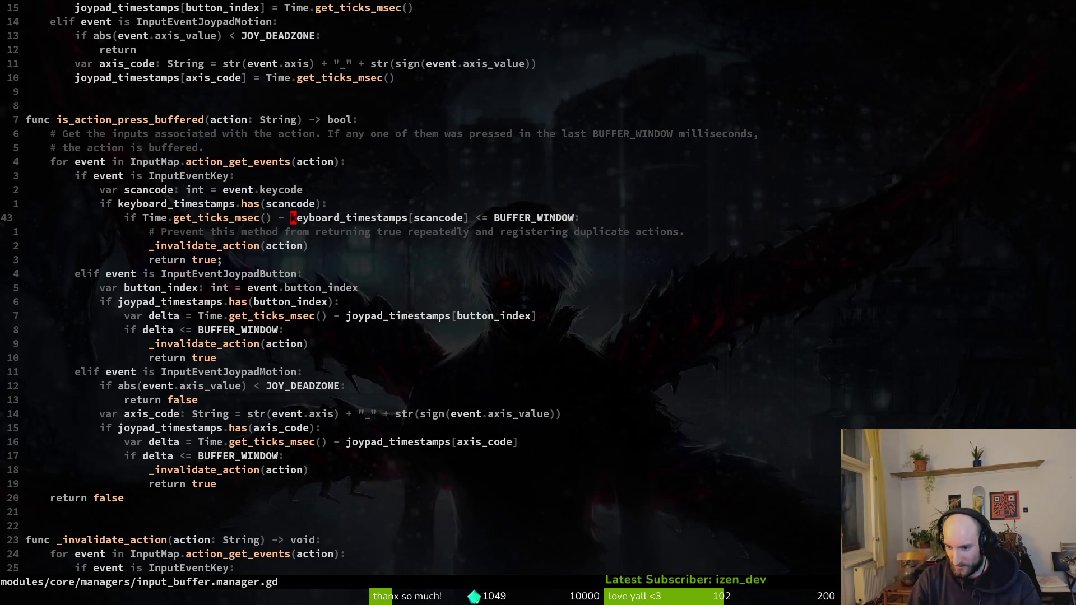
pyautogui.press('j')
pyautogui.press('j')
pyautogui.press('j')
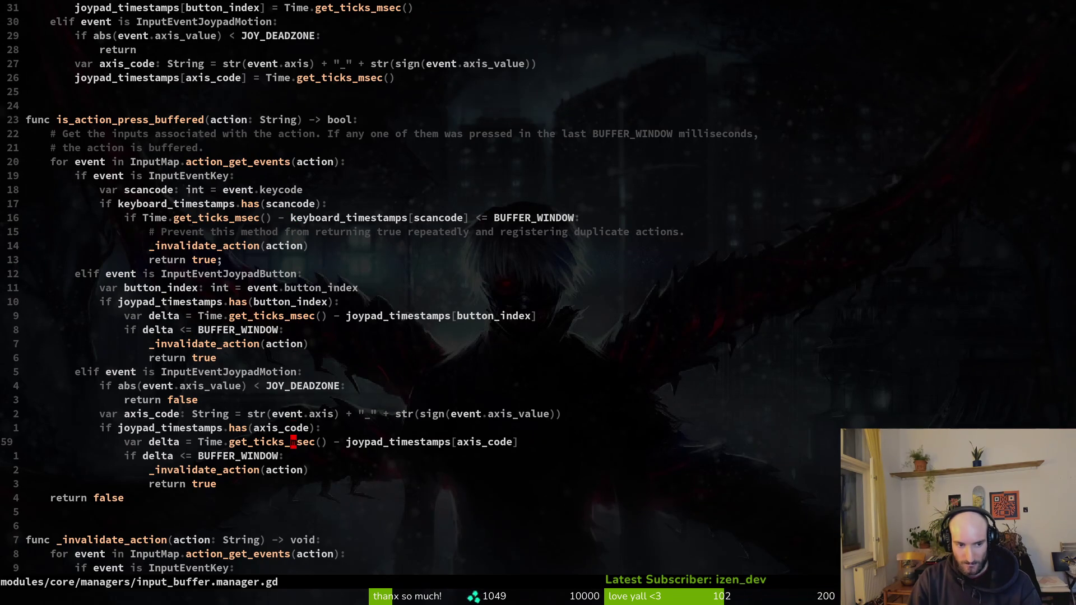
pyautogui.press('j')
pyautogui.press('j')
pyautogui.press('j')
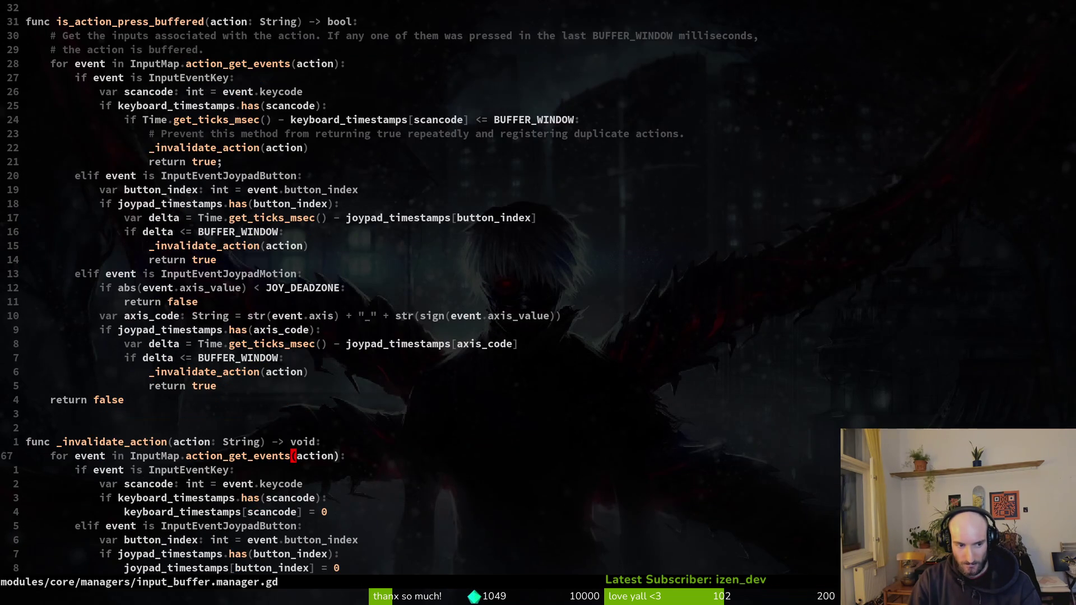
pyautogui.press('j')
pyautogui.press('j')
pyautogui.press('j')
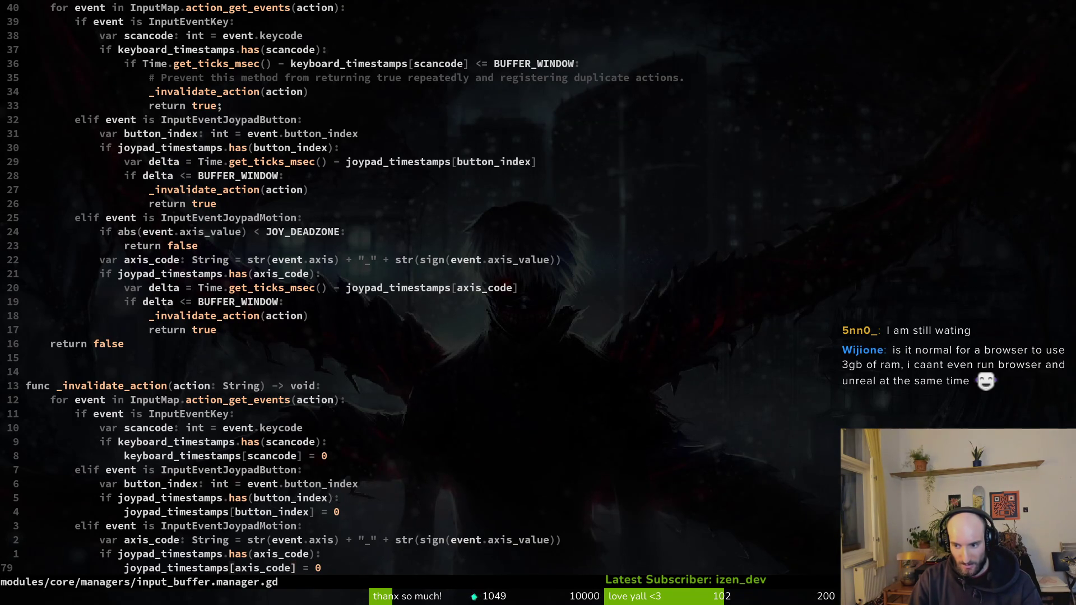
pyautogui.press('super')
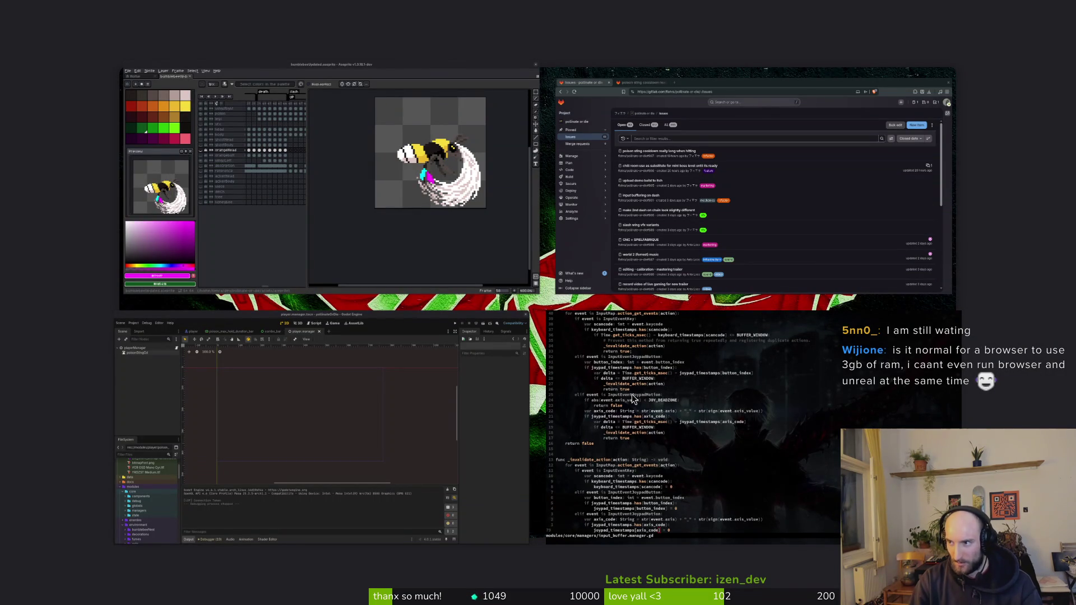
# Open System Monitor's process list sorted by memory use.
pyautogui.click(631, 394)
pyautogui.hotkey('ctrl', 'shift', 'Escape')
pyautogui.click(539, 113)
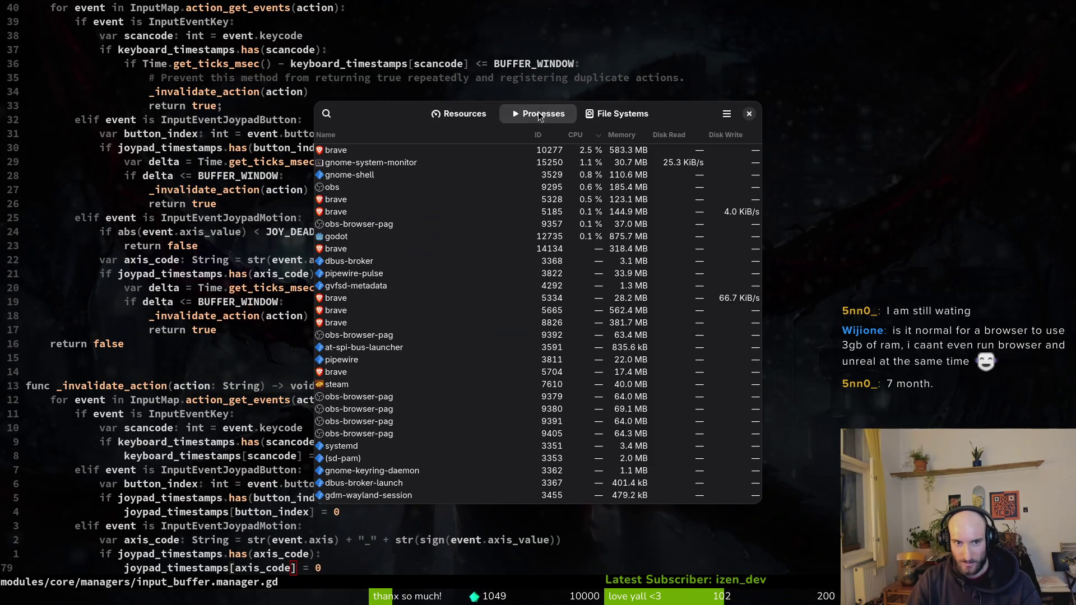
pyautogui.click(608, 151)
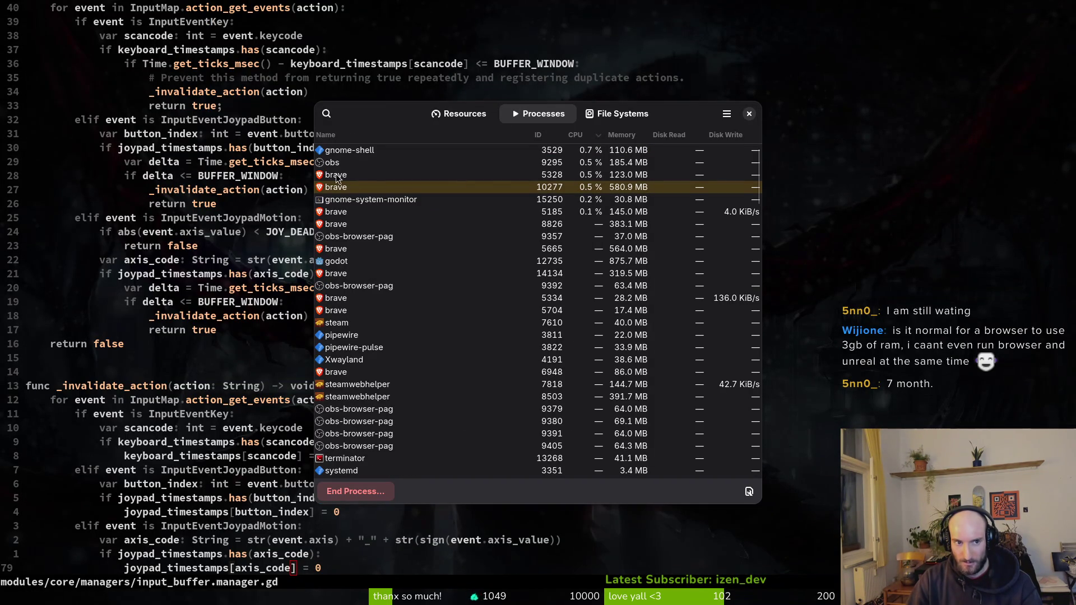
pyautogui.click(622, 134)
pyautogui.click(628, 152)
# Inspect memory use of the brave processes, including 14134, 8826 and 5665, then close System Monitor.
pyautogui.click(631, 164)
pyautogui.click(632, 178)
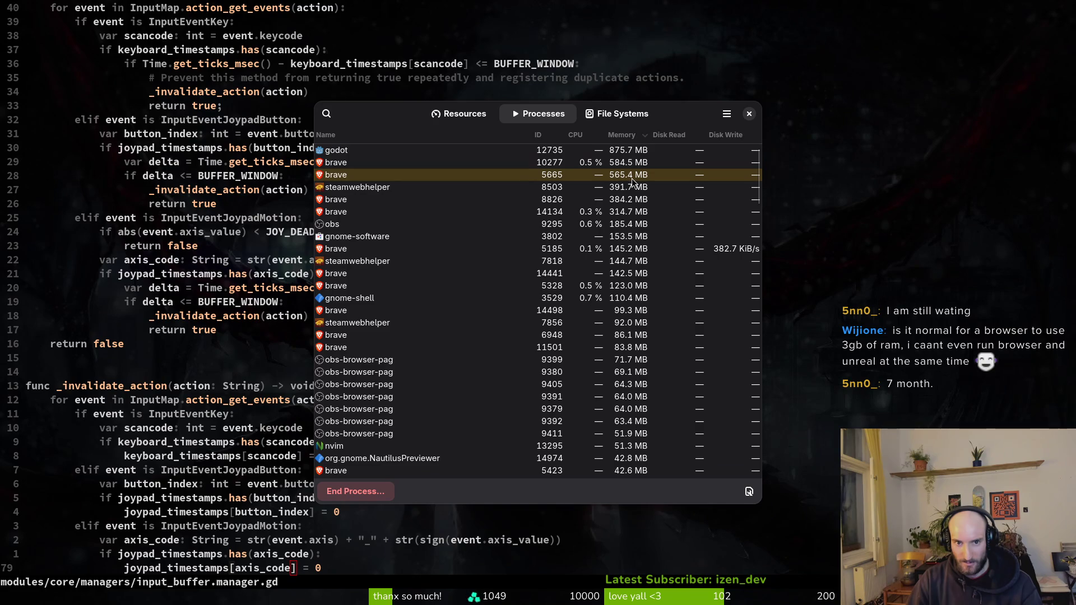
pyautogui.click(630, 212)
pyautogui.click(624, 202)
pyautogui.click(625, 211)
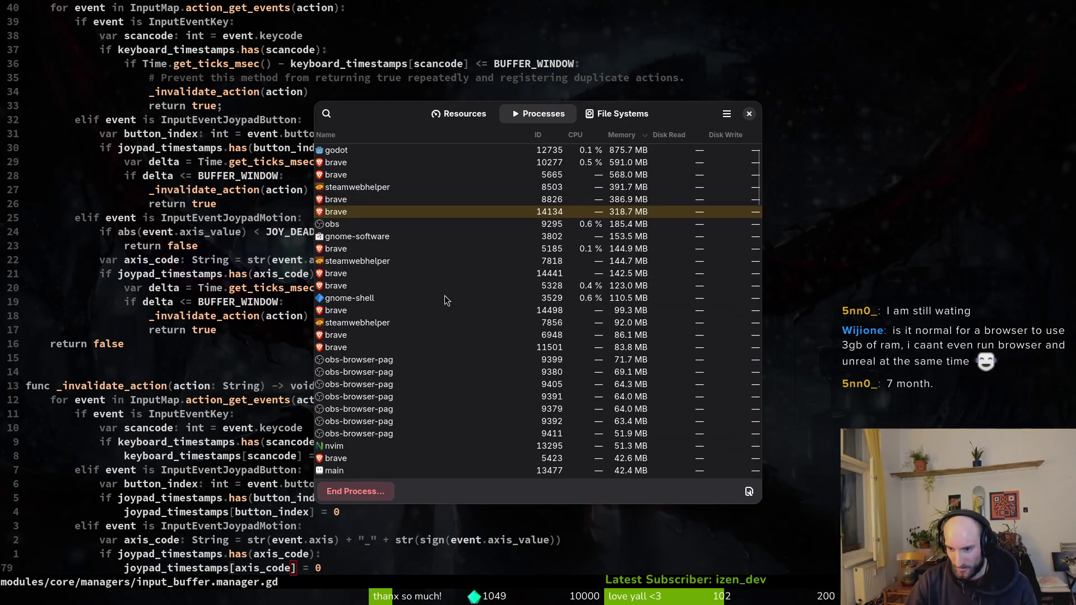
pyautogui.click(615, 254)
pyautogui.click(624, 276)
pyautogui.click(624, 288)
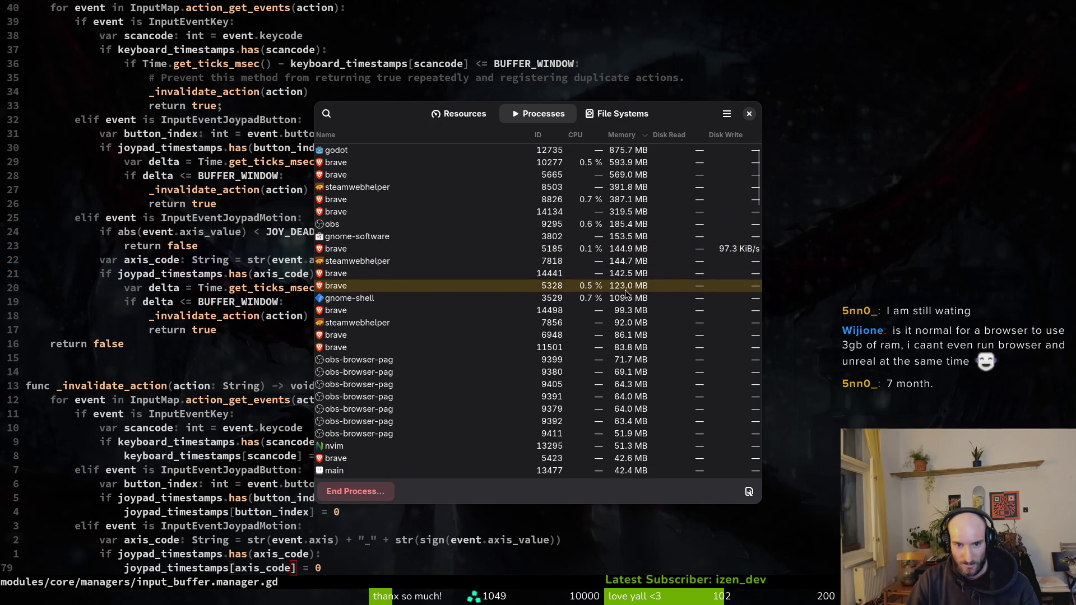
pyautogui.click(621, 311)
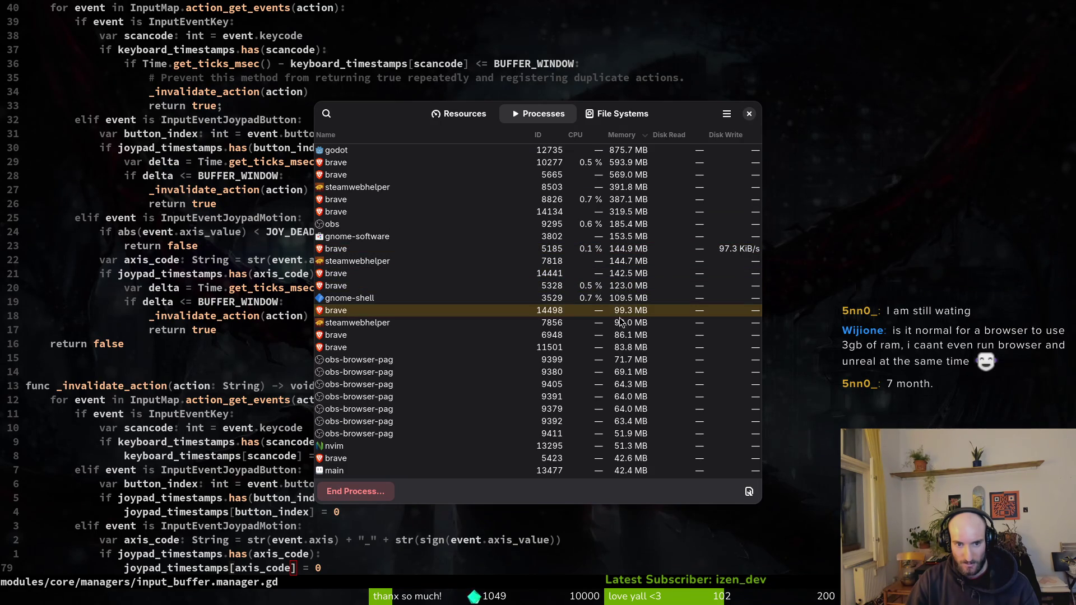
pyautogui.click(336, 248)
pyautogui.click(337, 212)
pyautogui.click(348, 201)
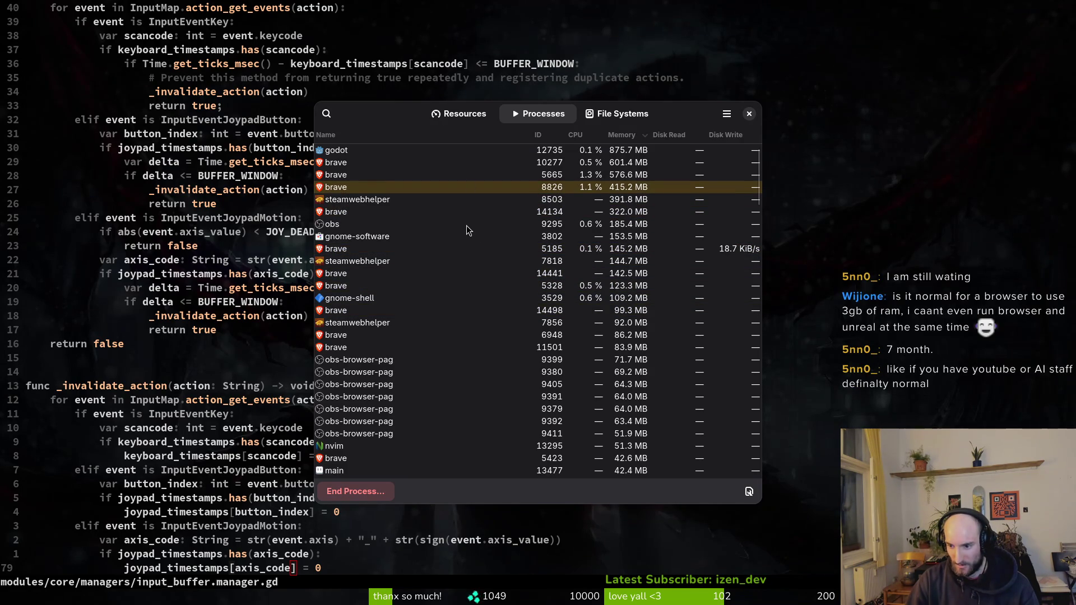
pyautogui.moveTo(479, 264)
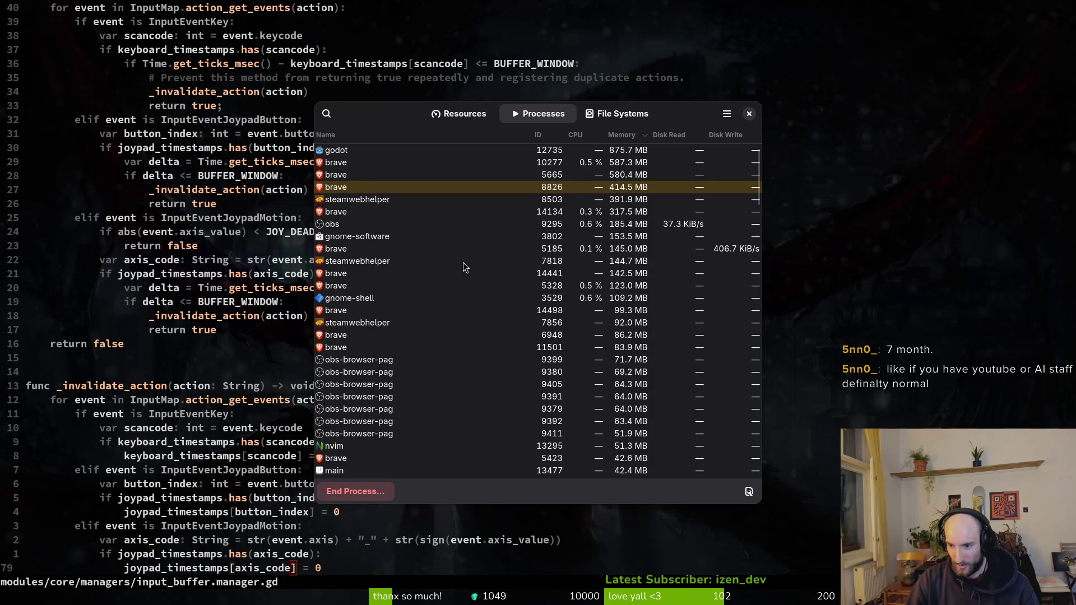
pyautogui.scroll(-5, 427, 300)
pyautogui.scroll(5, 358, 305)
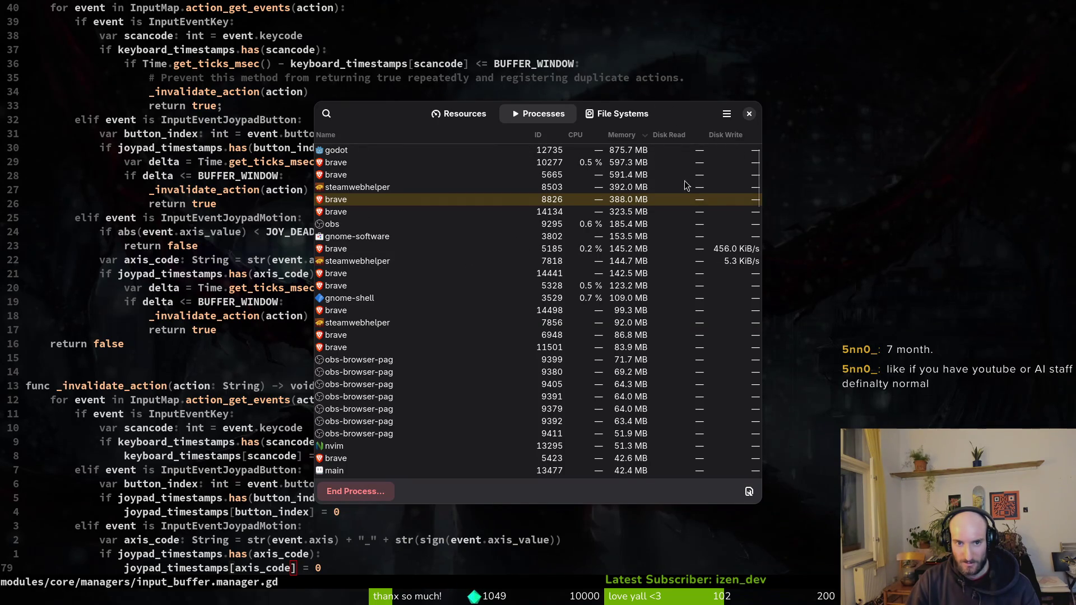
pyautogui.click(619, 177)
pyautogui.click(629, 200)
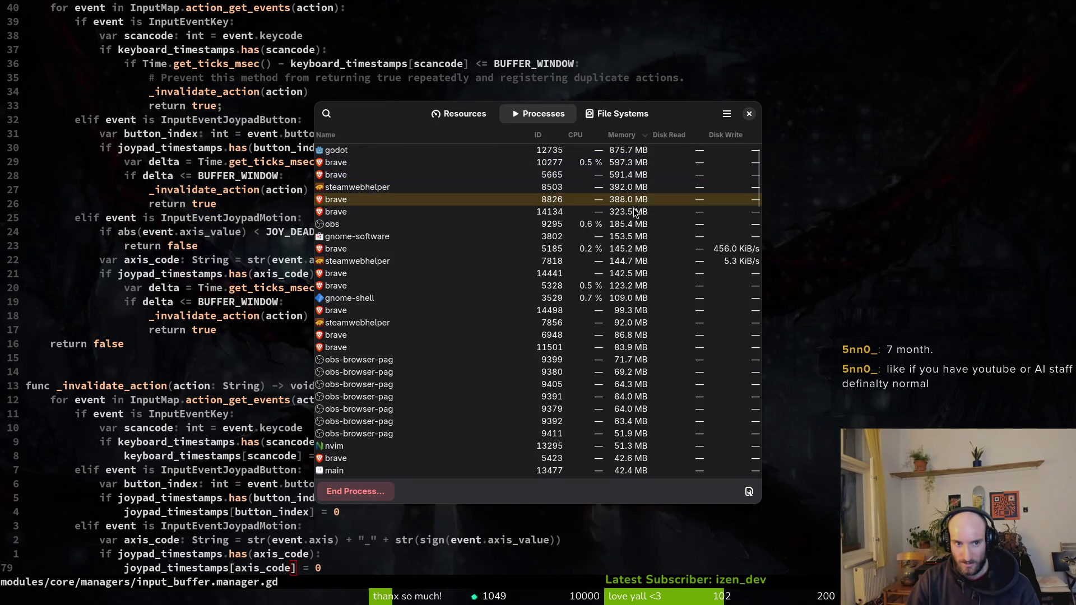
pyautogui.click(627, 213)
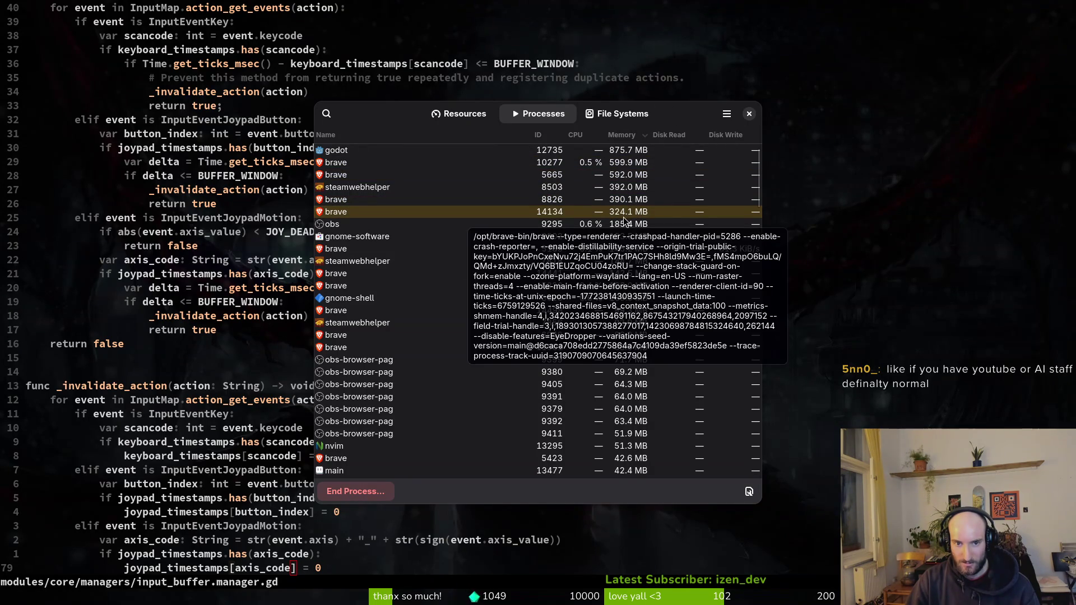
pyautogui.click(748, 115)
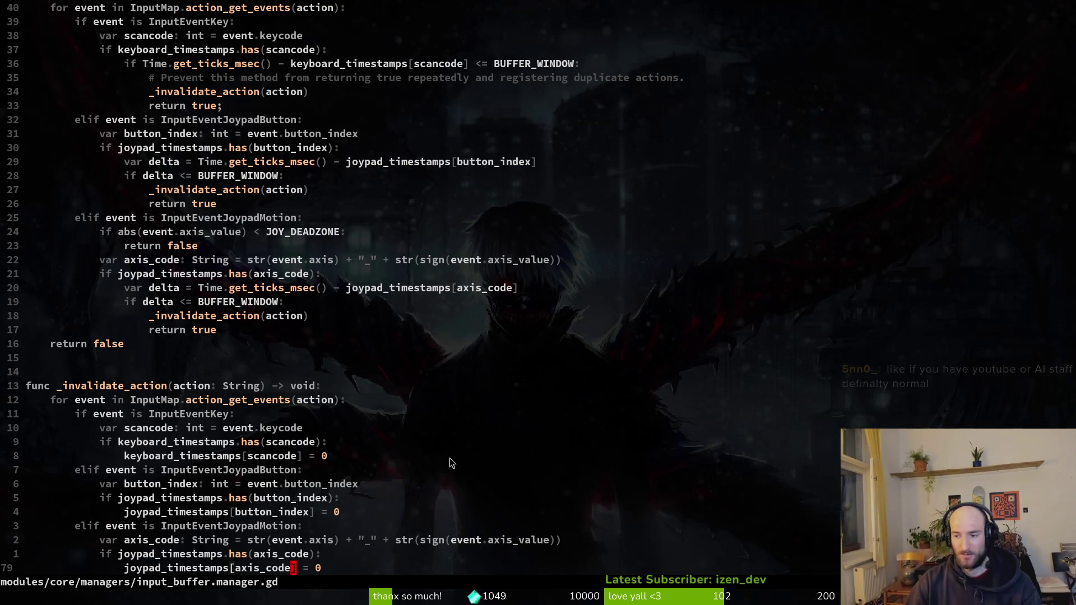
# Review the axis branch's return true/false lines and the blank lines after that function in input_buffer.manager.gd.
pyautogui.click(234, 337)
pyautogui.click(232, 328)
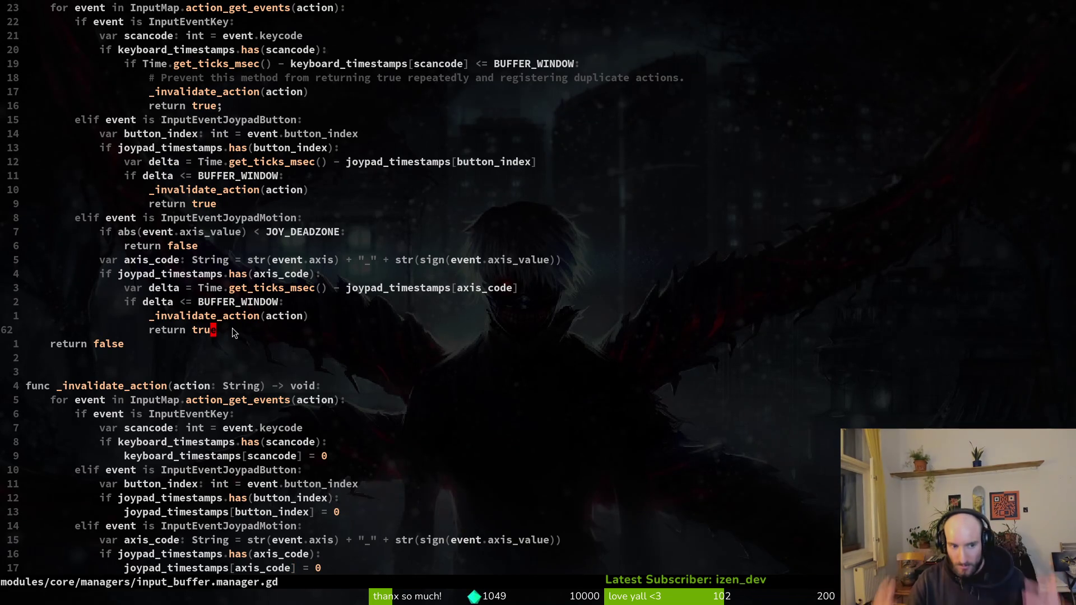
pyautogui.click(178, 344)
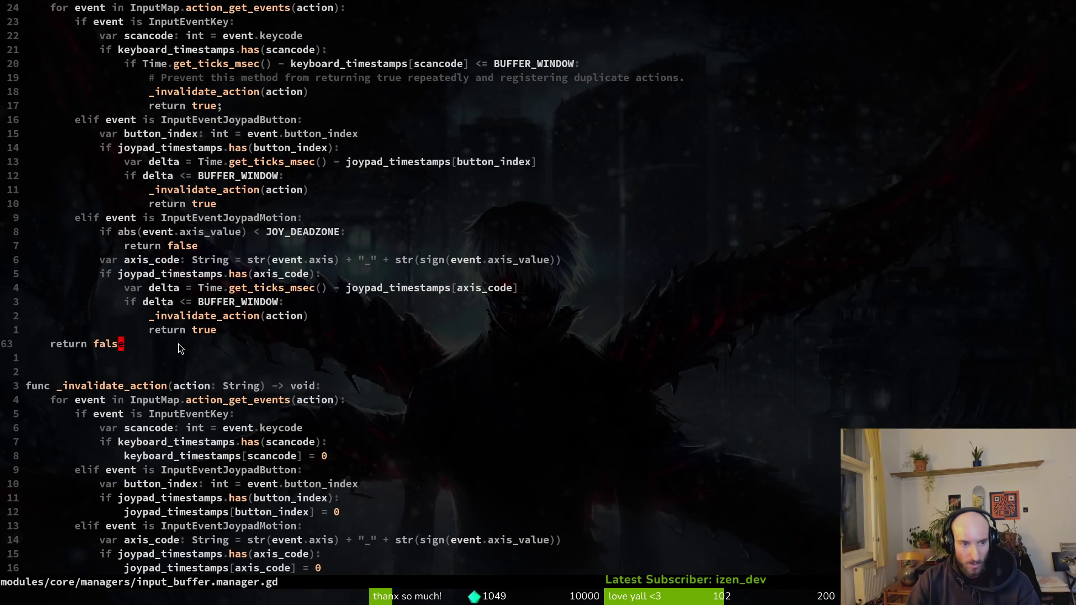
pyautogui.scroll(-4, 159, 390)
pyautogui.click(116, 191)
pyautogui.click(83, 200)
pyautogui.click(73, 193)
pyautogui.click(73, 196)
pyautogui.click(73, 190)
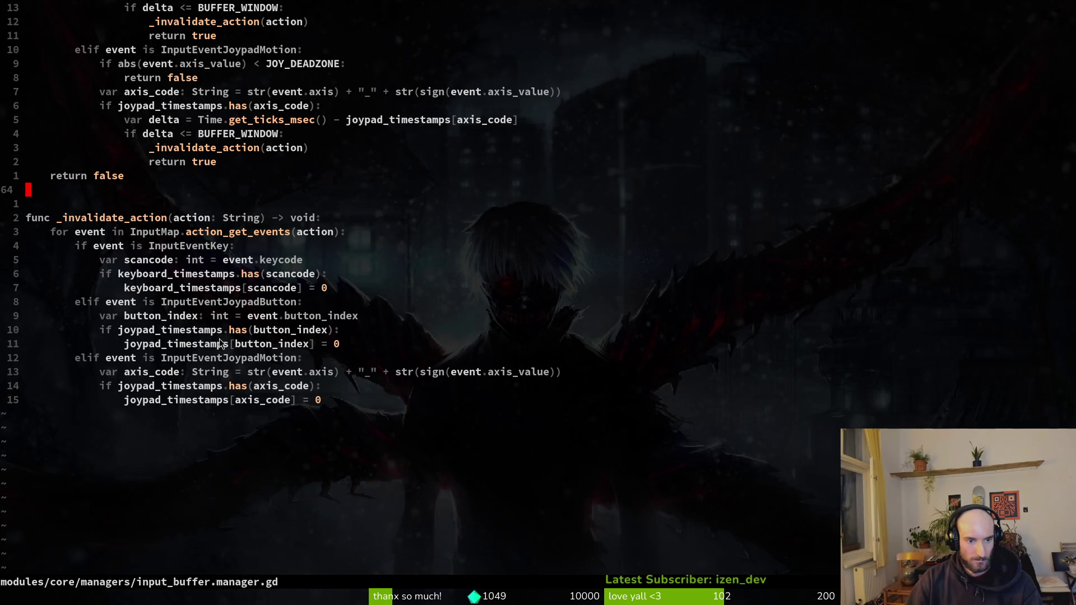
pyautogui.scroll(5, 219, 337)
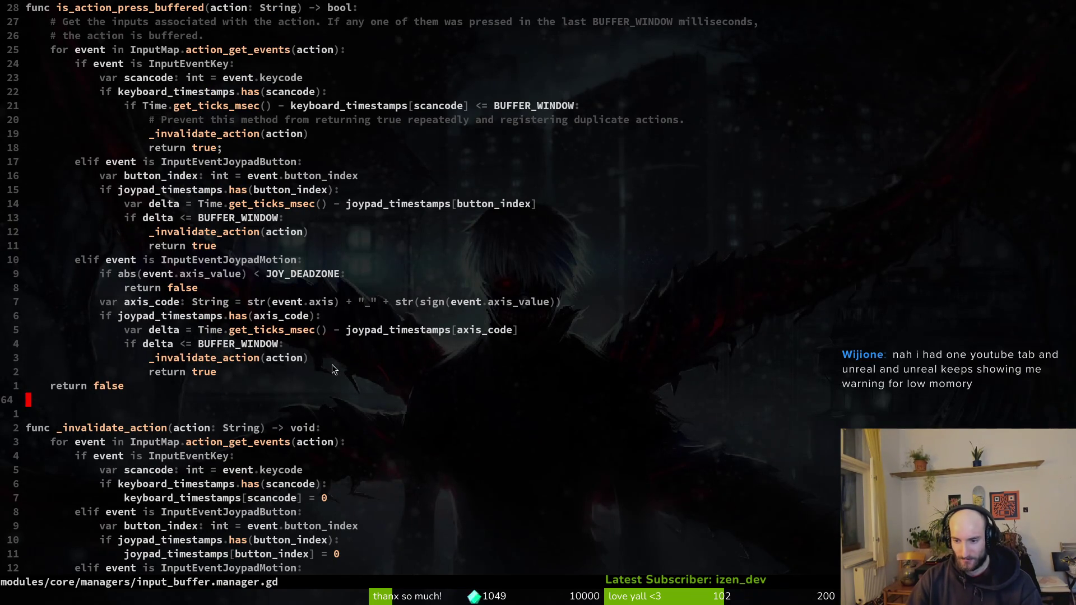
pyautogui.press('k')
pyautogui.press('k')
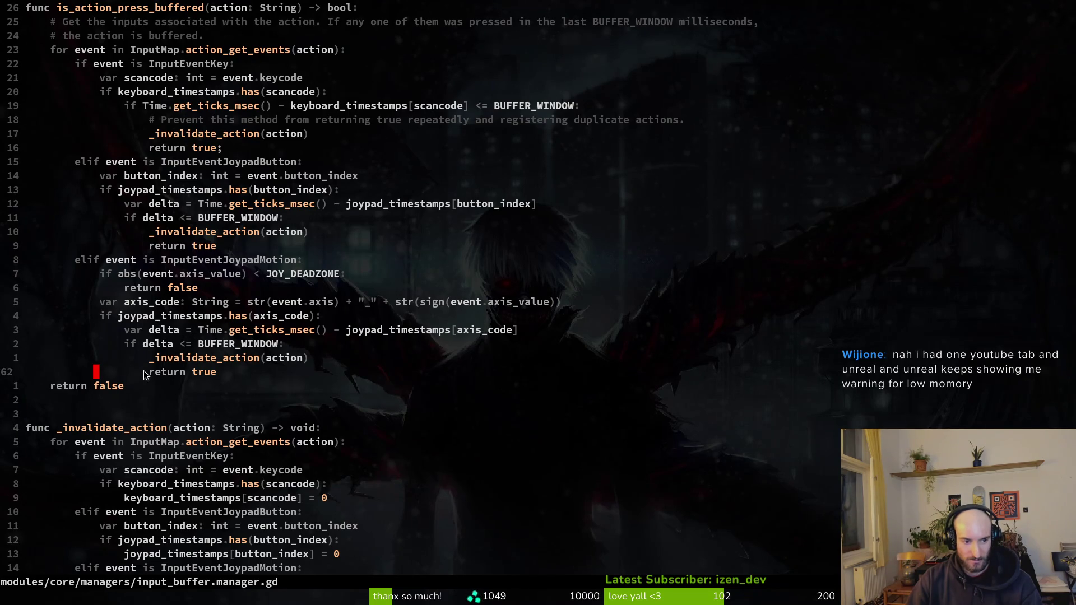
pyautogui.press('k')
pyautogui.press('k')
pyautogui.press('k')
pyautogui.click(113, 288)
# Check the browser issue list, then review the BUFFER_WINDOW check, is_echo return and joypad_timestamps reset.
pyautogui.hotkey('alt', 'Tab')
pyautogui.hotkey('alt', 'Tab')
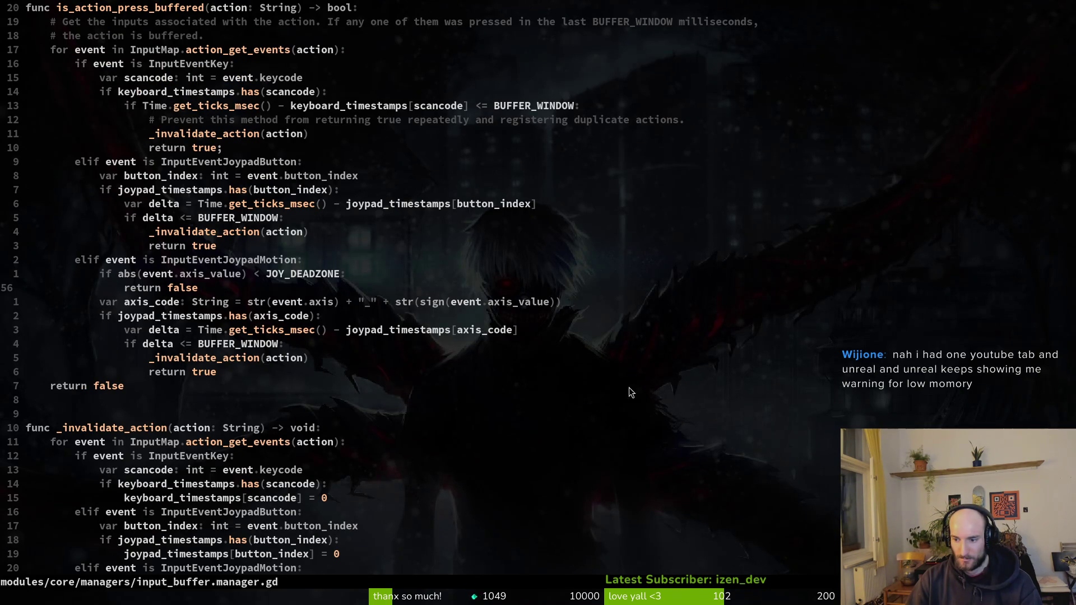
pyautogui.click(226, 344)
pyautogui.scroll(6, 229, 344)
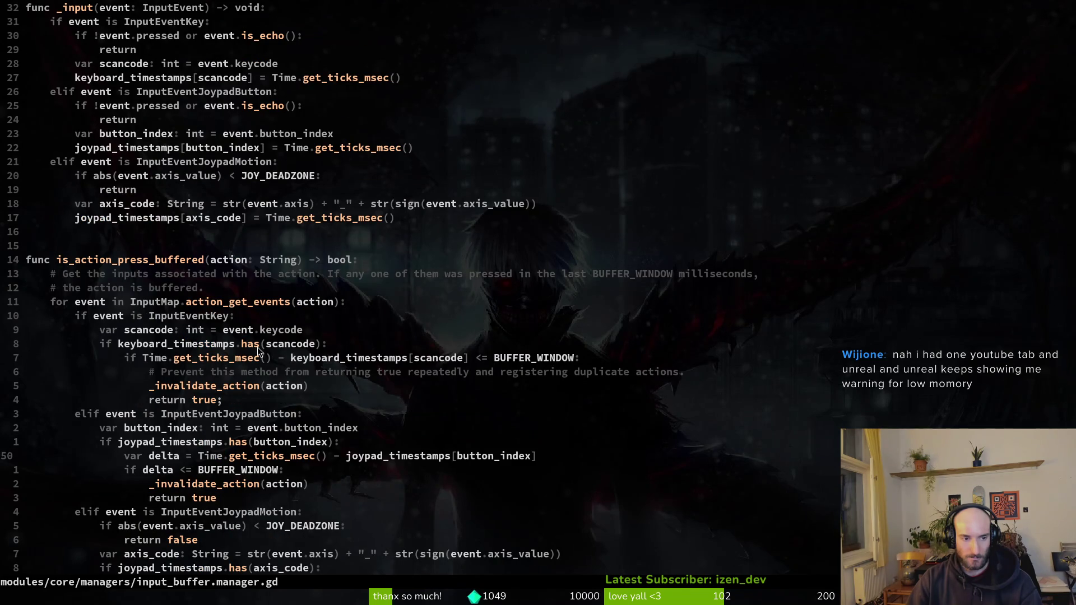
pyautogui.scroll(5, 241, 383)
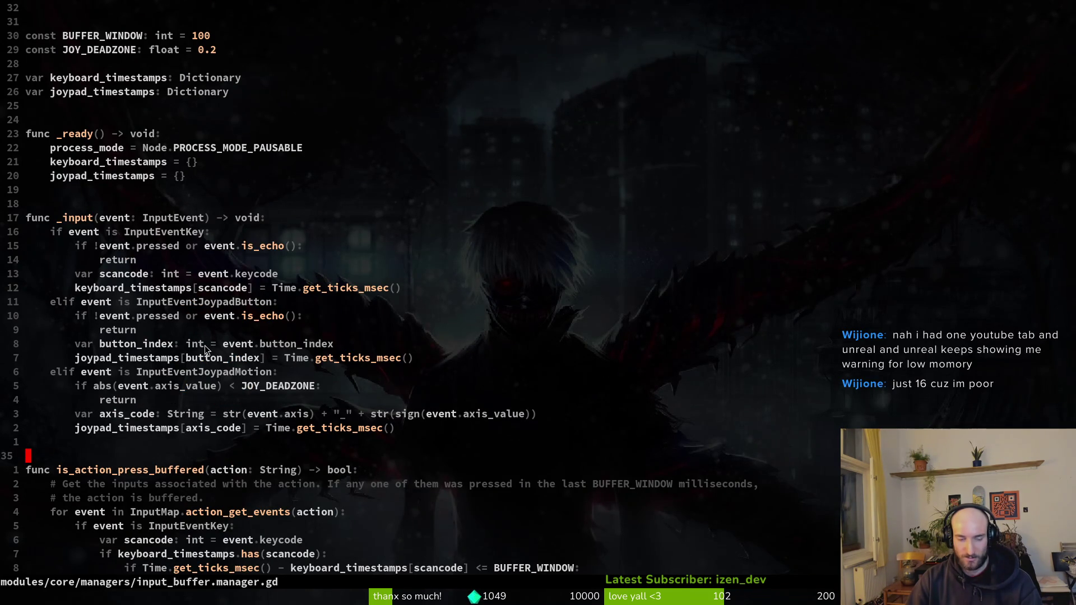
pyautogui.click(150, 249)
pyautogui.click(139, 257)
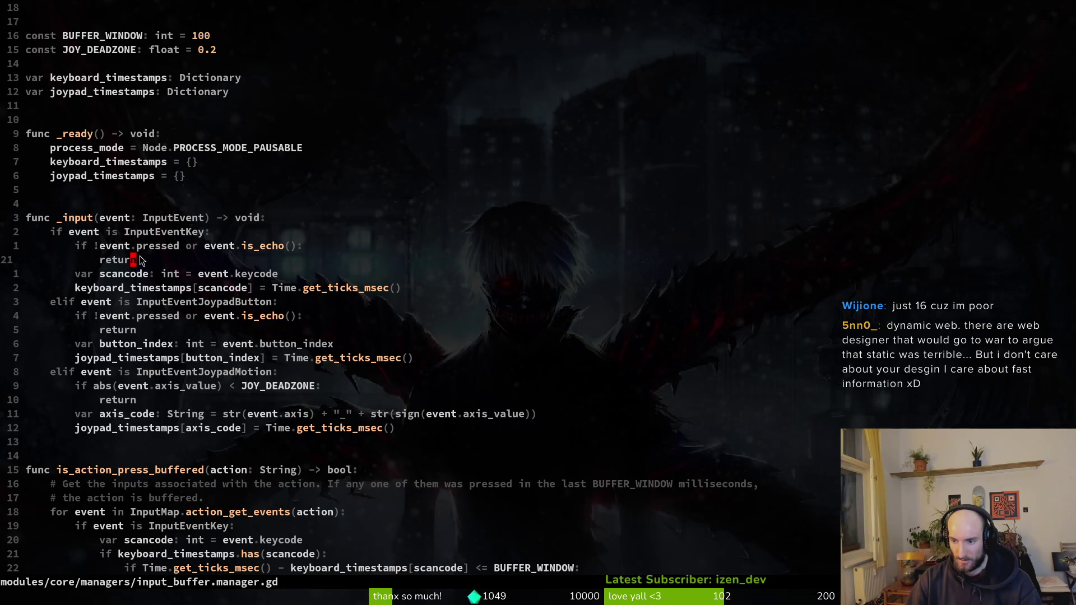
pyautogui.click(121, 260)
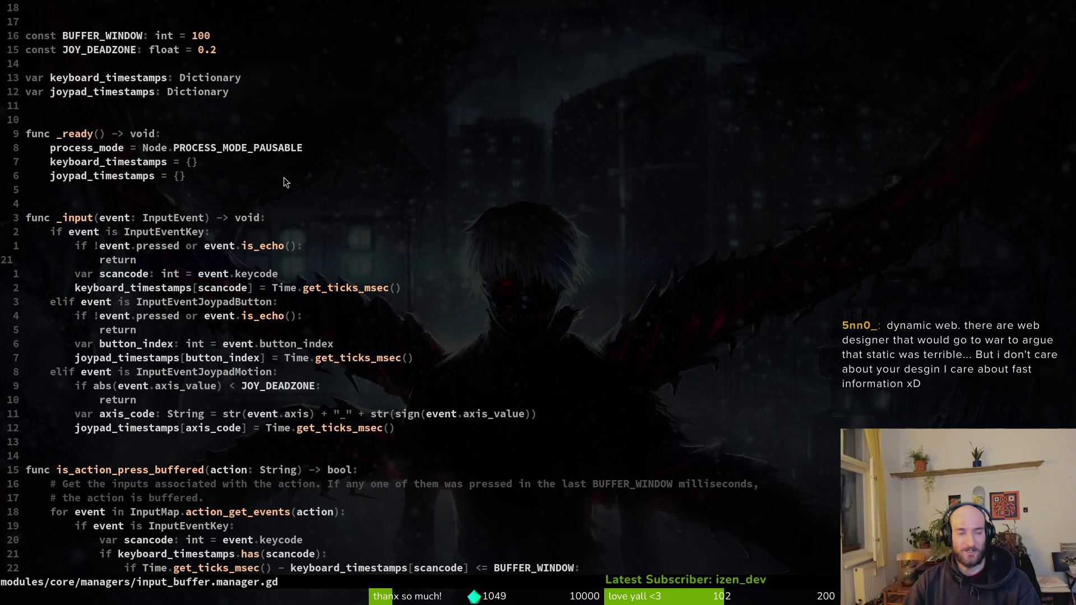
pyautogui.click(102, 125)
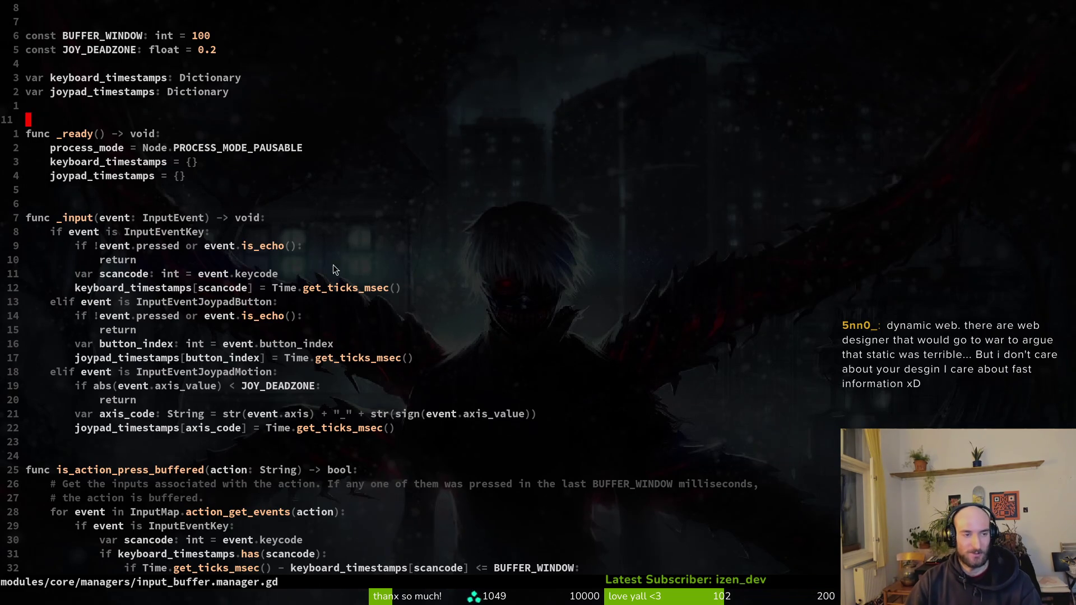
pyautogui.scroll(1, 102, 126)
pyautogui.click(42, 40)
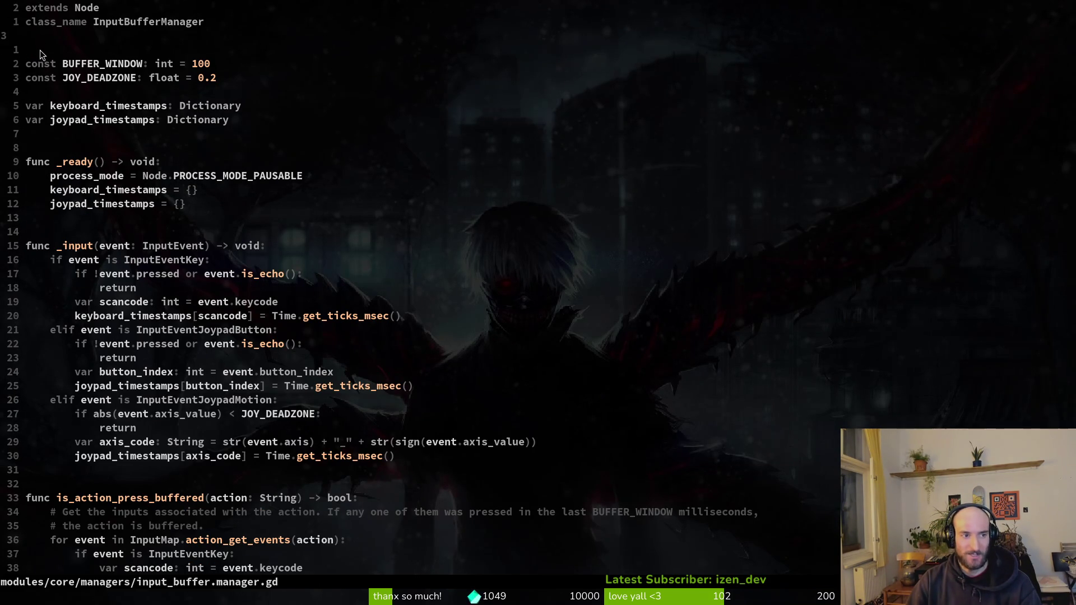
pyautogui.click(42, 46)
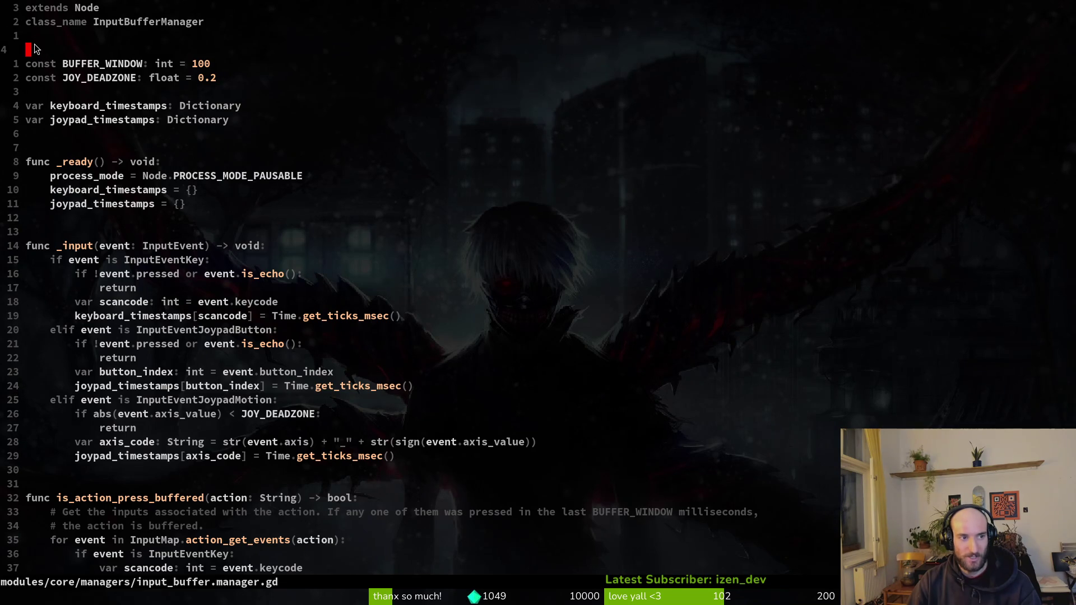
pyautogui.click(38, 36)
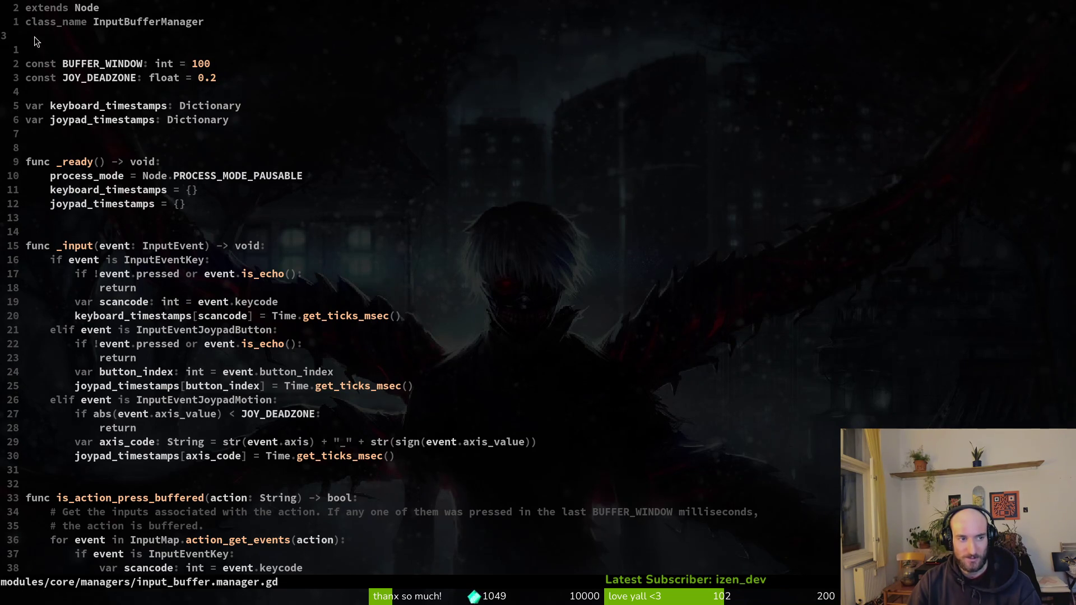
pyautogui.click(35, 48)
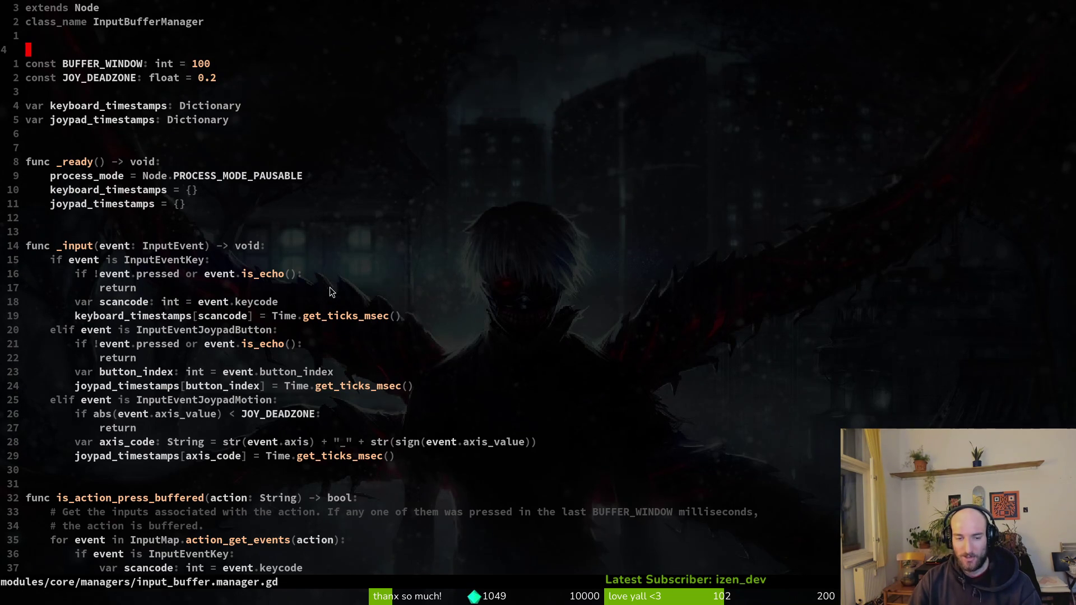
pyautogui.scroll(-11, 334, 287)
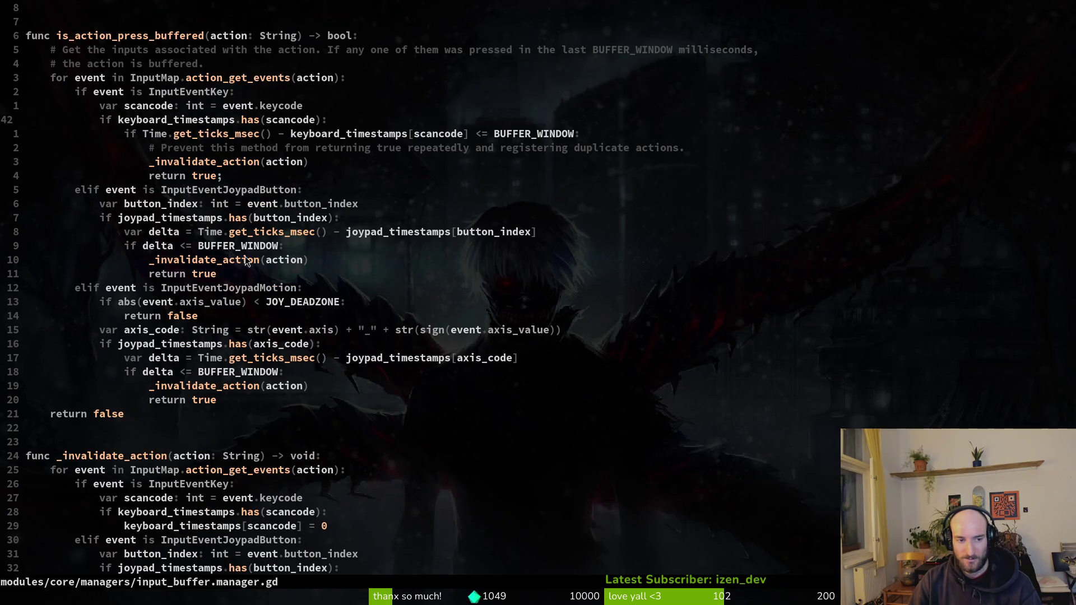
pyautogui.scroll(-5, 246, 256)
pyautogui.click(38, 217)
pyautogui.click(40, 230)
pyautogui.click(45, 218)
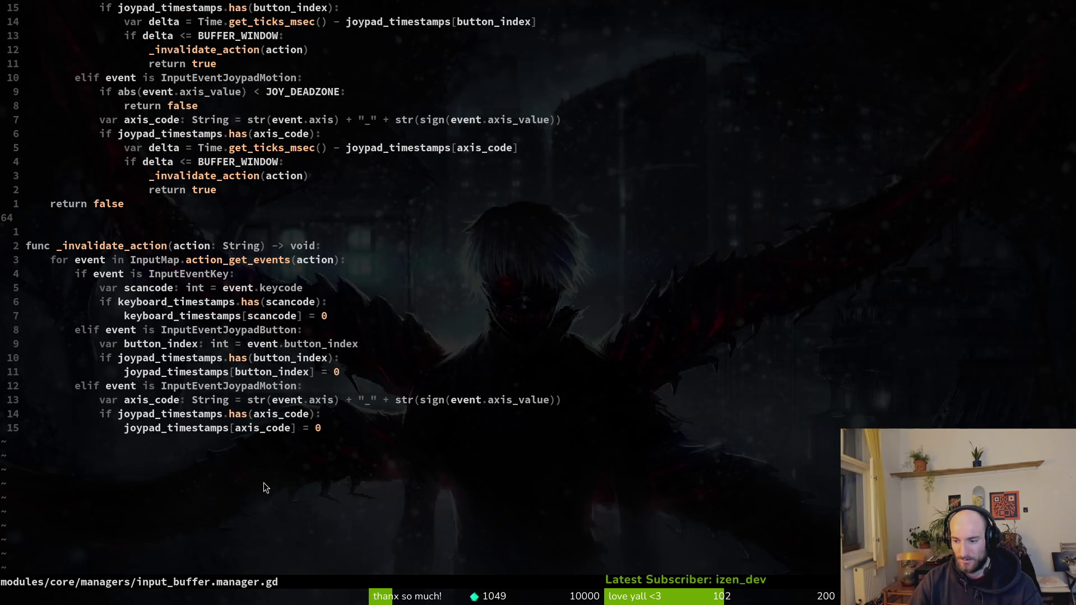
pyautogui.scroll(16, 239, 480)
pyautogui.click(64, 202)
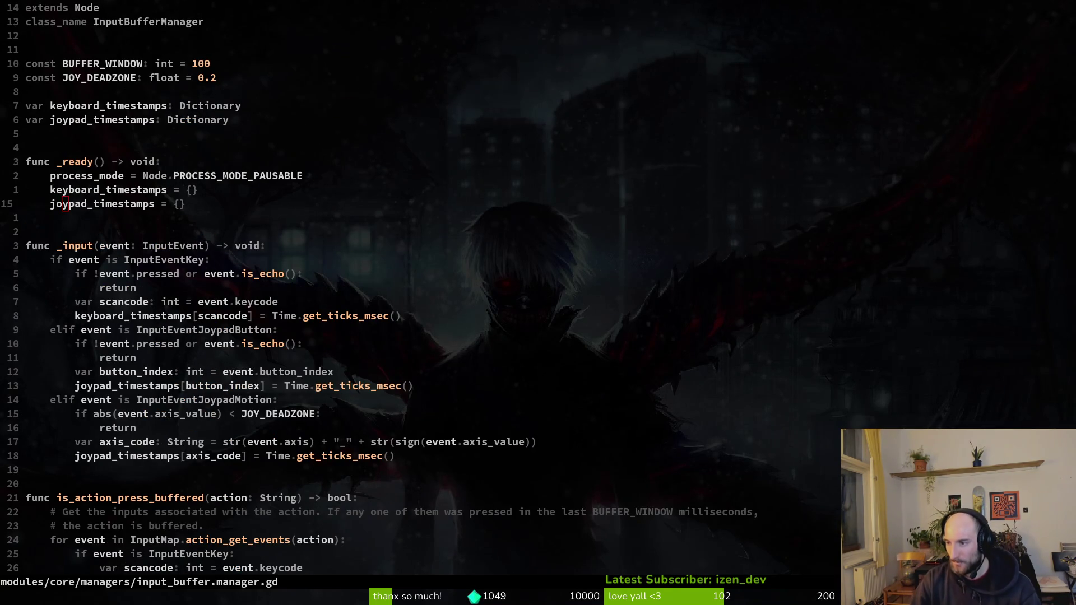
# Save input_buffer.manager.gd with :w.
pyautogui.hotkey('alt', 'Tab')
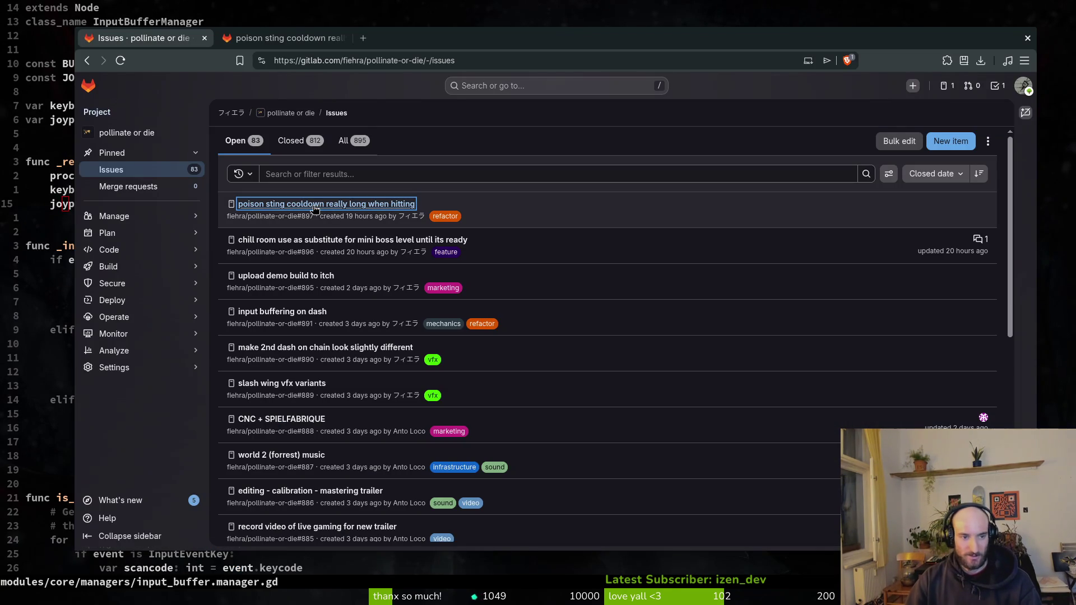
pyautogui.hotkey('alt', 'Tab')
pyautogui.write(':w')
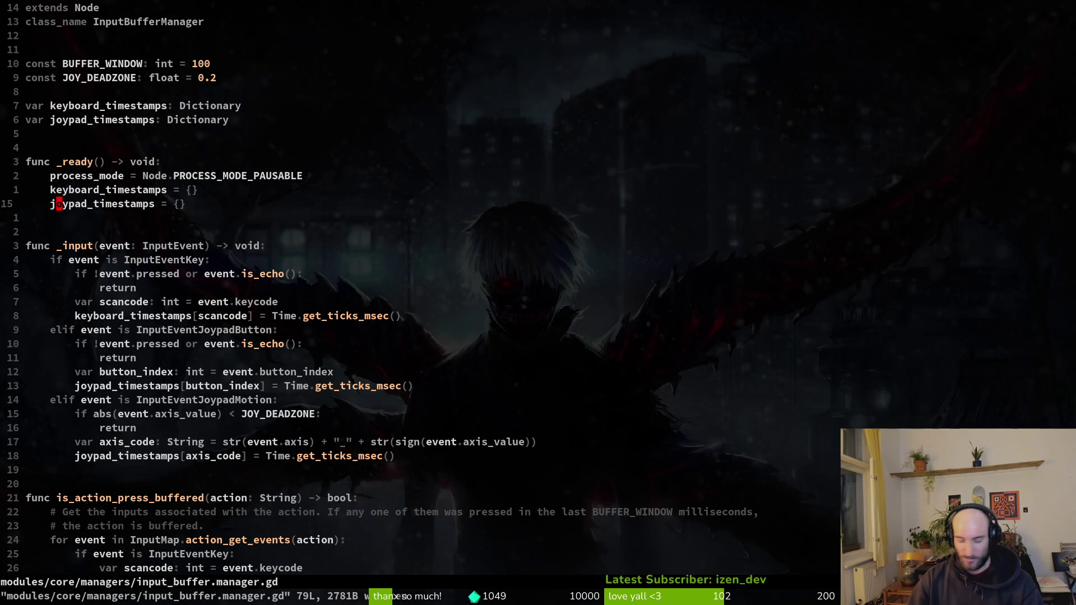
pyautogui.press('Return')
# Jump back to input_buffer.manager.gd and bring up Telescope Find Files.
pyautogui.hotkey('ctrl', 'o')
pyautogui.hotkey('ctrl', 'o')
pyautogui.press('space')
pyautogui.press('f')
pyautogui.press('f')
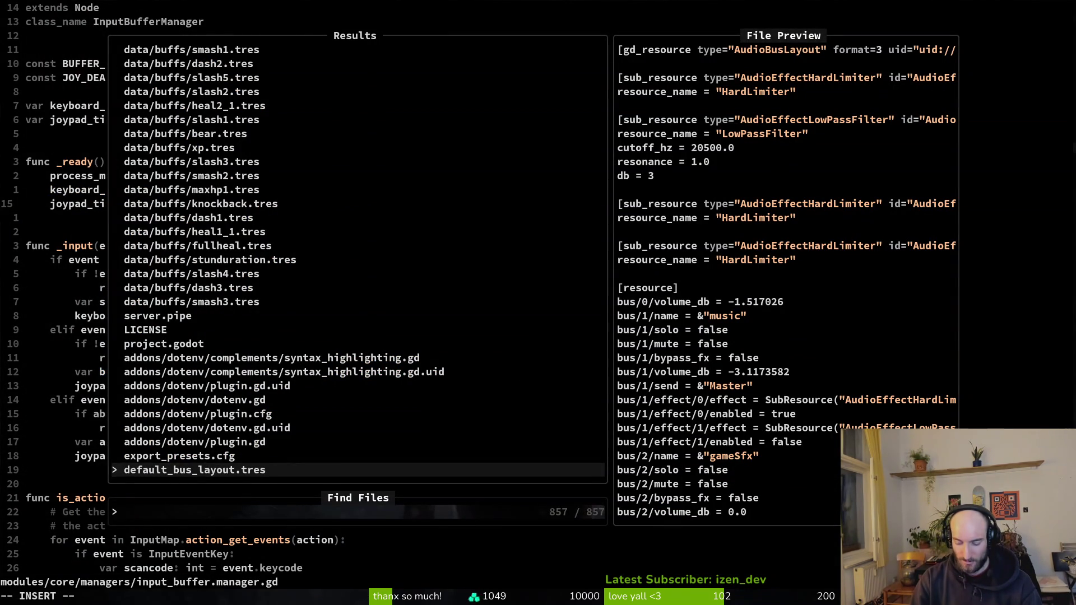
# Open modules/player/special.gd from a 'special' file search and locate the if !released_action check.
pyautogui.write('special')
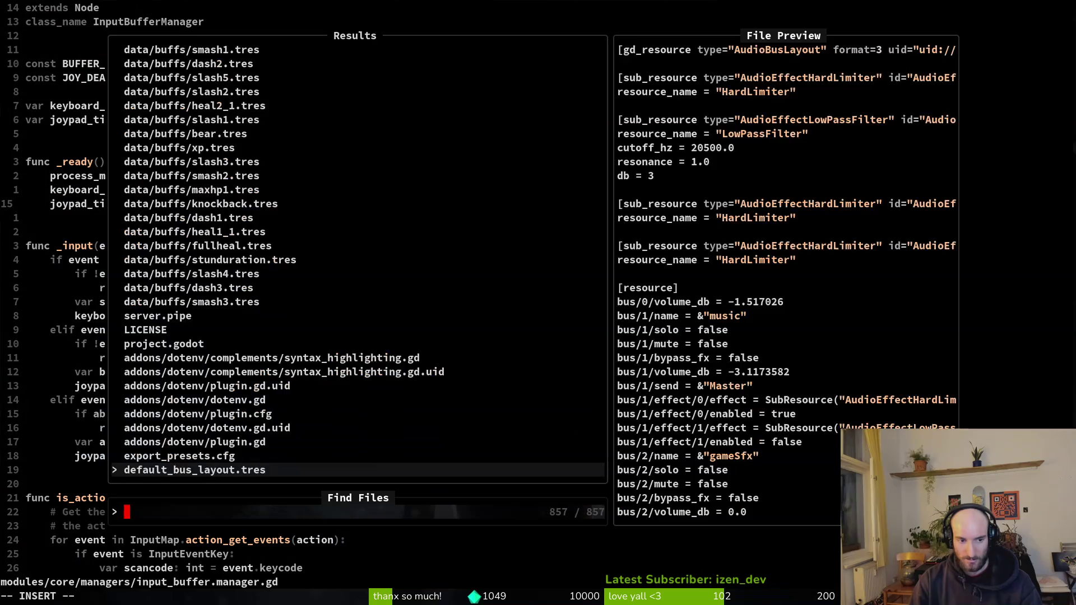
pyautogui.press('Up')
pyautogui.press('Up')
pyautogui.press('Up')
pyautogui.press('Return')
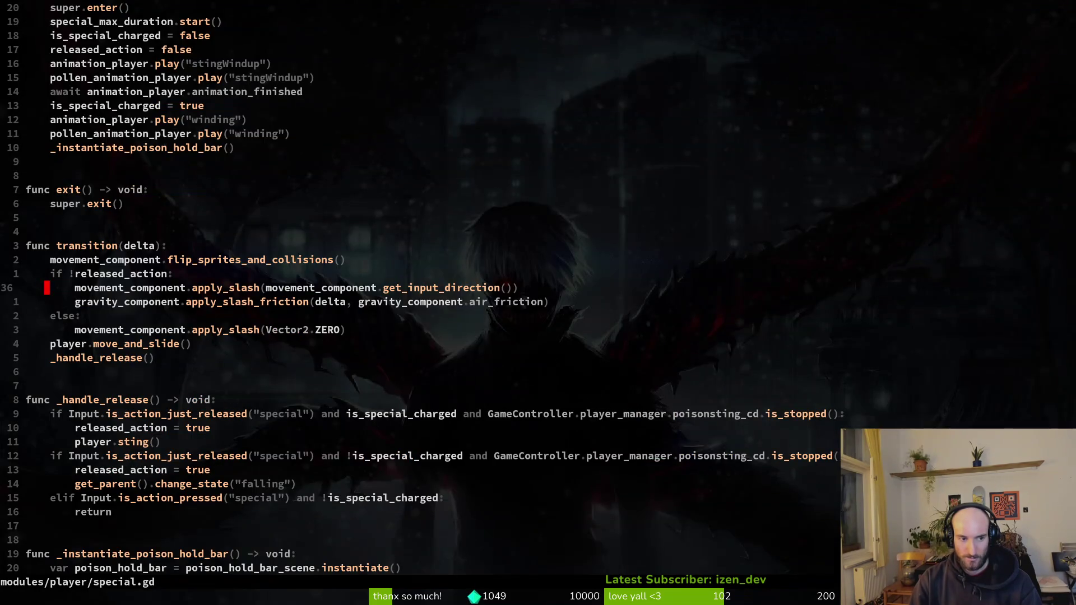
pyautogui.press('k')
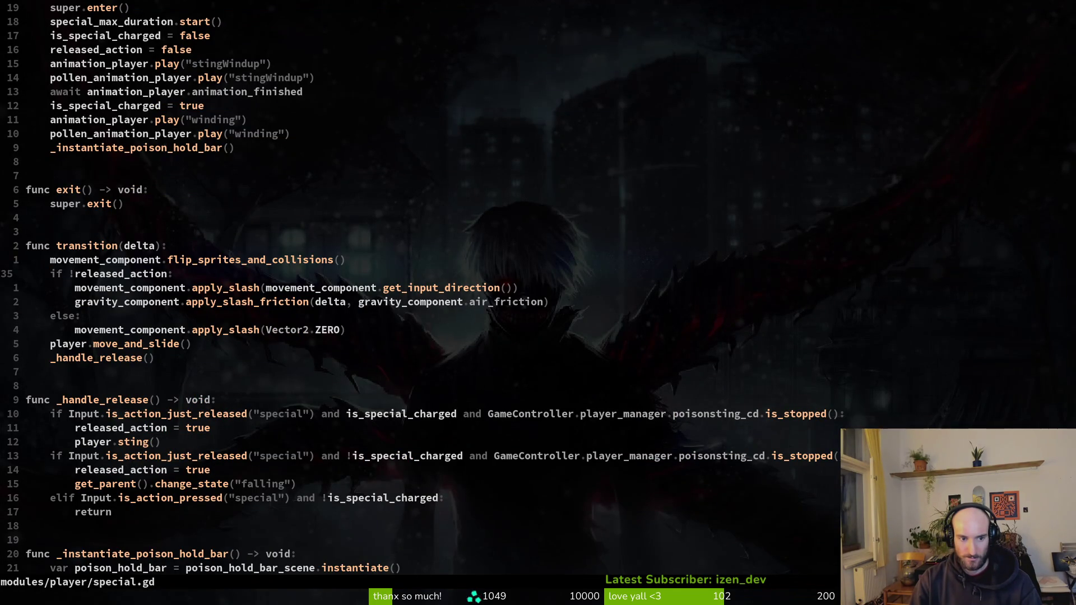
pyautogui.hotkey('ctrl', 'u')
pyautogui.hotkey('ctrl', 'd')
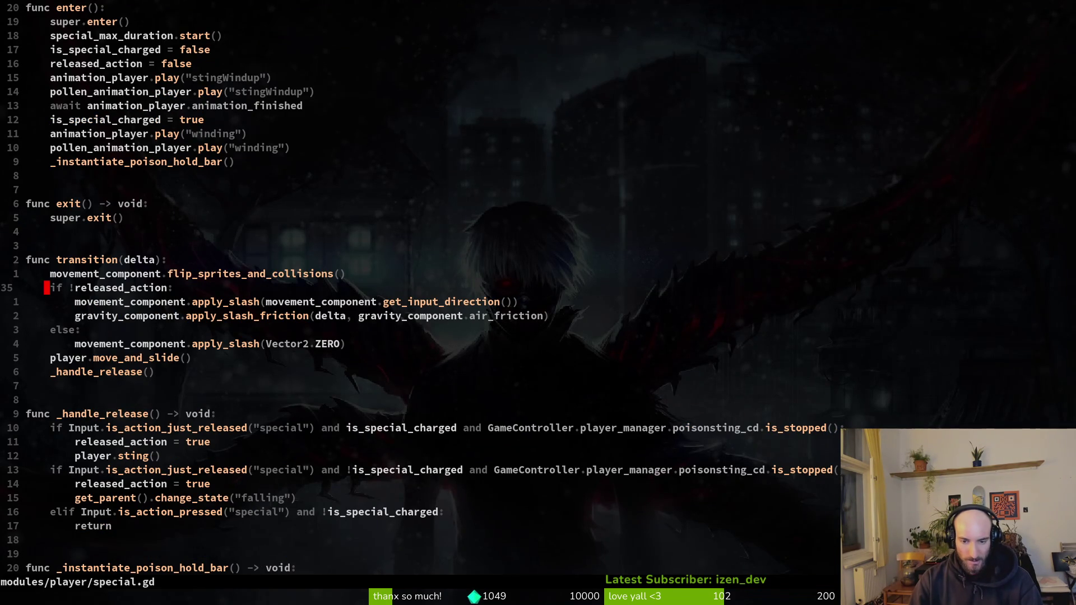
# Yank the if Input release blocks in _handle_release, lines down to 49.
pyautogui.press('j')
pyautogui.press('j')
pyautogui.press('j')
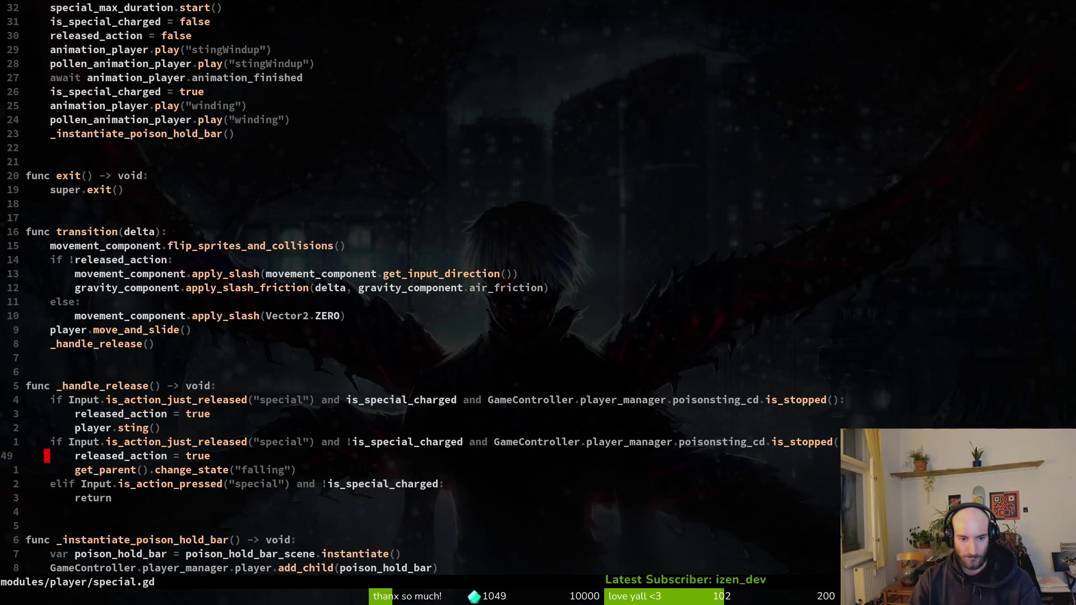
pyautogui.press('k')
pyautogui.press('k')
pyautogui.press('k')
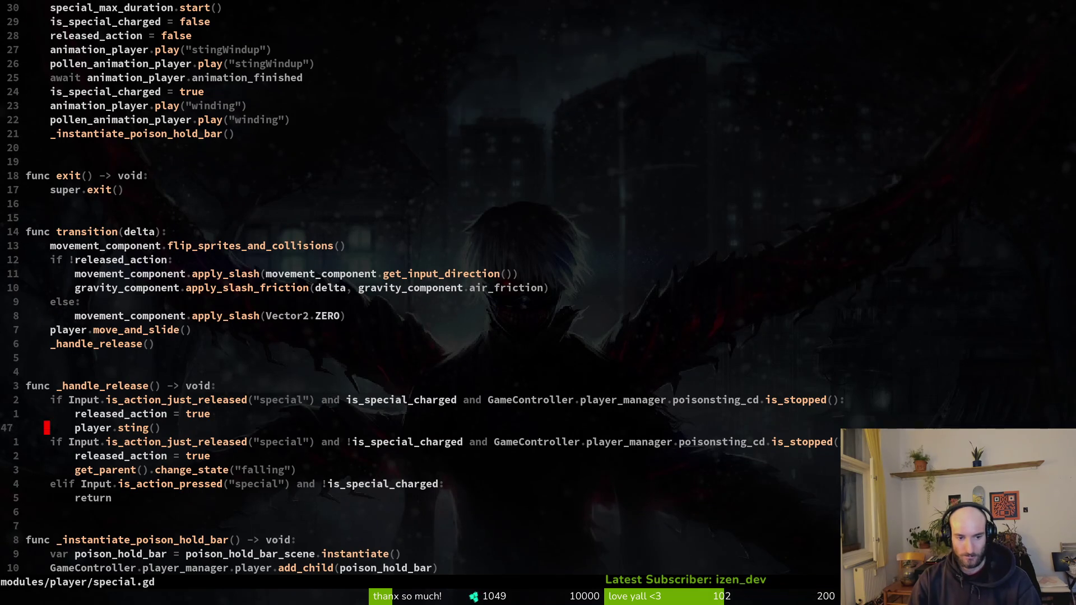
pyautogui.press('j')
pyautogui.press('k')
pyautogui.press('k')
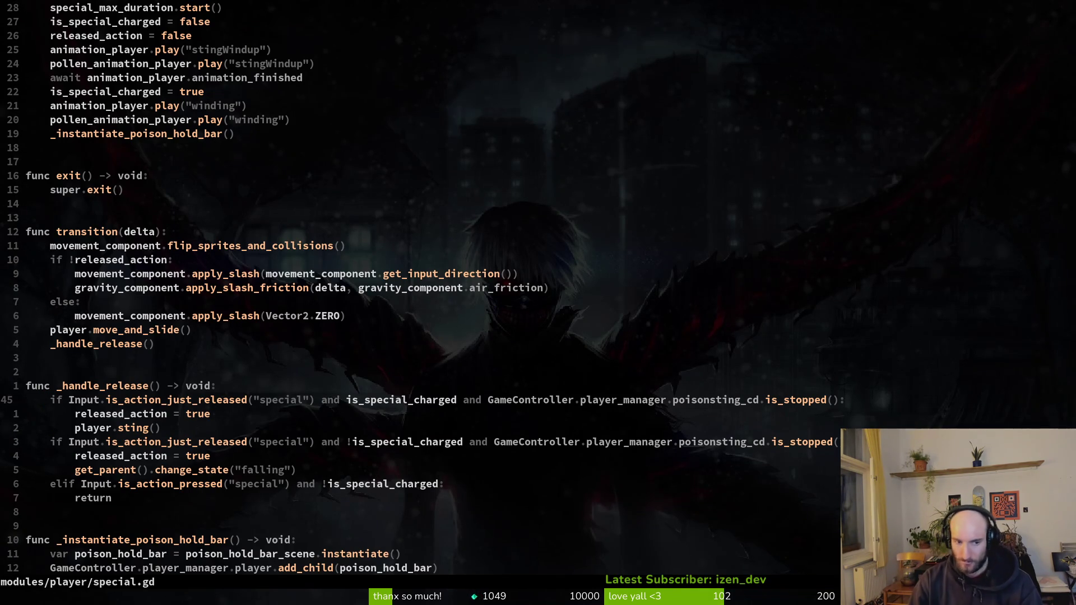
pyautogui.hotkey('shift', 'v')
pyautogui.press('j')
pyautogui.press('j')
pyautogui.press('j')
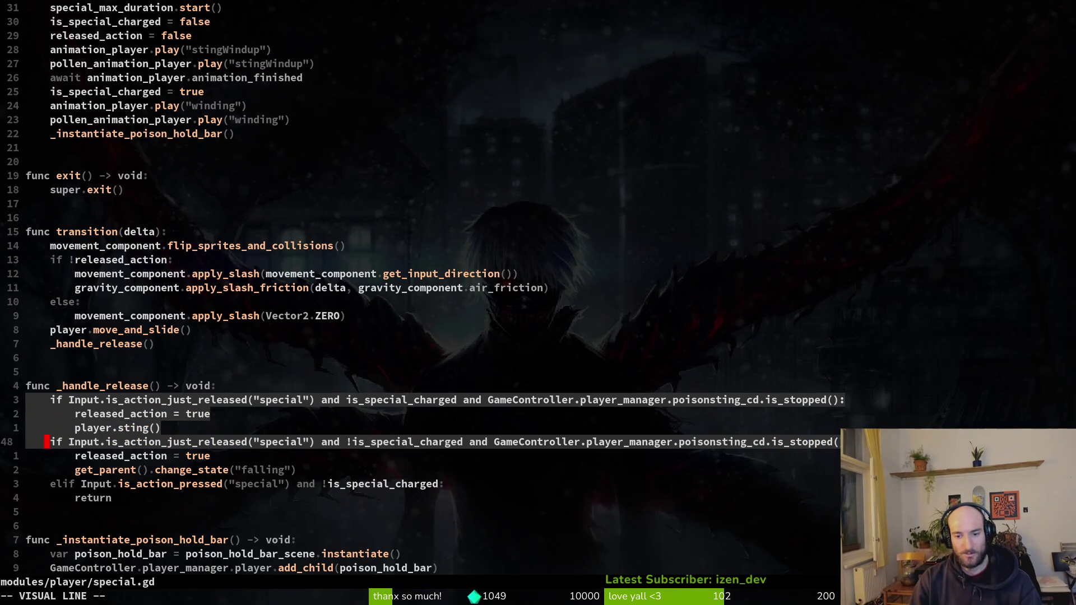
pyautogui.press('k')
pyautogui.press('j')
pyautogui.press('j')
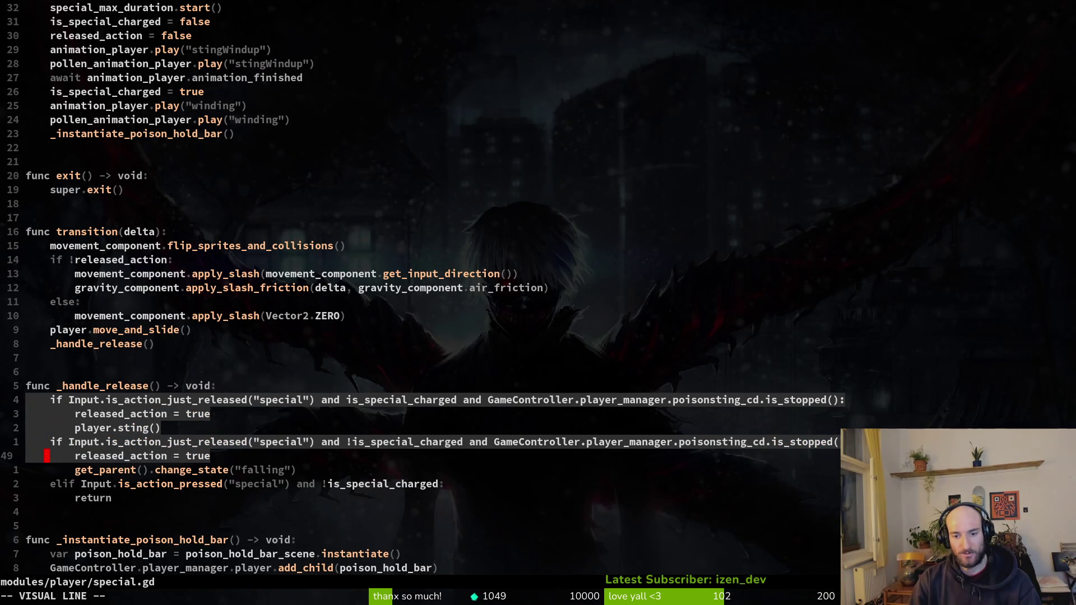
pyautogui.press('y')
pyautogui.press('k')
pyautogui.press('k')
pyautogui.press('k')
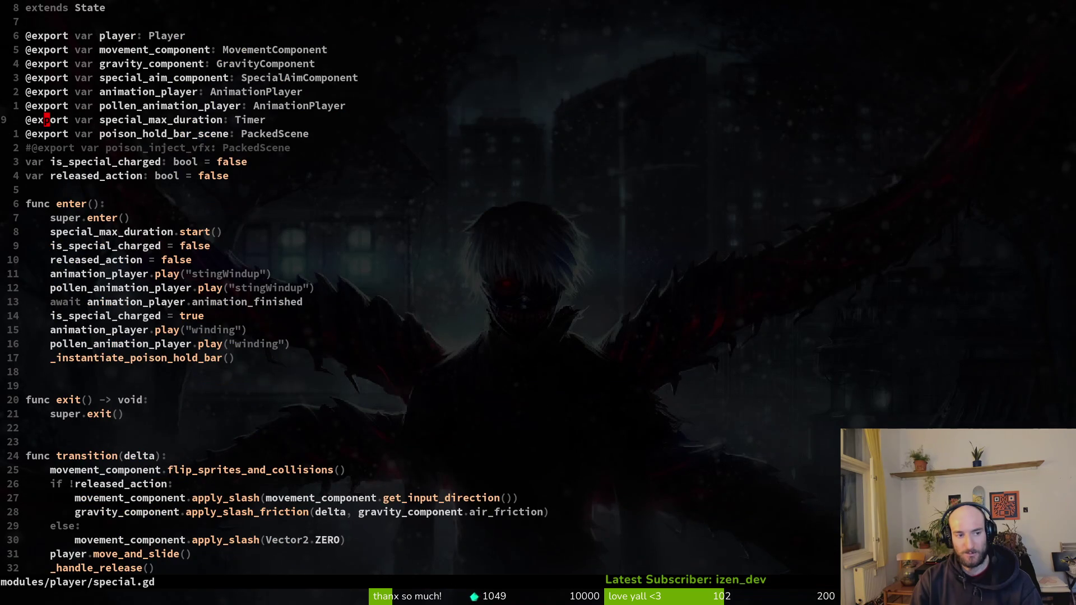
pyautogui.press('space')
# Open player.manager.gd and locate the poison_on_cd variable declaration.
pyautogui.press('f')
pyautogui.press('f')
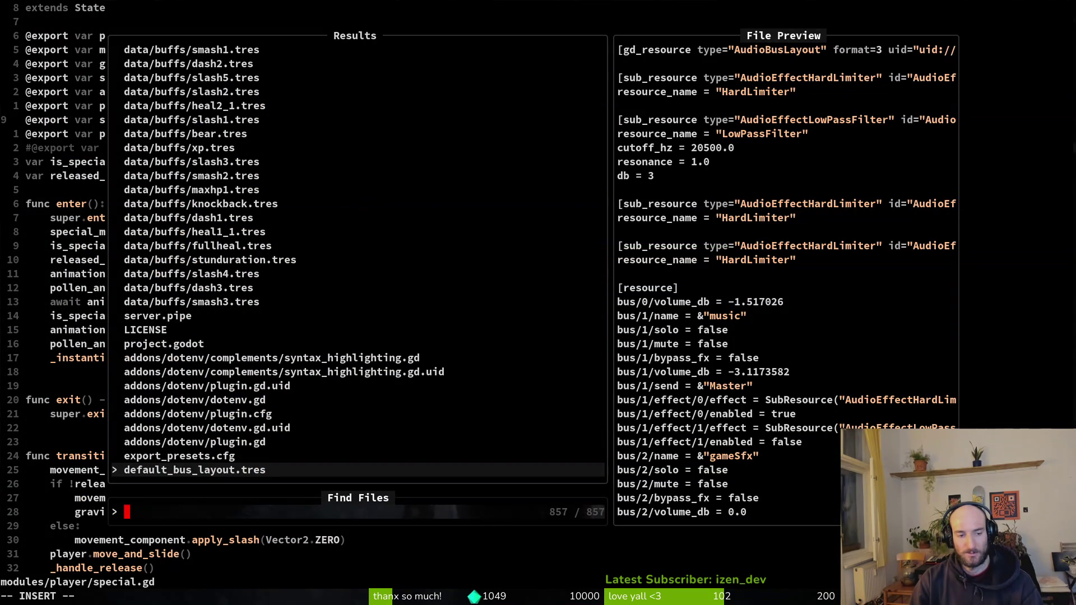
pyautogui.write('pla')
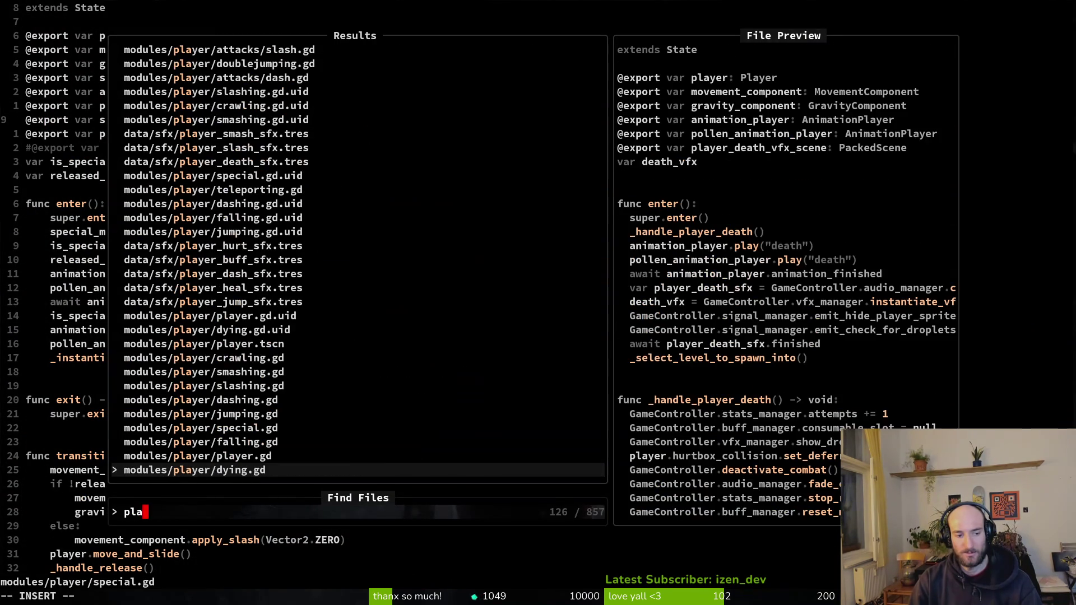
pyautogui.write('yer.ma')
pyautogui.press('Return')
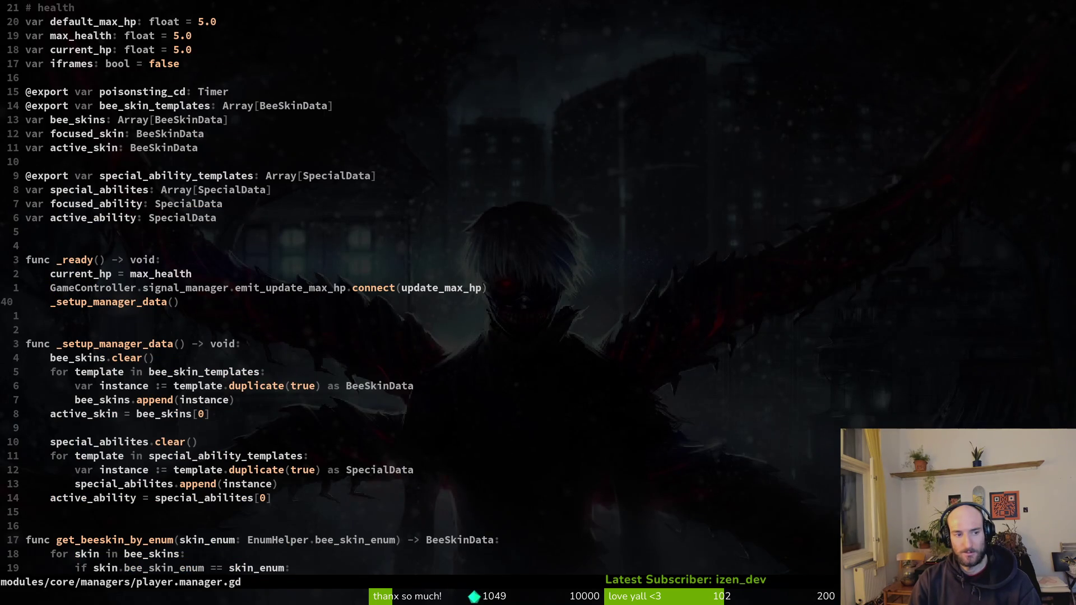
pyautogui.hotkey('ctrl', 'u')
pyautogui.press('k')
pyautogui.press('k')
pyautogui.press('k')
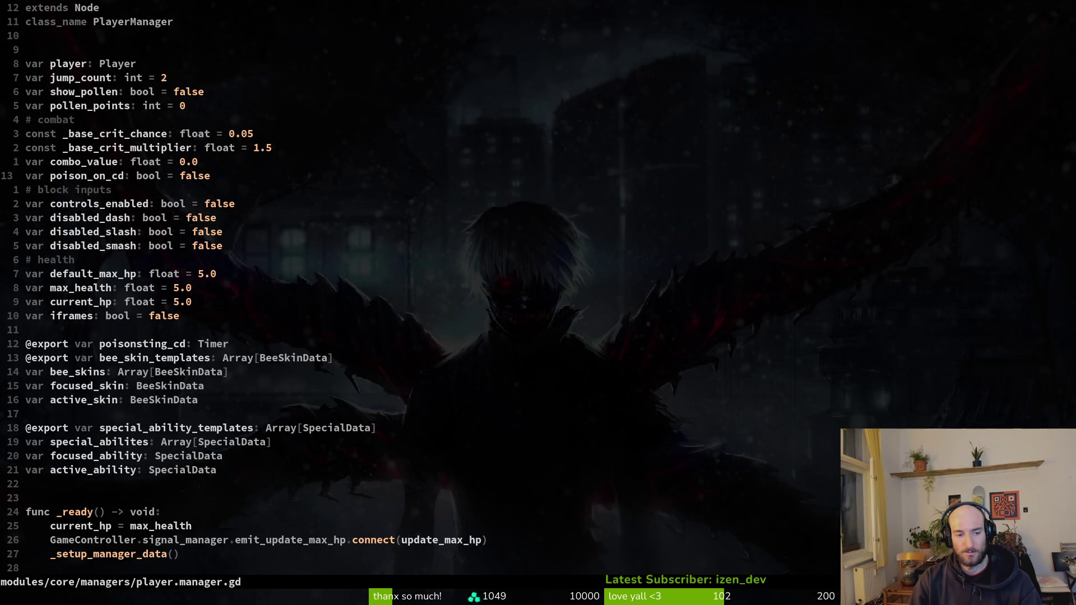
pyautogui.hotkey('ctrl', 'd')
pyautogui.hotkey('ctrl', 'd')
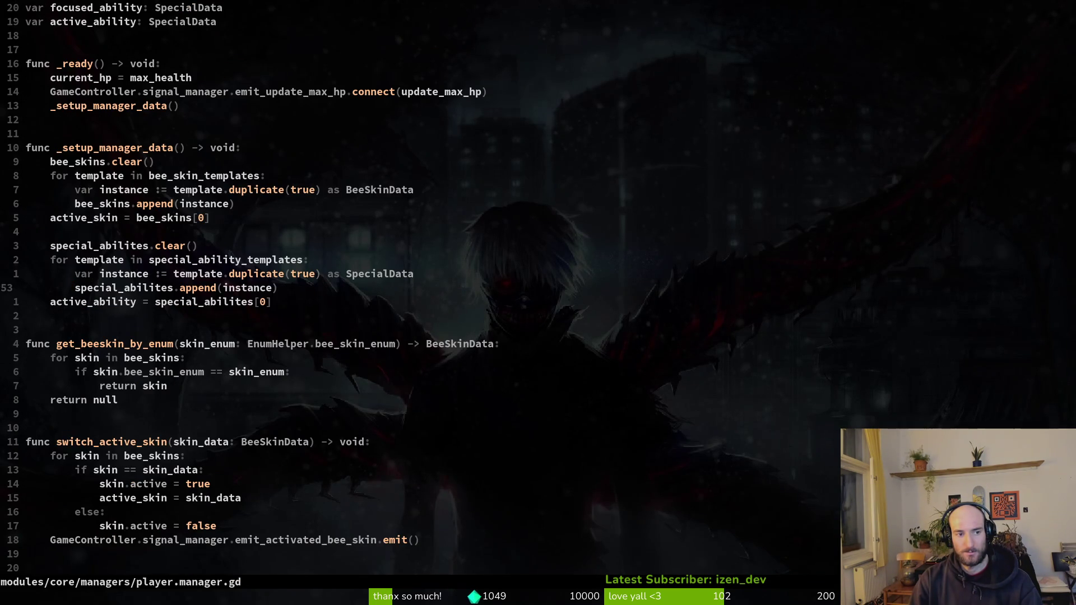
pyautogui.hotkey('ctrl', 'u')
pyautogui.hotkey('ctrl', 'u')
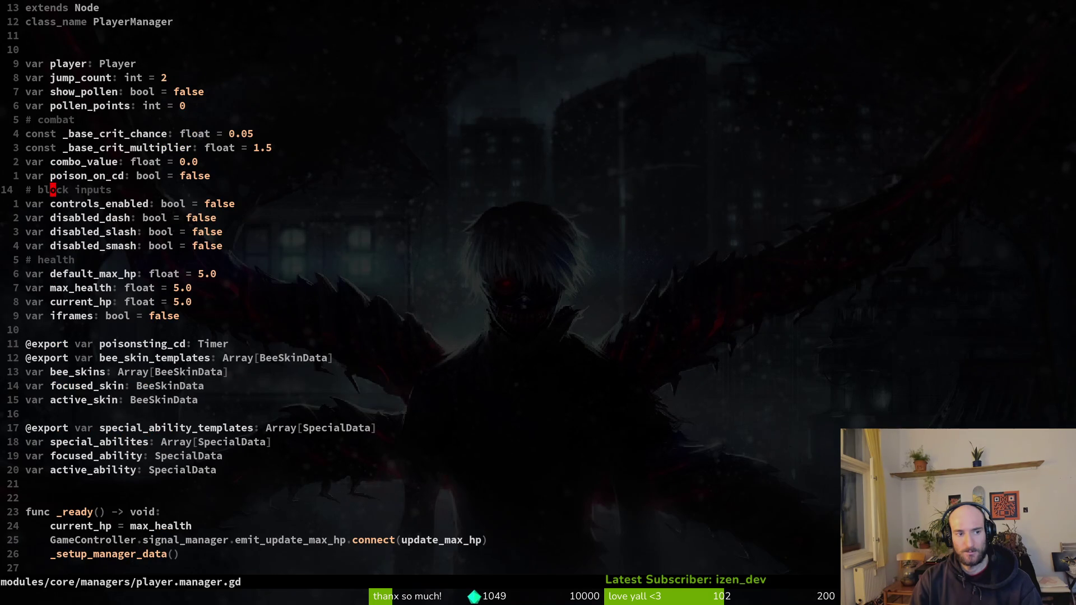
# Grep for poison_on_cd, delete its line in poison_sting.gd, and save that file.
pyautogui.press('space')
pyautogui.press('f')
pyautogui.press('w')
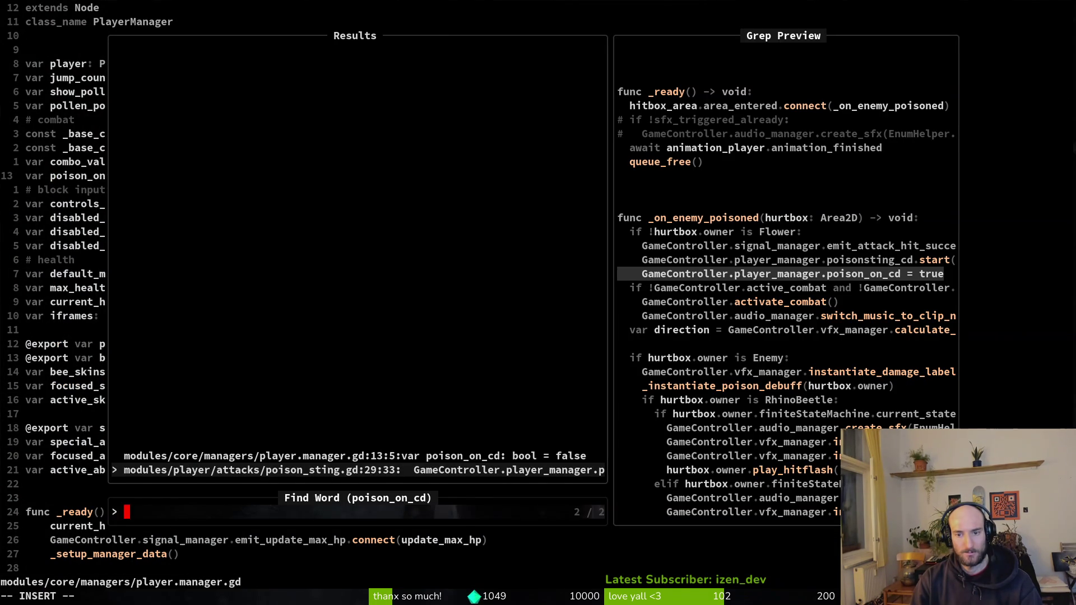
pyautogui.press('Return')
pyautogui.press('d')
pyautogui.press('d')
pyautogui.write(':w')
pyautogui.press('Return')
pyautogui.hotkey('ctrl', 'o')
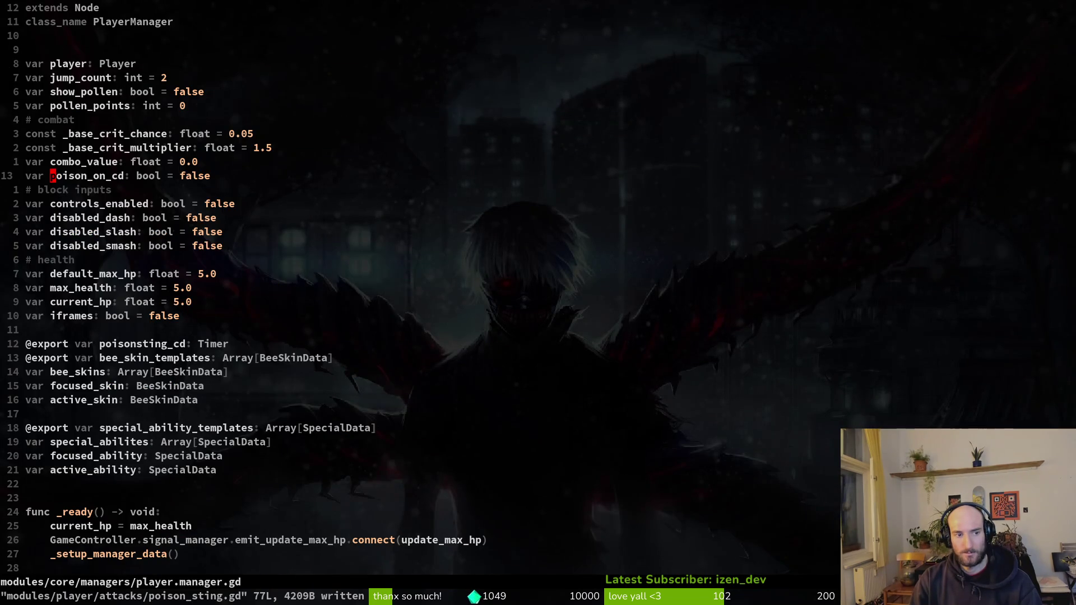
# Delete the poison_on_cd declaration in player.manager.gd, save, and quit Neovim.
pyautogui.press('d')
pyautogui.press('d')
pyautogui.write(':w')
pyautogui.press('Return')
pyautogui.write(':q')
pyautogui.press('Return')
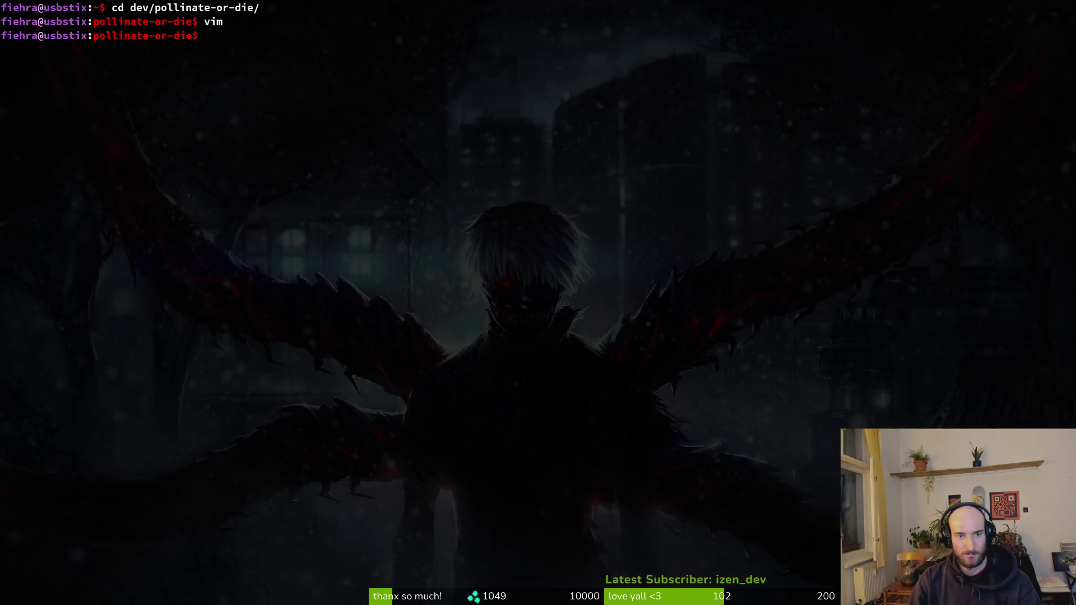
# Stage README.md and player.manager.gd in tig status.
pyautogui.write('tig status')
pyautogui.press('Return')
pyautogui.press('j')
pyautogui.press('j')
pyautogui.press('j')
pyautogui.press('Return')
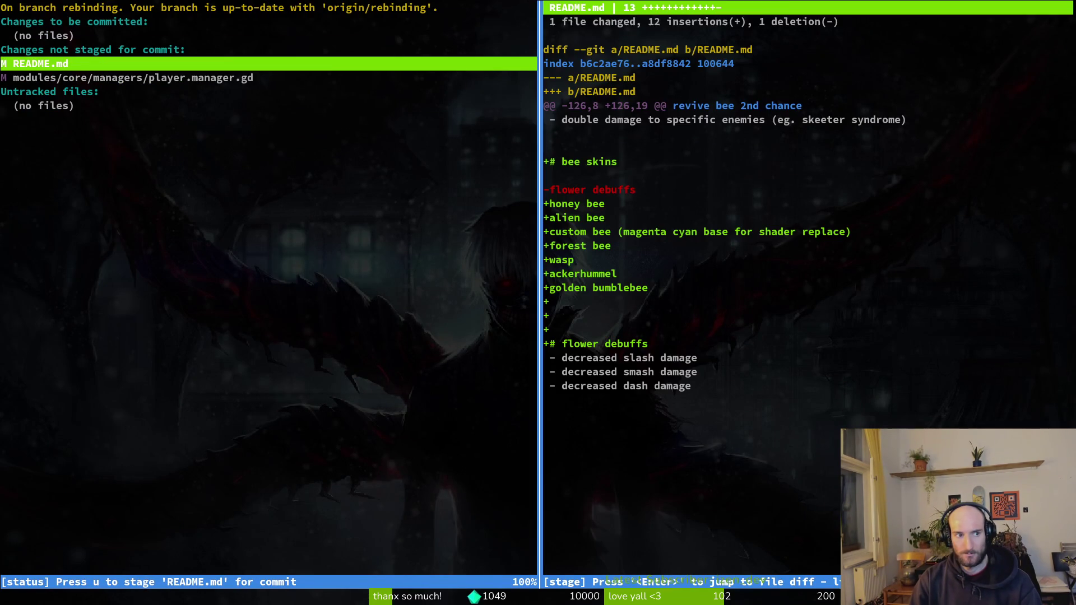
pyautogui.press('u')
pyautogui.press('u')
pyautogui.press('q')
pyautogui.press('q')
# Commit with message "added bee skins to readme files" and push to the remote.
pyautogui.write('git commit -m "added bee skins to readme files"')
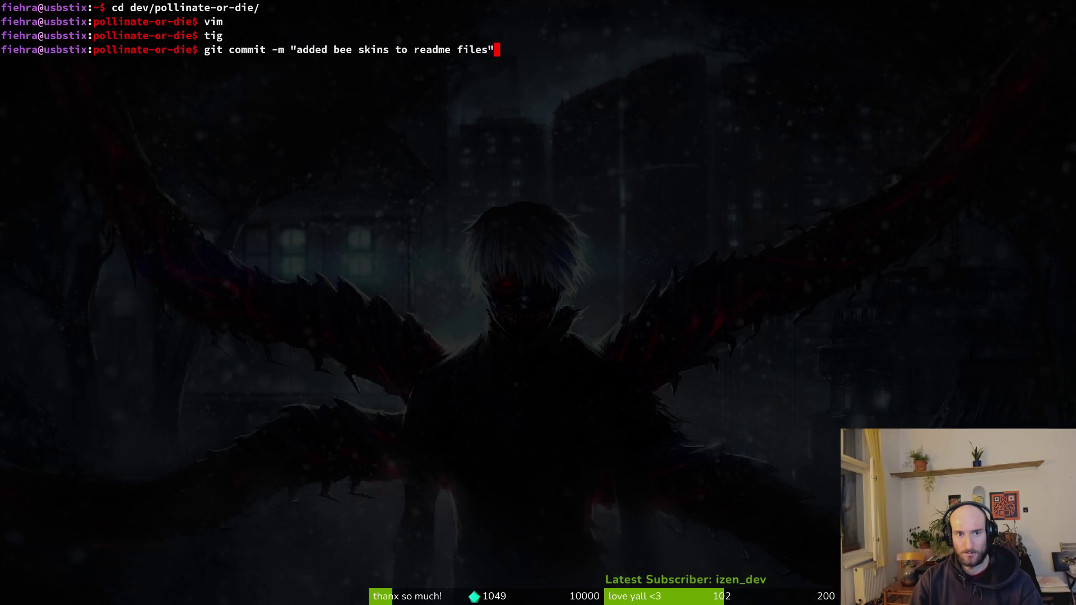
pyautogui.press('Return')
pyautogui.write('git push')
pyautogui.press('Return')
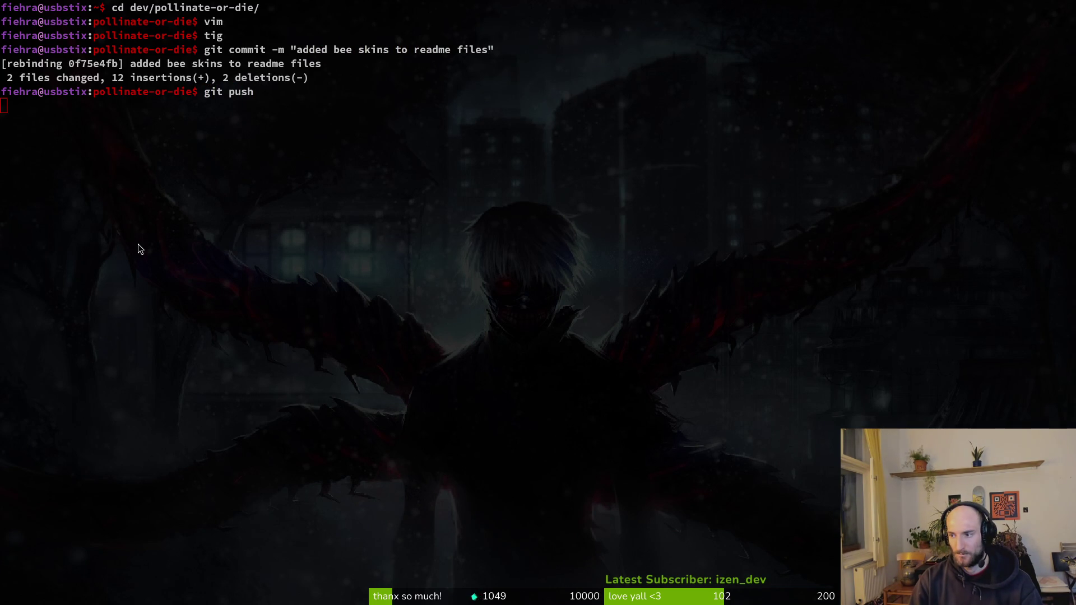
pyautogui.press('super+b')
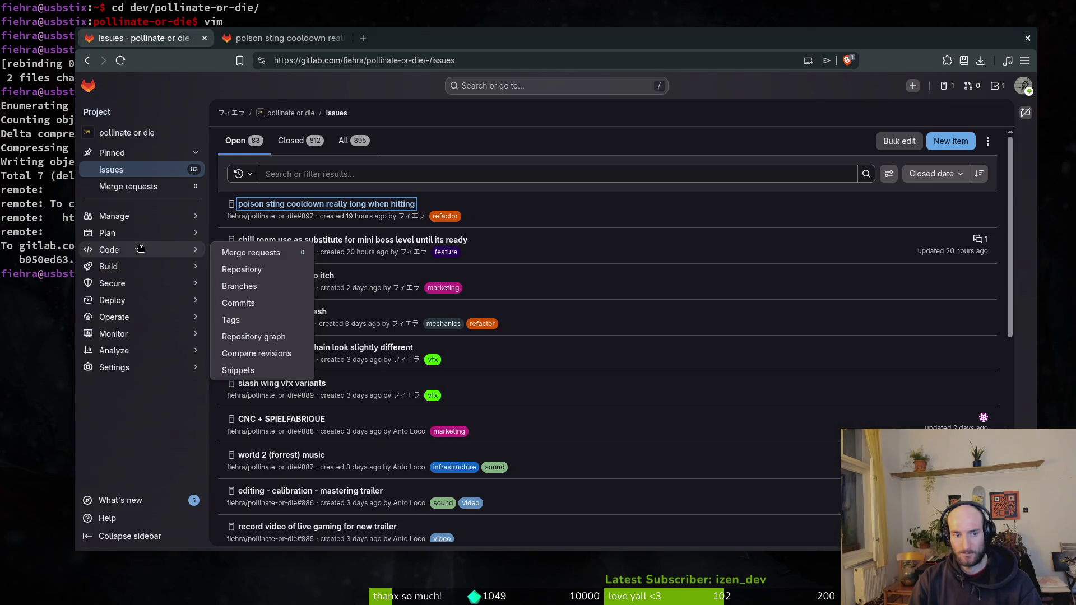
# Open issue #897 in a background tab, then launch the game from Godot.
pyautogui.moveTo(520, 37); pyautogui.dragTo(508, 37)
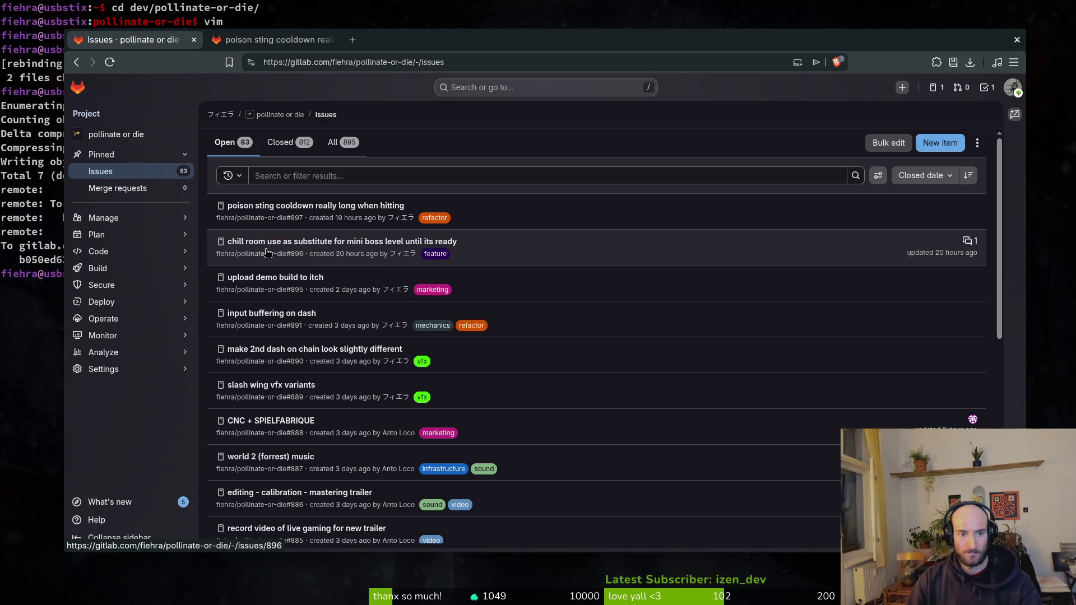
pyautogui.middleClick(272, 205)
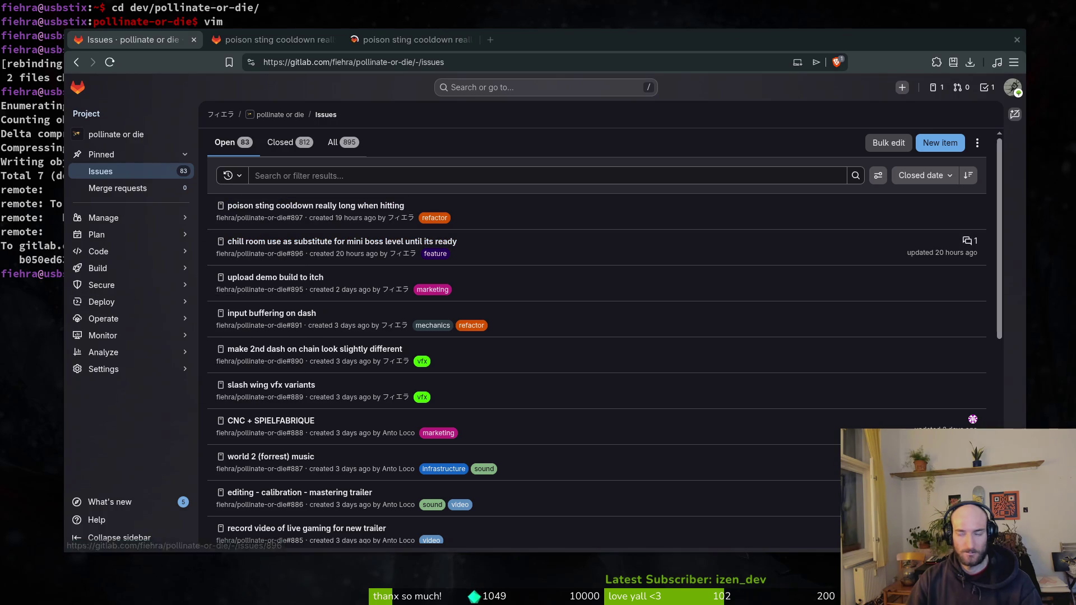
pyautogui.hotkey('alt', 'Tab')
pyautogui.click(883, 33)
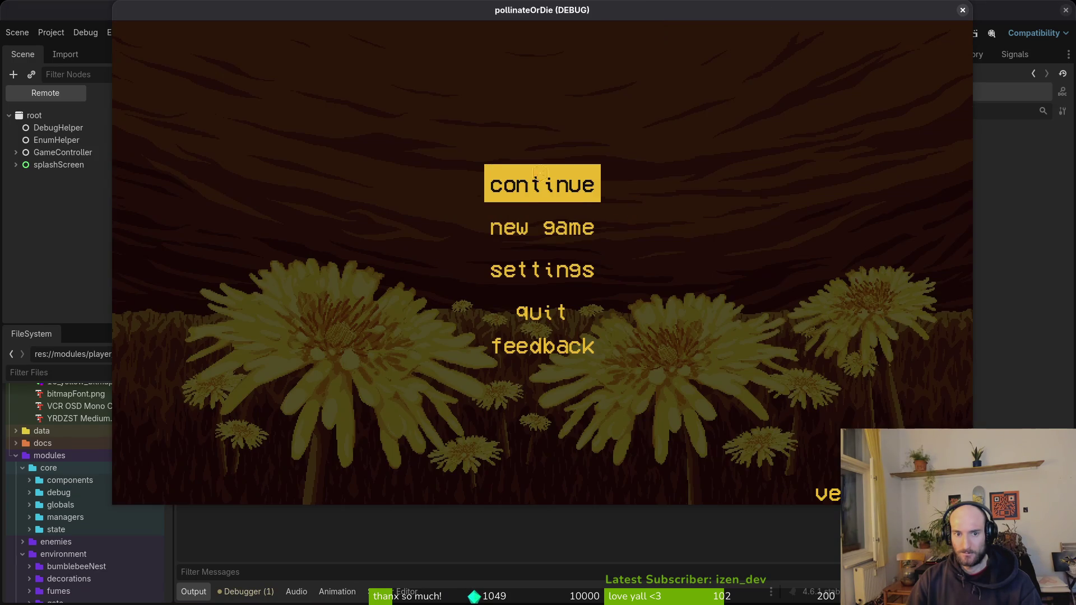
# Choose Continue on the title screen to reach the hive level, then show all open windows.
pyautogui.click(541, 171)
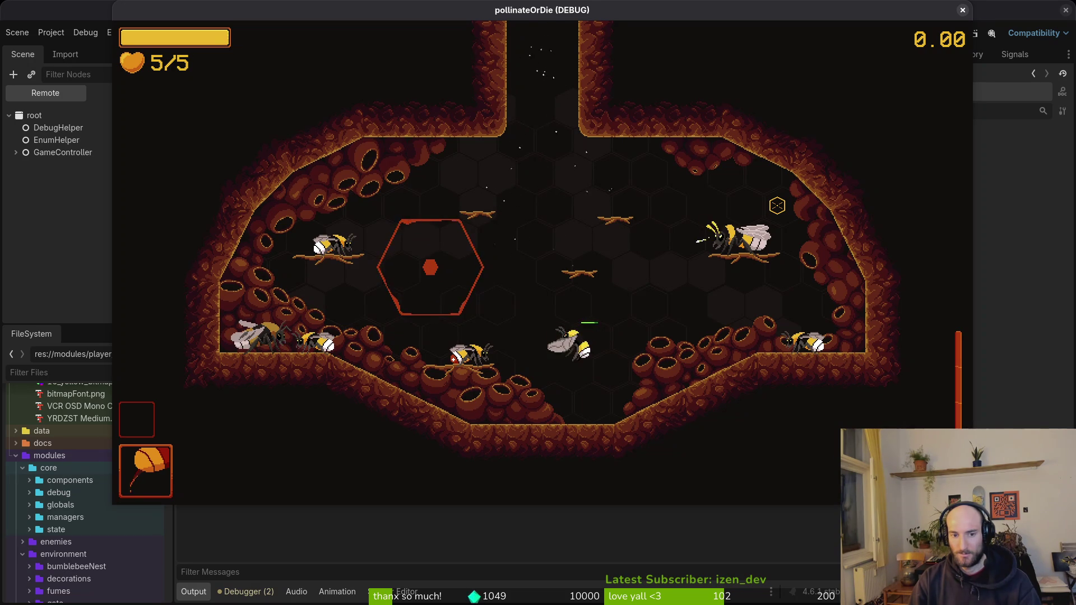
pyautogui.press('super')
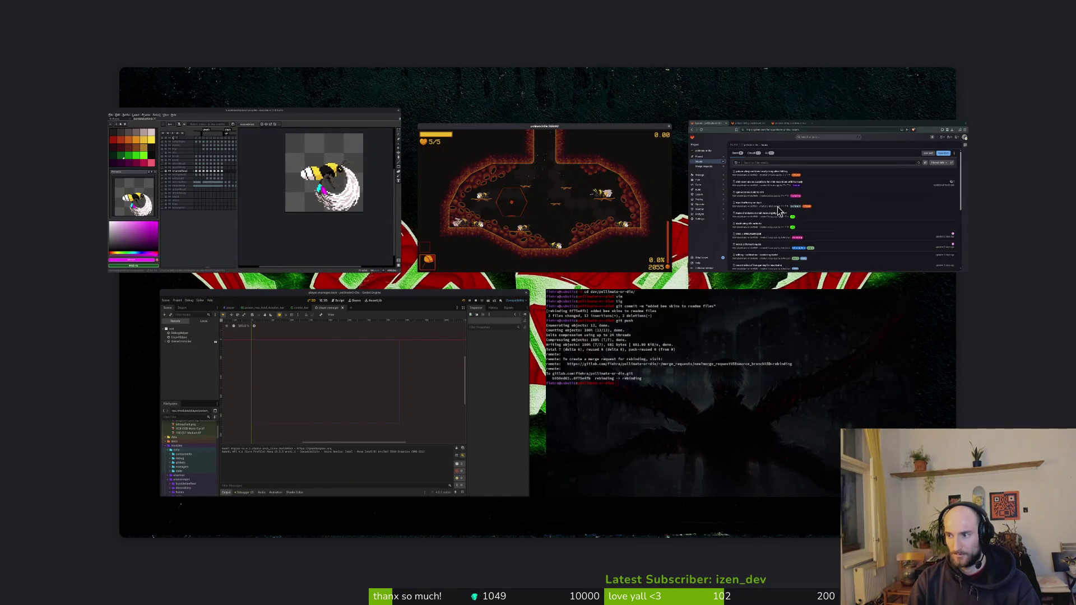
# Open specialAim.aseprite from the assets/aseprite folder via the Aseprite open dialog.
pyautogui.click(252, 190)
pyautogui.click(30, 41)
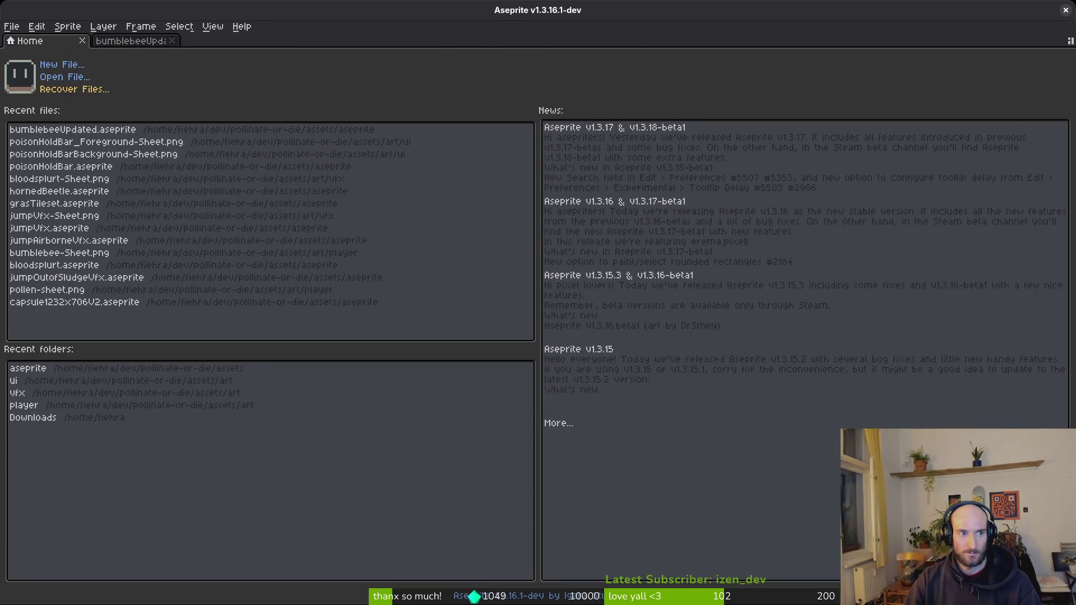
pyautogui.click(56, 76)
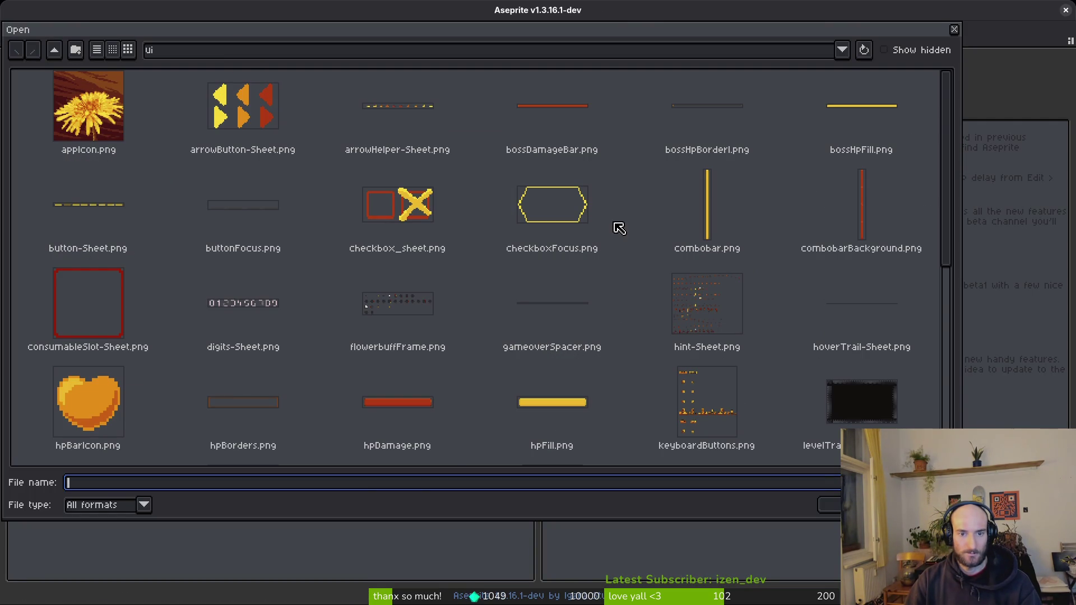
pyautogui.scroll(-3, 613, 229)
pyautogui.scroll(-3, 560, 272)
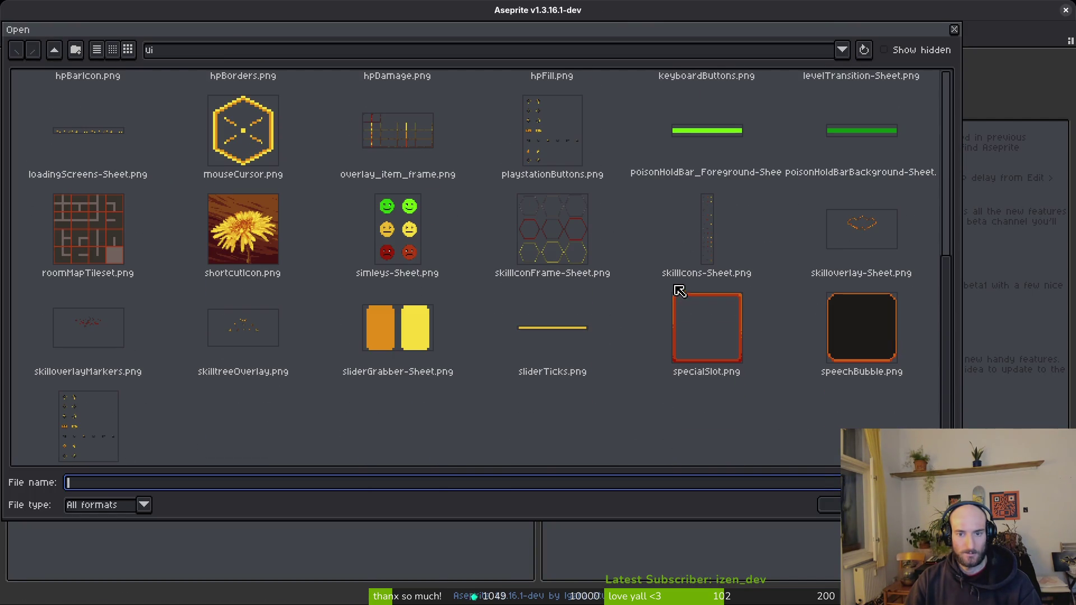
pyautogui.scroll(6, 532, 245)
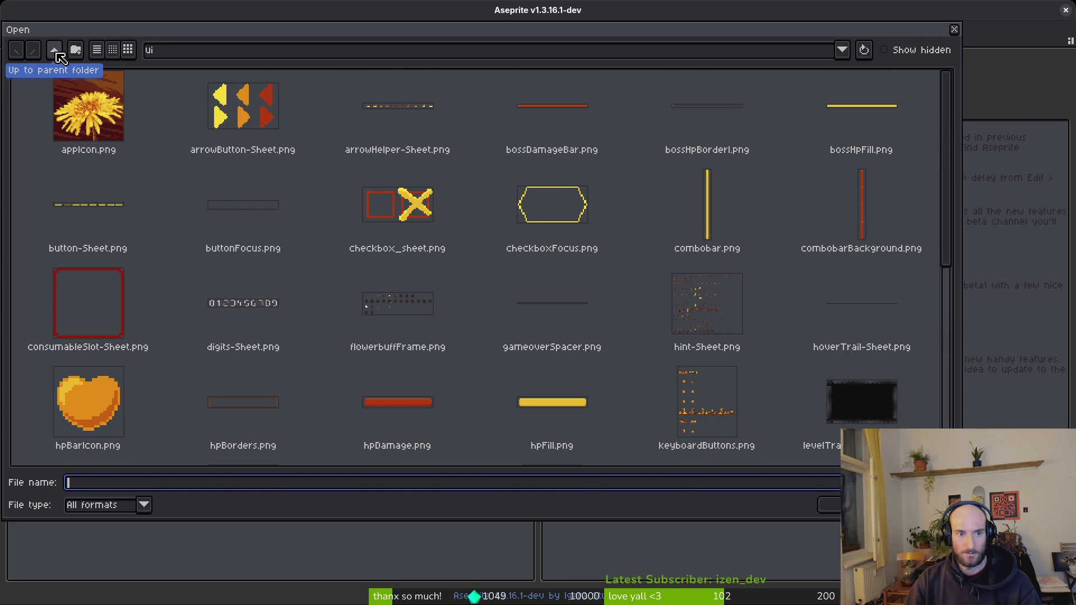
pyautogui.click(54, 50)
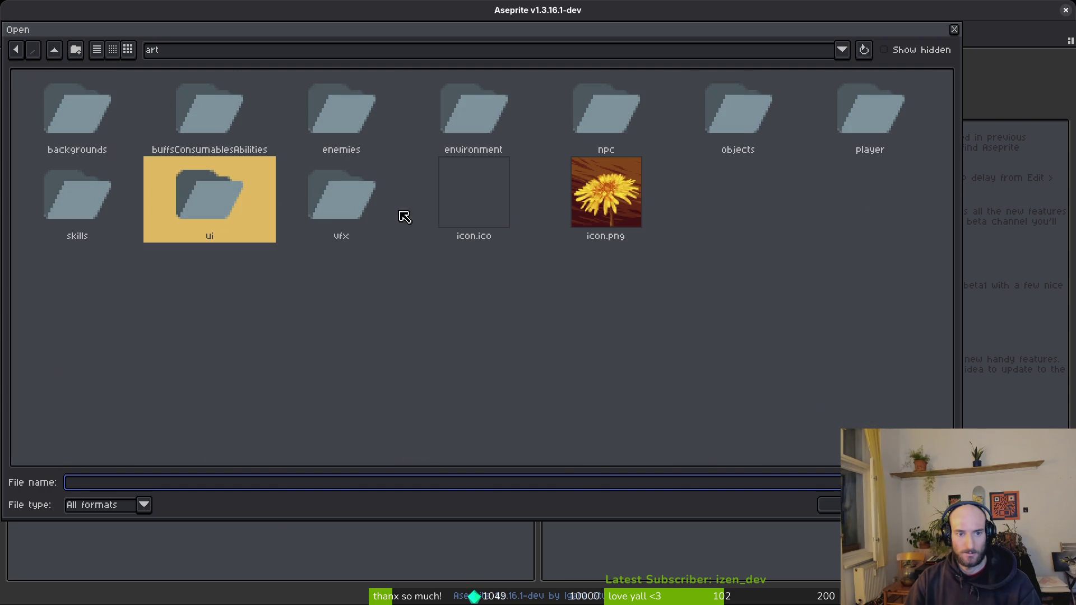
pyautogui.click(55, 50)
pyautogui.doubleClick(132, 130)
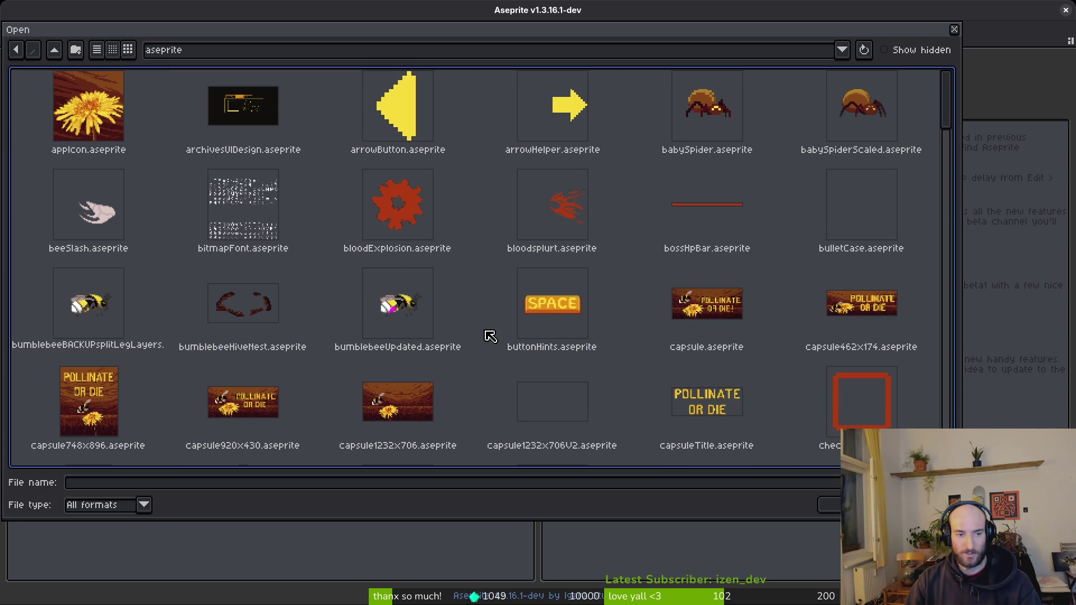
pyautogui.scroll(-15, 546, 291)
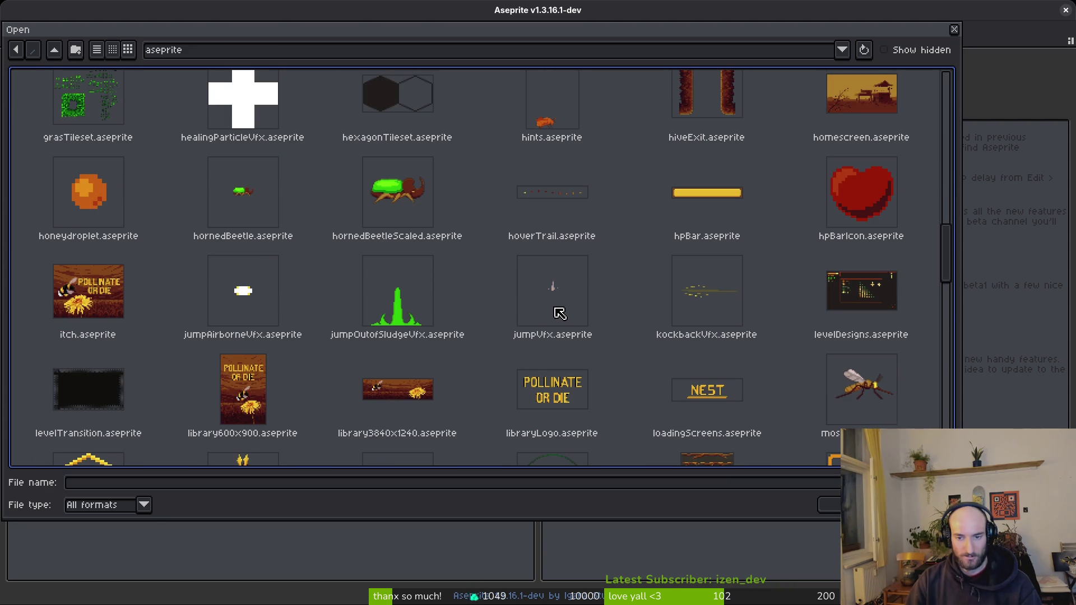
pyautogui.scroll(-5, 563, 311)
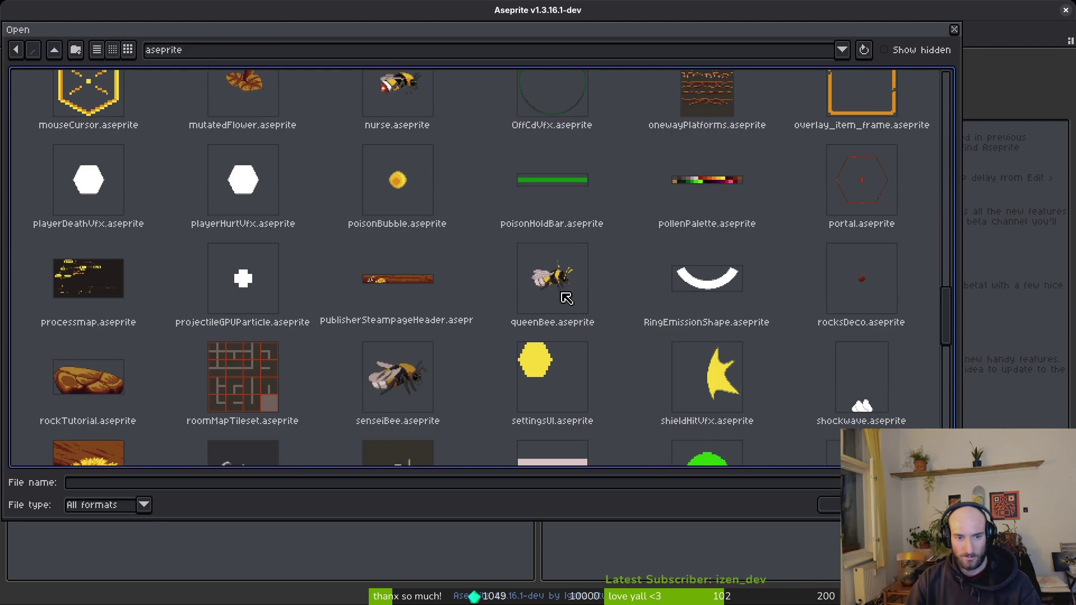
pyautogui.scroll(-6, 572, 303)
pyautogui.scroll(-2, 489, 283)
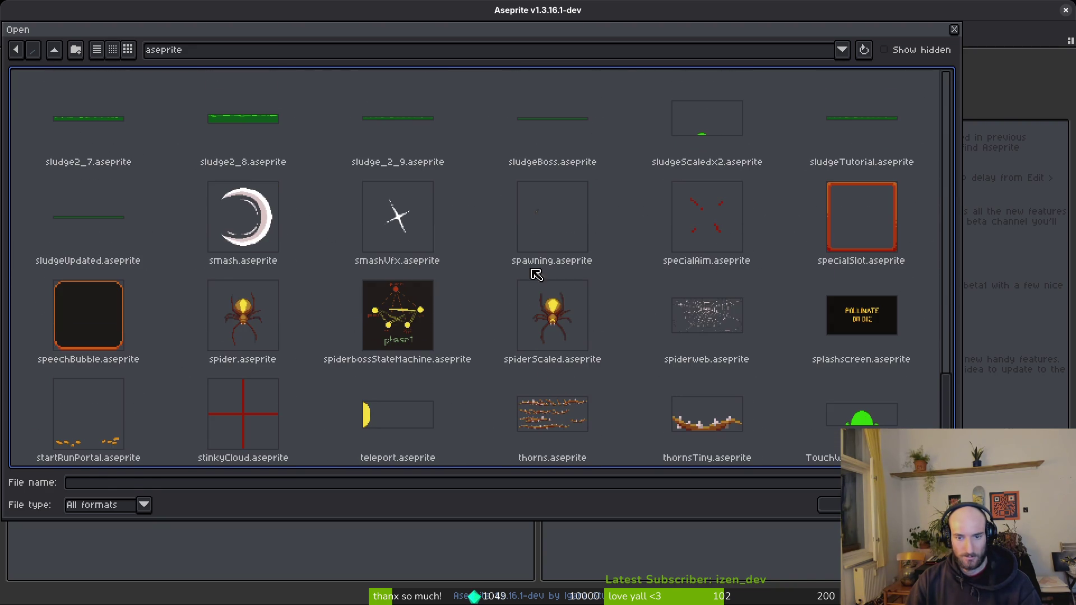
pyautogui.click(700, 229)
pyautogui.press('Return')
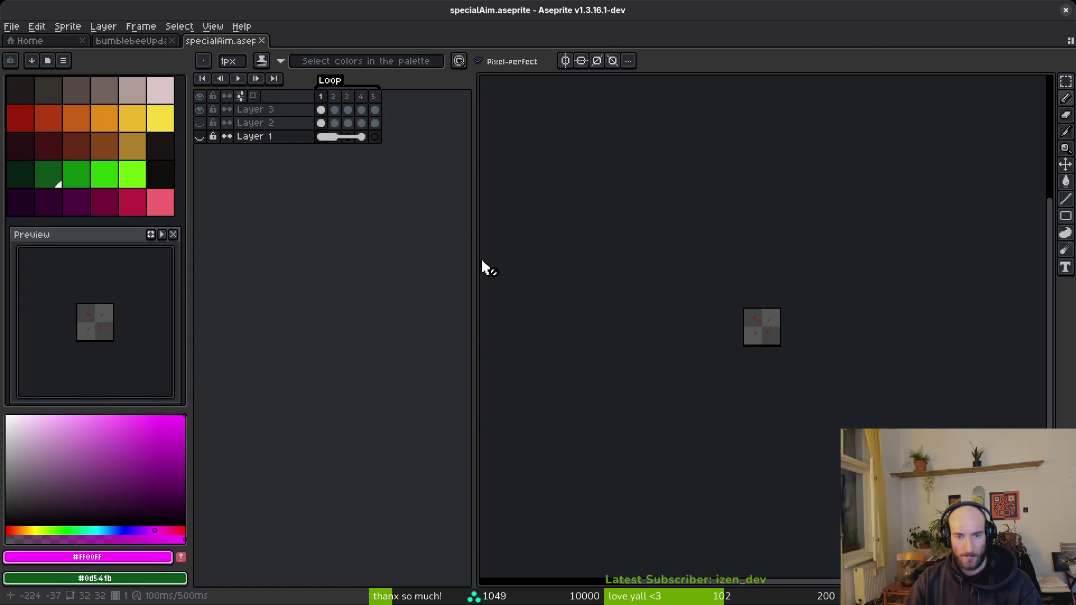
# Preview the crosshair animation, then add four frames after frame 5 for nine total.
pyautogui.click(347, 109)
pyautogui.press('Return')
pyautogui.press('i')
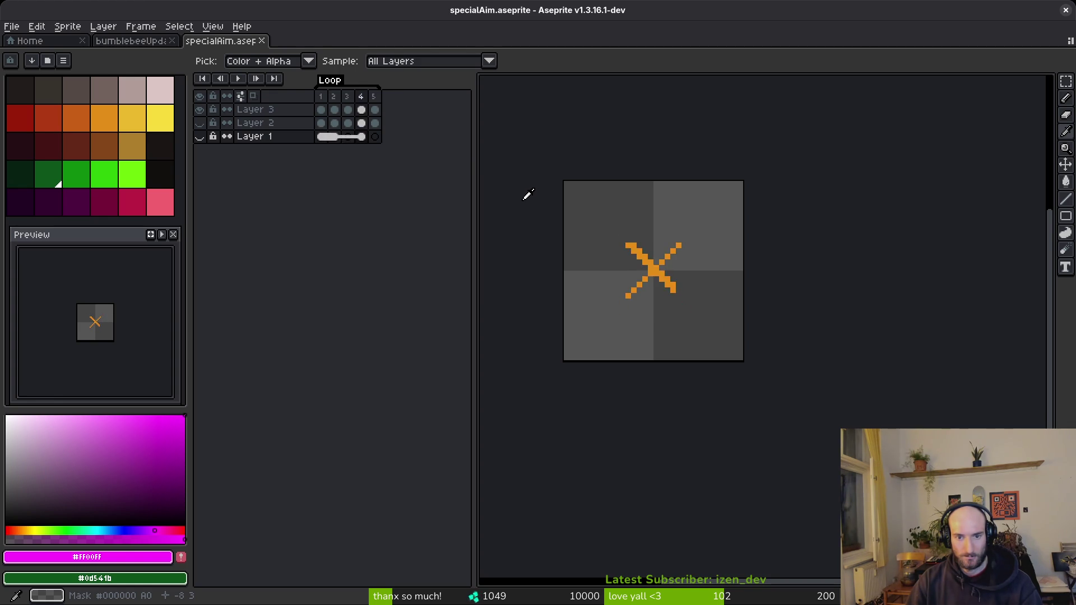
pyautogui.click(376, 97)
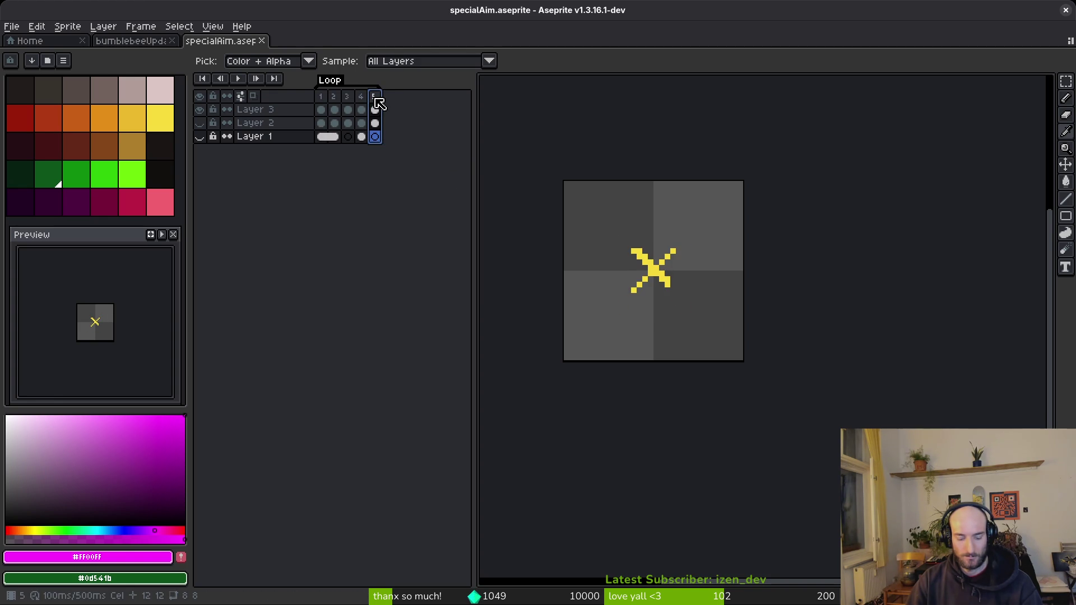
pyautogui.hotkey('alt', 'b')
pyautogui.hotkey('alt', 'b')
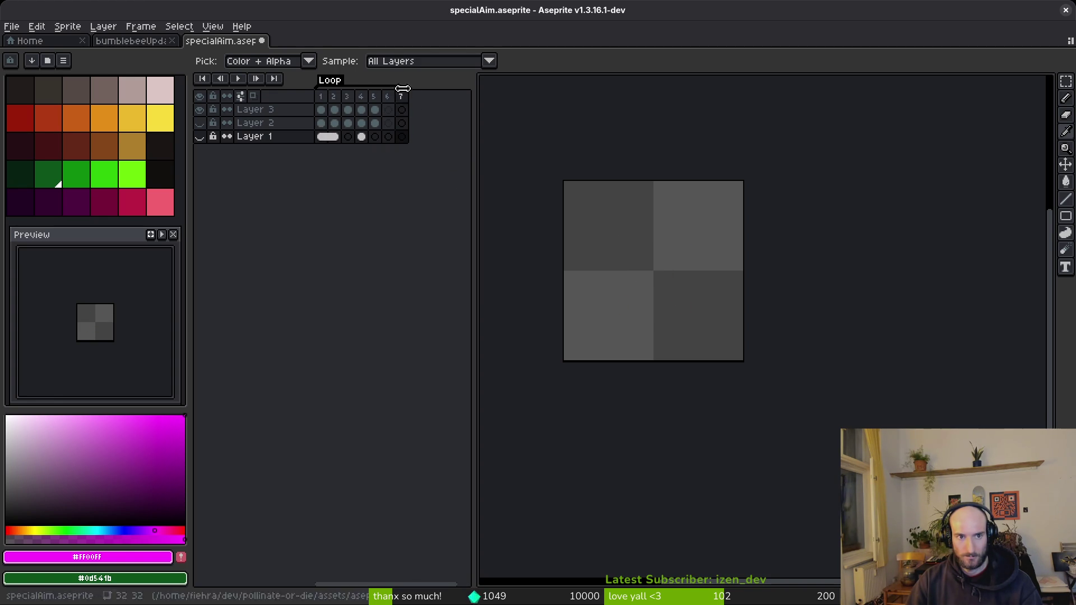
pyautogui.hotkey('alt', 'b')
pyautogui.hotkey('alt', 'b')
# Inspect the Layer 3 X cels in frames 4–6 and Layer 2's circle.
pyautogui.click(378, 111)
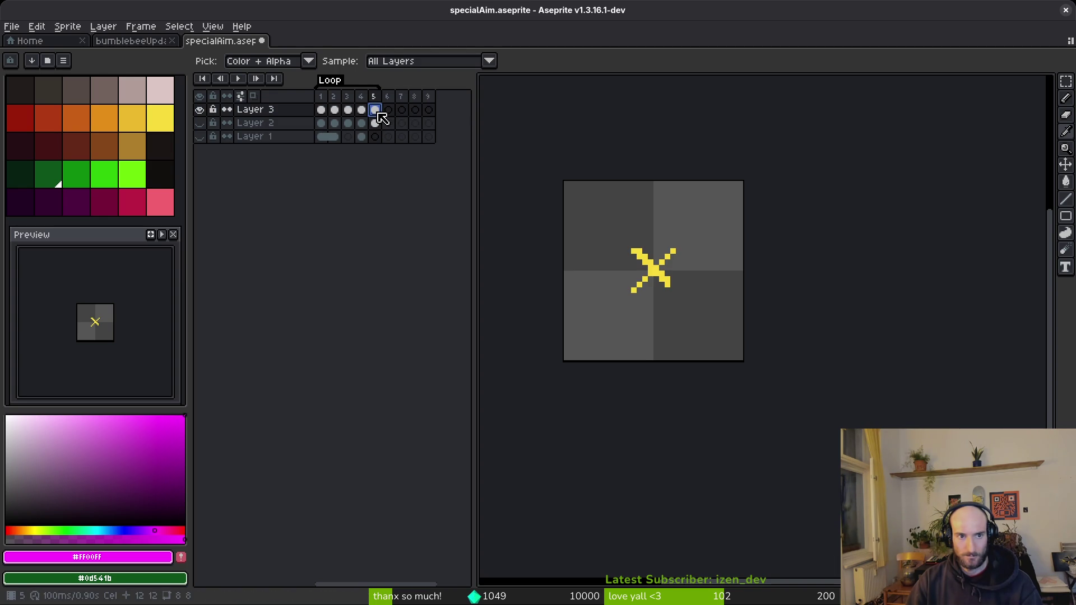
pyautogui.click(199, 123)
pyautogui.click(199, 122)
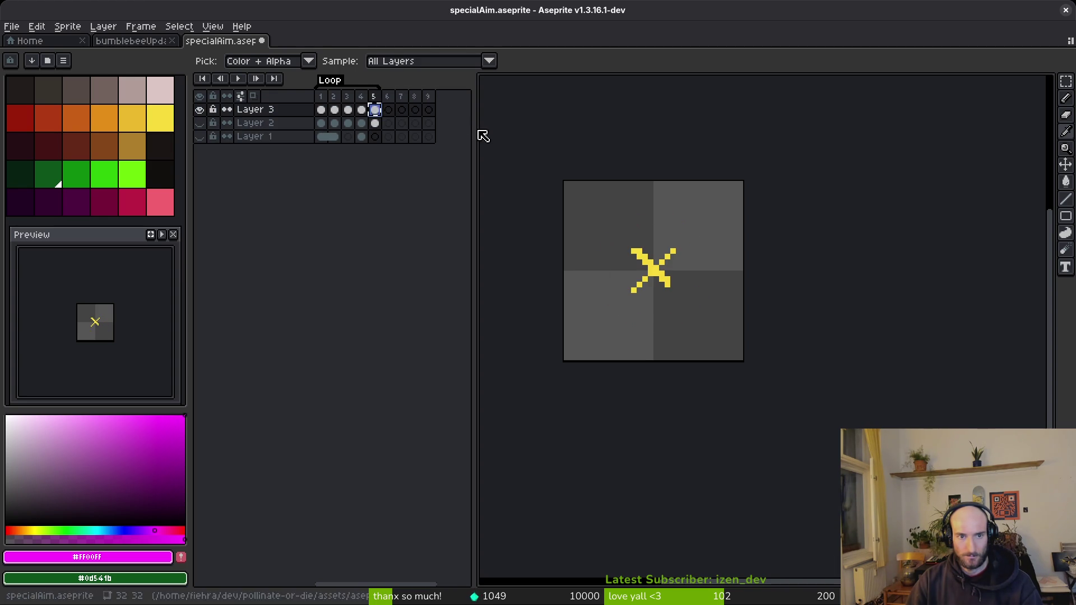
pyautogui.click(393, 112)
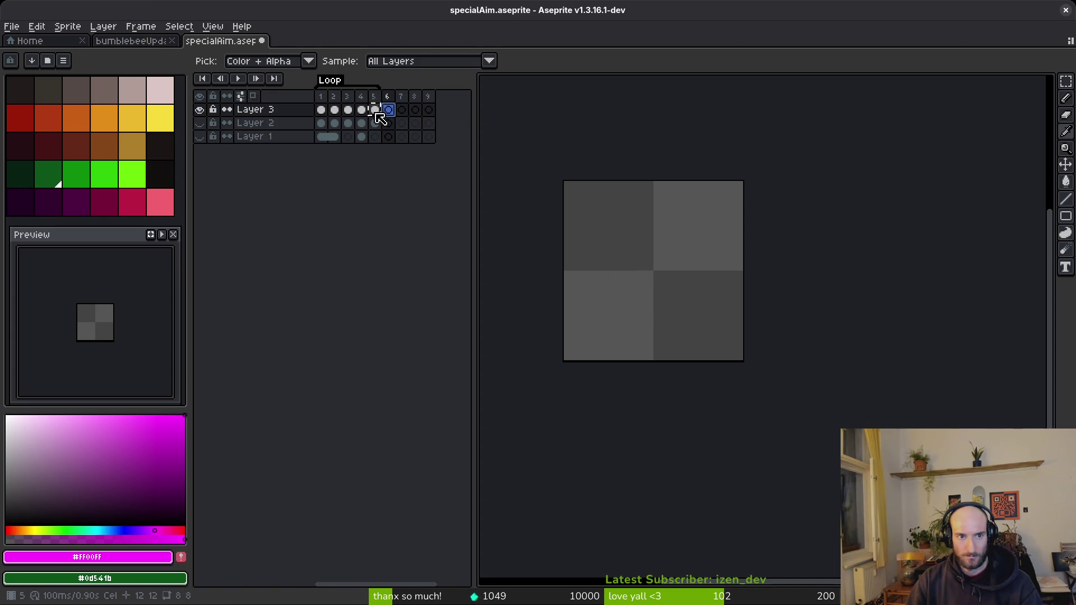
pyautogui.click(374, 111)
pyautogui.click(367, 112)
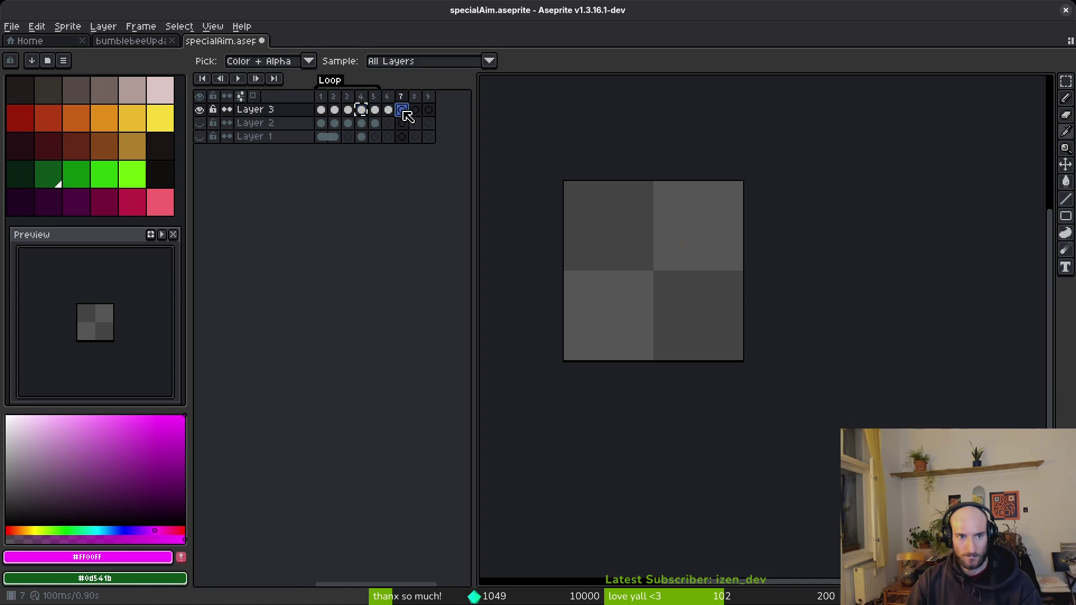
pyautogui.click(394, 112)
# Copy crosshair cels into Layer 3 frames 8 and 9, then select frame 7.
pyautogui.keyDown('shift'); pyautogui.click(401, 112); pyautogui.keyUp('shift')
pyautogui.moveTo(404, 112); pyautogui.dragTo(417, 112)
pyautogui.click(415, 112)
pyautogui.click(392, 112)
pyautogui.click(402, 111)
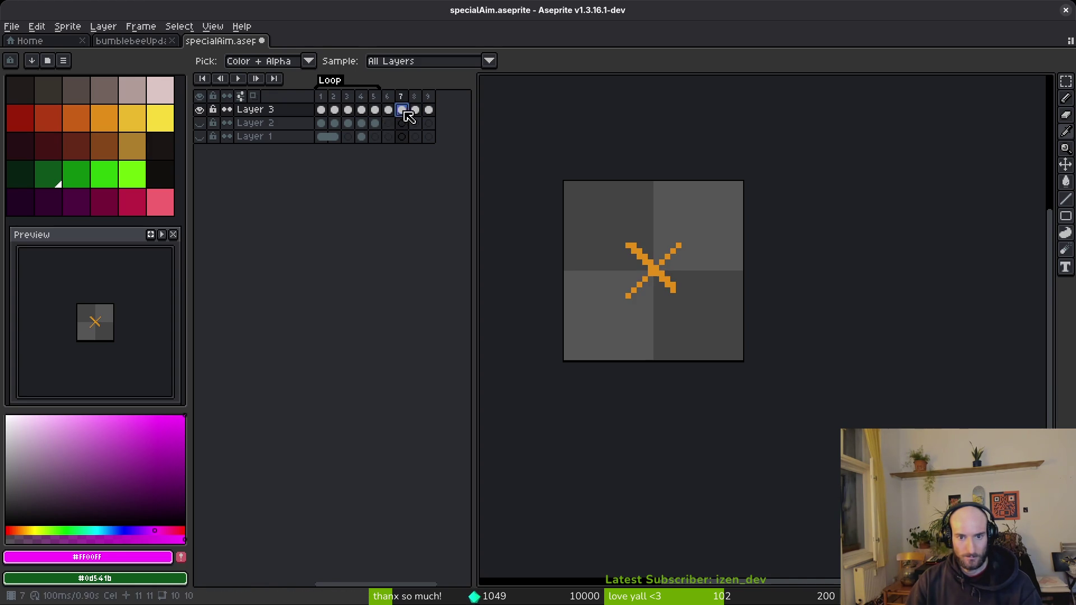
pyautogui.click(138, 178)
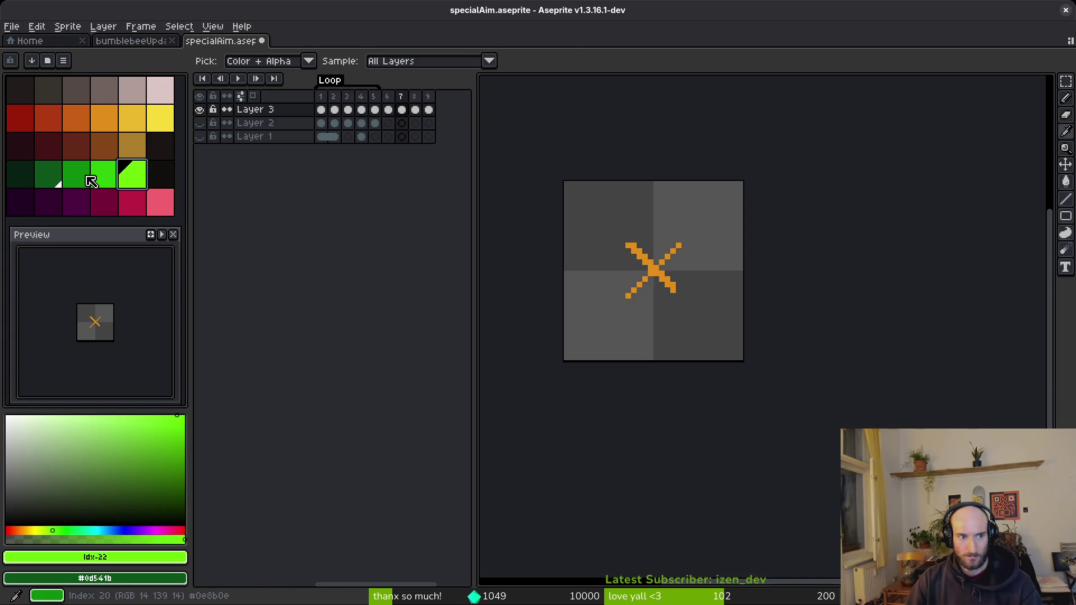
# Recolour the current charged frame's orange X green using a line and fills.
pyautogui.rightClick(92, 174)
pyautogui.press('w')
pyautogui.scroll(3, 666, 234)
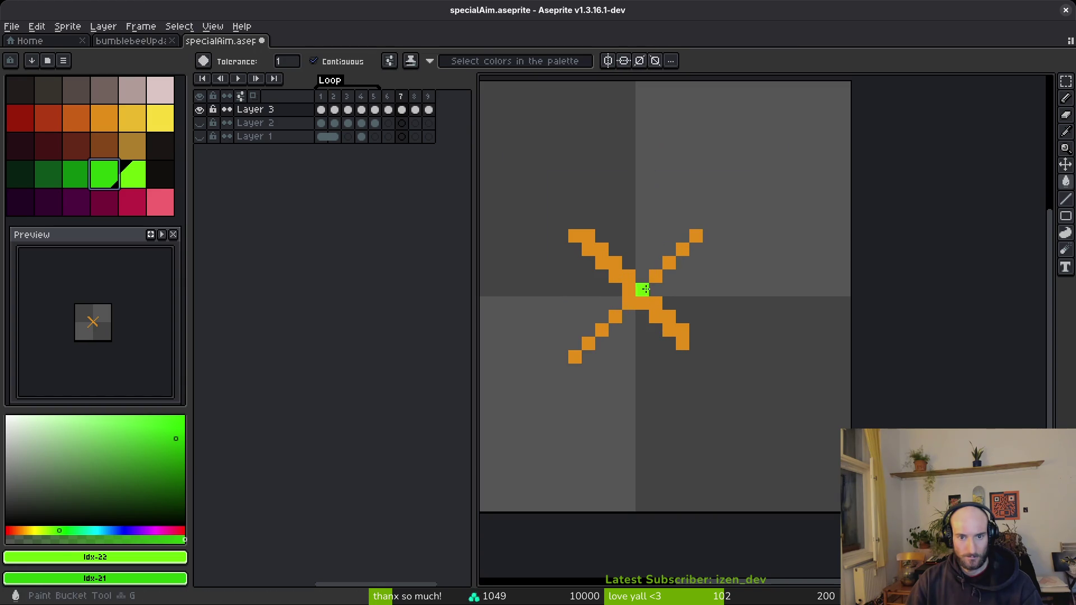
pyautogui.press('l')
pyautogui.moveTo(574, 357)
pyautogui.mouseDown()
pyautogui.moveTo(648, 238)
pyautogui.moveTo(690, 234)
pyautogui.mouseUp()
pyautogui.press('g')
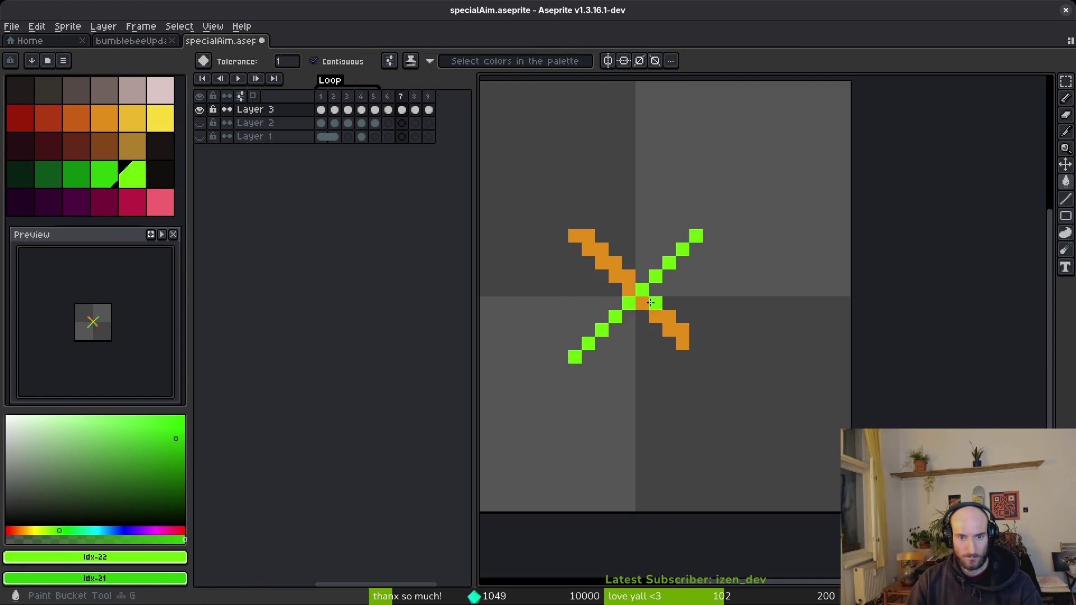
pyautogui.click(650, 306)
pyautogui.click(632, 284)
# Recolour frame 8's yellow X green on both diagonals.
pyautogui.press('Right')
pyautogui.click(628, 307)
pyautogui.press('l')
pyautogui.moveTo(597, 330); pyautogui.dragTo(681, 249)
# Paint frame 9's orange X mid green and save the sprite.
pyautogui.press('Right')
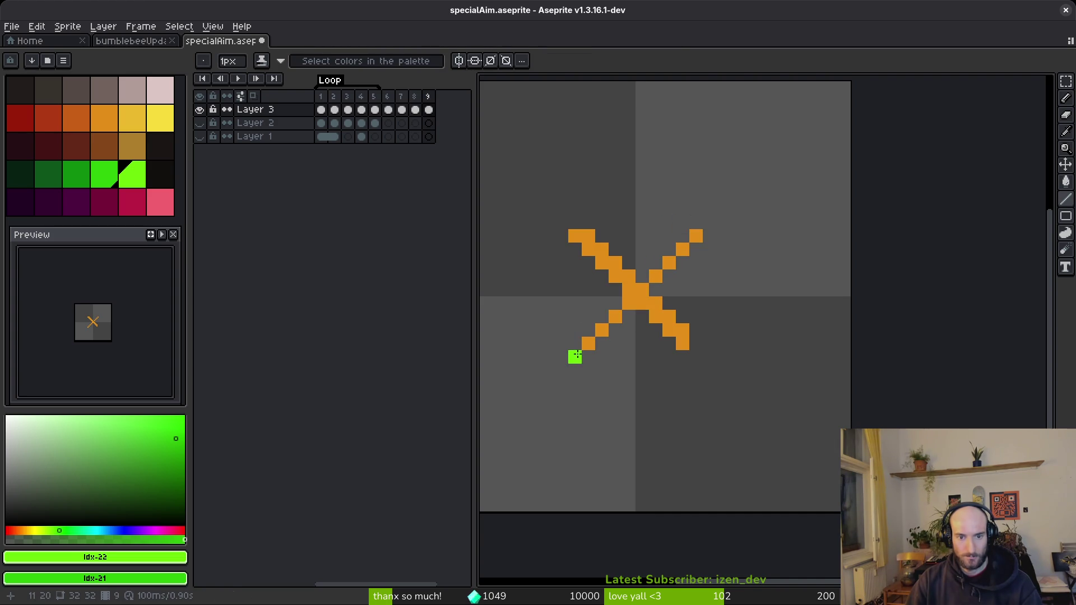
pyautogui.click(88, 182)
pyautogui.moveTo(575, 356); pyautogui.dragTo(697, 237)
pyautogui.moveTo(682, 306)
pyautogui.mouseDown()
pyautogui.moveTo(673, 330)
pyautogui.moveTo(574, 235)
pyautogui.mouseUp()
pyautogui.scroll(-1, 620, 292)
pyautogui.hotkey('ctrl', 's')
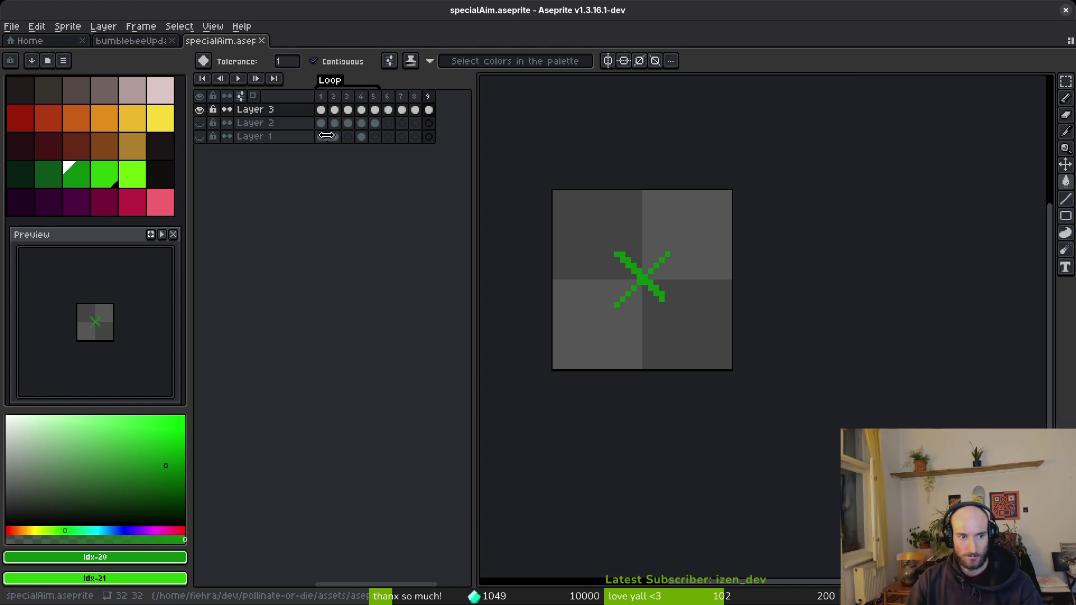
# Rename the animation tags to 'load' and 'charged', then preview the charged animation.
pyautogui.moveTo(388, 97); pyautogui.dragTo(431, 109)
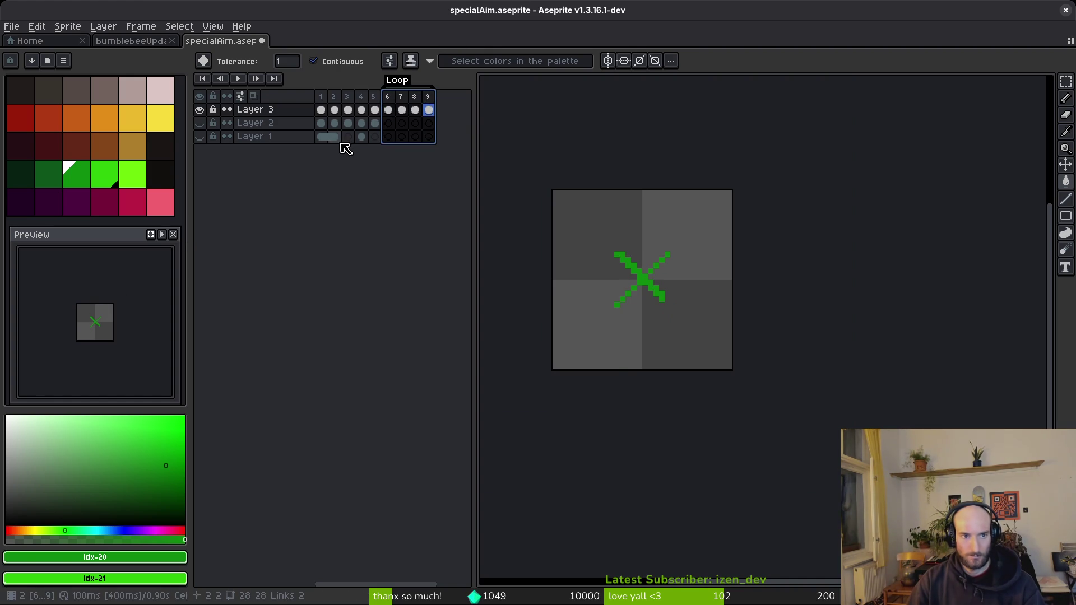
pyautogui.press('w')
pyautogui.doubleClick(330, 82)
pyautogui.write('load')
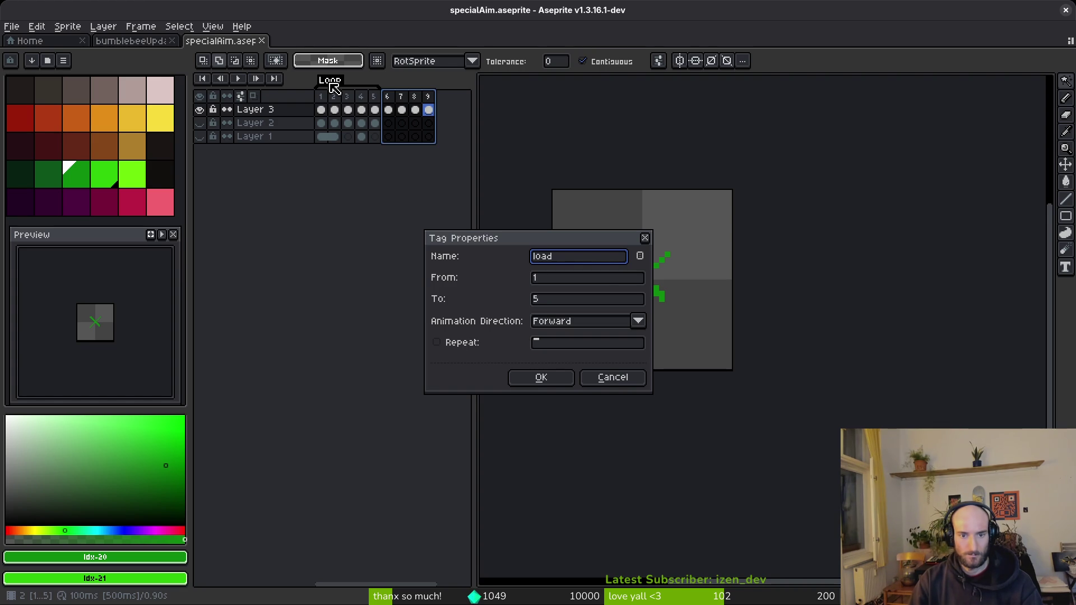
pyautogui.press('Return')
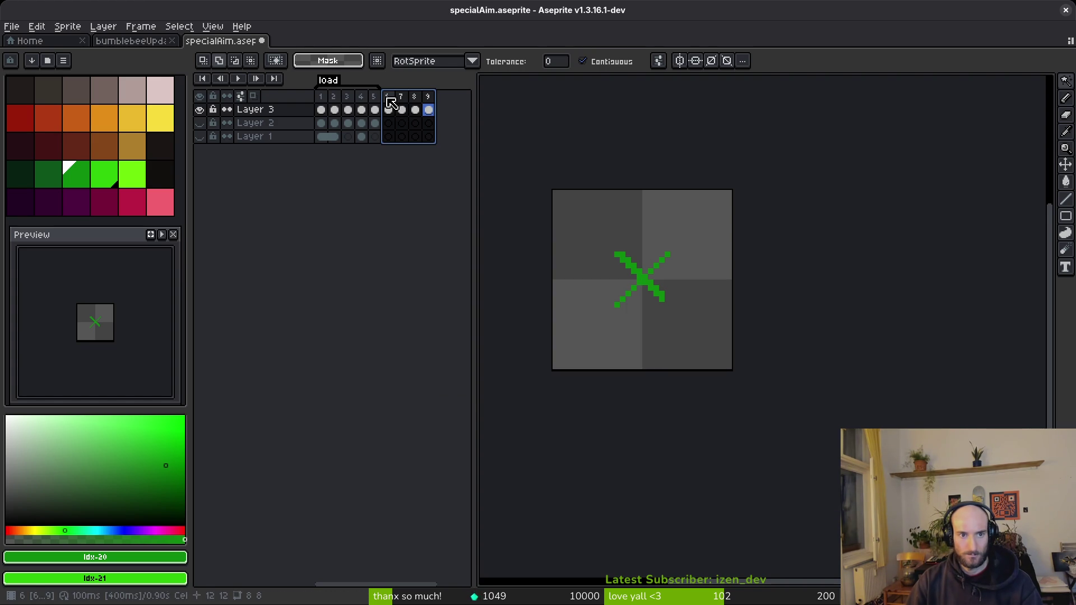
pyautogui.doubleClick(416, 90)
pyautogui.write('charged')
pyautogui.press('Return')
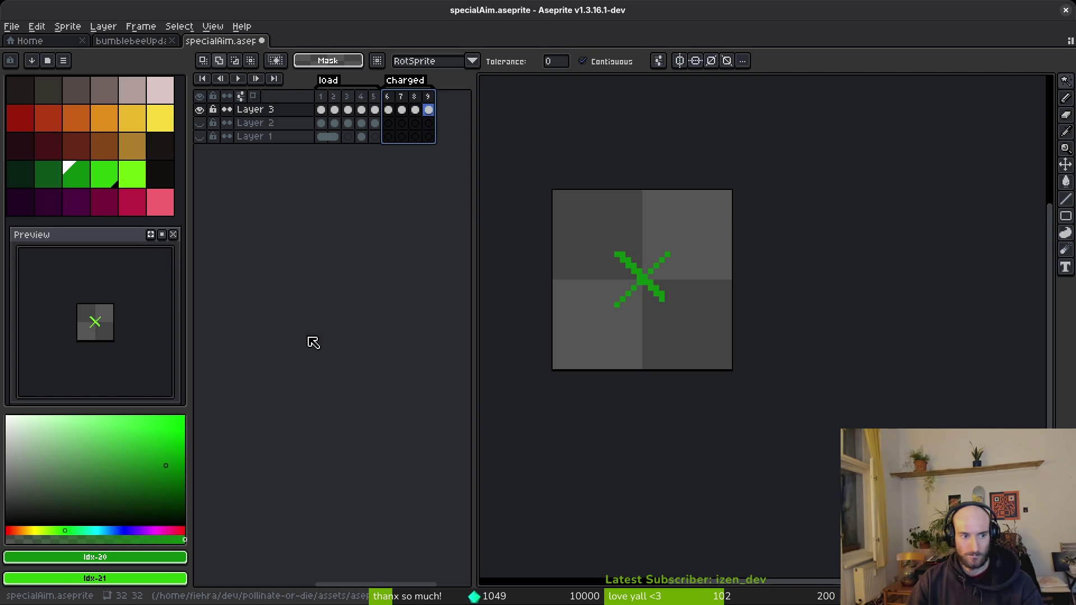
pyautogui.press('Return')
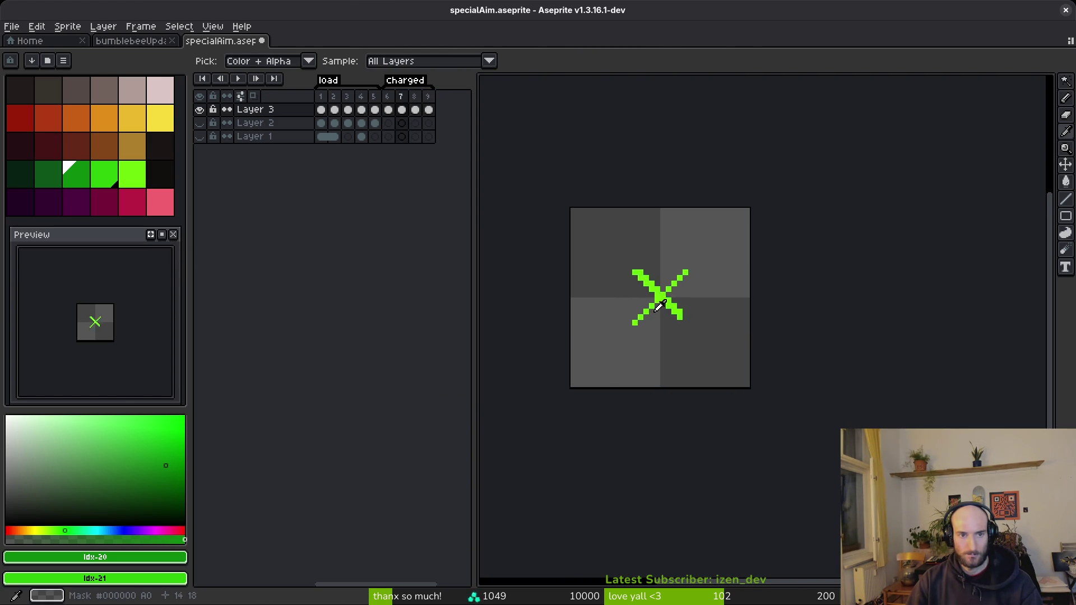
pyautogui.press('Return')
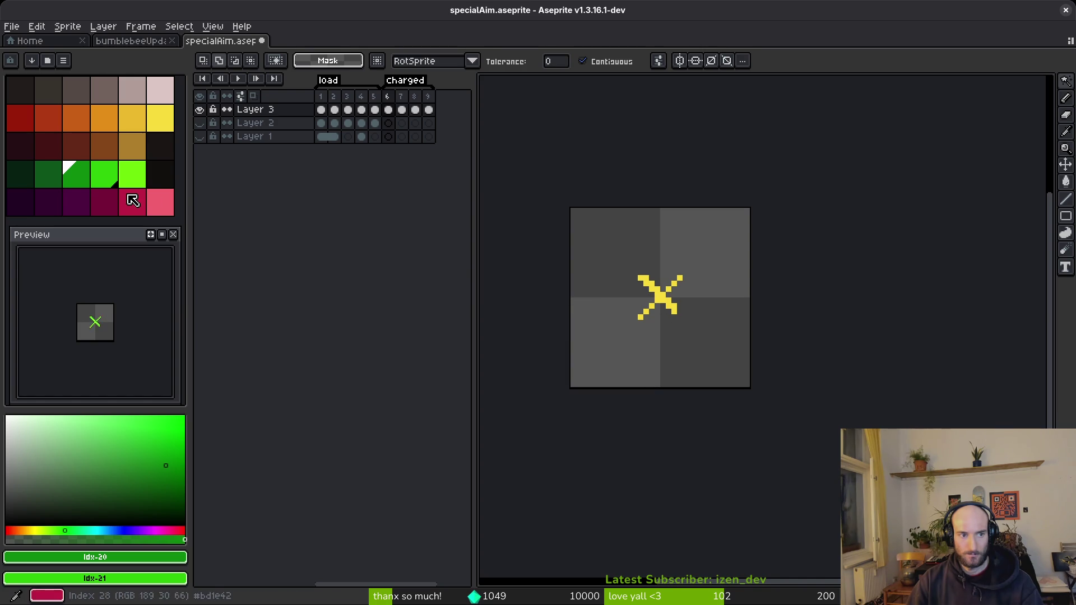
# Repaint the crosshair's fill and rising diagonal in dark green.
pyautogui.click(51, 178)
pyautogui.scroll(5, 649, 303)
pyautogui.press('g')
pyautogui.click(692, 273)
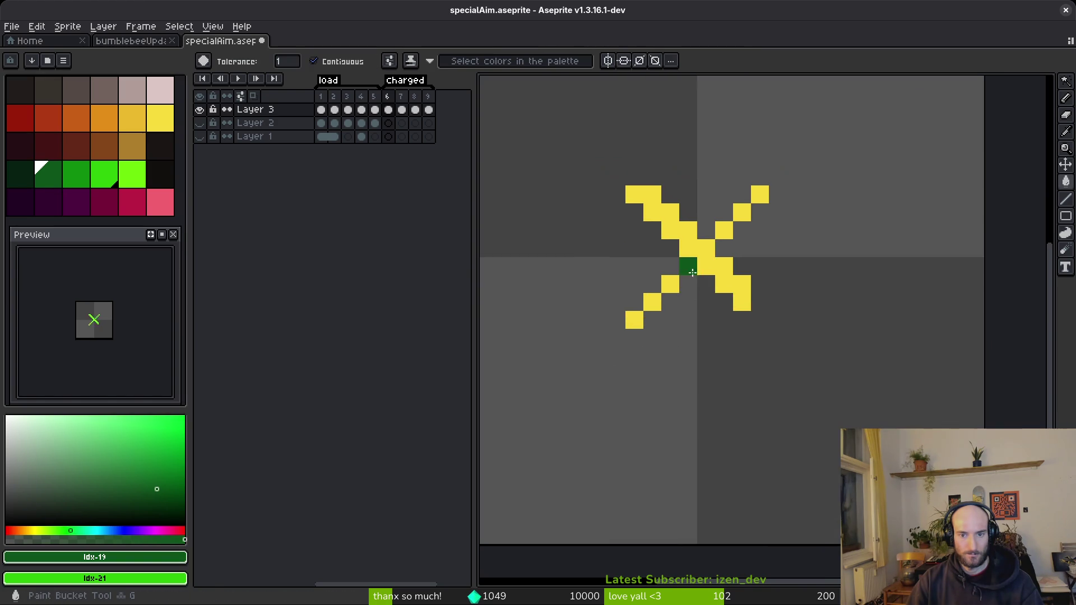
pyautogui.scroll(-3, 697, 262)
pyautogui.scroll(2, 696, 259)
pyautogui.press('b')
pyautogui.moveTo(633, 322); pyautogui.dragTo(756, 200)
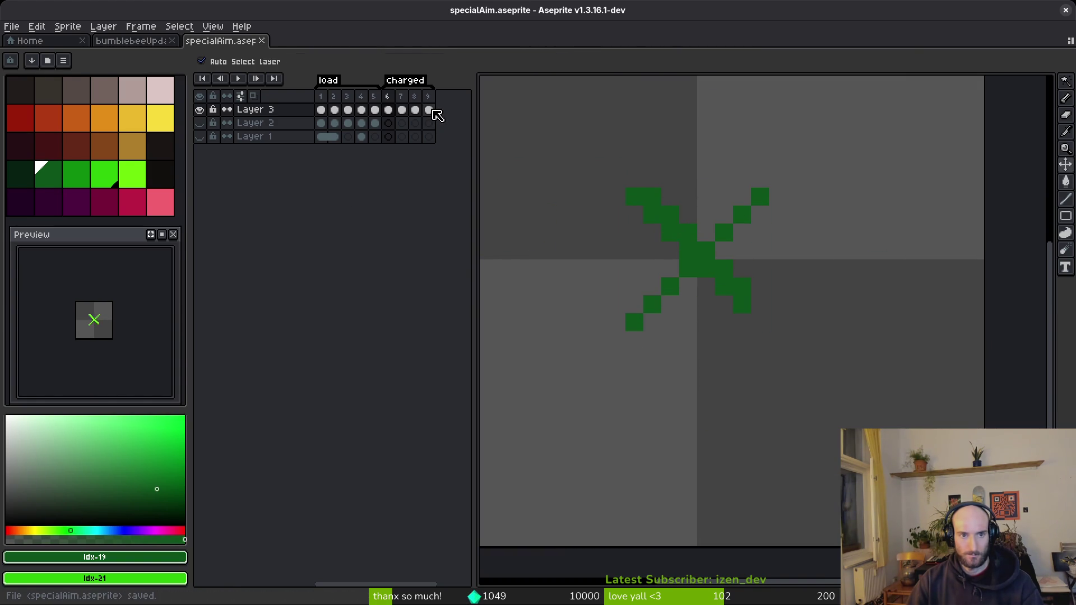
# Flip between frames 6 and 9 to compare the green crosshair colours.
pyautogui.click(428, 109)
pyautogui.click(389, 110)
pyautogui.click(429, 110)
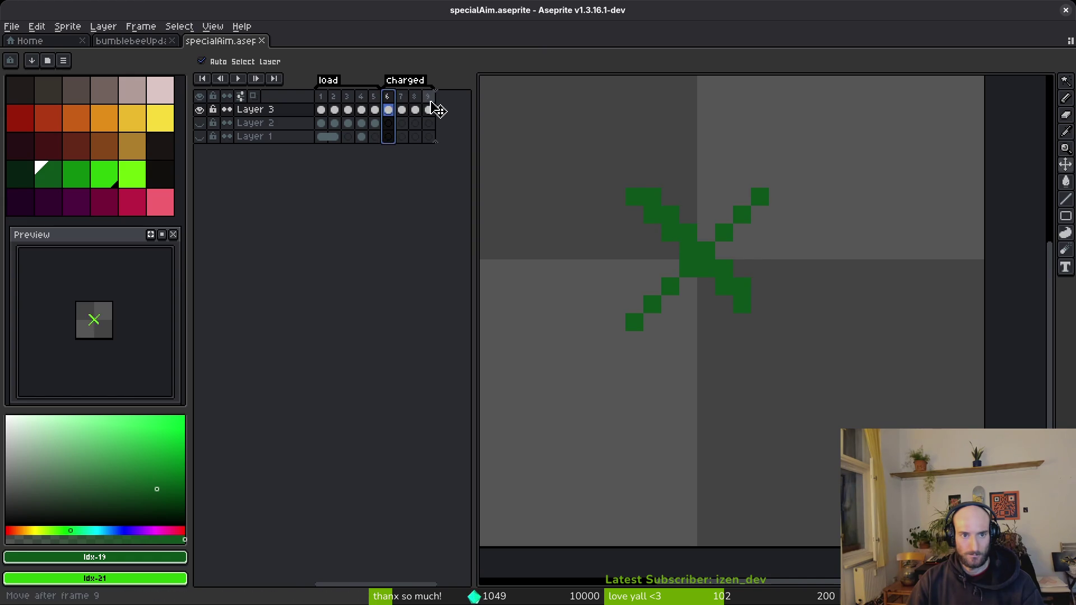
pyautogui.click(388, 109)
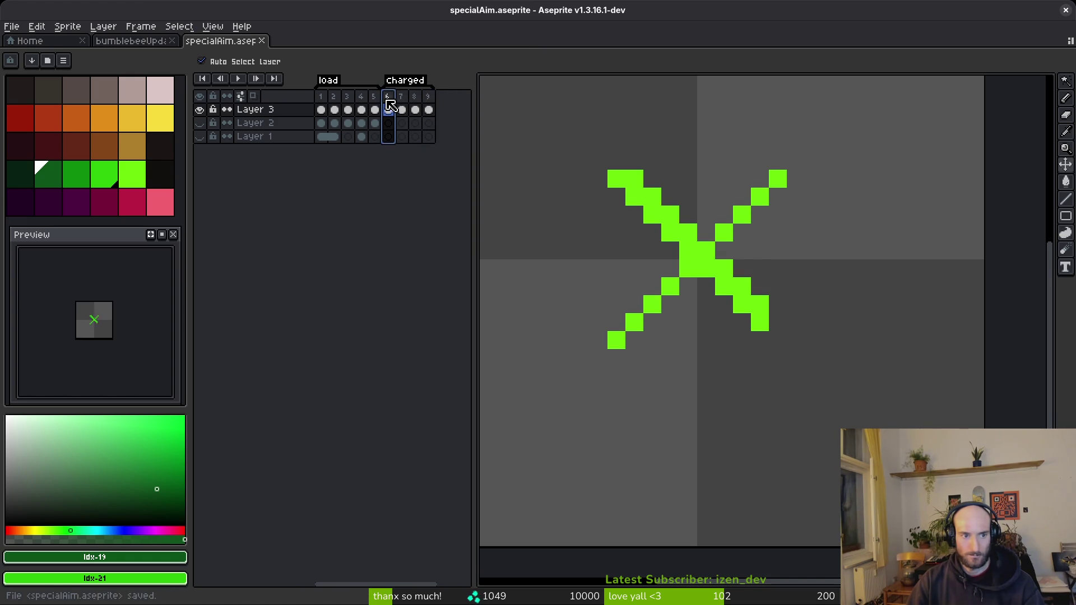
pyautogui.scroll(1, 81, 328)
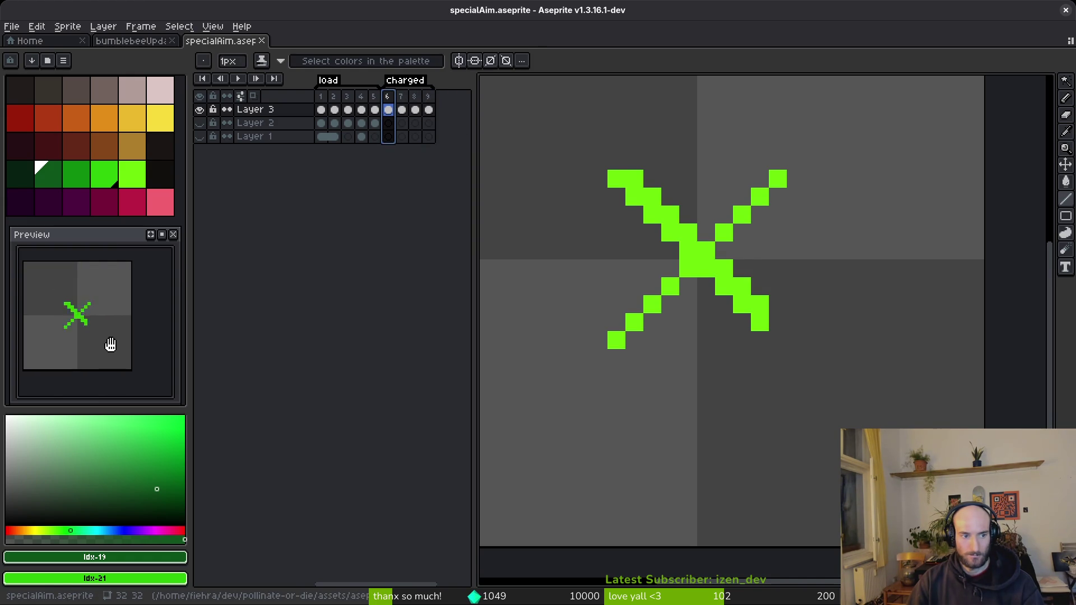
pyautogui.scroll(-3, 740, 291)
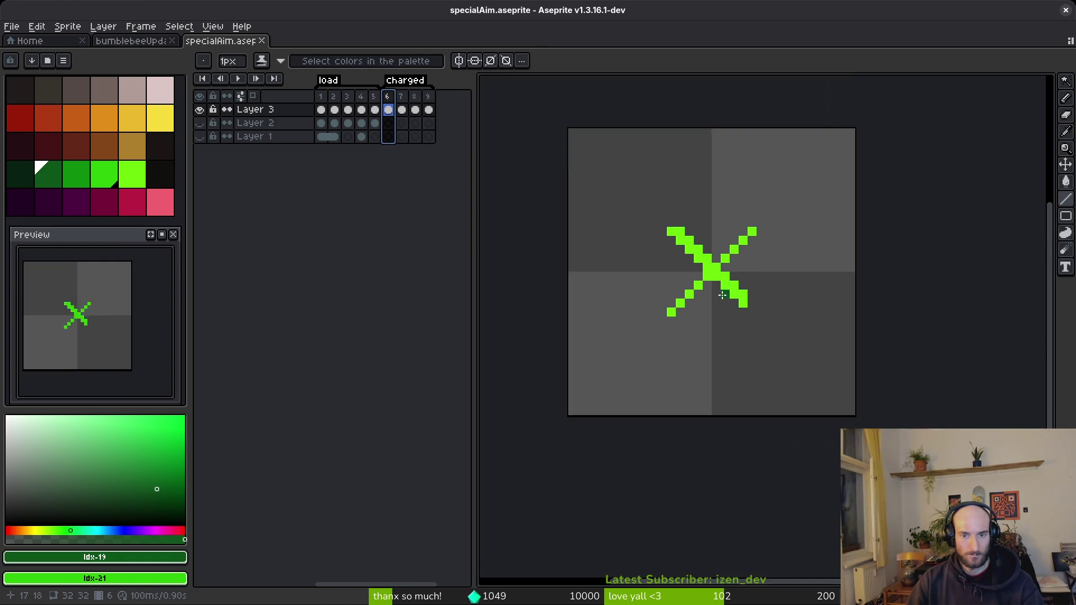
pyautogui.press('Right')
# Compare the charged frames and add a new empty frame at the end.
pyautogui.press('Left')
pyautogui.press('Right')
pyautogui.press('Right')
pyautogui.press('Right')
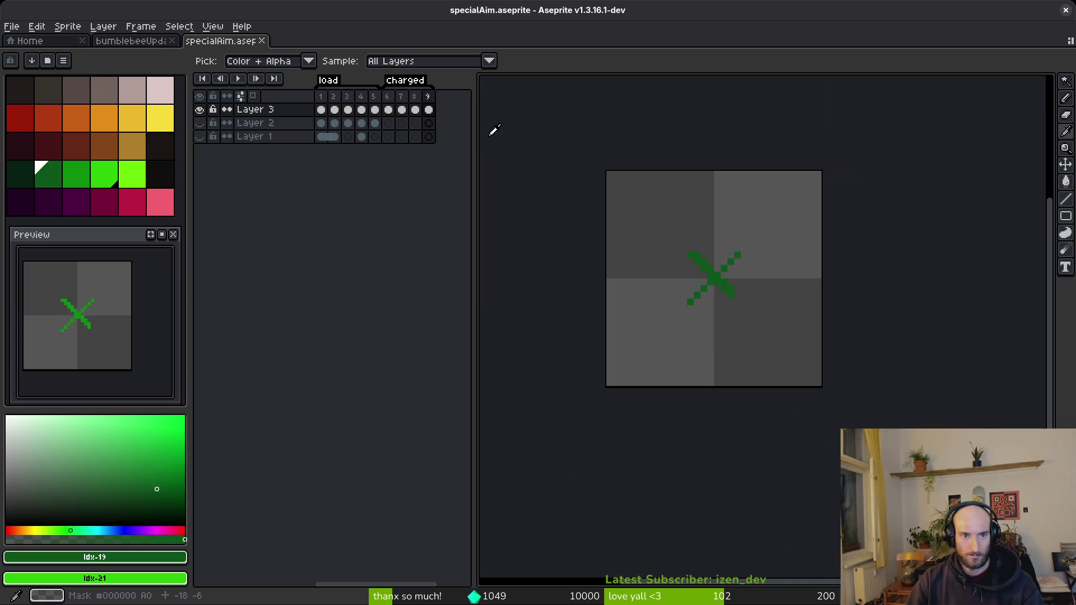
pyautogui.hotkey('alt', 'b')
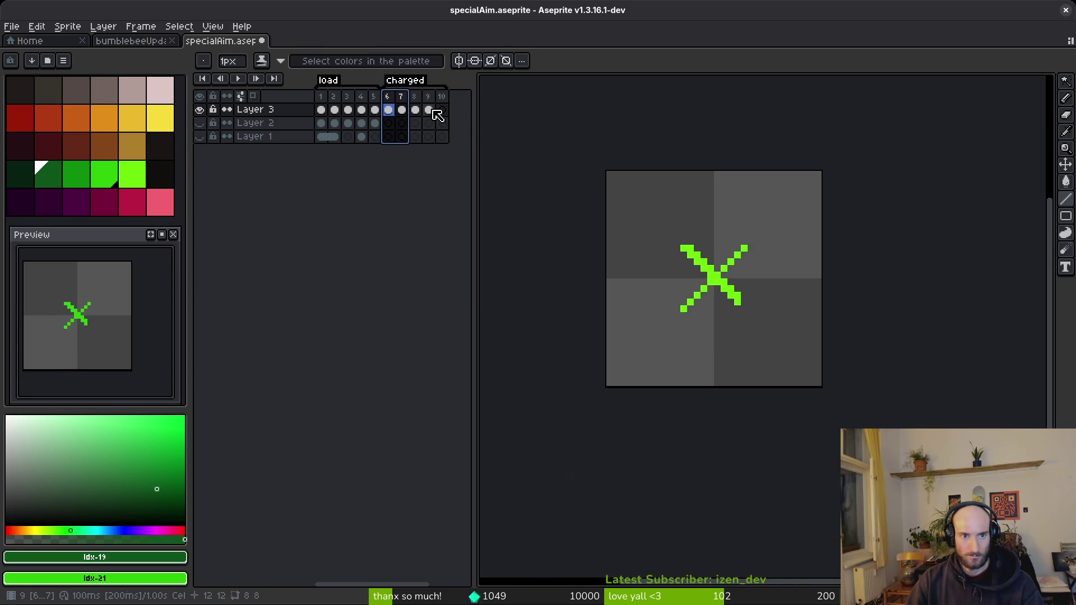
# Recolour the dark pixel right of centre in frame 7 bright green.
pyautogui.click(388, 109)
pyautogui.scroll(3, 804, 288)
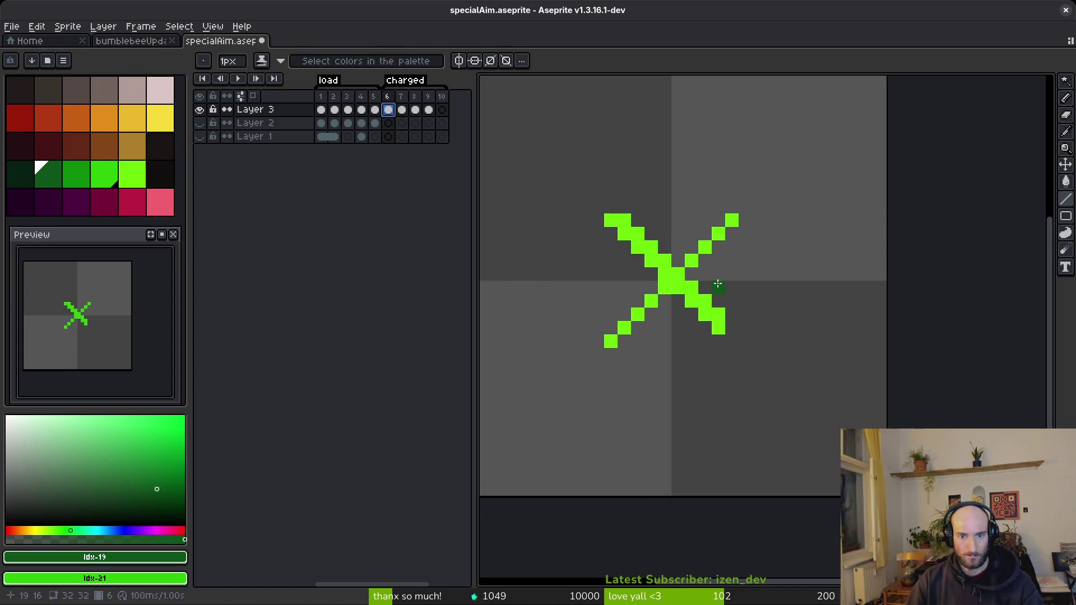
pyautogui.press('Right')
pyautogui.press('Left')
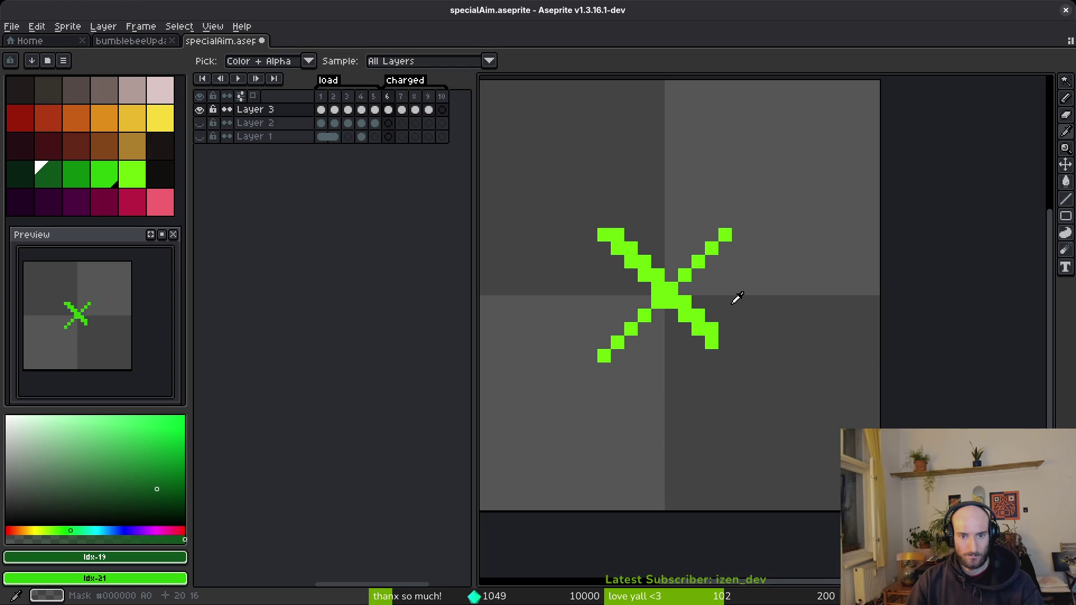
pyautogui.press('Left')
pyautogui.press('Right')
pyautogui.press('Right')
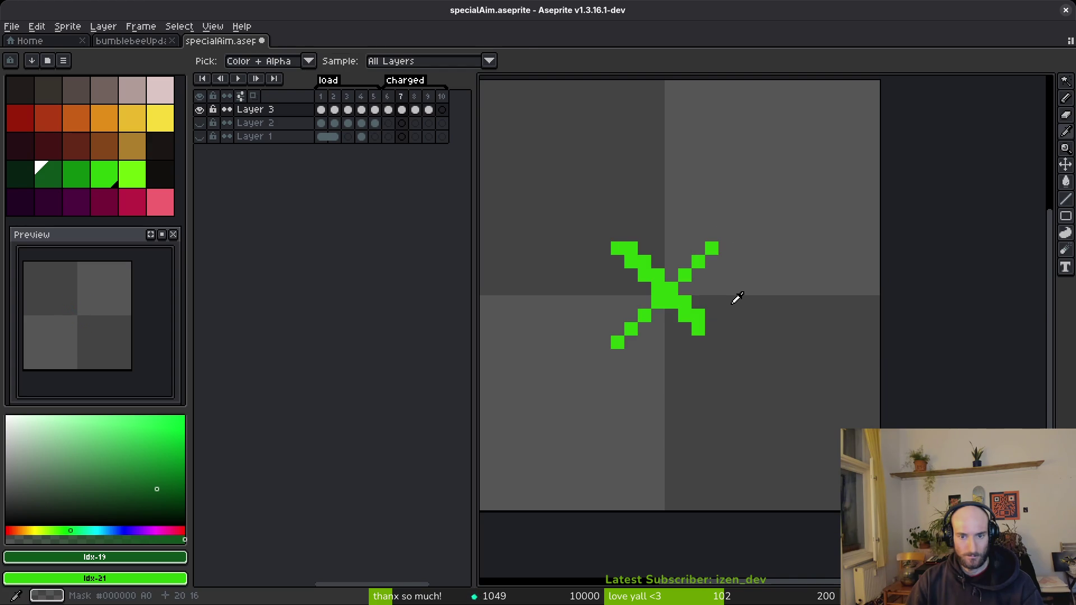
pyautogui.click(691, 295)
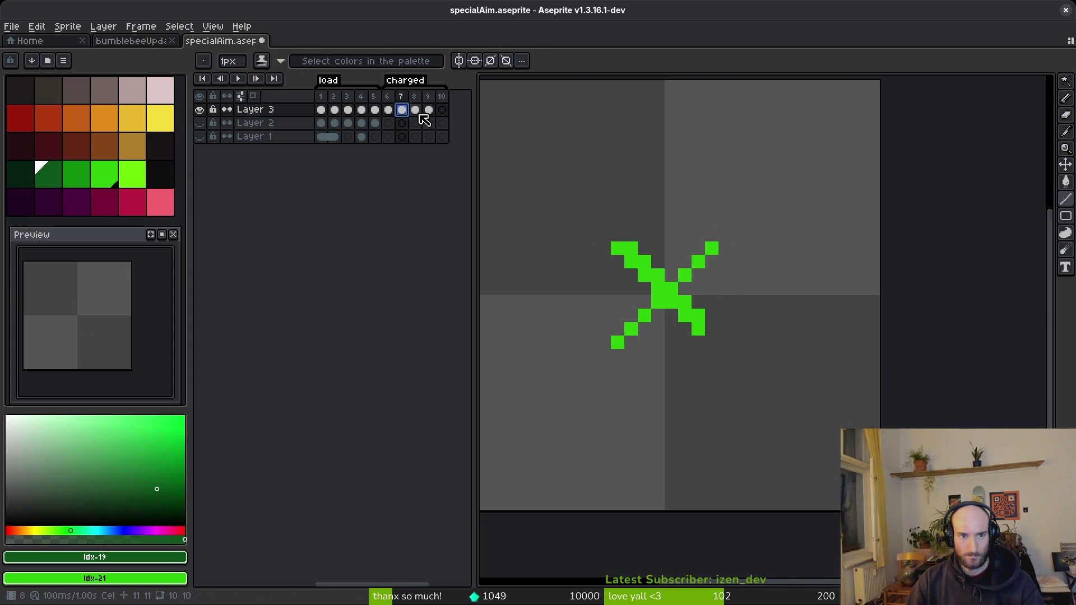
# Duplicate frame 7 as frame 8 and erase the X's top-right and top-left tip pixels.
pyautogui.hotkey('alt', 'n')
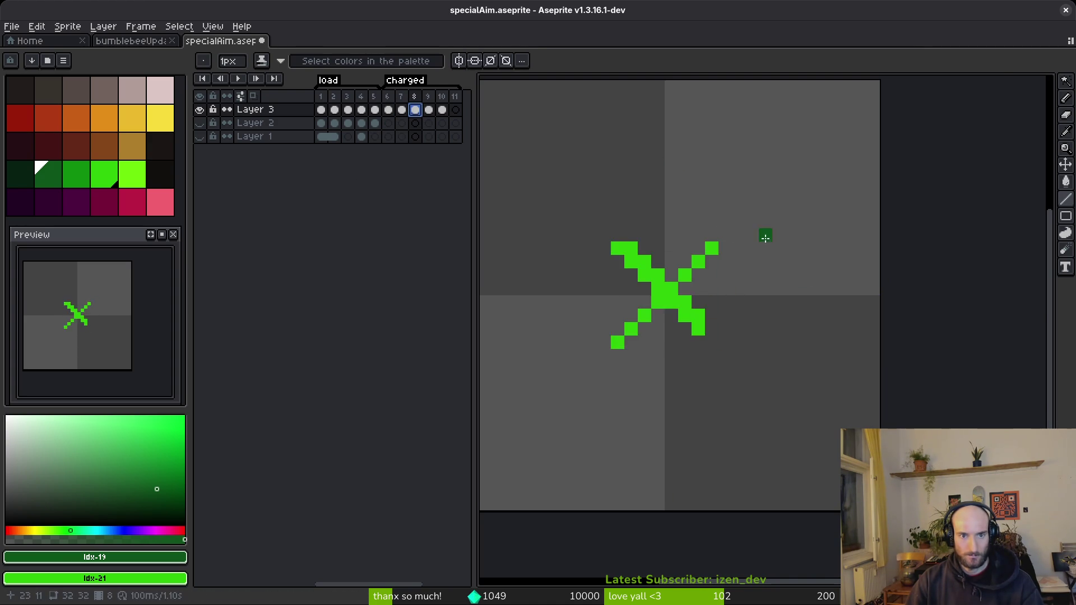
pyautogui.scroll(1, 753, 246)
pyautogui.press('e')
pyautogui.click(724, 212)
pyautogui.scroll(-7, 706, 269)
pyautogui.scroll(1, 702, 294)
pyautogui.scroll(5, 670, 223)
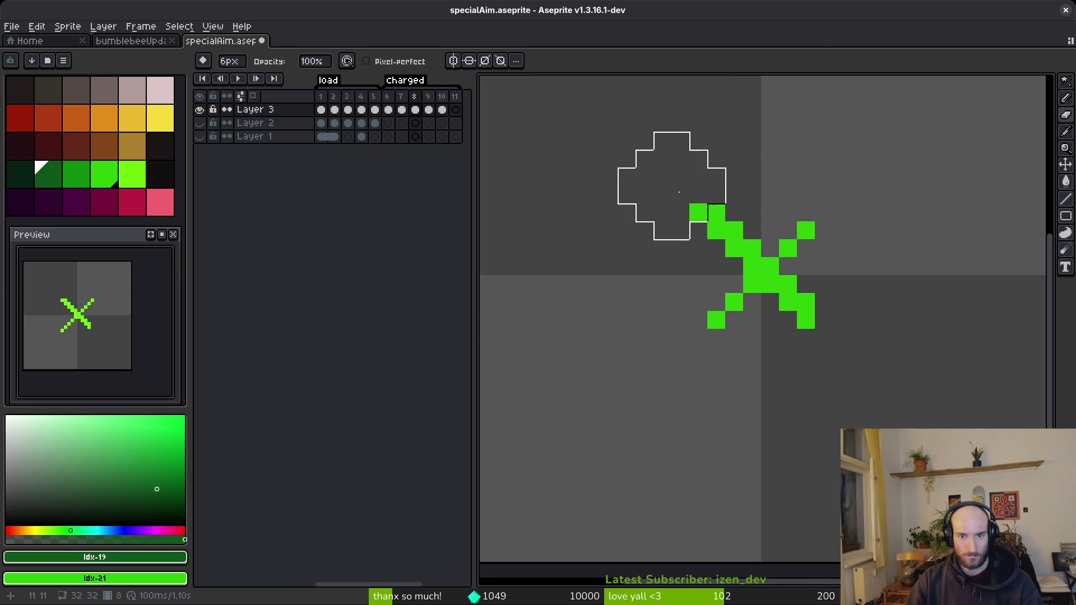
pyautogui.click(690, 185)
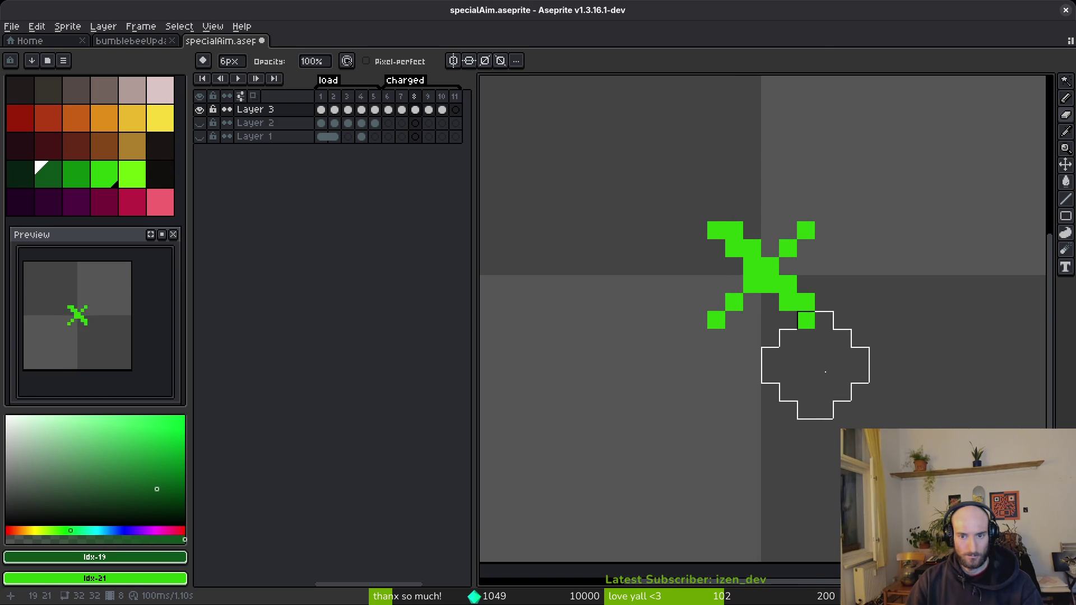
pyautogui.scroll(-6, 815, 369)
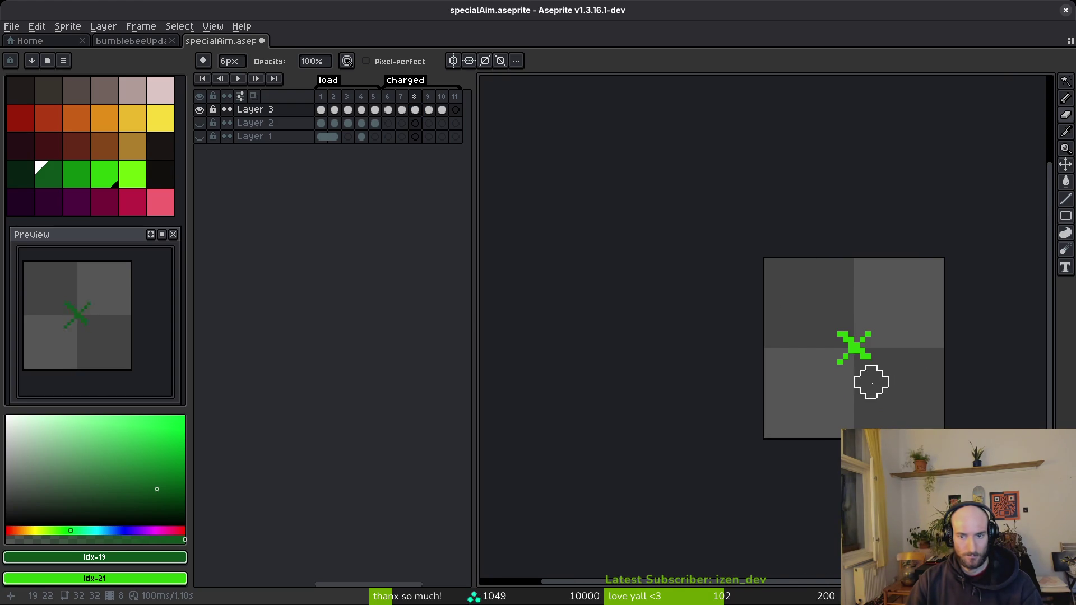
pyautogui.scroll(7, 871, 382)
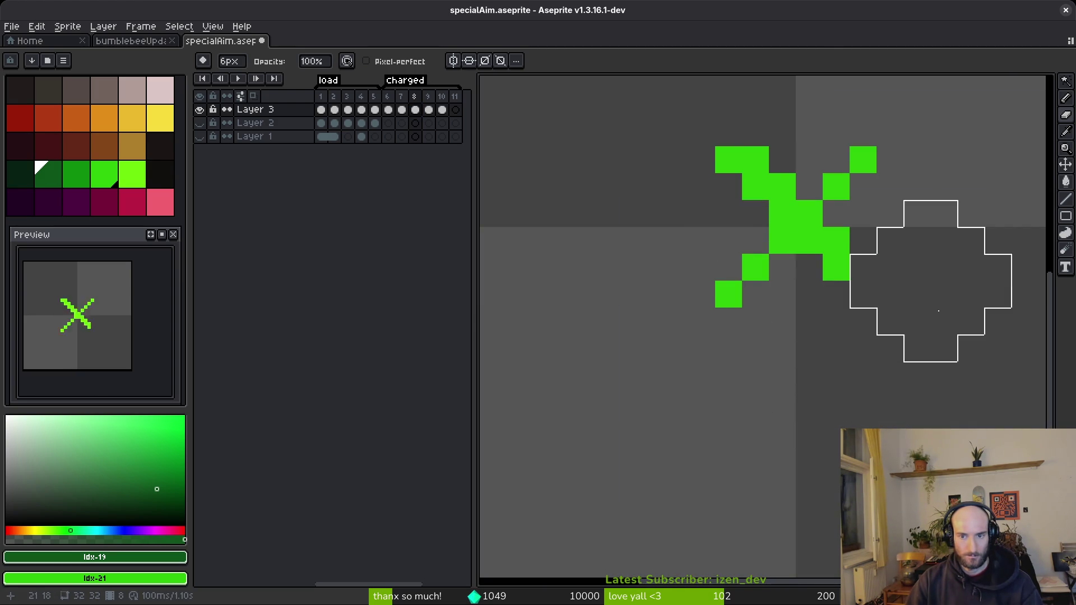
pyautogui.scroll(-6, 935, 298)
pyautogui.moveTo(926, 407); pyautogui.dragTo(854, 398)
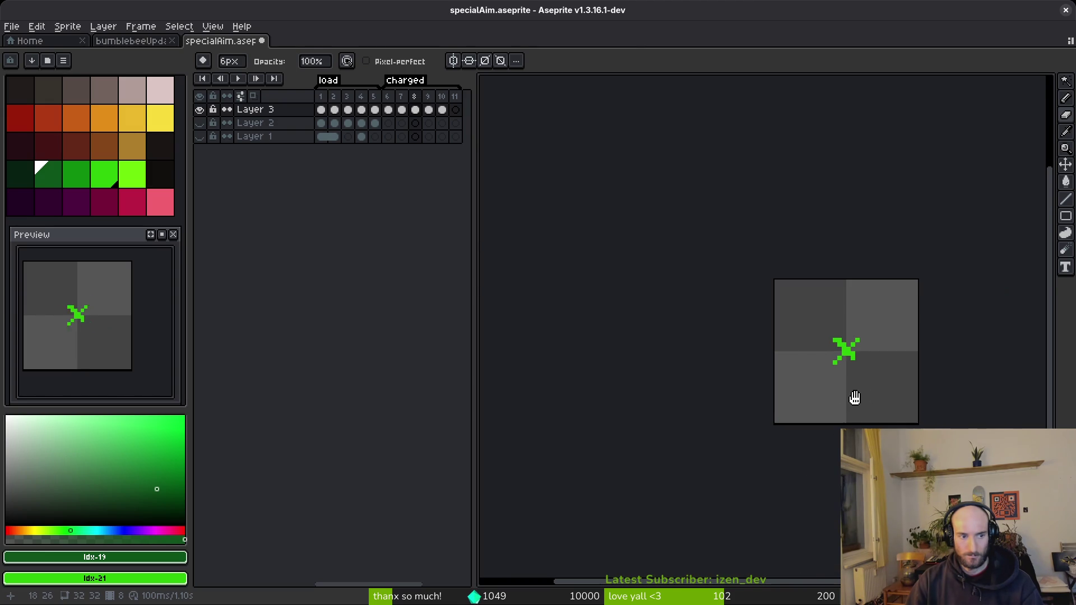
# Add a green pixel to the bottom-right arm of the X.
pyautogui.press('i')
pyautogui.scroll(-3, 857, 386)
pyautogui.scroll(8, 812, 361)
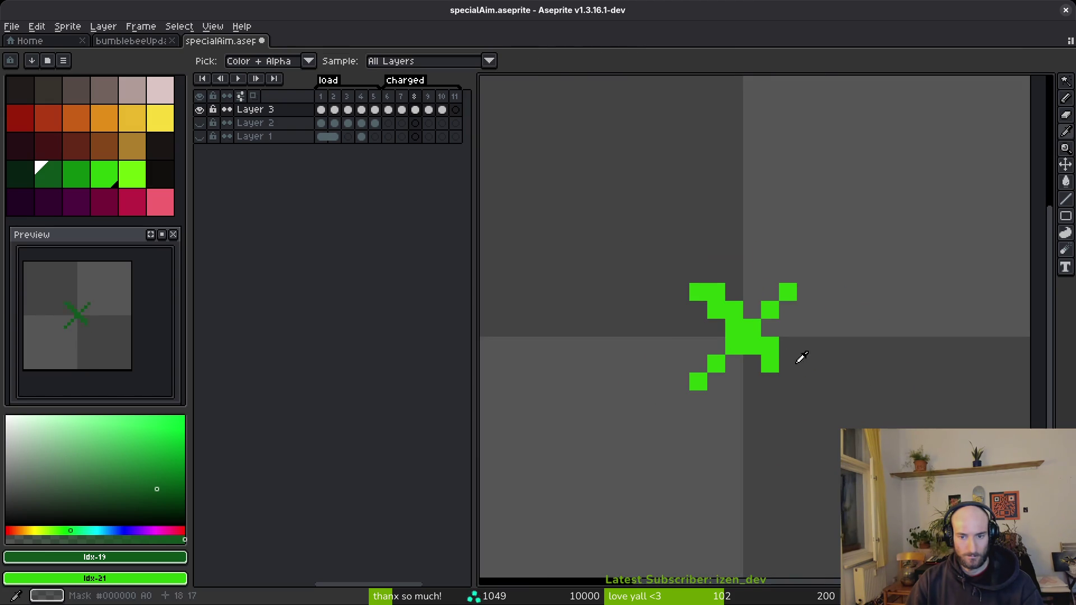
pyautogui.press('b')
pyautogui.click(787, 381)
# Extend the X's top-left arm and compare frames 6 and 7.
pyautogui.moveTo(680, 274); pyautogui.dragTo(698, 274)
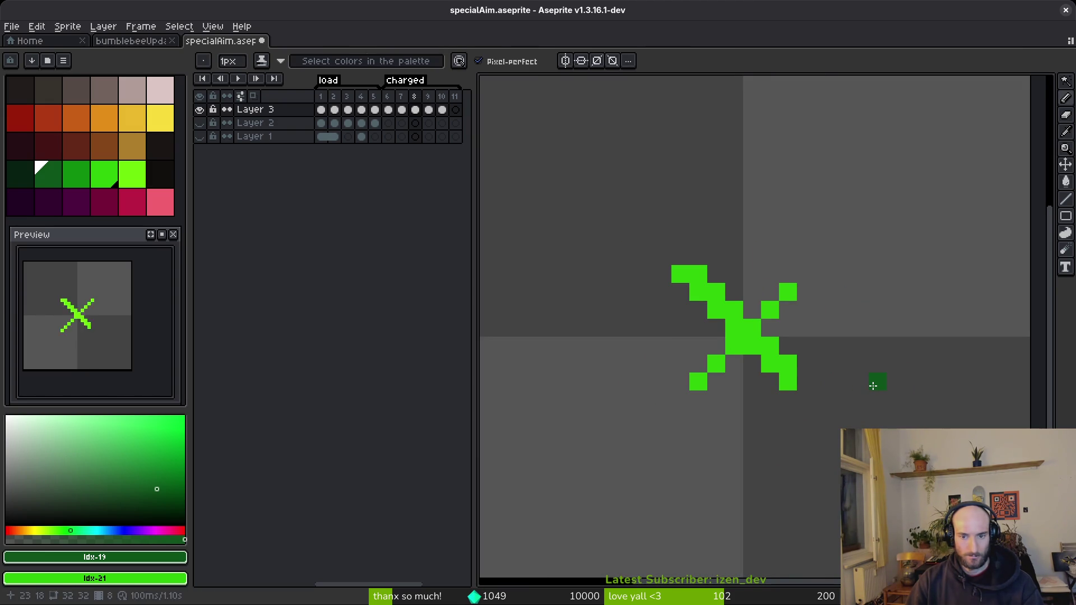
pyautogui.press('Right')
pyautogui.moveTo(876, 380); pyautogui.dragTo(769, 353)
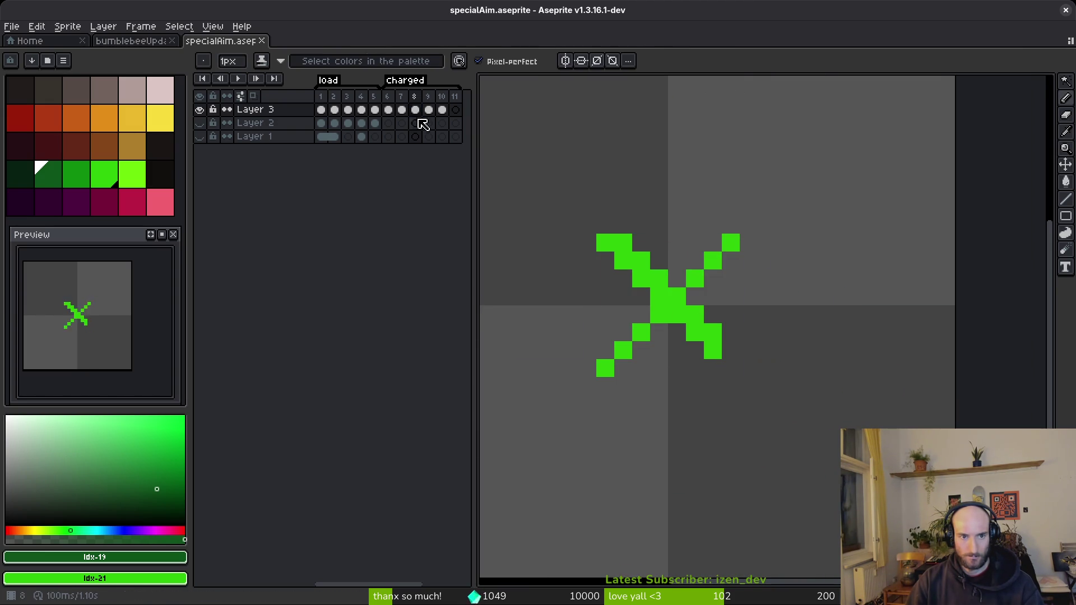
pyautogui.press('Left')
pyautogui.press('Right')
pyautogui.press('Left')
pyautogui.press('Right')
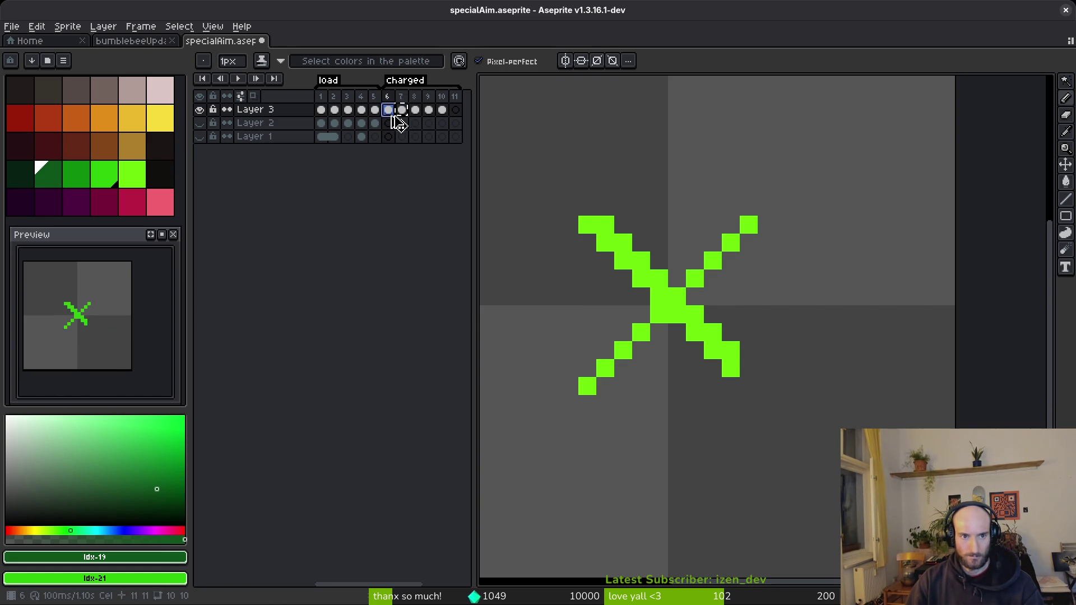
# Pick bright #6cff0a green and add a pixel at the top-right arm's end.
pyautogui.keyDown('alt'); pyautogui.click(710, 271); pyautogui.keyUp('alt')
pyautogui.click(766, 206)
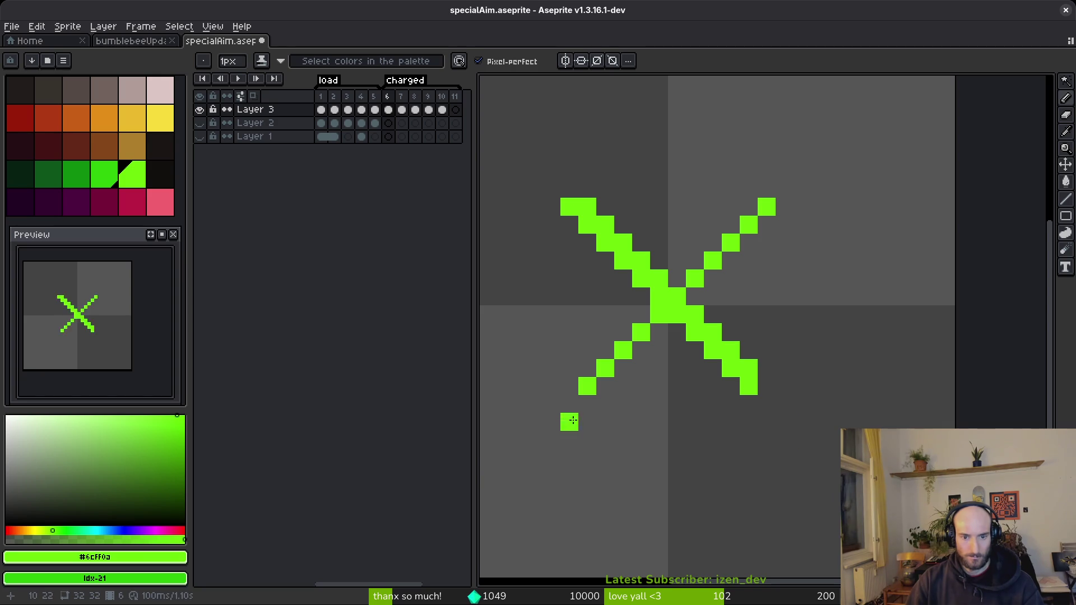
pyautogui.scroll(-5, 761, 366)
pyautogui.scroll(2, 743, 361)
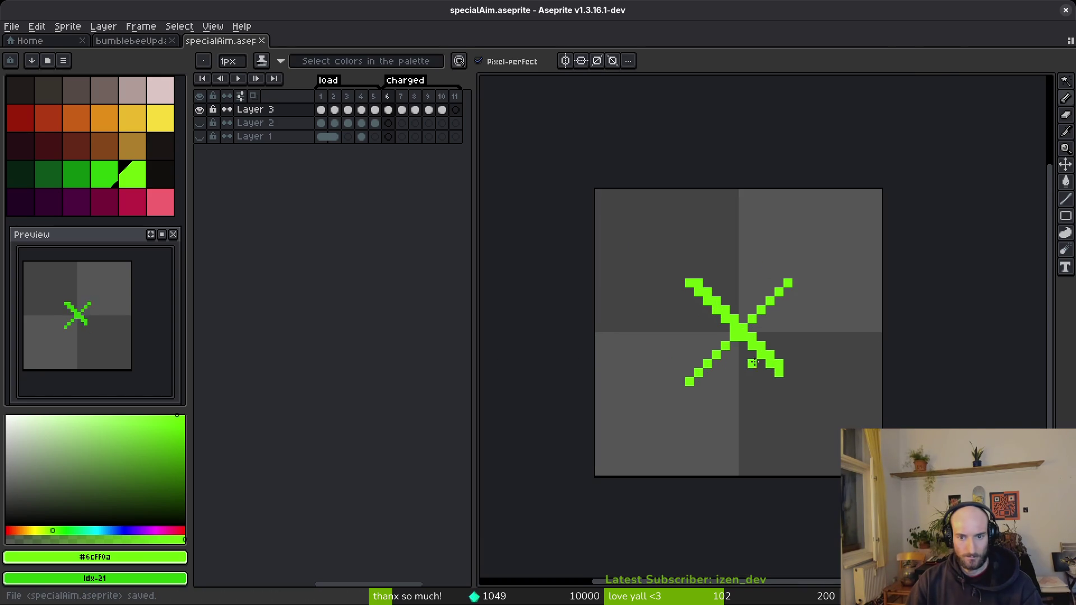
# Delete frames 10 and 11 from the timeline.
pyautogui.click(415, 124)
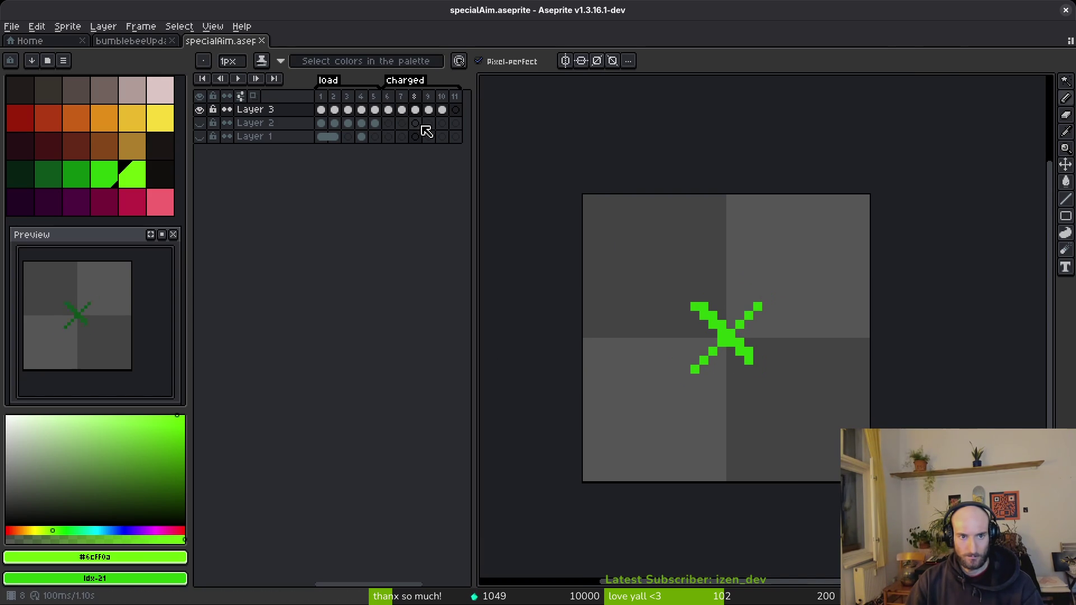
pyautogui.click(437, 110)
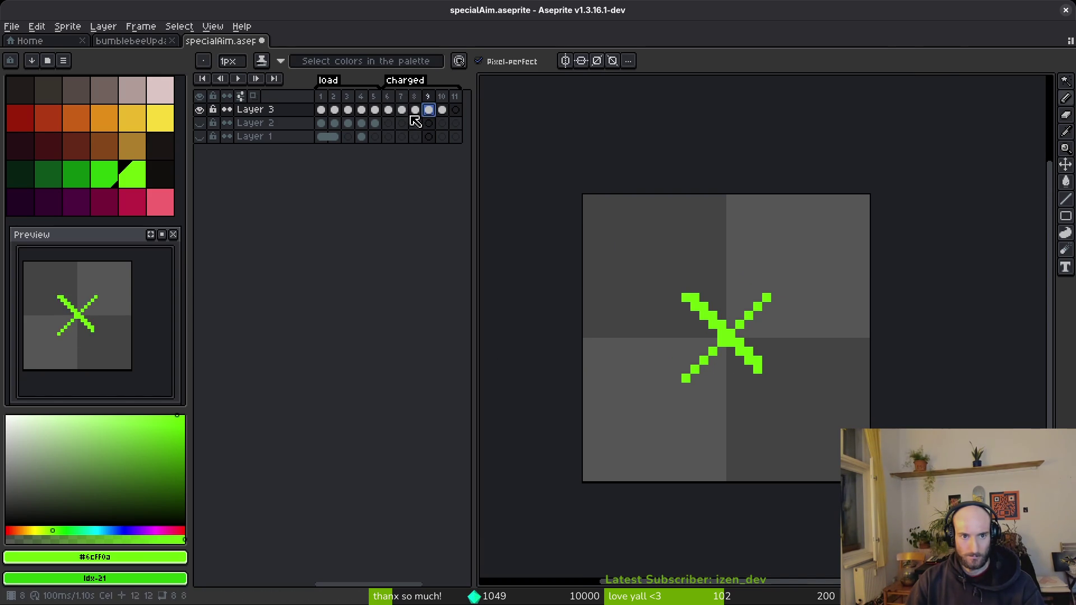
pyautogui.click(391, 112)
pyautogui.click(441, 110)
pyautogui.keyDown('shift'); pyautogui.click(455, 110); pyautogui.keyUp('shift')
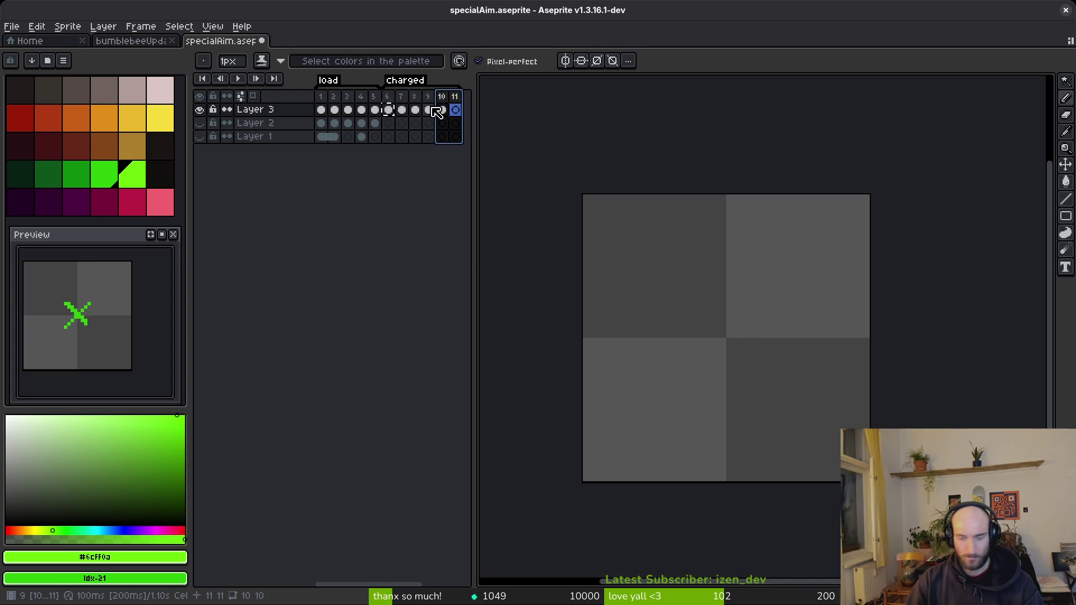
pyautogui.press('Delete')
# Fill the whole X bright #6cff0a green and draw a diagonal line across it.
pyautogui.click(387, 96)
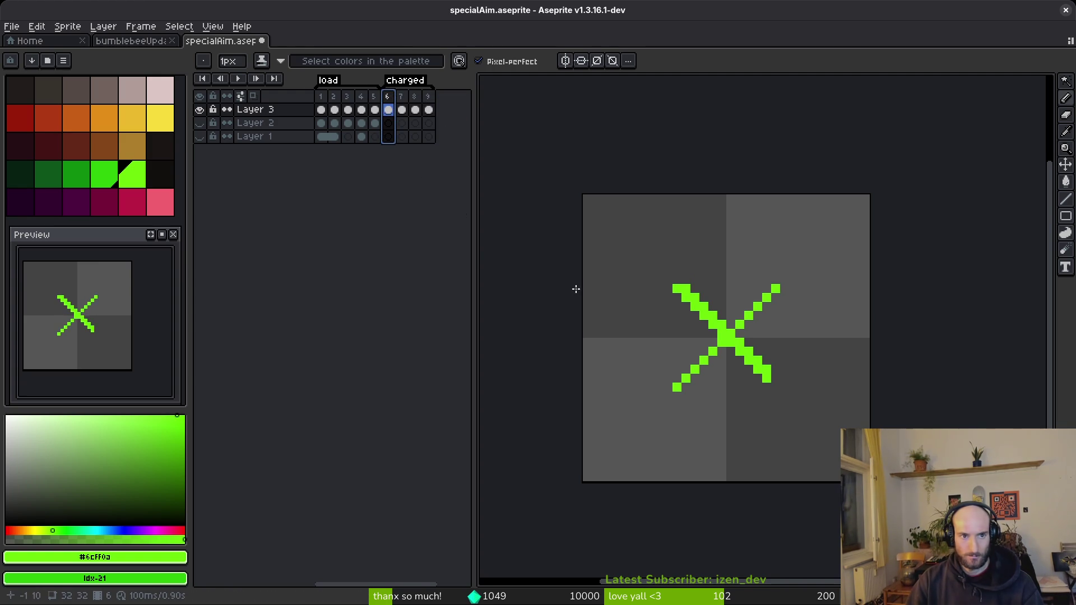
pyautogui.press('alt')
pyautogui.press('Return')
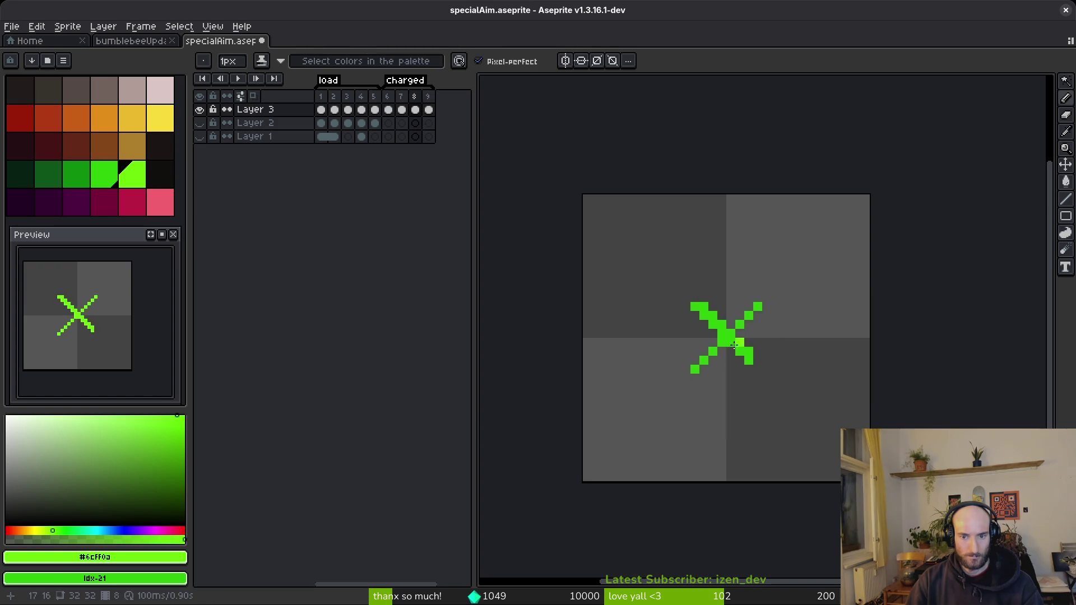
pyautogui.scroll(5, 726, 332)
pyautogui.press('g')
pyautogui.click(694, 310)
pyautogui.press('l')
pyautogui.moveTo(576, 443)
pyautogui.mouseDown()
pyautogui.moveTo(861, 156)
pyautogui.moveTo(831, 184)
pyautogui.mouseUp()
pyautogui.press(',')
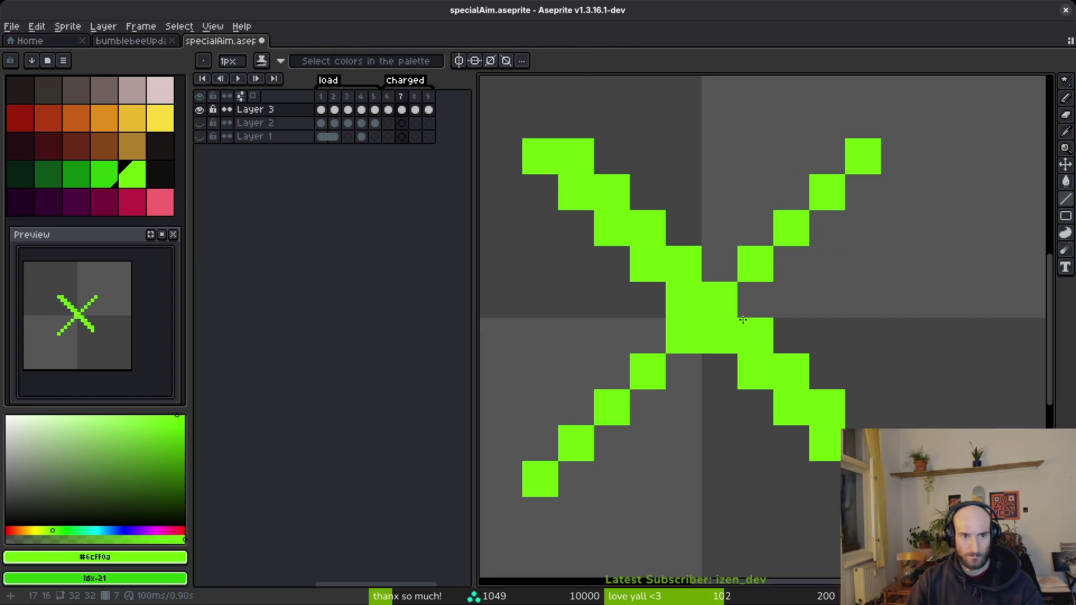
# Pick the dark greens, draw a dark-green line along the rising diagonal, and fill both arms dark green.
pyautogui.click(106, 175)
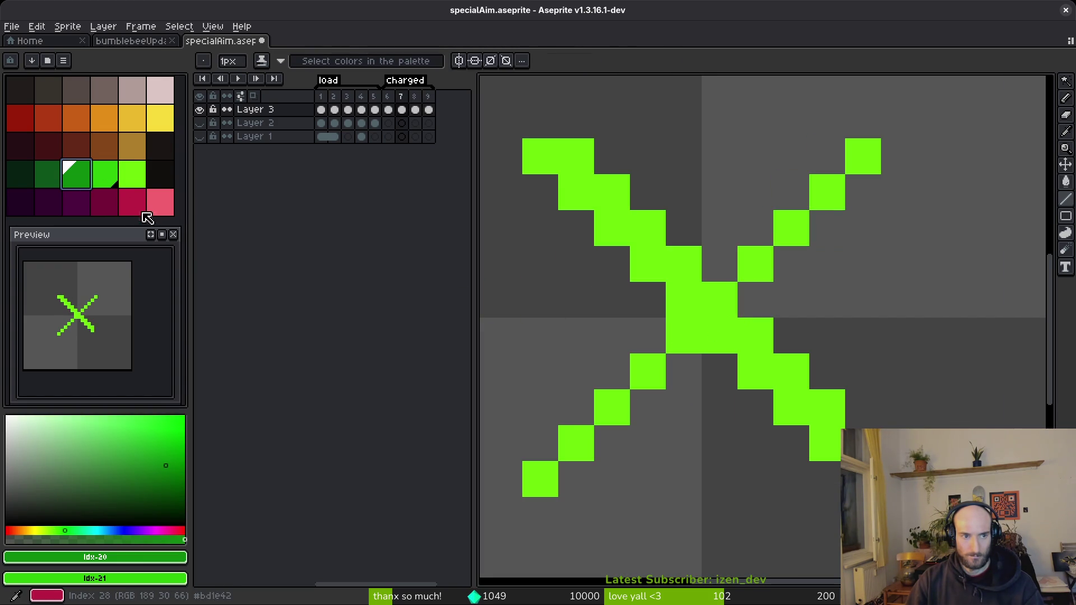
pyautogui.rightClick(88, 177)
pyautogui.moveTo(539, 477); pyautogui.dragTo(861, 152)
pyautogui.click(698, 276)
pyautogui.press('g')
pyautogui.rightClick(648, 263)
pyautogui.rightClick(768, 372)
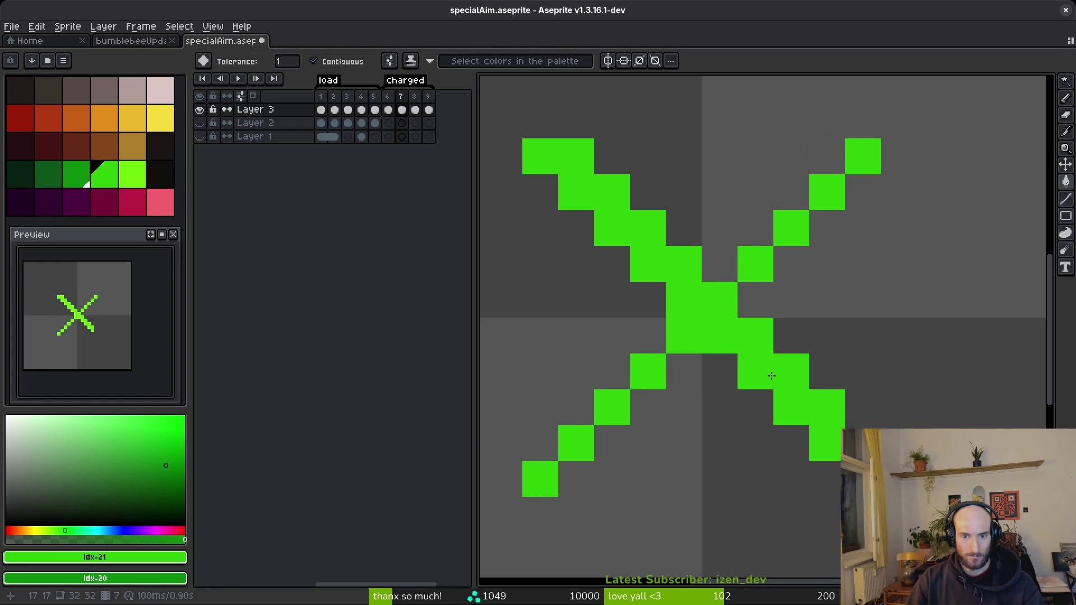
# On frame 6, repaint the X's diagonal cells and top-right cell dark green.
pyautogui.press(',')
pyautogui.rightClick(697, 307)
pyautogui.click(619, 415)
pyautogui.press('b')
pyautogui.keyDown('shift'); pyautogui.rightClick(863, 156); pyautogui.keyUp('shift')
pyautogui.click(899, 120)
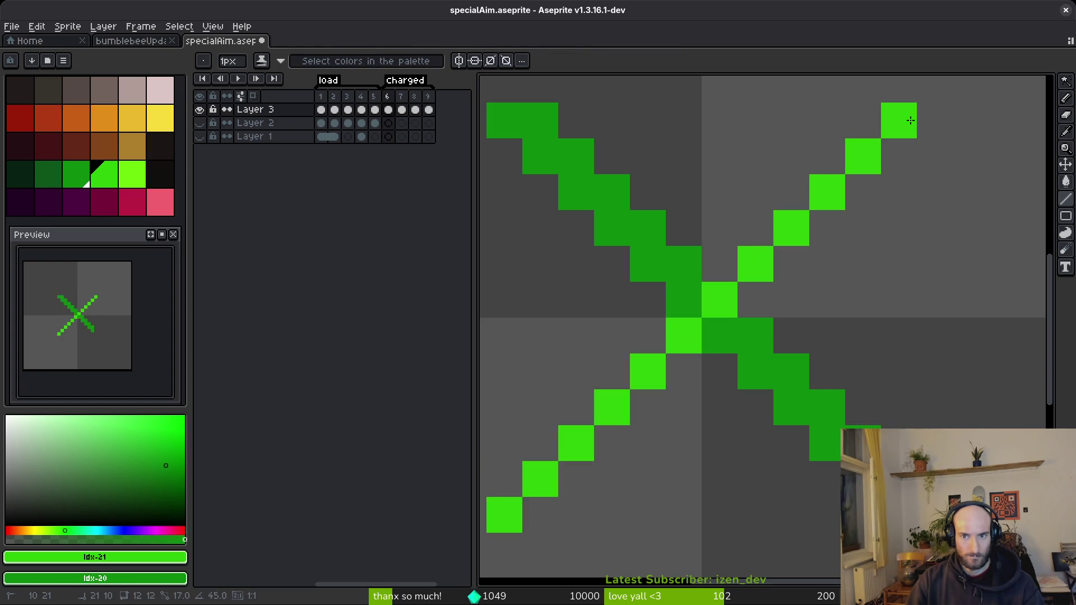
pyautogui.rightClick(504, 514)
pyautogui.keyDown('shift'); pyautogui.rightClick(862, 148); pyautogui.keyUp('shift')
pyautogui.rightClick(898, 120)
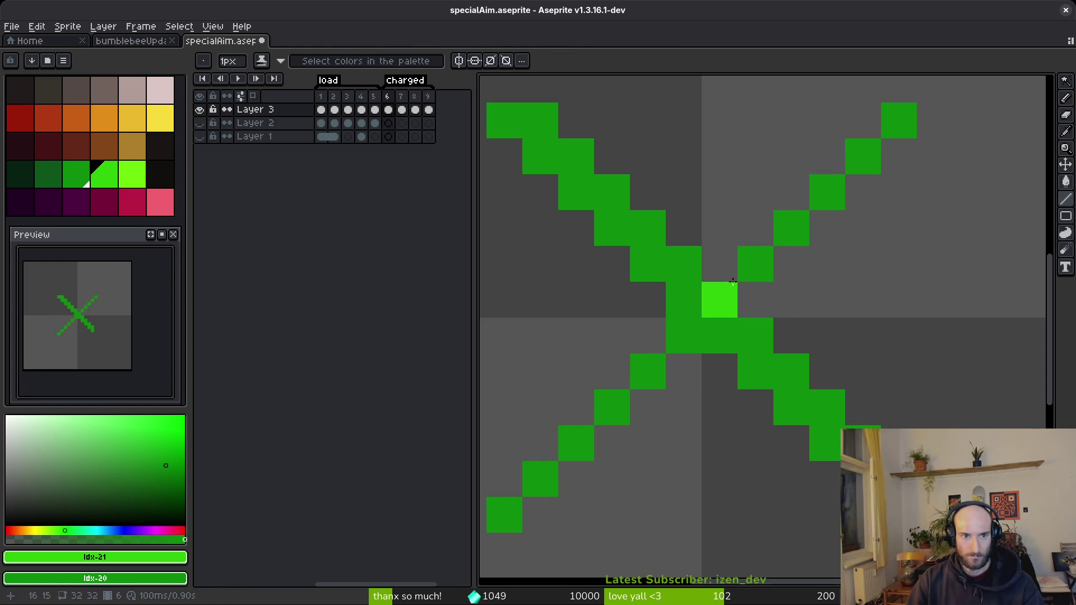
pyautogui.press('i')
# On a later charged frame, fill the remaining lime cells of the X dark green and save.
pyautogui.press('.')
pyautogui.press('.')
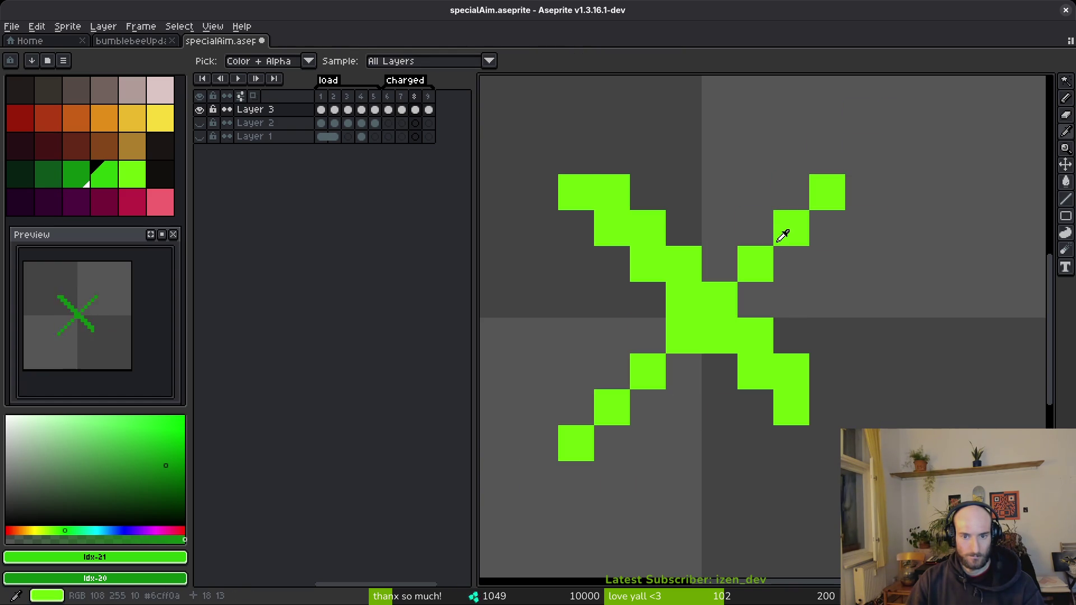
pyautogui.press('.')
pyautogui.press('b')
pyautogui.press('g')
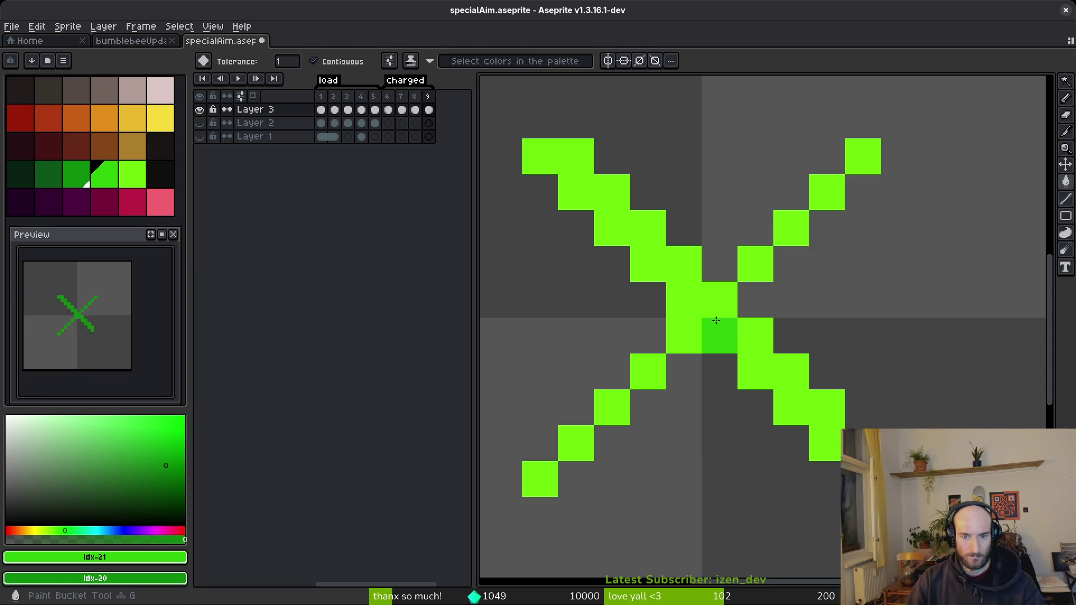
pyautogui.click(540, 479)
pyautogui.click(857, 156)
pyautogui.click(576, 156)
pyautogui.click(754, 371)
pyautogui.click(754, 350)
pyautogui.hotkey('ctrl', 's')
# Pick the bright green, draw a bright-green line across the X diagonal, and fill both halves bright green.
pyautogui.scroll(-6, 755, 363)
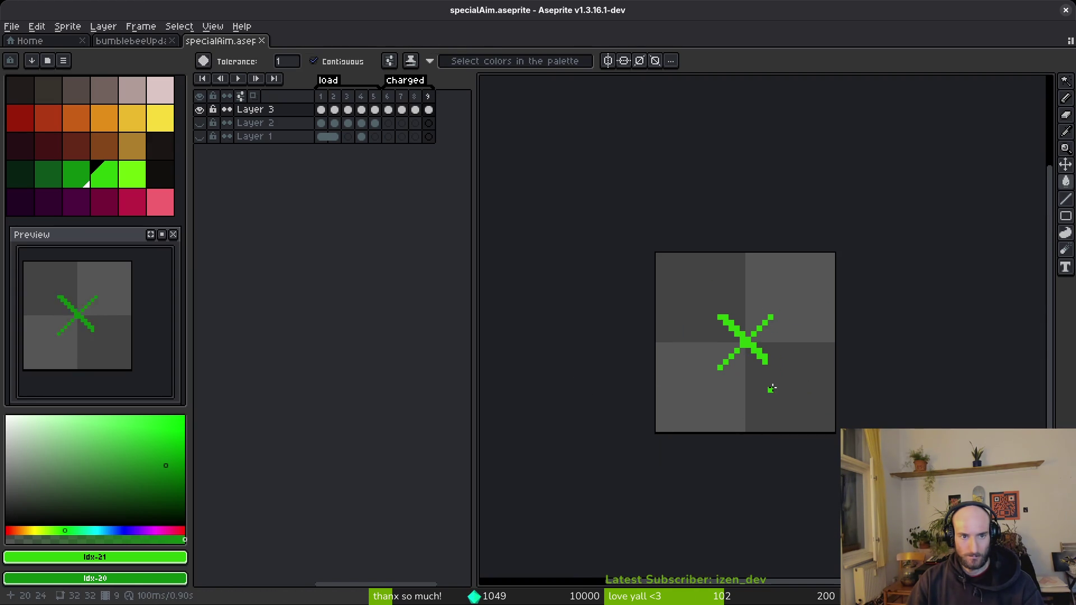
pyautogui.press('i')
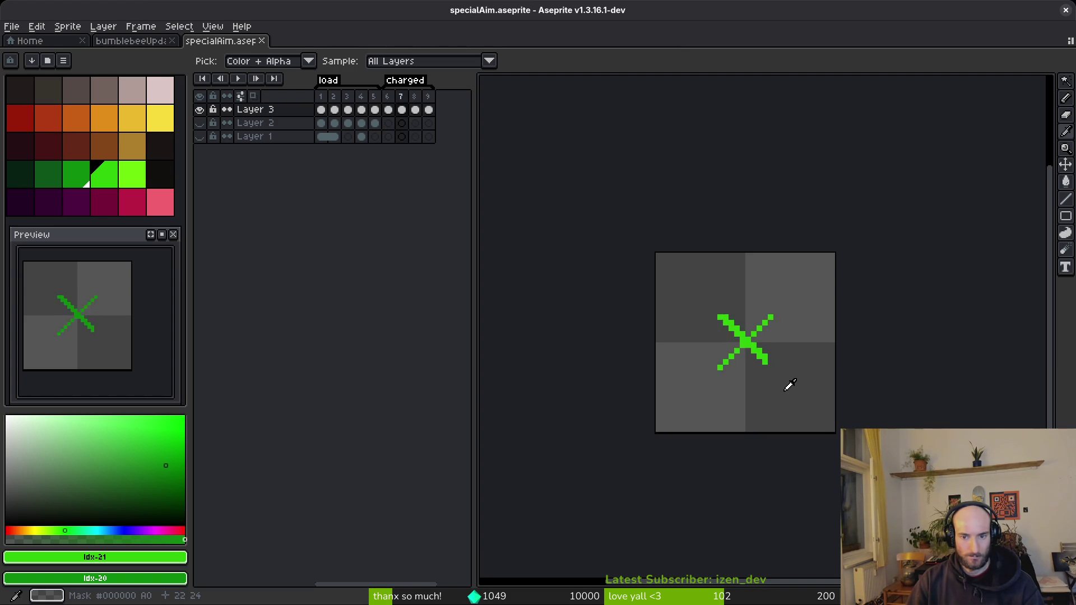
pyautogui.press('g')
pyautogui.scroll(5, 784, 391)
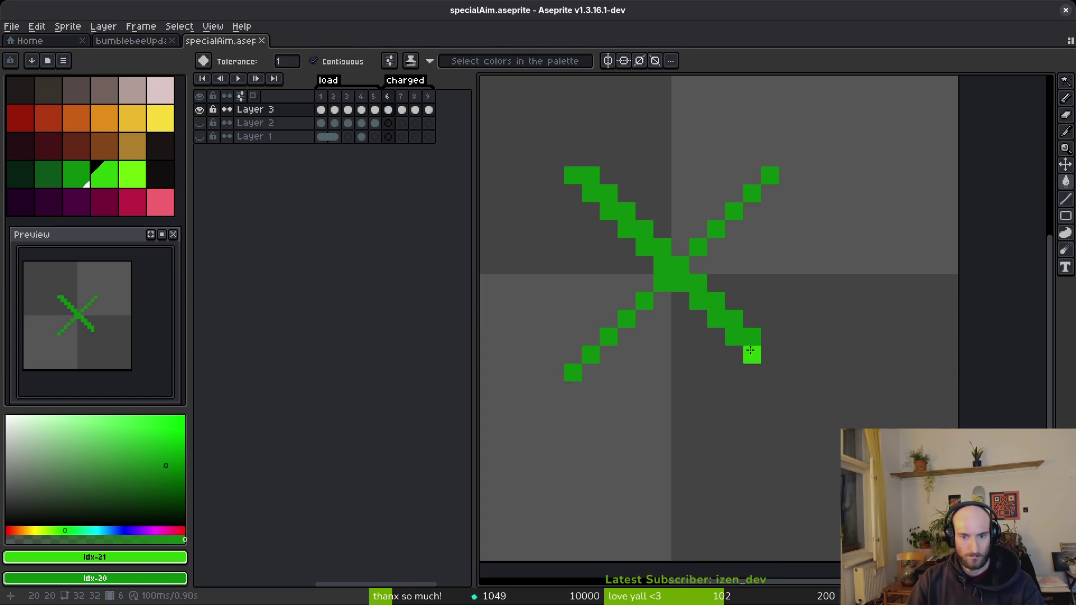
pyautogui.click(134, 176)
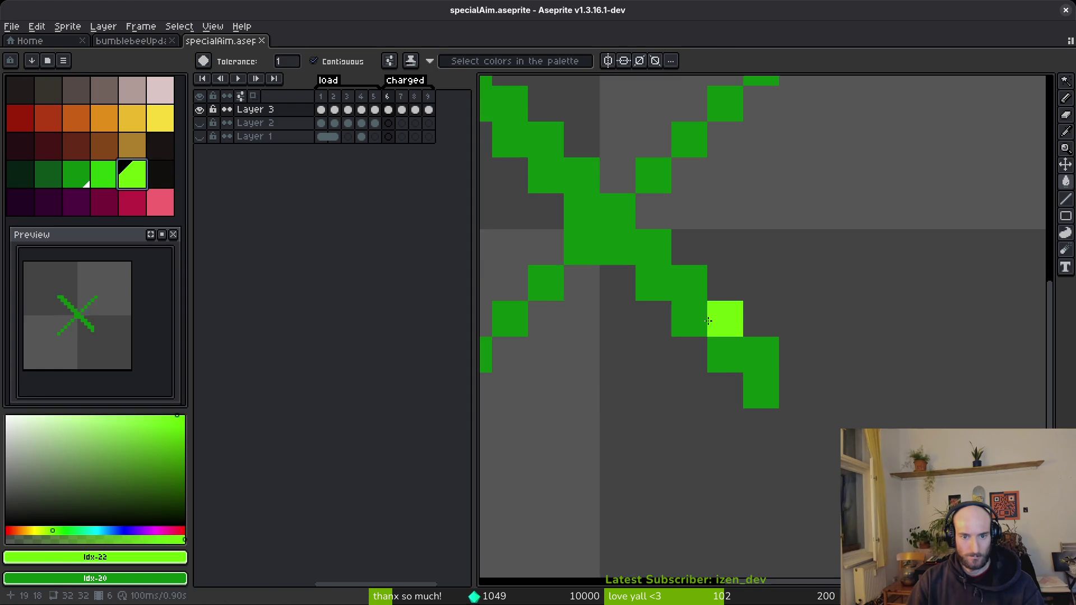
pyautogui.scroll(2, 705, 314)
pyautogui.press('l')
pyautogui.moveTo(540, 497); pyautogui.dragTo(951, 96)
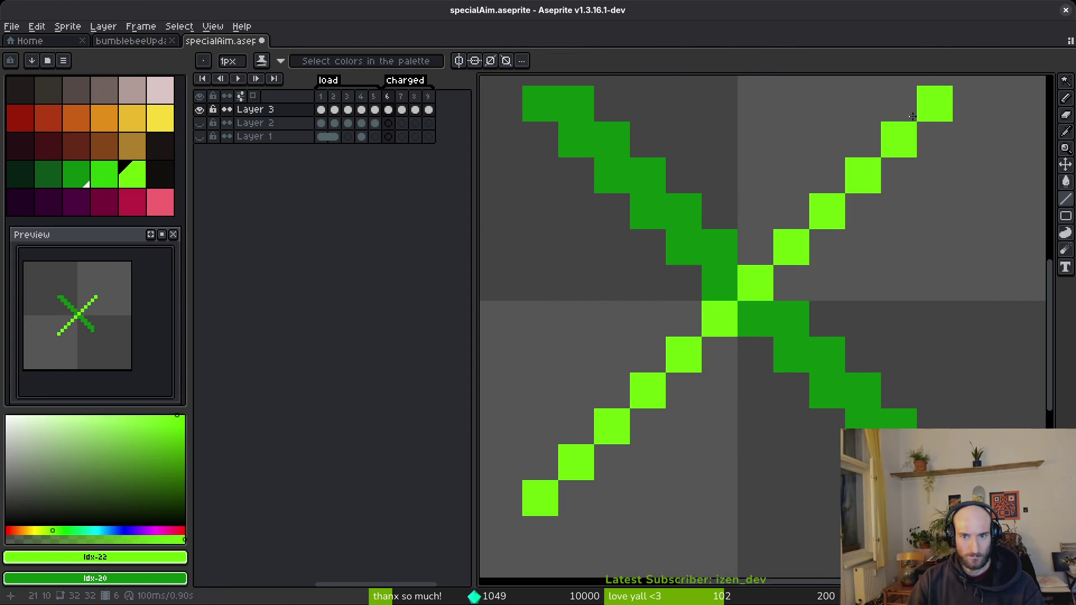
pyautogui.press('g')
pyautogui.click(713, 247)
pyautogui.click(812, 343)
# Fill the X bright green, then redraw its rising diagonal dark green and fill the upper-left arm.
pyautogui.scroll(-4, 852, 396)
pyautogui.press('i')
pyautogui.press('g')
pyautogui.click(823, 371)
pyautogui.scroll(5, 819, 364)
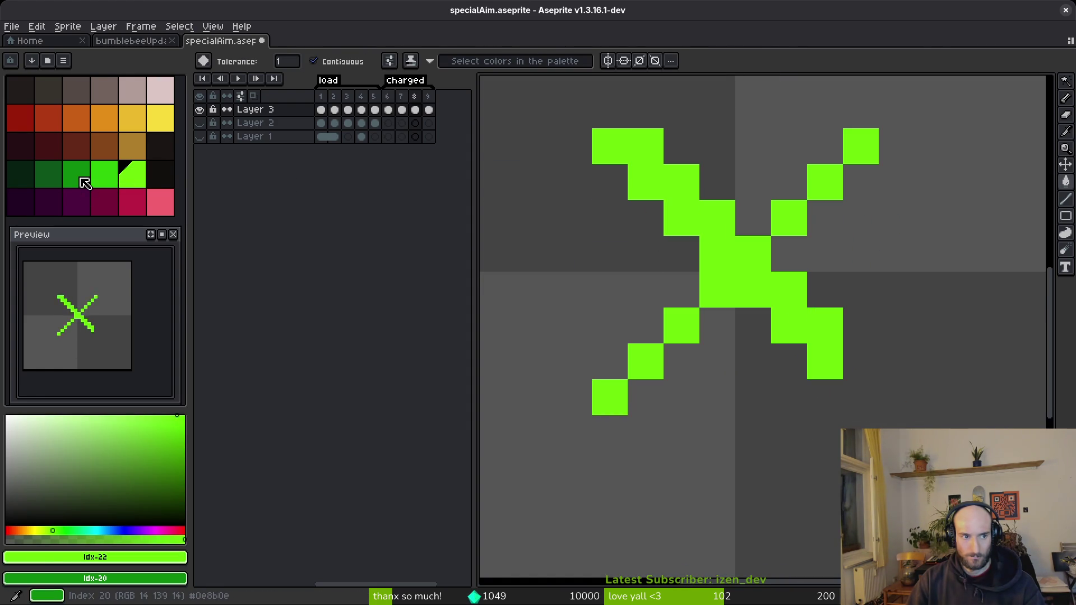
pyautogui.press('l')
pyautogui.moveTo(615, 398); pyautogui.dragTo(862, 144)
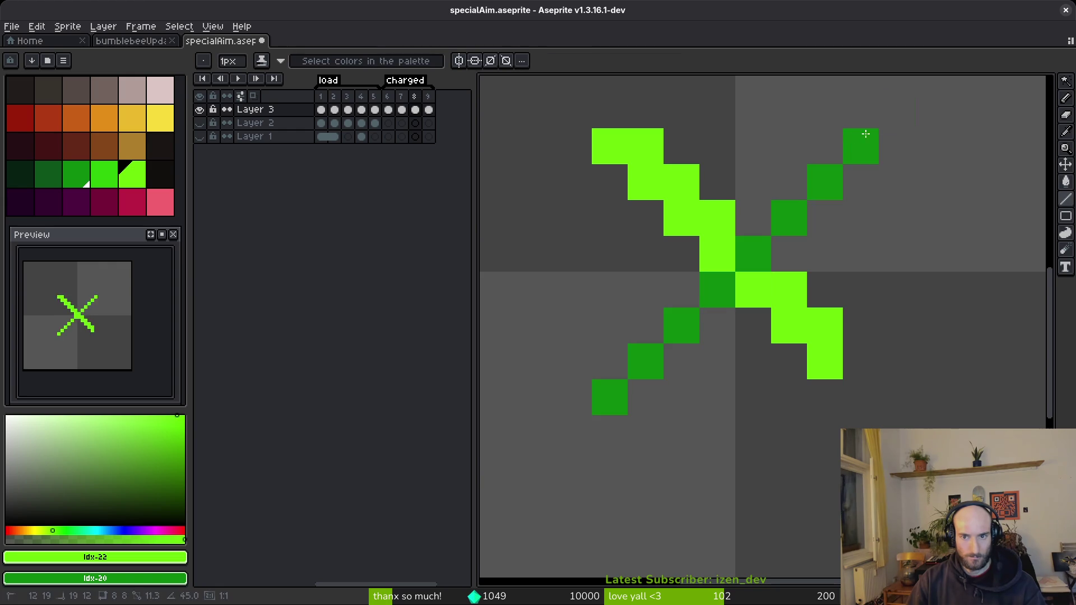
pyautogui.press('g')
pyautogui.rightClick(728, 269)
# On frame 9, recolour a pixel of the lower-right arm and bring up the sprite sheet export.
pyautogui.scroll(-3, 819, 288)
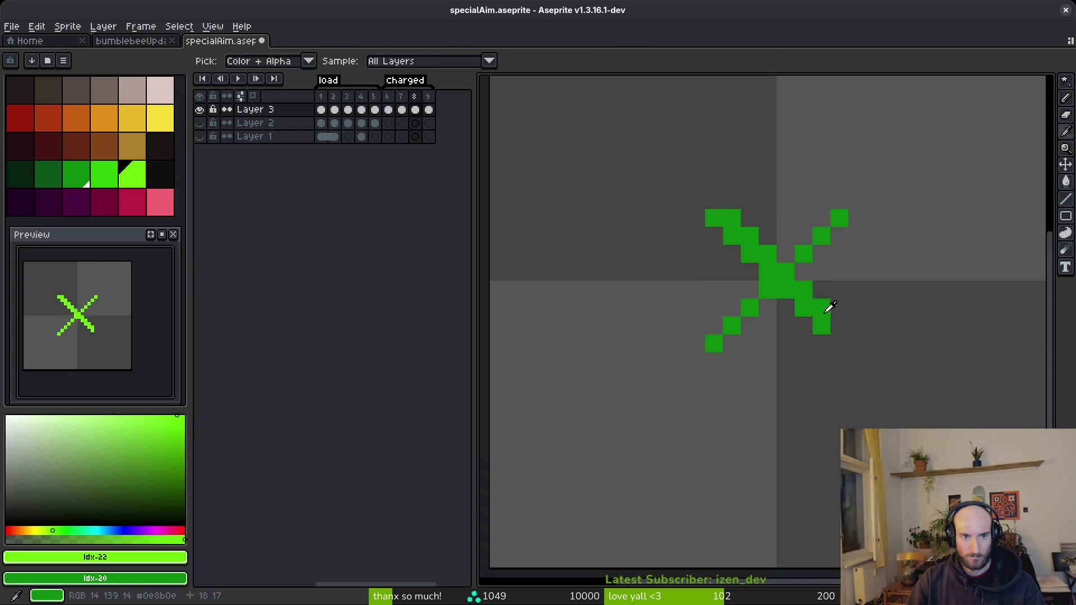
pyautogui.press('Right')
pyautogui.click(821, 348)
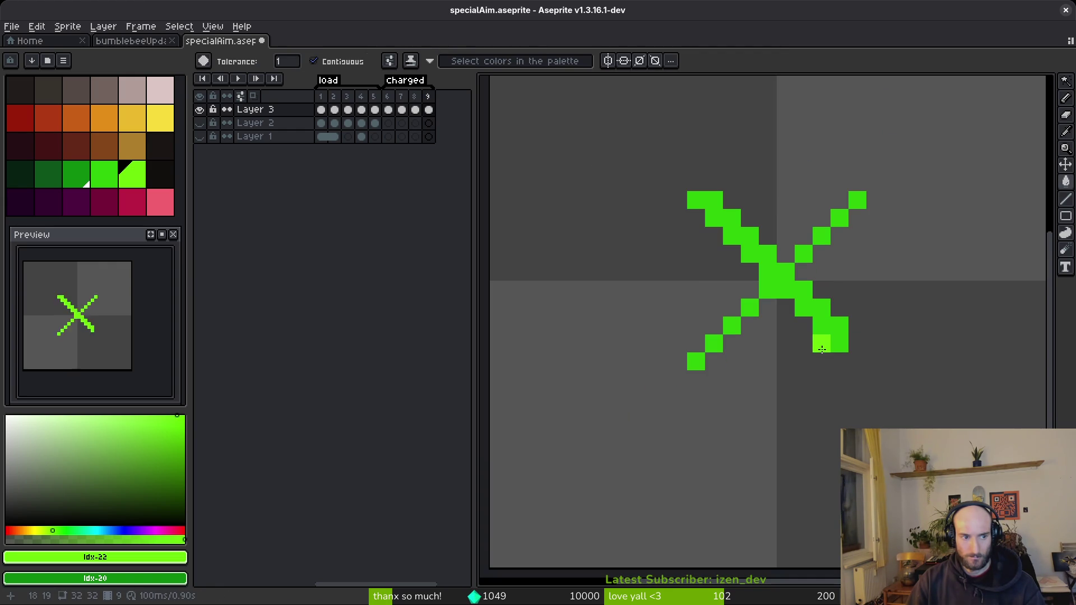
pyautogui.scroll(-1, 111, 325)
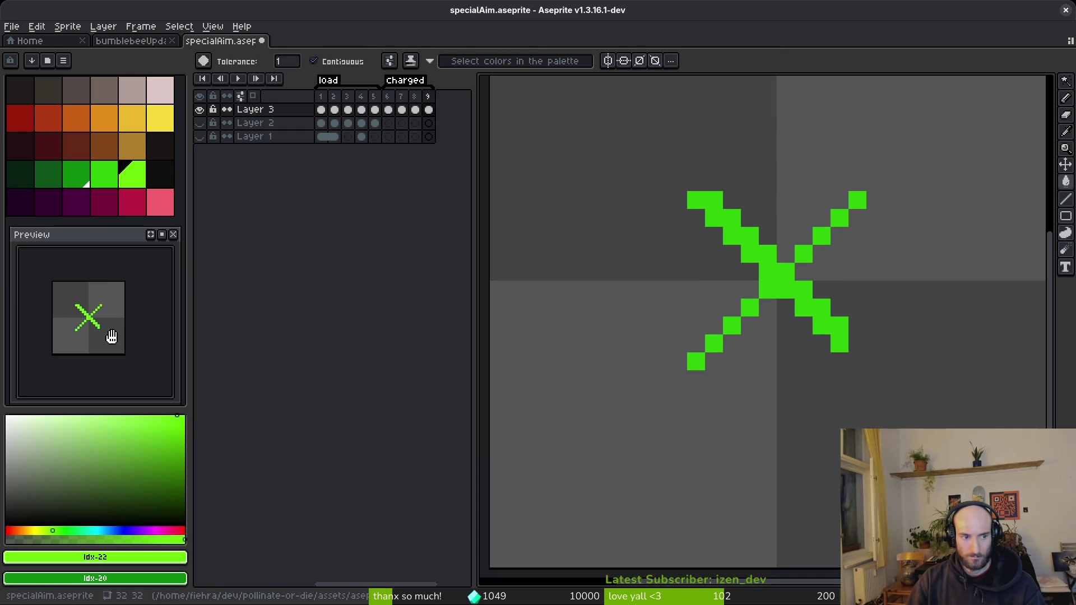
pyautogui.moveTo(110, 334); pyautogui.dragTo(113, 335)
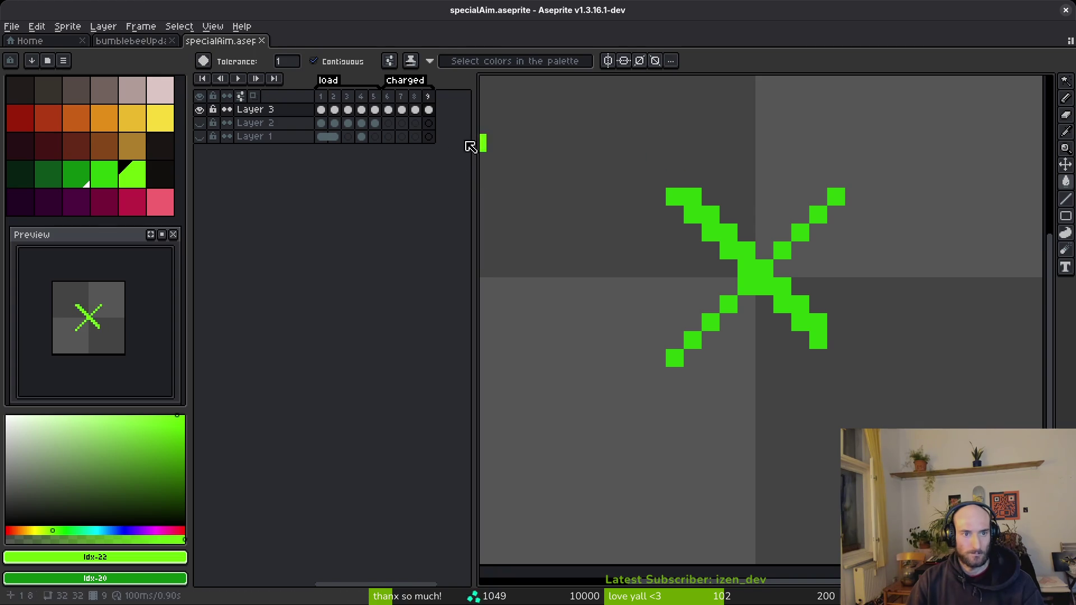
pyautogui.hotkey('ctrl', 'e')
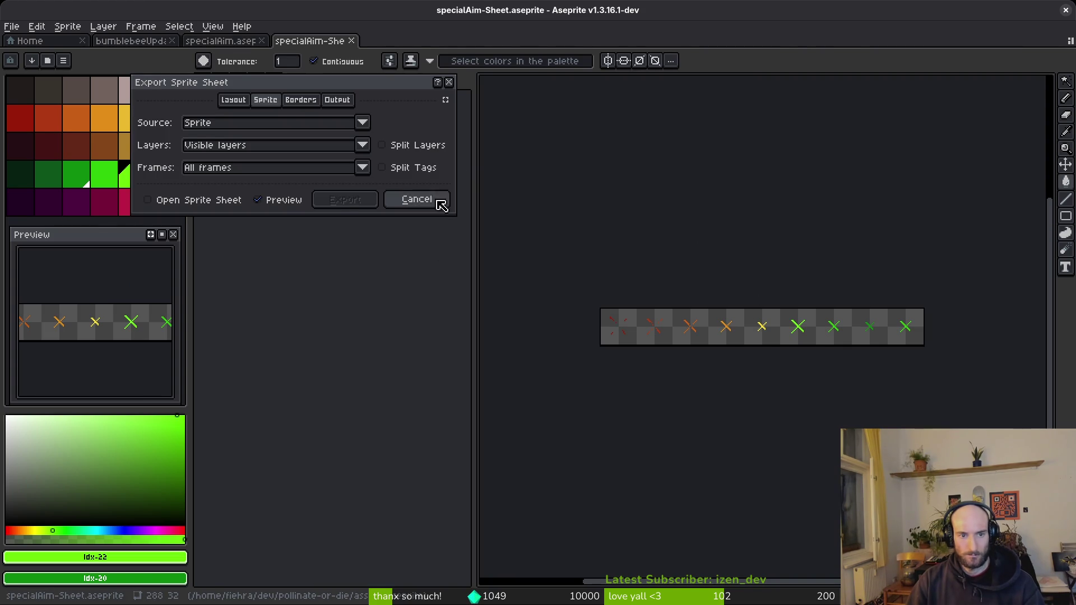
# Lay out each tagged animation on its own row and have the sheet open after export.
pyautogui.click(413, 168)
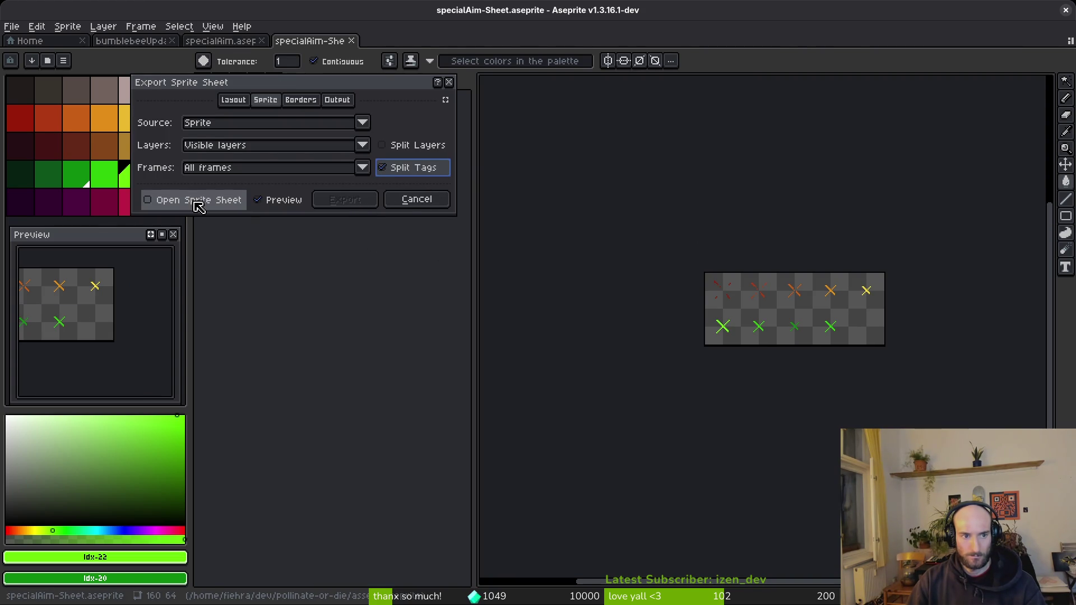
pyautogui.click(213, 203)
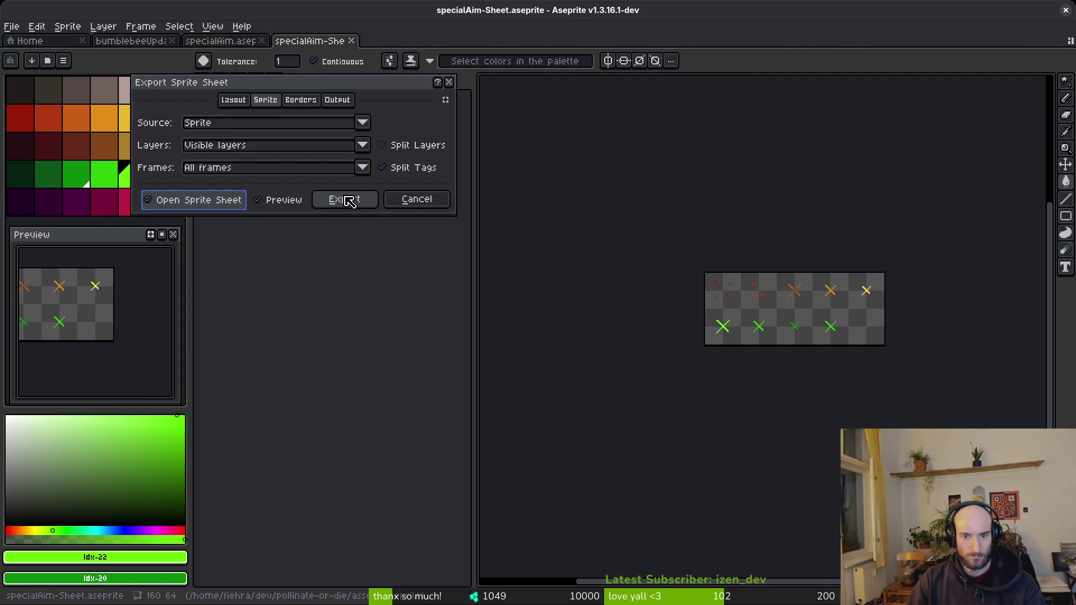
pyautogui.click(350, 200)
pyautogui.hotkey('ctrl', 'alt', 'shift', 's')
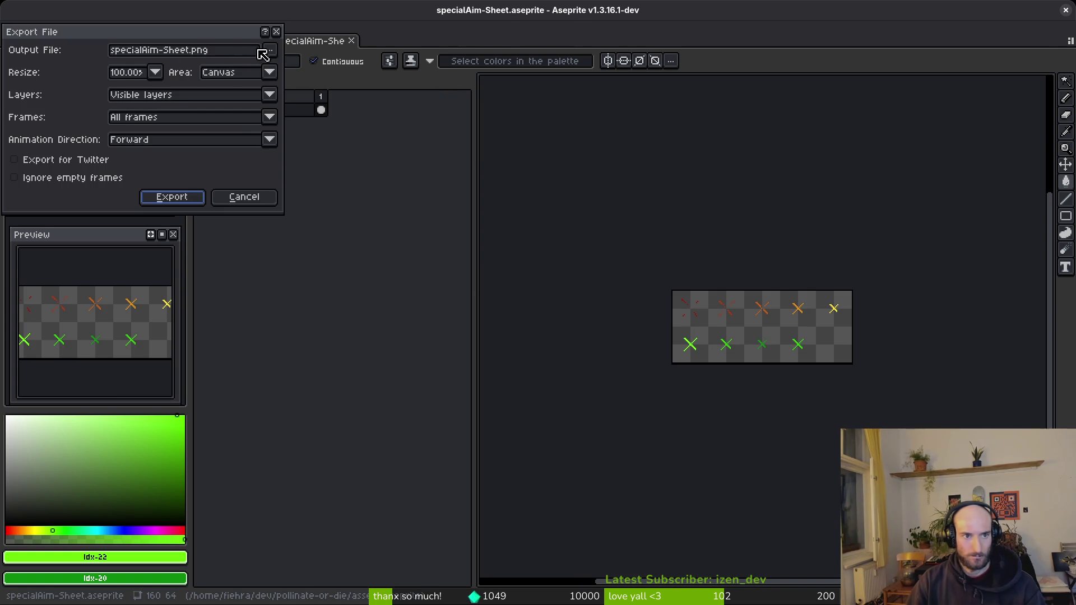
# Set the output file to art/vfx/specialAimVfx.png, accept overwriting it, and export.
pyautogui.click(270, 50)
pyautogui.click(283, 65)
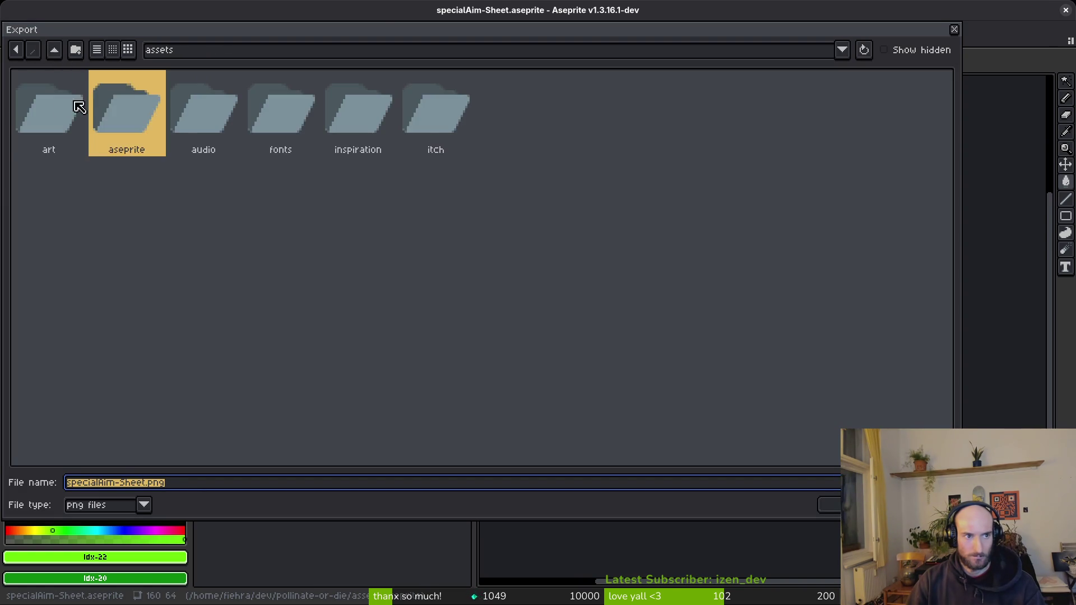
pyautogui.doubleClick(85, 107)
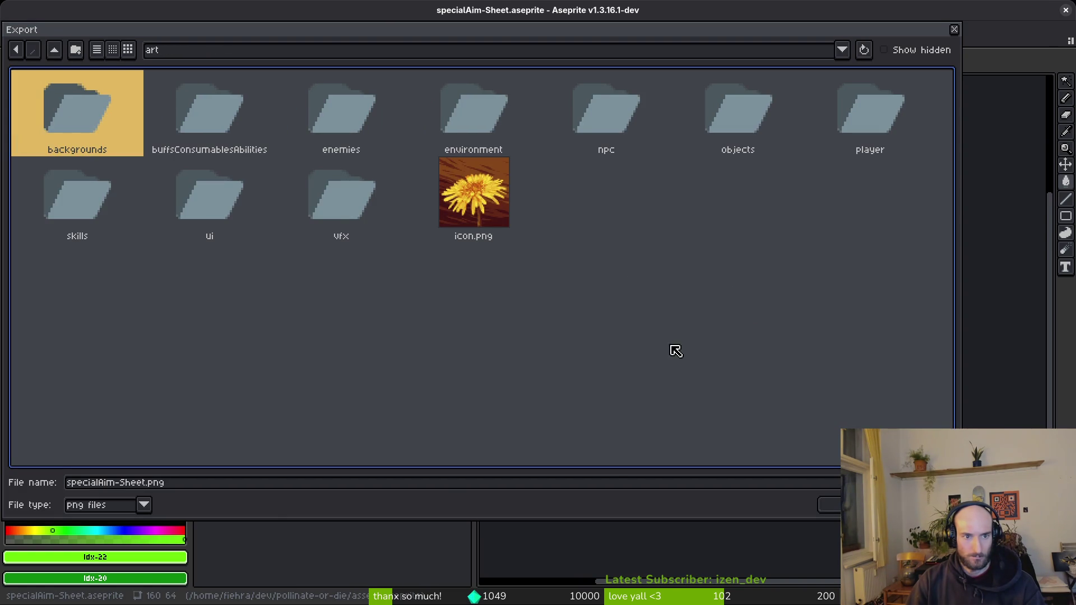
pyautogui.doubleClick(361, 201)
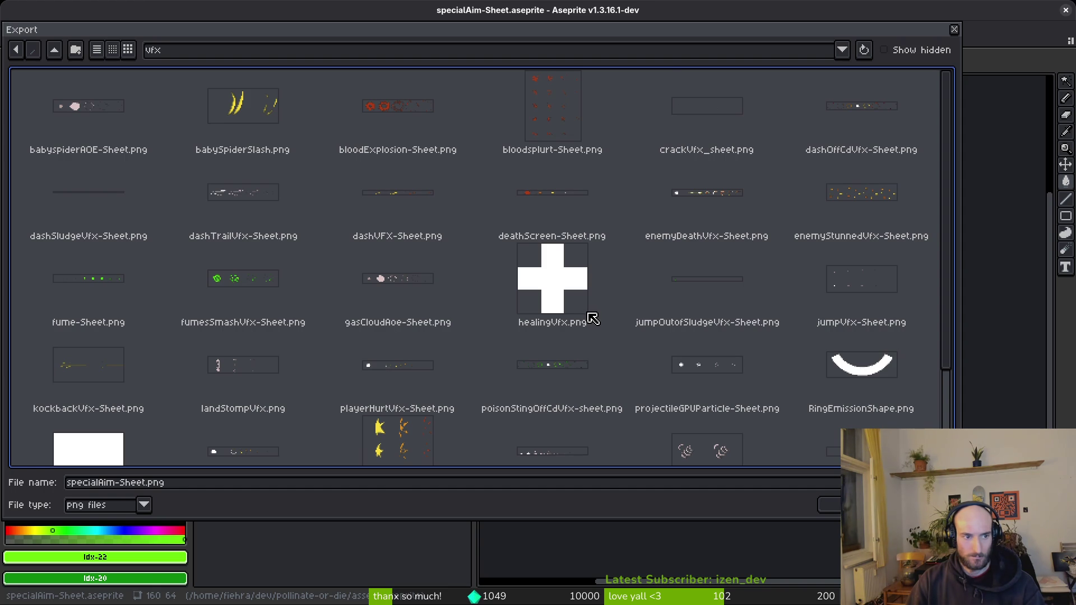
pyautogui.scroll(-2, 599, 311)
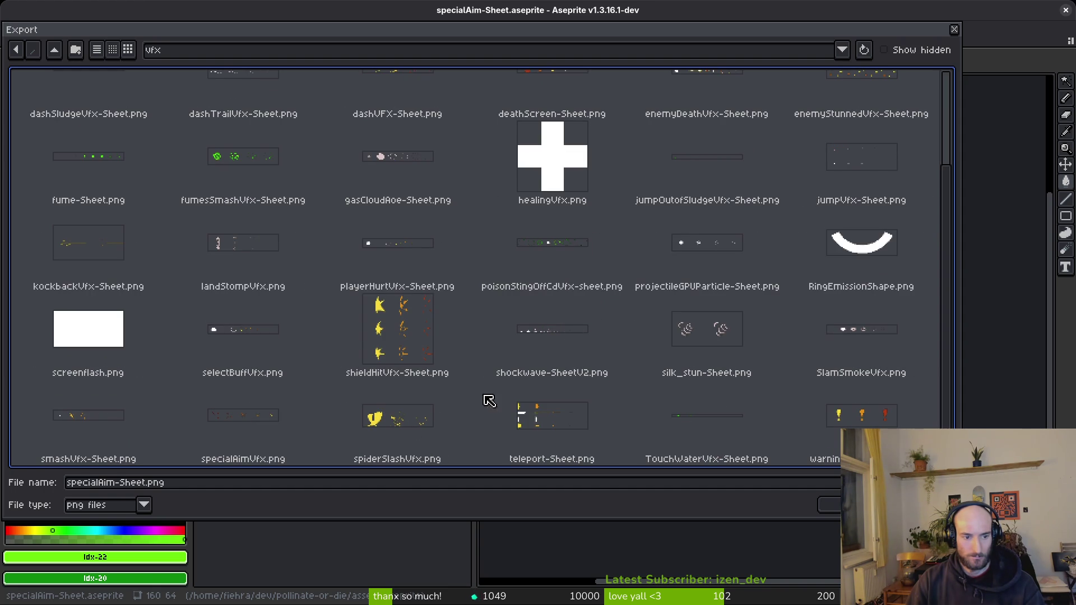
pyautogui.click(274, 410)
pyautogui.click(828, 503)
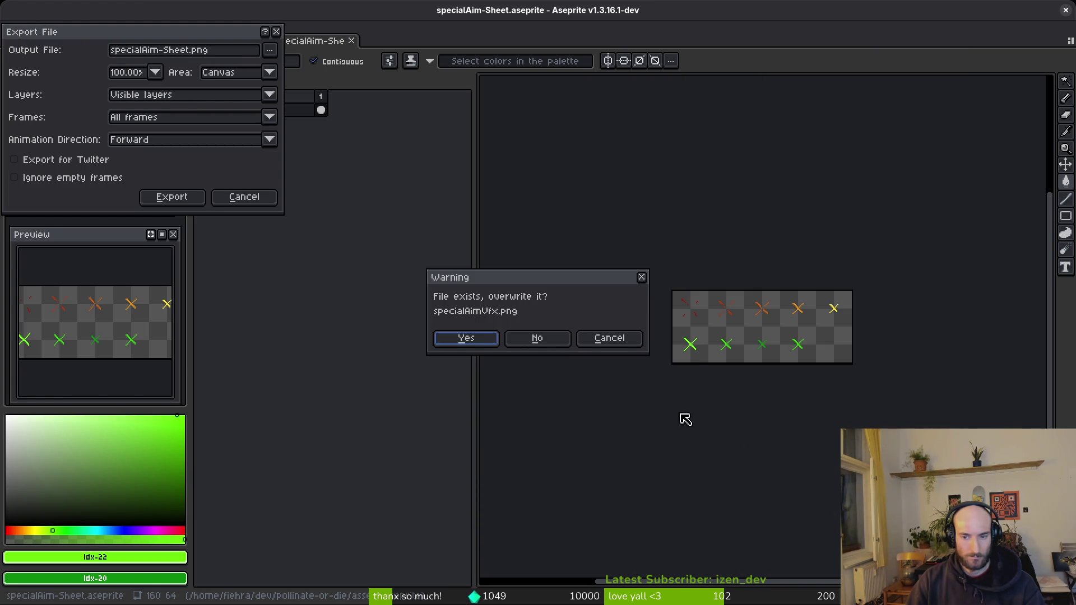
pyautogui.click(468, 340)
pyautogui.click(174, 199)
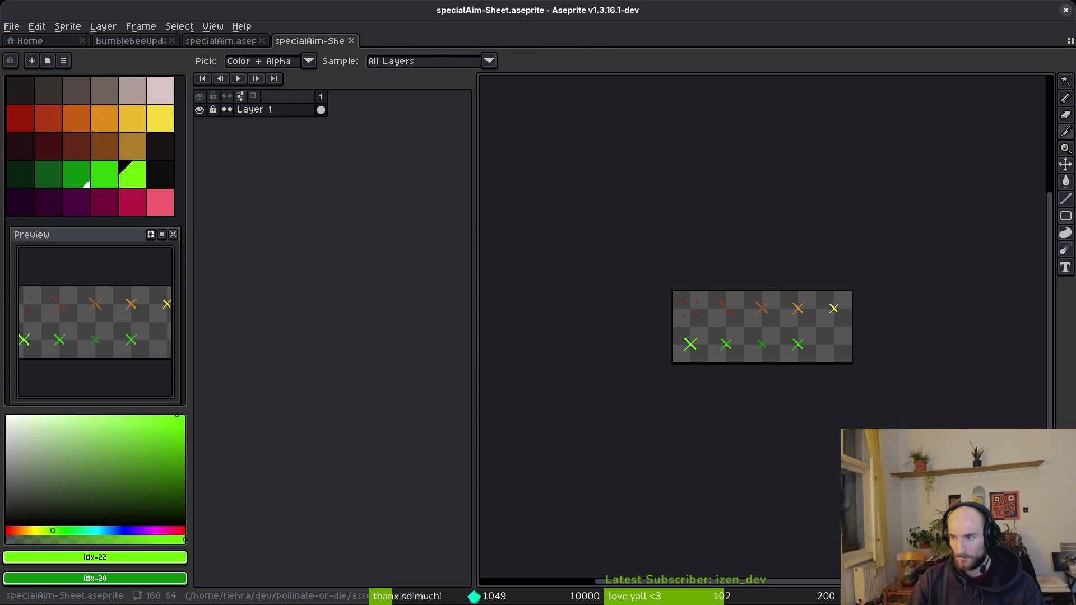
# In Godot, quick-open poison_sting.tscn by searching 'poisstin'.
pyautogui.hotkey('alt', 'Tab')
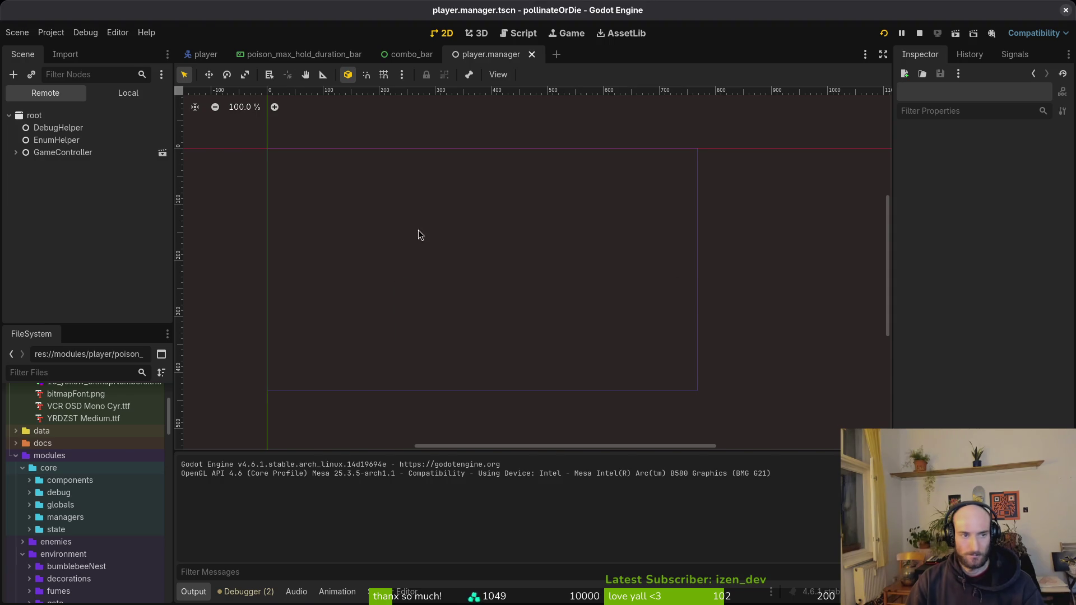
pyautogui.hotkey('shift', 'alt', 'o')
pyautogui.write('poisstin')
pyautogui.press('Down')
pyautogui.press('Down')
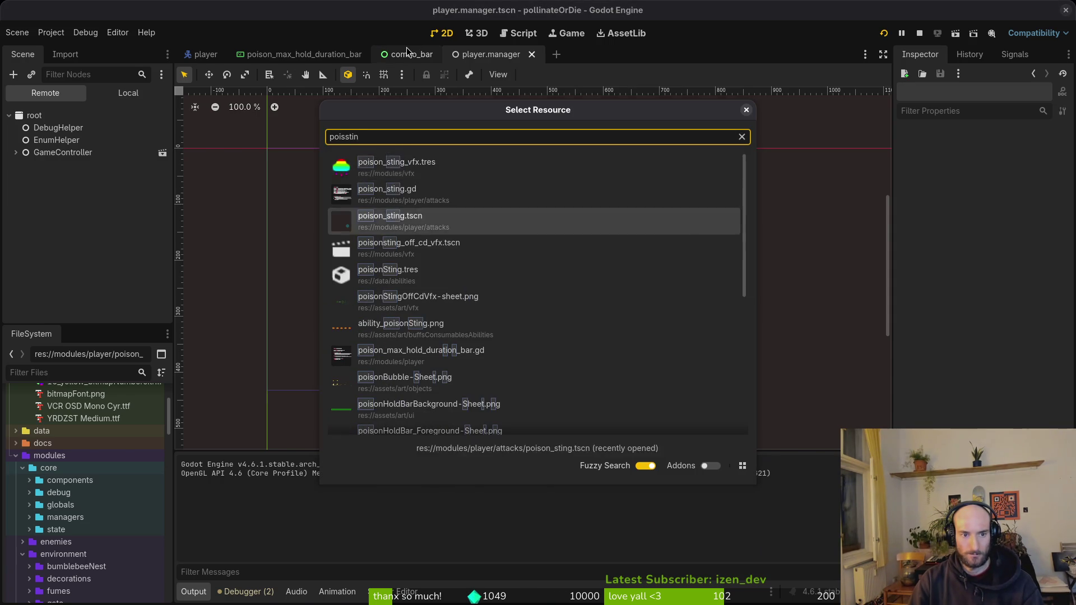
pyautogui.press('Return')
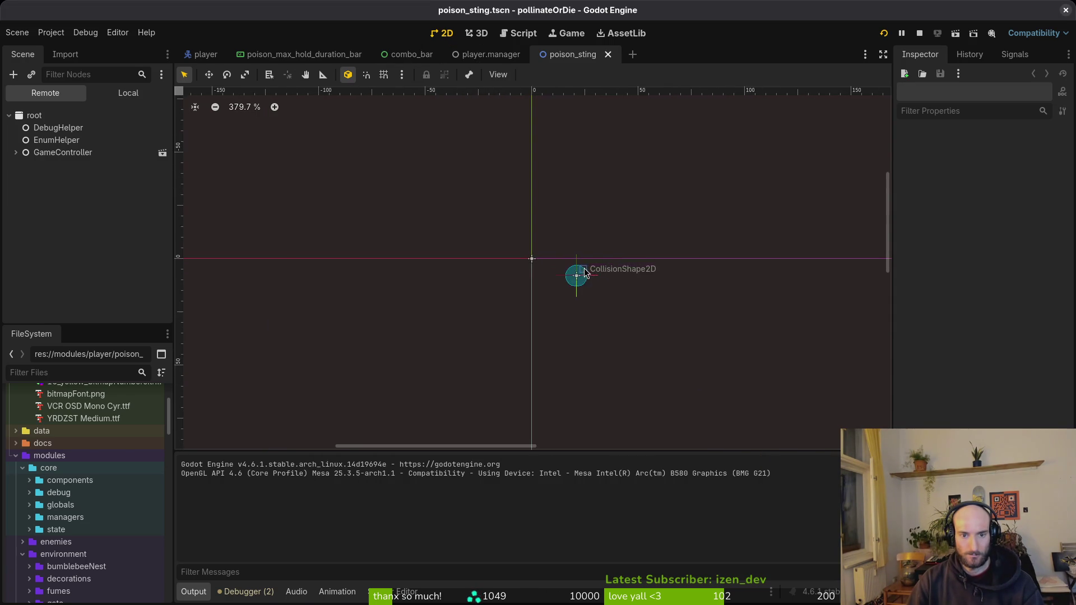
# Launch Neovim with 'vim' in the terminal's project folder.
pyautogui.hotkey('alt', 'Tab')
pyautogui.write('vim')
pyautogui.press('Return')
pyautogui.press('space')
# Open poison_sting.gd via 'poisonsting' in Neovim's finder, then show Godot's local scene tree.
pyautogui.press('f')
pyautogui.press('f')
pyautogui.write('pois')
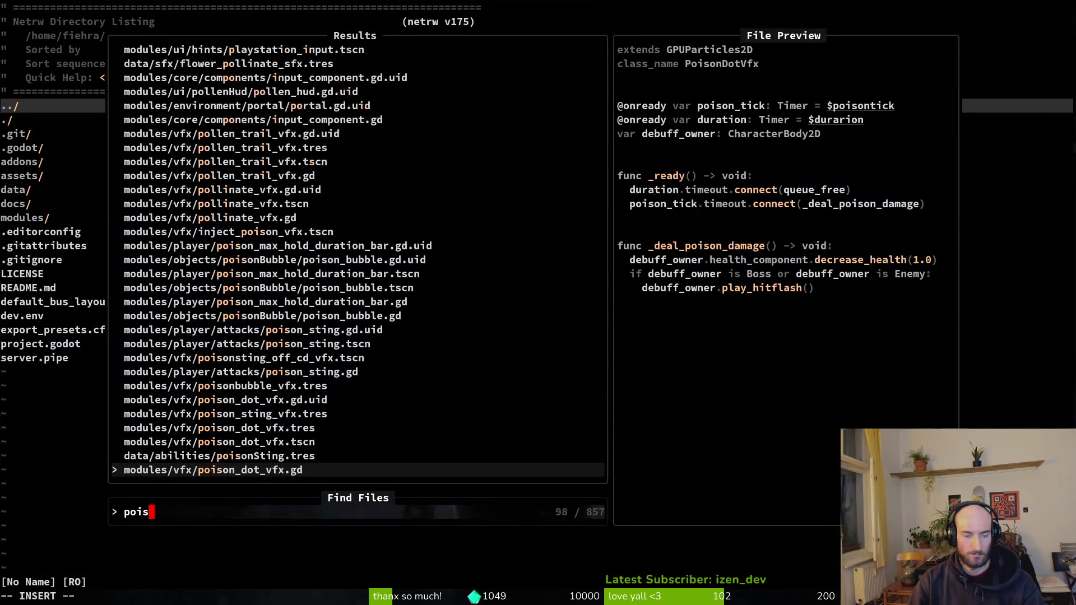
pyautogui.write('onsting')
pyautogui.press('Return')
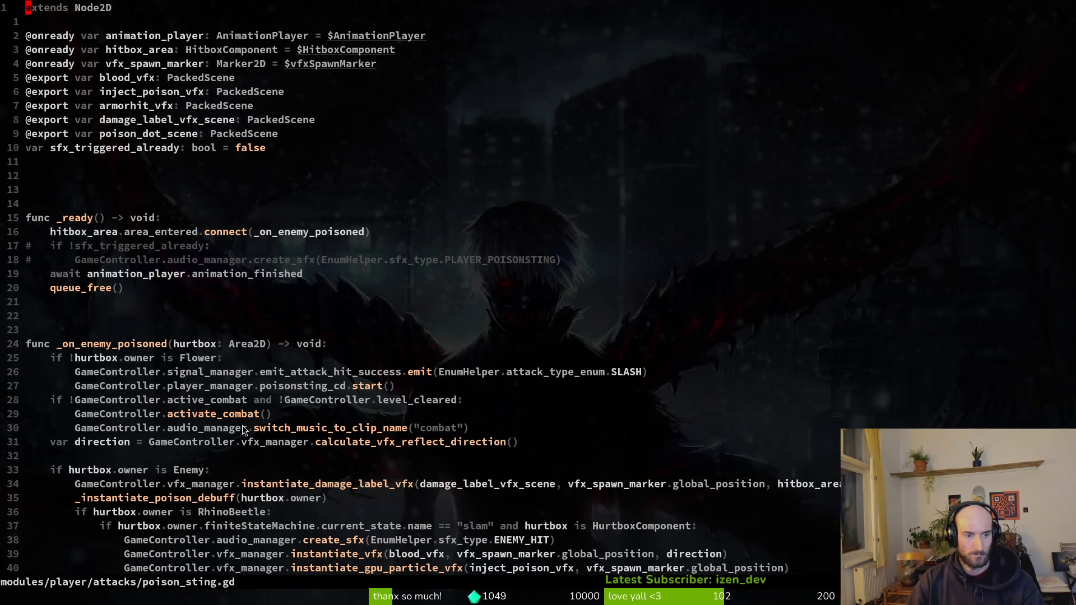
pyautogui.hotkey('alt', 'Tab')
pyautogui.click(116, 93)
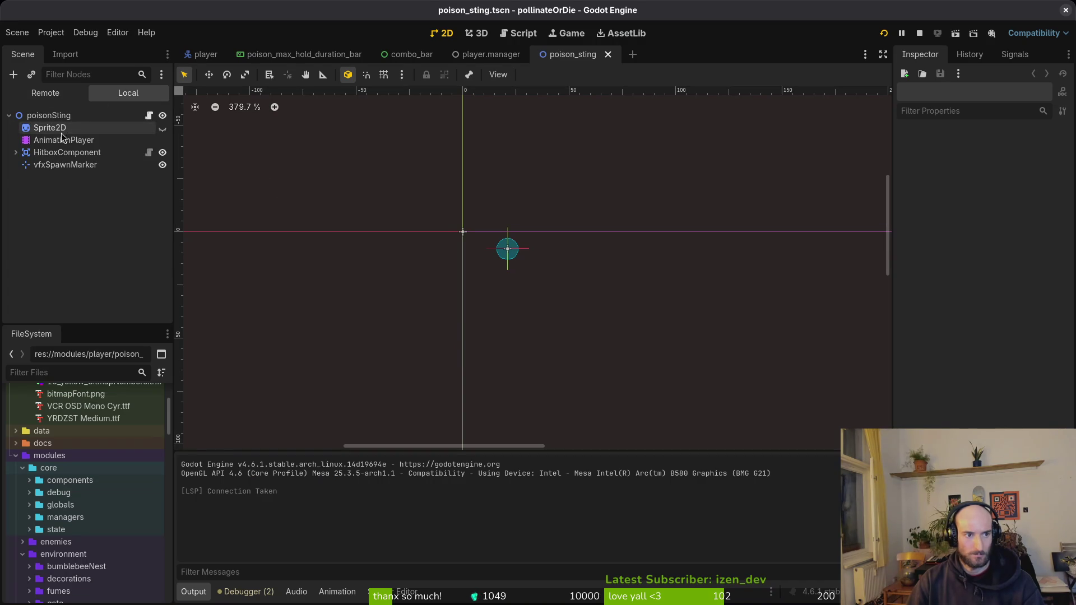
# Show the sting animation in the poison_sting scene's animation list.
pyautogui.click(460, 411)
pyautogui.click(459, 442)
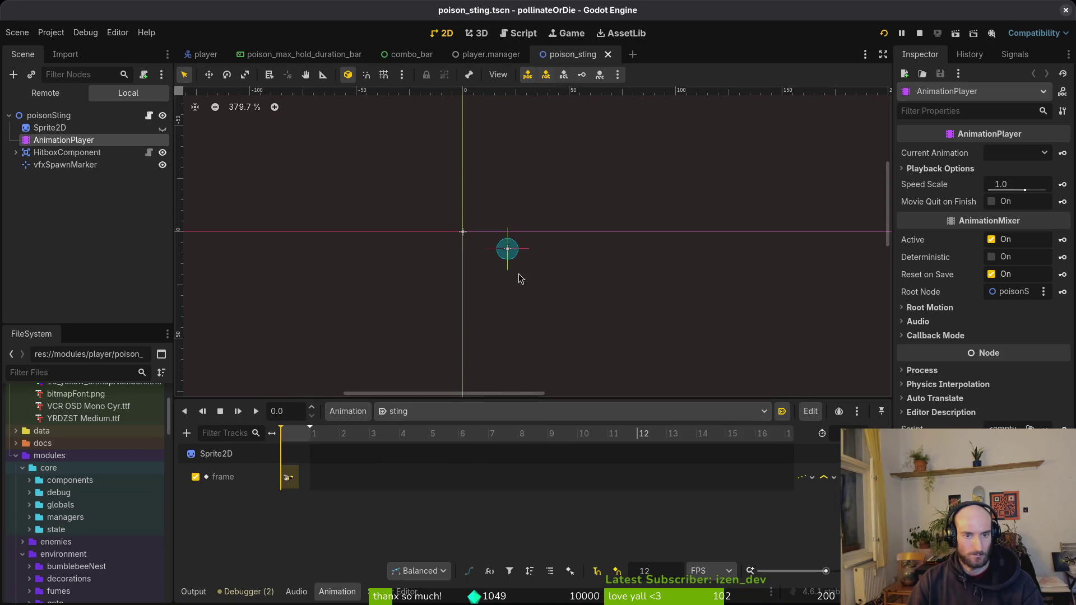
pyautogui.scroll(2, 529, 230)
pyautogui.scroll(2, 336, 476)
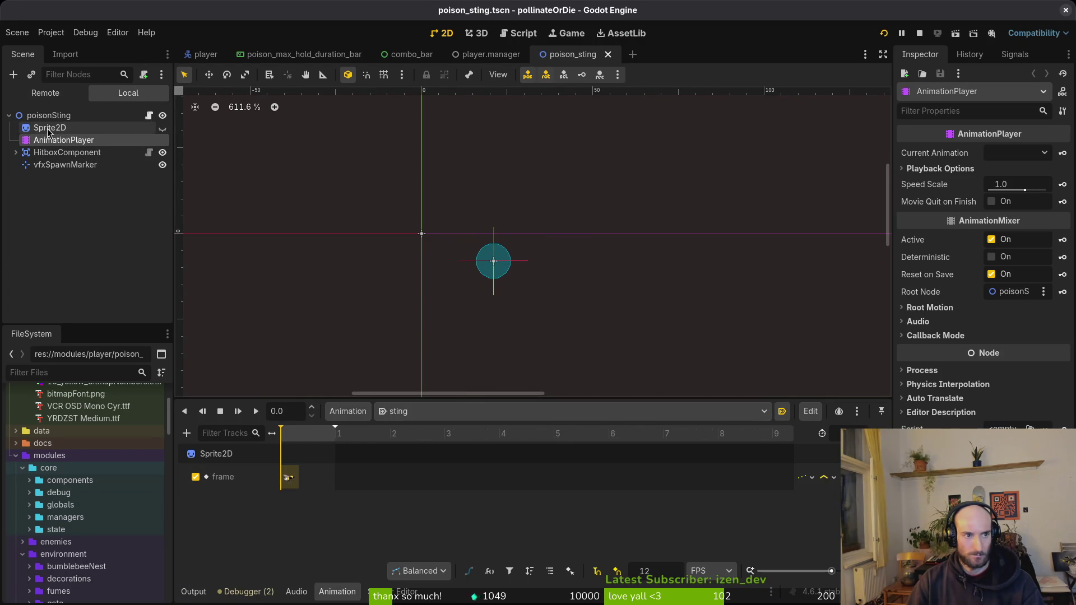
# Quick-open special_aim_component.tscn with 'specaim' and show its aiming animation.
pyautogui.hotkey('alt', 'shift', 'o')
pyautogui.write('specaim')
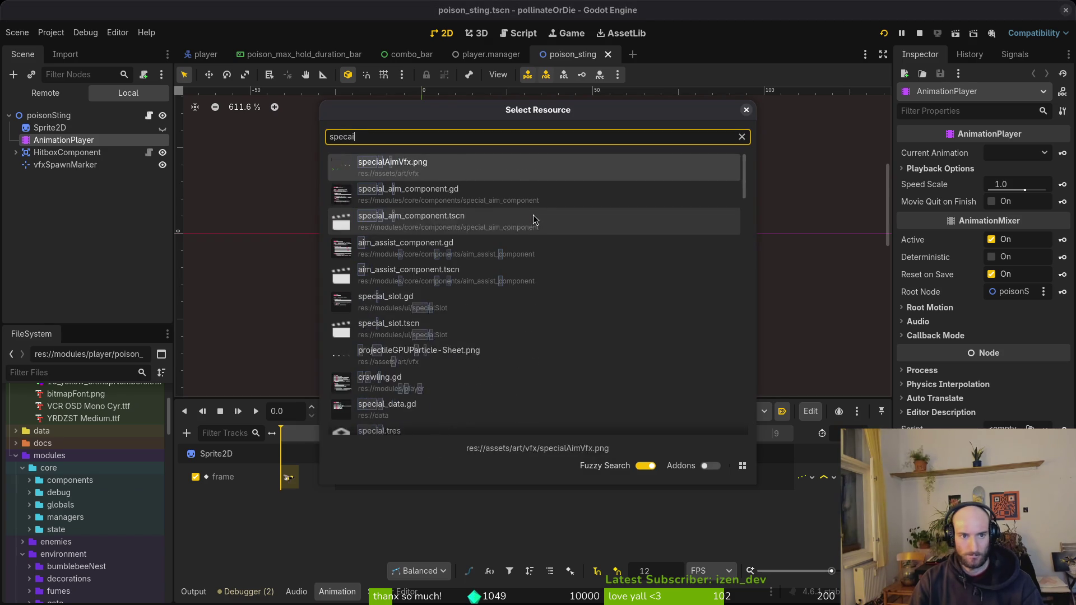
pyautogui.press('Down')
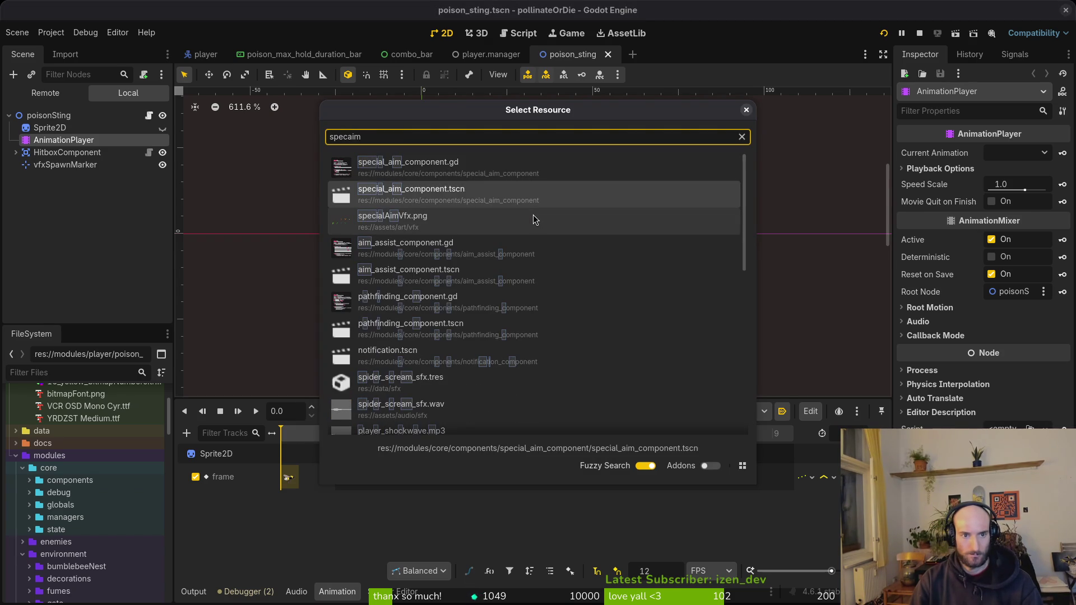
pyautogui.press('Return')
pyautogui.click(48, 128)
pyautogui.click(55, 141)
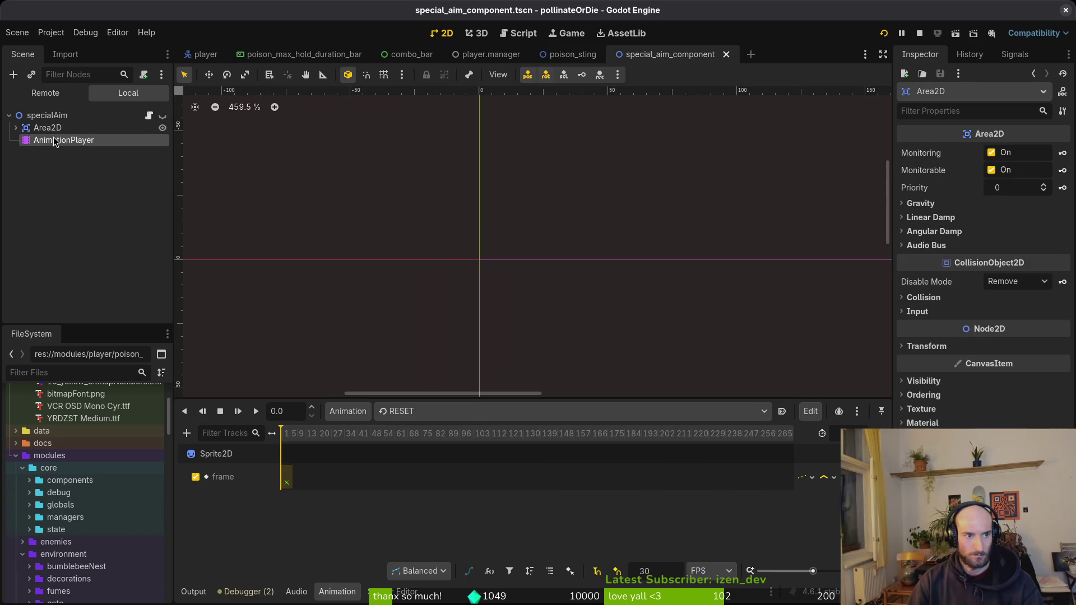
pyautogui.click(406, 411)
pyautogui.click(440, 449)
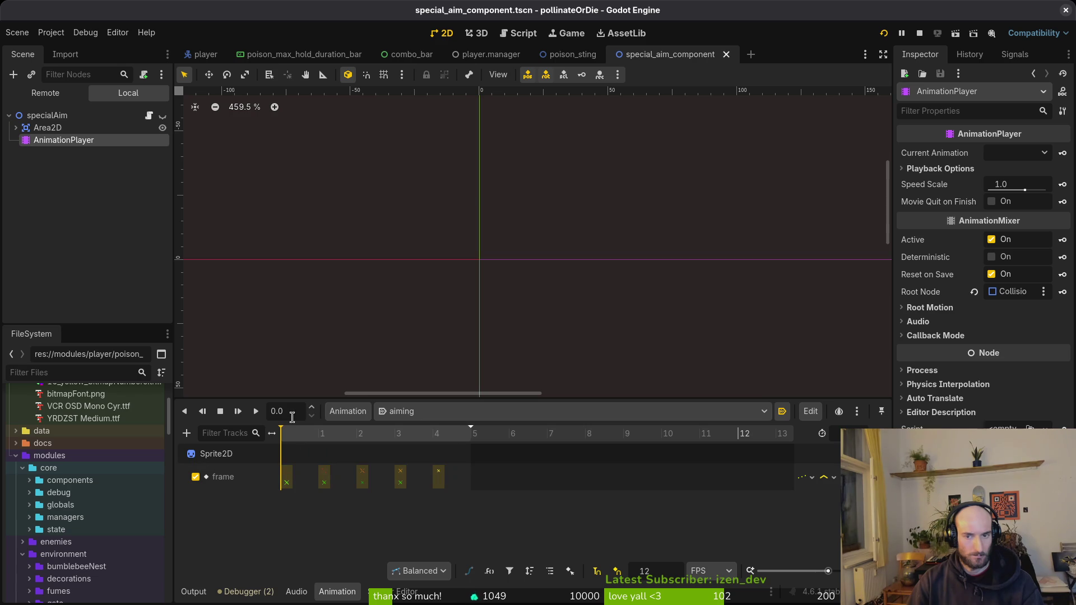
# Set the Sprite2D under Area2D to Vframes 2 and save the scene.
pyautogui.click(14, 128)
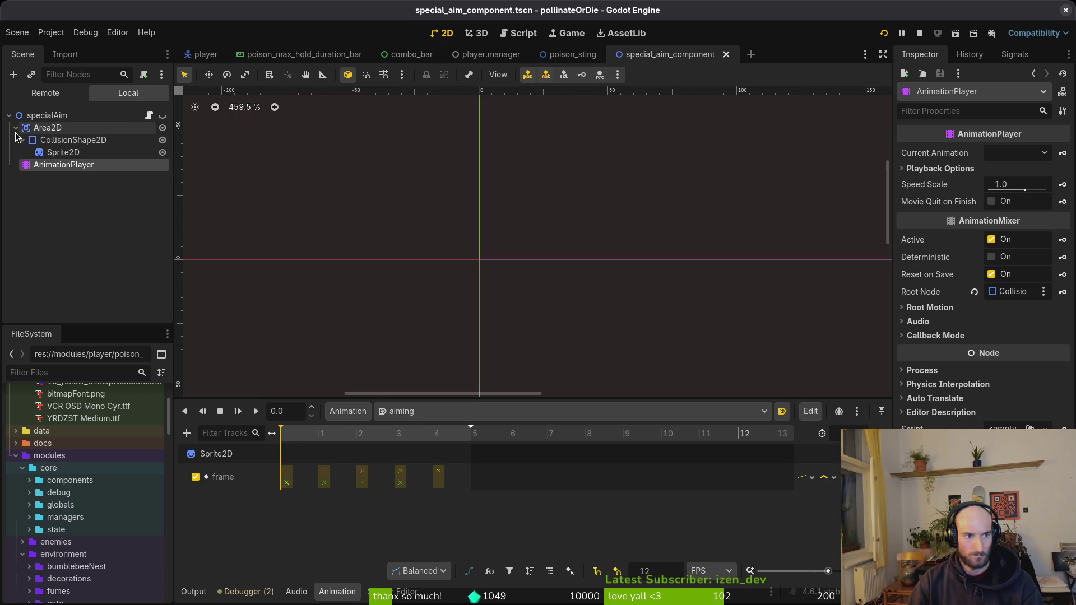
pyautogui.click(55, 157)
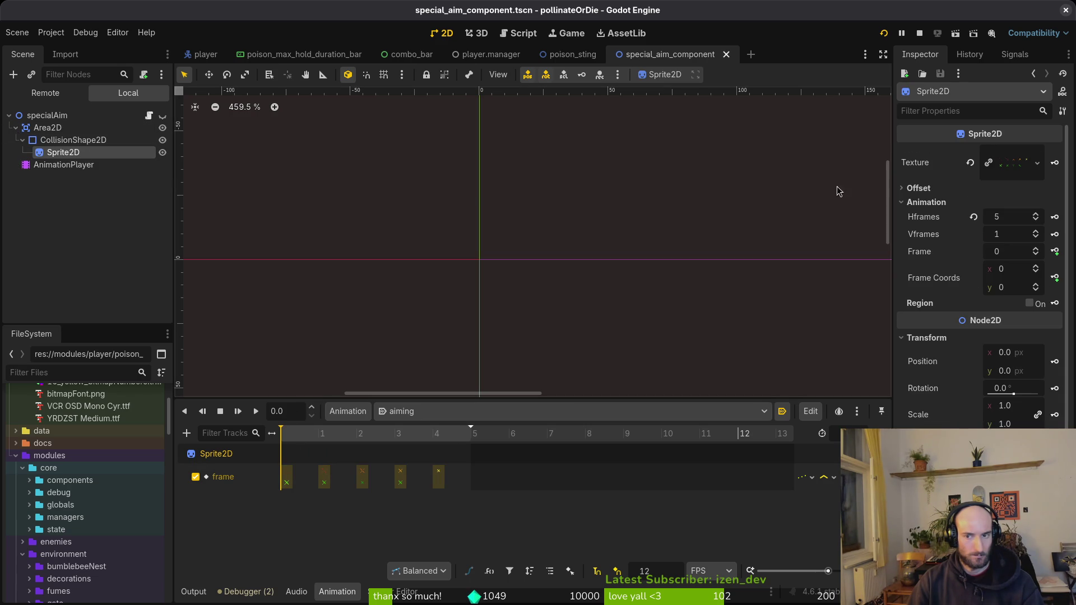
pyautogui.click(1009, 239)
pyautogui.write('2')
pyautogui.press('Return')
pyautogui.hotkey('ctrl', 's')
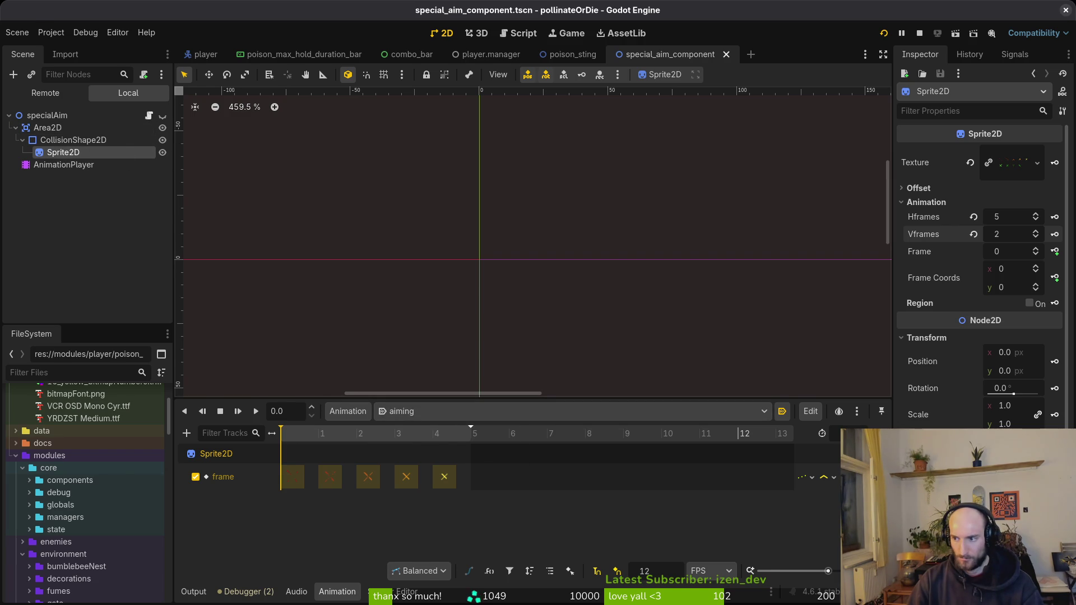
# In Neovim's file finder, search 'speciaaim' and open special_aim_component.gd.
pyautogui.hotkey('alt', 'Tab')
pyautogui.press('space')
pyautogui.press('f')
pyautogui.press('f')
pyautogui.write('poison_sting')
pyautogui.hotkey('alt', 'Tab')
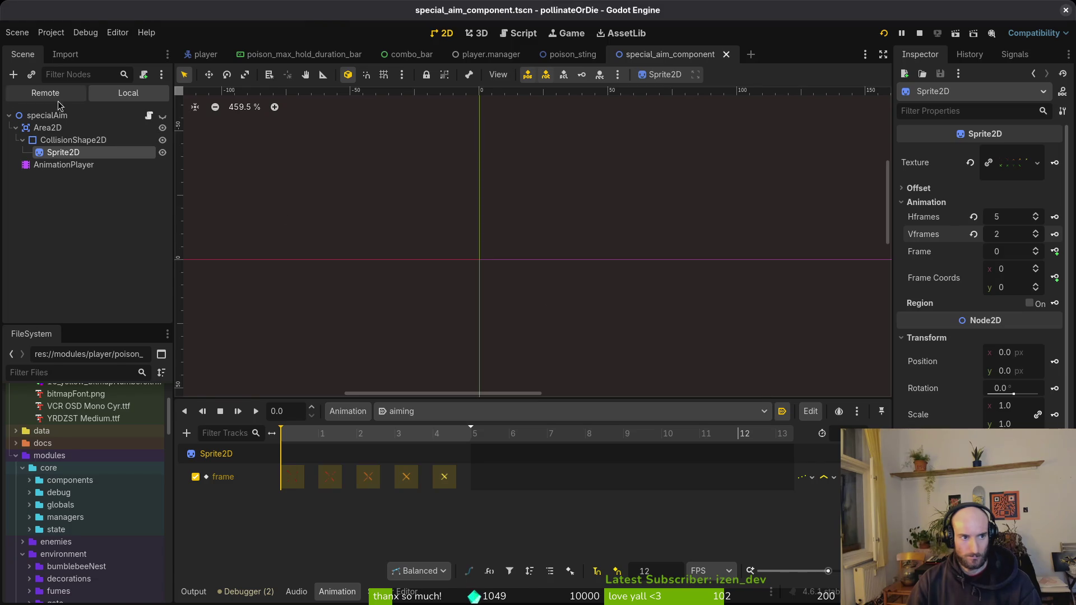
pyautogui.hotkey('alt', 'Tab')
pyautogui.press('space')
pyautogui.press('f')
pyautogui.press('f')
pyautogui.write('speciaaim')
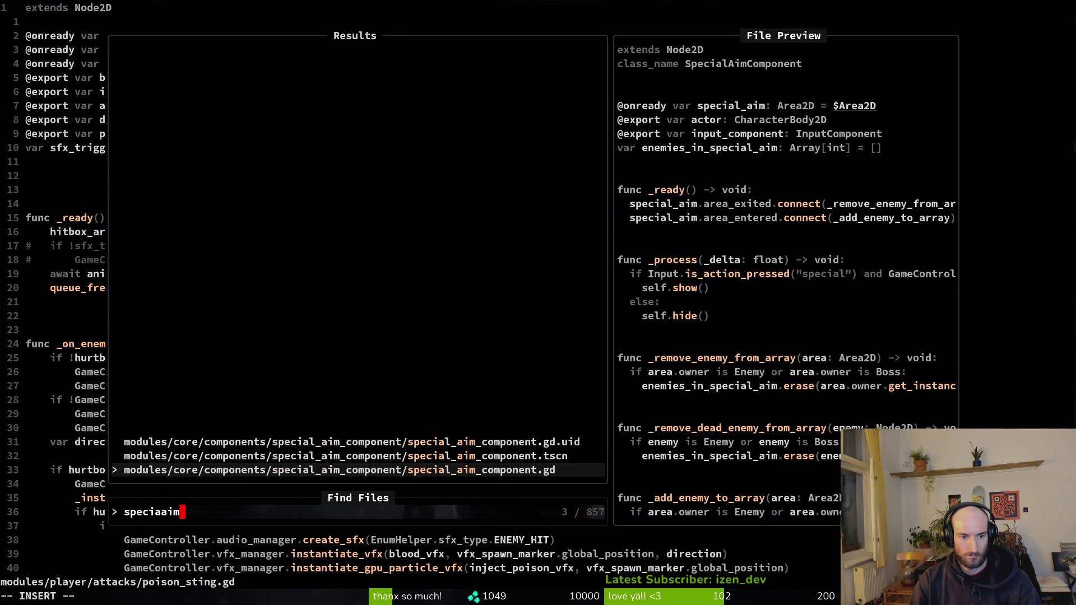
pyautogui.press('Return')
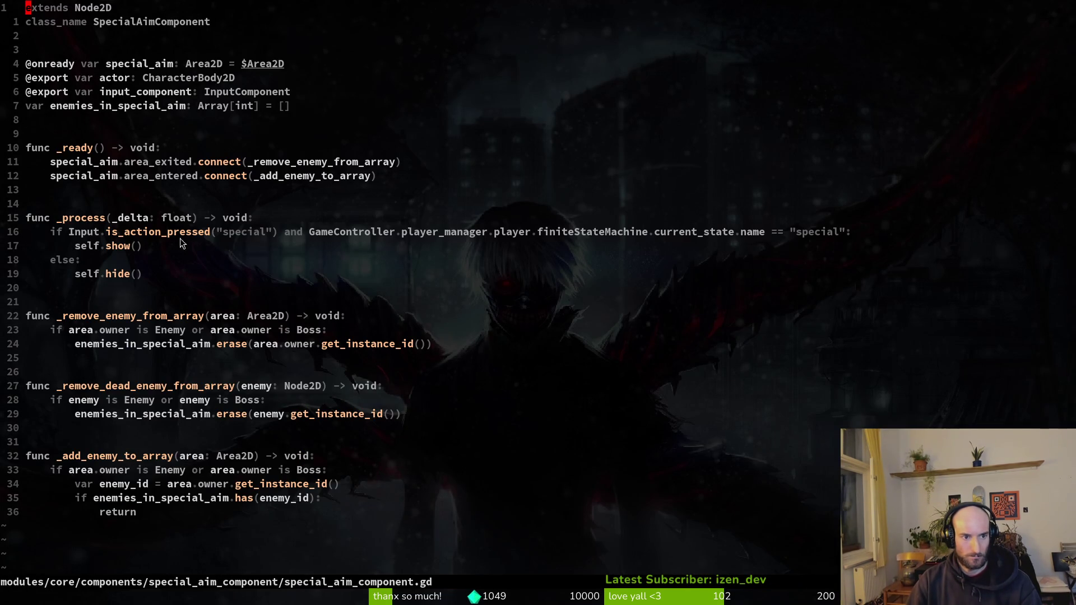
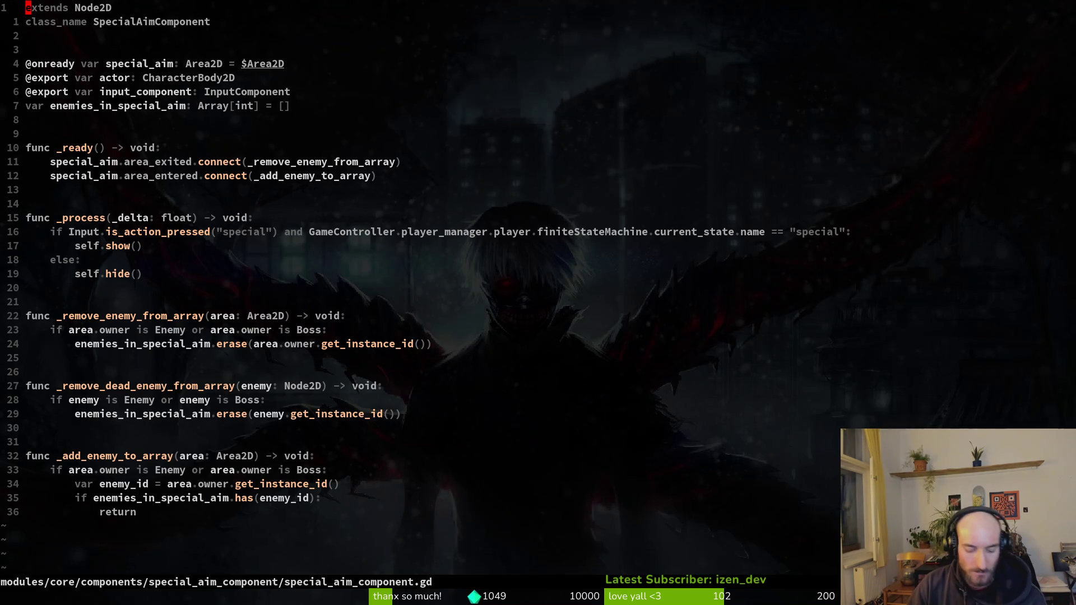
# In Godot, open the player scene and select its AnimationPlayer.
pyautogui.hotkey('alt', 'Tab')
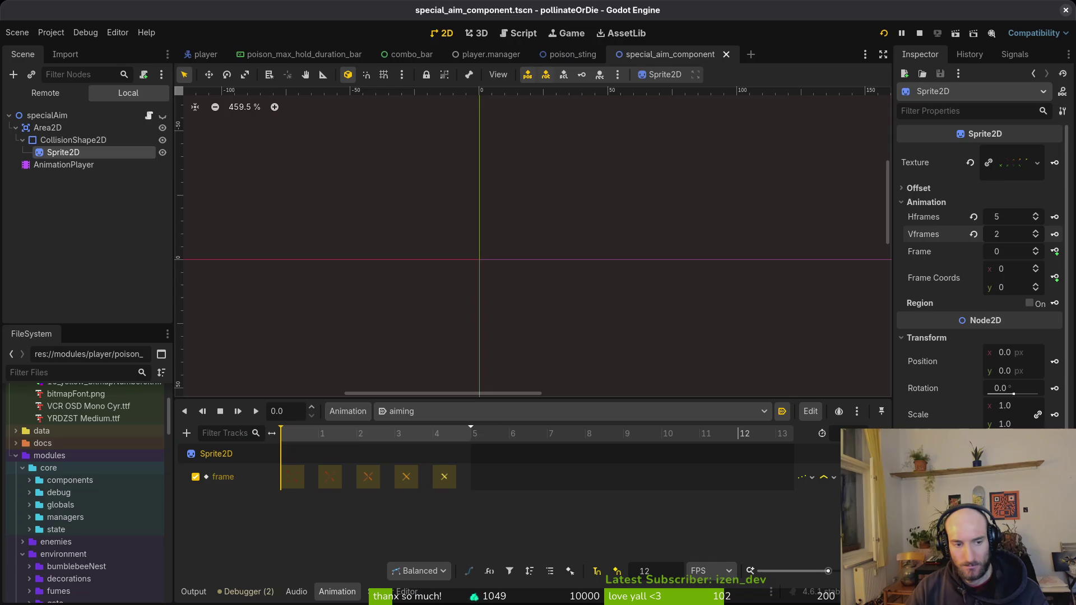
pyautogui.click(203, 54)
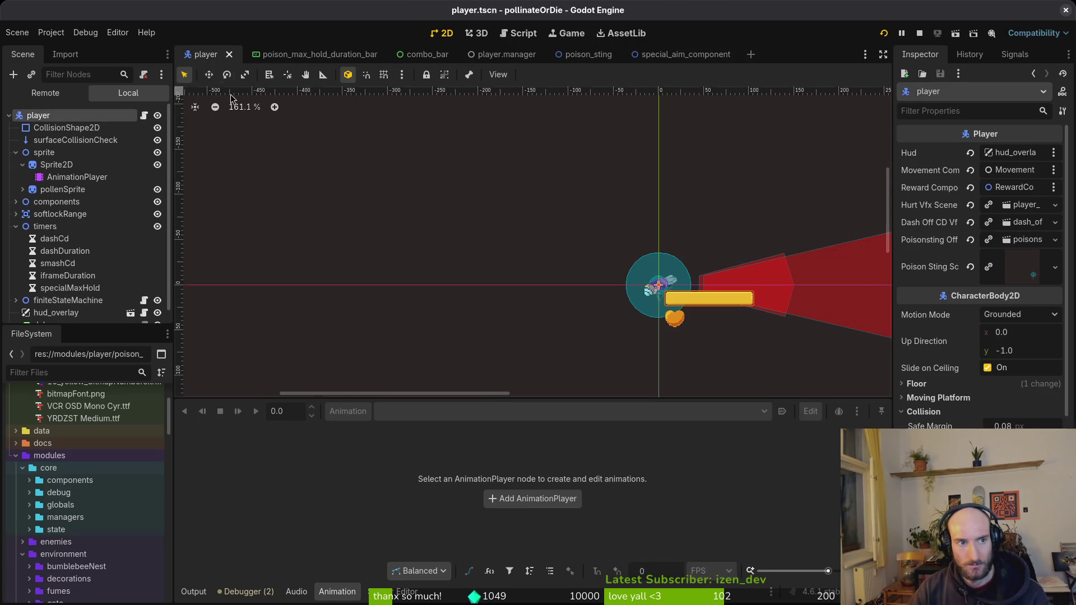
pyautogui.click(61, 167)
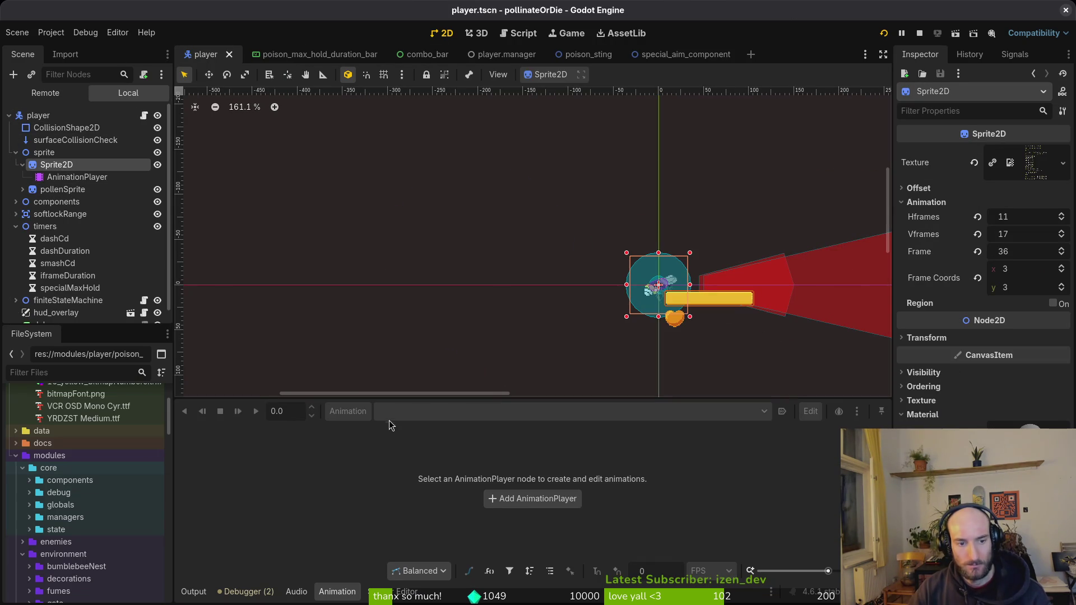
pyautogui.click(74, 176)
# Compare the stingWindup and winding animations, then return to the special_aim_component scene.
pyautogui.click(457, 414)
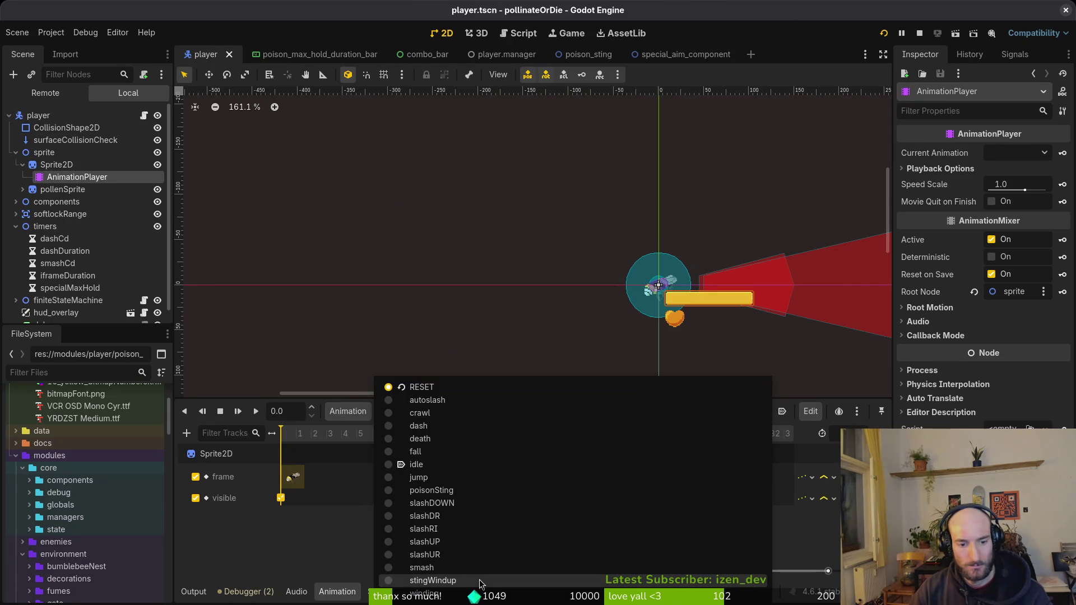
pyautogui.click(442, 579)
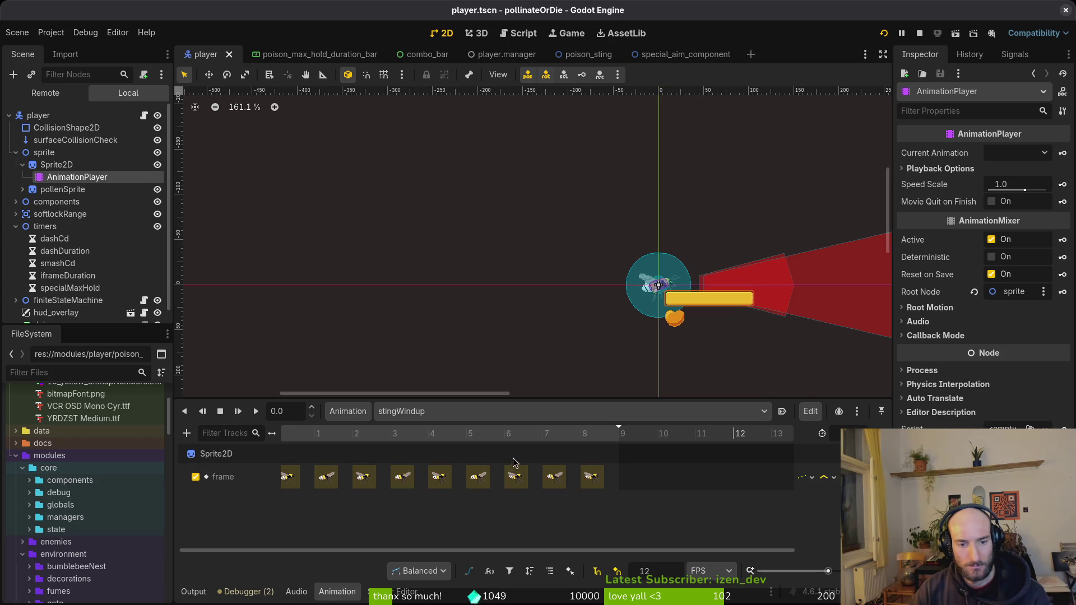
pyautogui.click(401, 411)
pyautogui.click(470, 592)
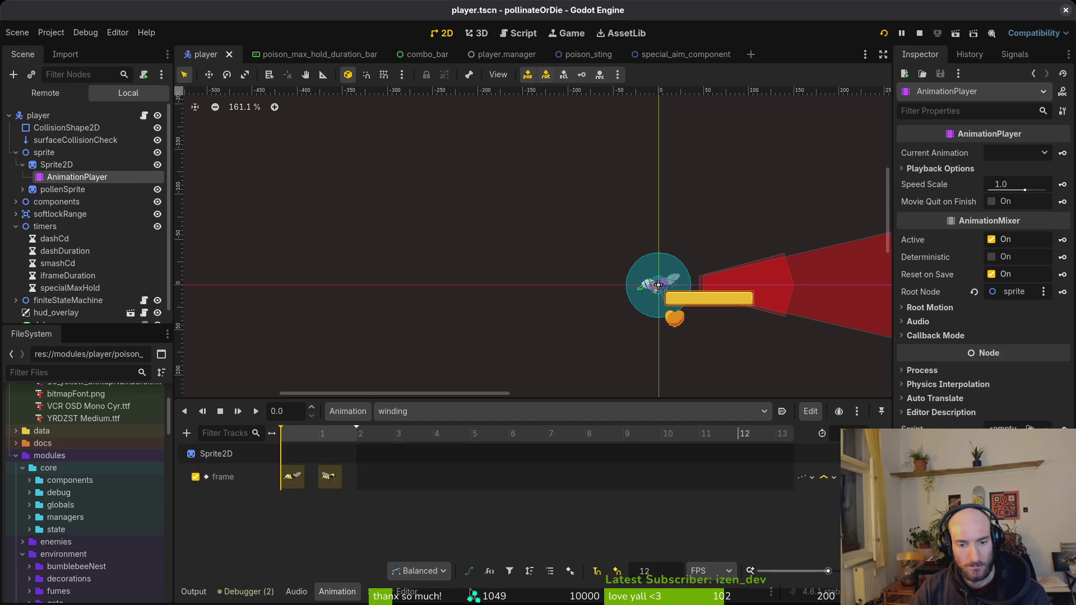
pyautogui.click(422, 411)
pyautogui.click(471, 582)
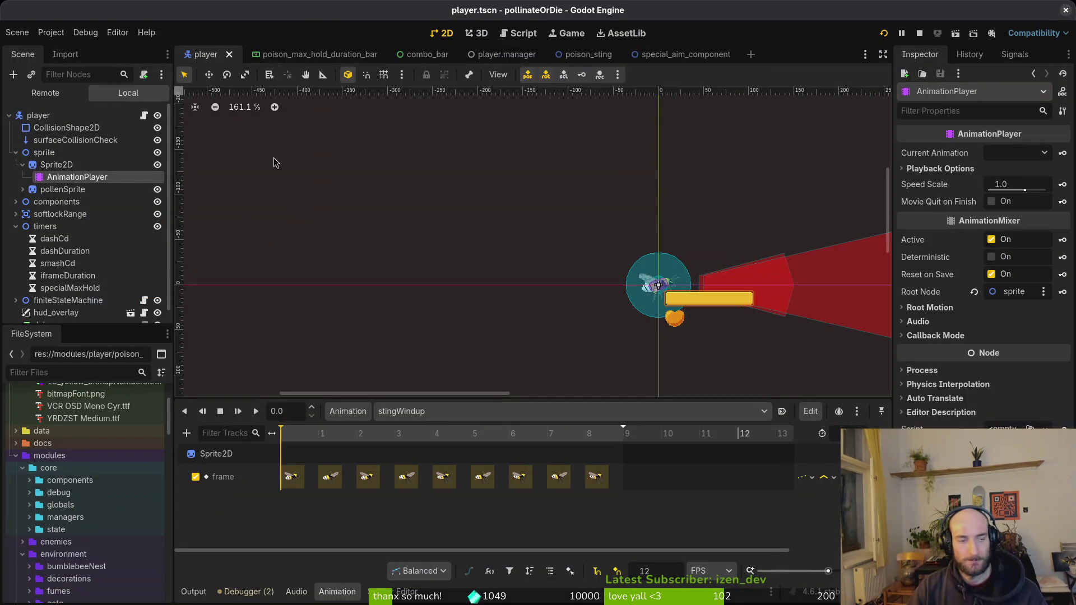
pyautogui.click(669, 54)
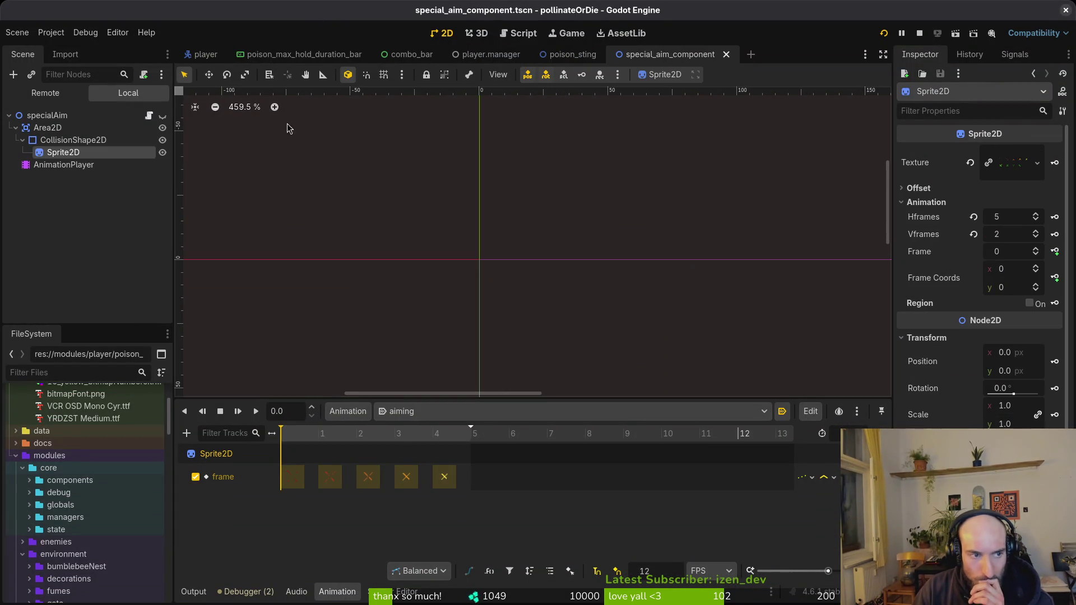
# Set the special aim AnimationPlayer's aiming animation length to 9.
pyautogui.click(62, 165)
pyautogui.click(408, 411)
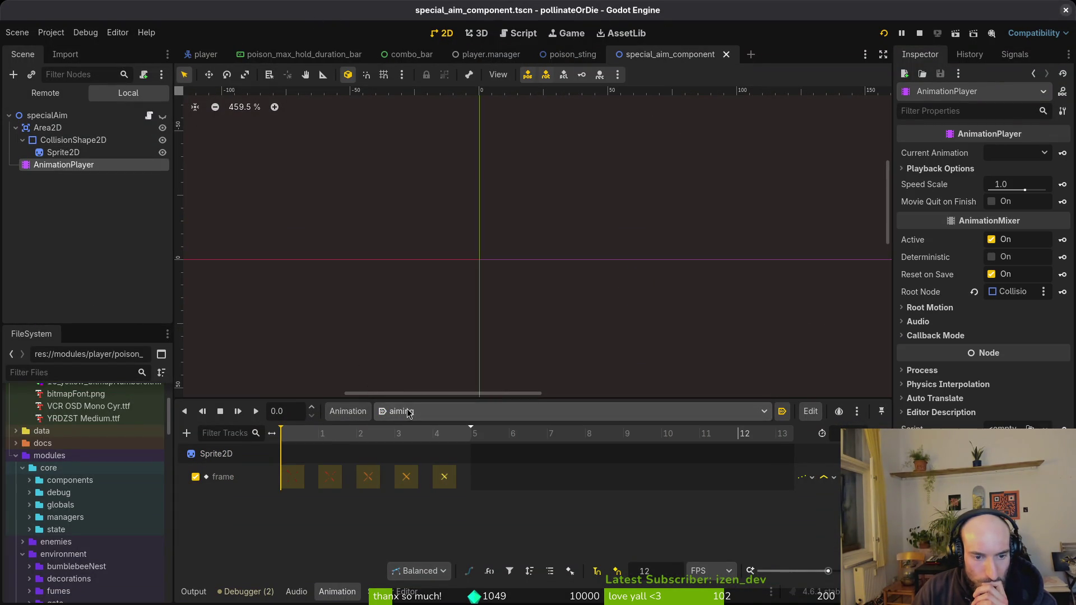
pyautogui.click(409, 445)
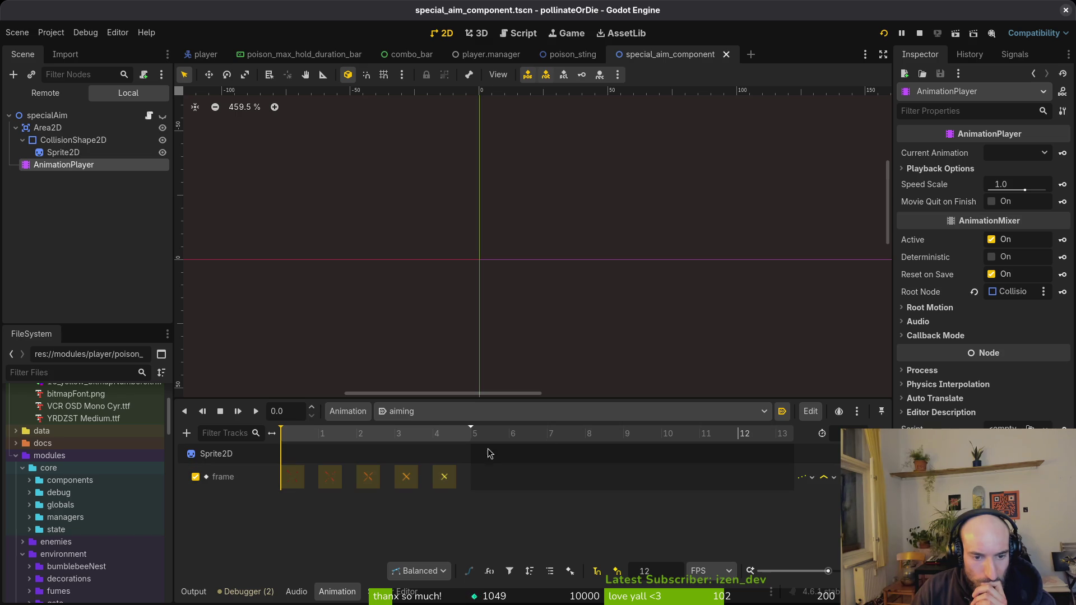
pyautogui.write('9')
pyautogui.press('Return')
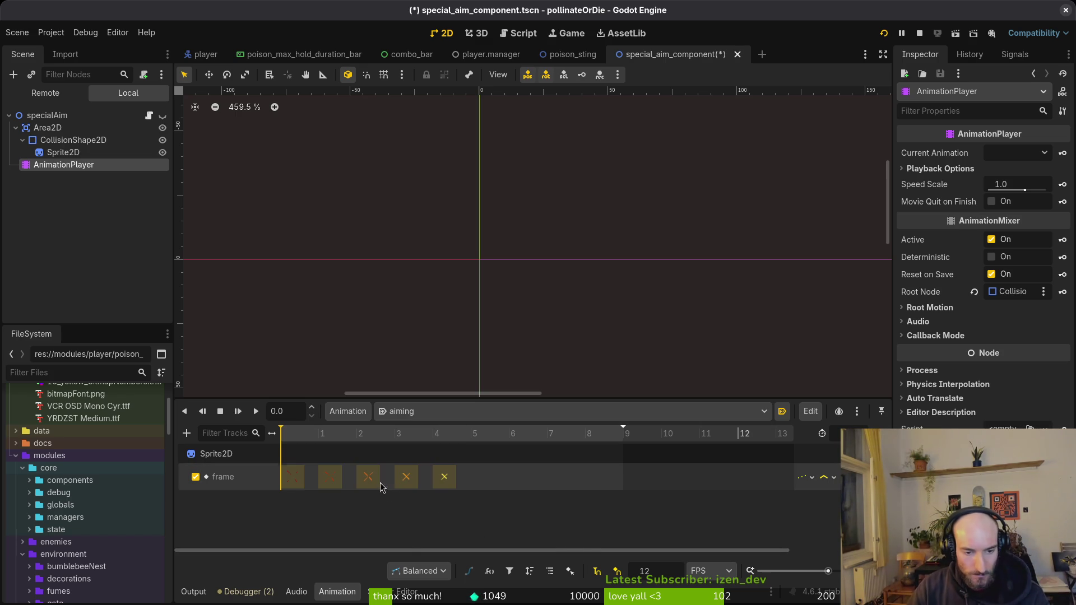
# Duplicate keys onto frames 5–8: frame 3's key, frame 1's twice, then frame 0's.
pyautogui.click(400, 481)
pyautogui.click(472, 433)
pyautogui.hotkey('ctrl', 'd')
pyautogui.click(330, 476)
pyautogui.click(509, 434)
pyautogui.hotkey('ctrl', 'd')
pyautogui.click(549, 435)
pyautogui.hotkey('ctrl', 'd')
pyautogui.click(291, 476)
pyautogui.click(588, 435)
pyautogui.hotkey('ctrl', 'd')
# Preview the nine-frame aiming animation and save the special_aim_component scene.
pyautogui.click(255, 411)
pyautogui.scroll(-5, 510, 301)
pyautogui.moveTo(516, 325); pyautogui.dragTo(415, 224)
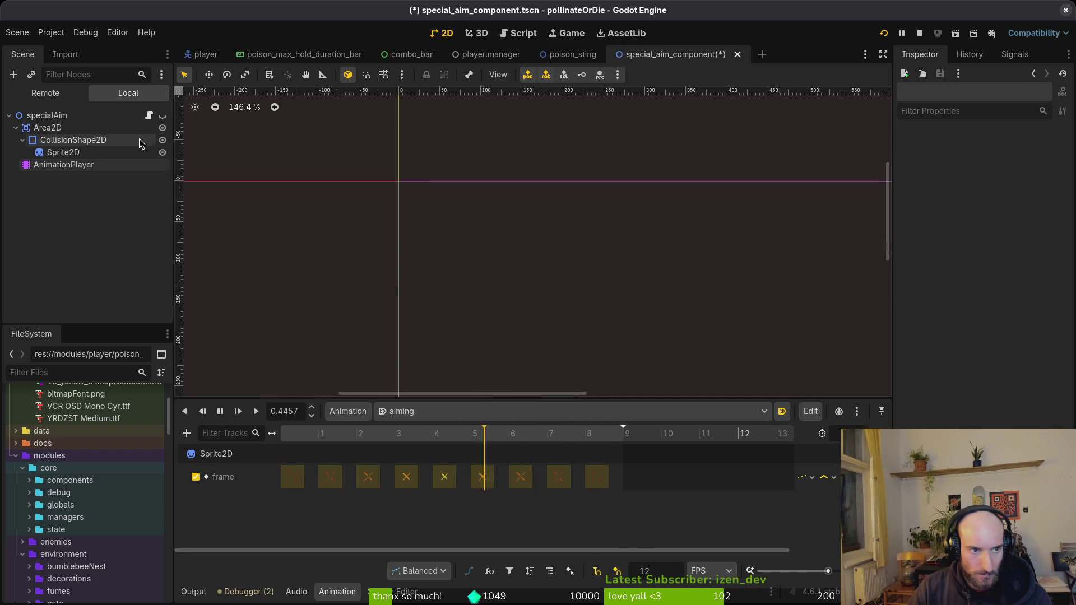
pyautogui.scroll(5, 412, 181)
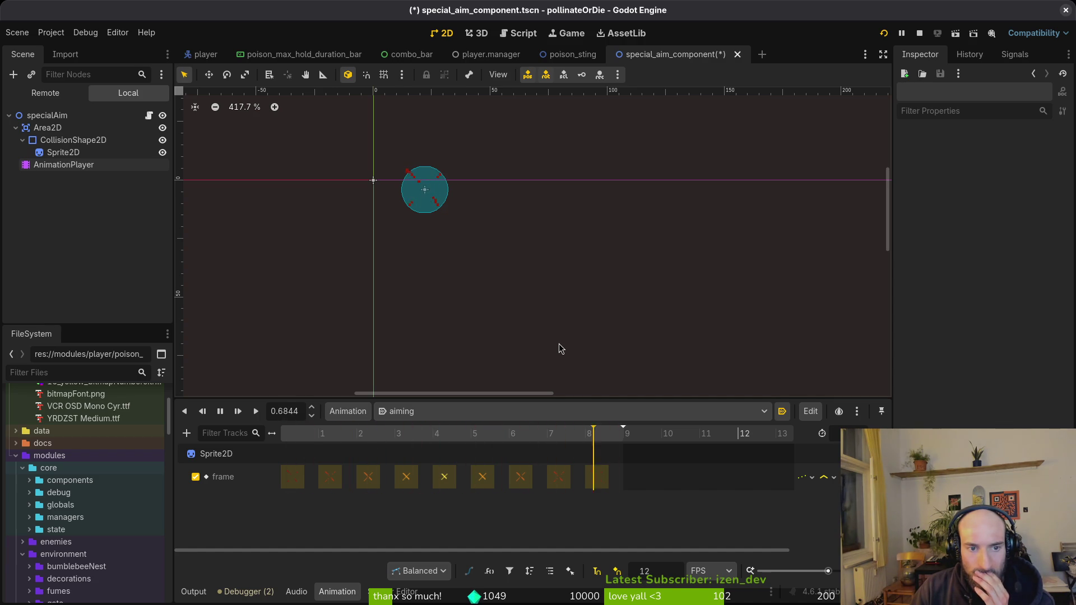
pyautogui.scroll(-3, 612, 294)
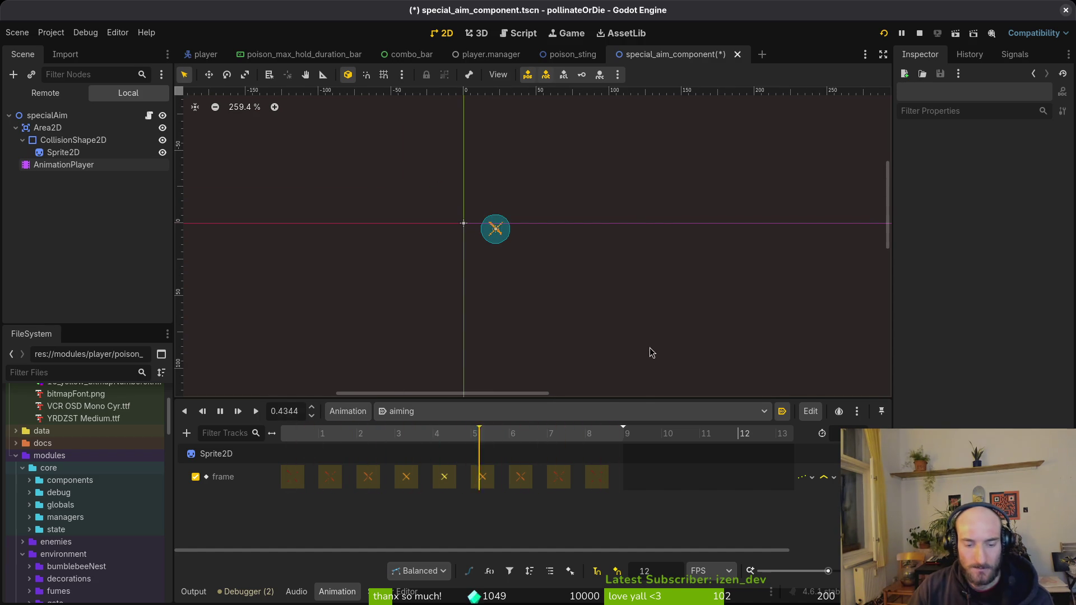
pyautogui.hotkey('ctrl', 's')
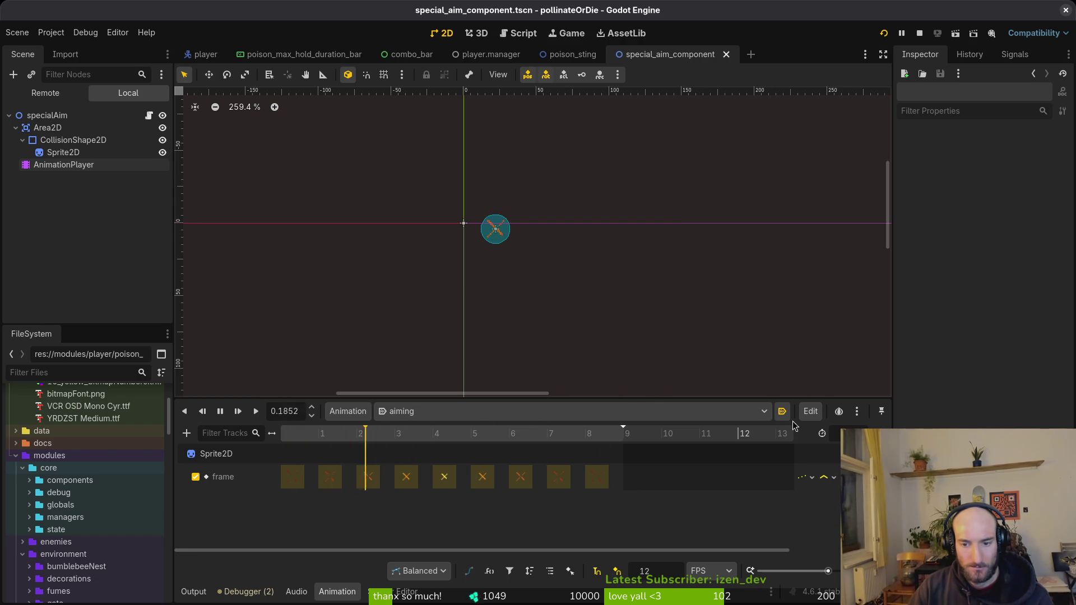
pyautogui.hotkey('ctrl', 's')
pyautogui.hotkey('ctrl', 's')
pyautogui.hotkey('alt', 'Tab')
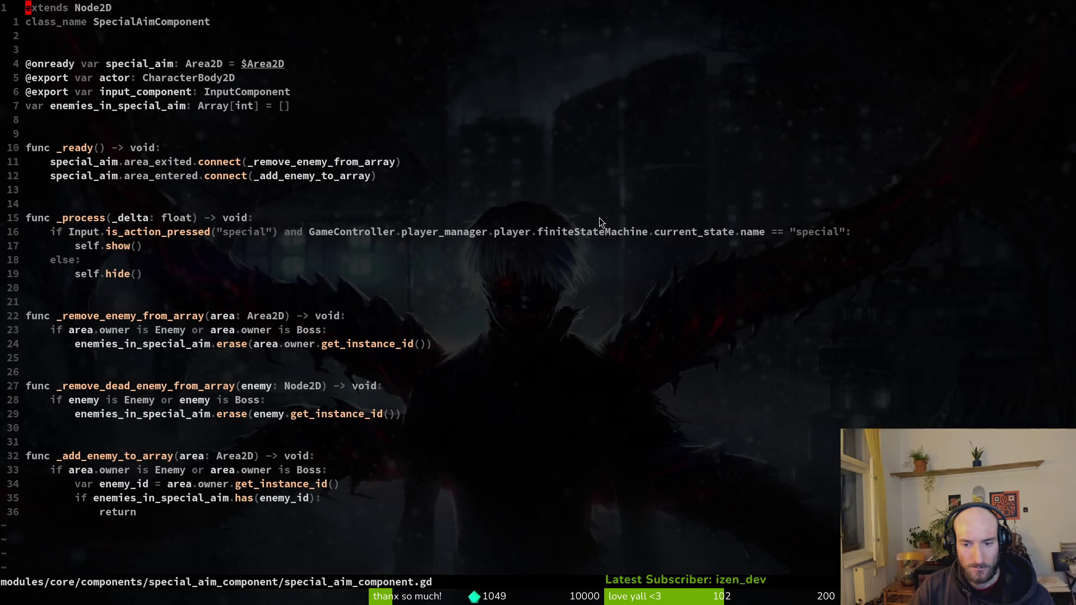
pyautogui.click(89, 176)
pyautogui.write('oawait anim')
pyautogui.press('Escape')
pyautogui.press('k')
pyautogui.press('k')
pyautogui.press('k')
pyautogui.press('j')
pyautogui.press('j')
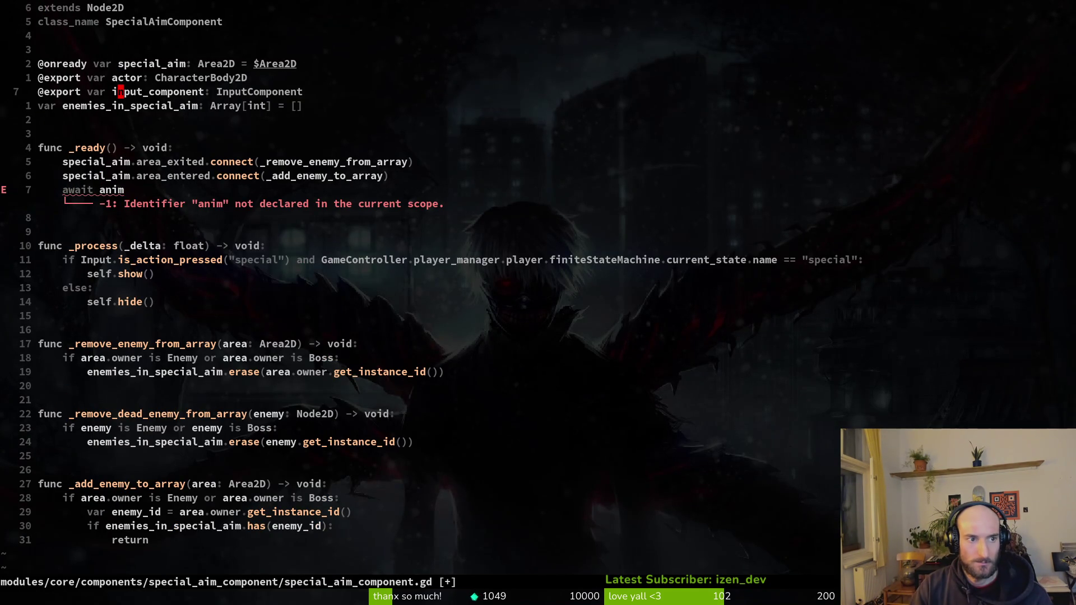
pyautogui.press('k')
pyautogui.press('k')
pyautogui.hotkey('shift', 'v')
pyautogui.press('y')
pyautogui.press('p')
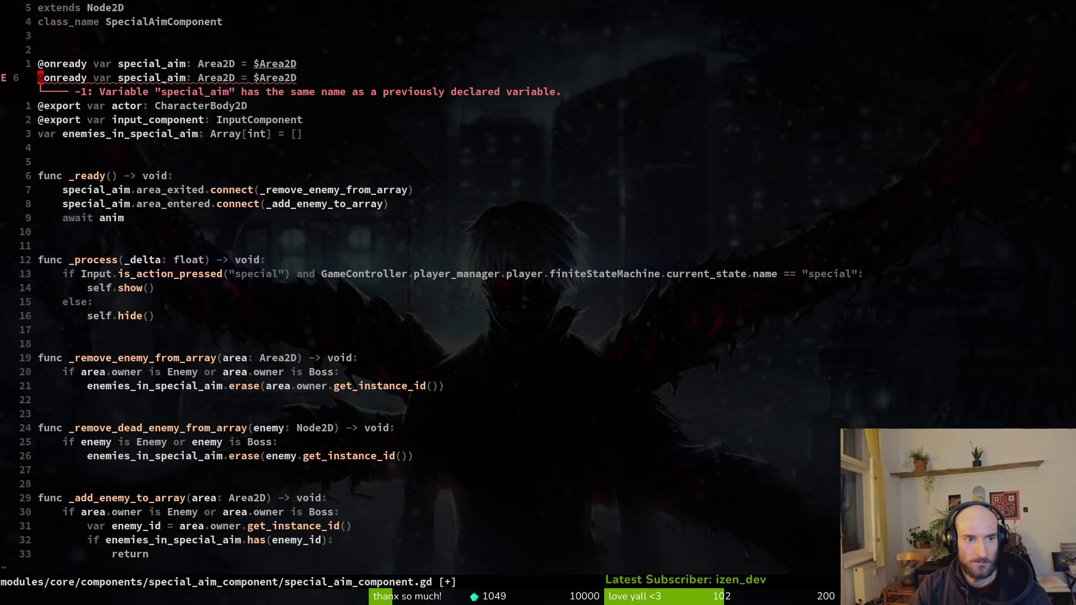
# Rename the duplicate to animation_player: AnimationPlayer = $AnimationPlayer and save with :w.
pyautogui.write('cwanimation_play')
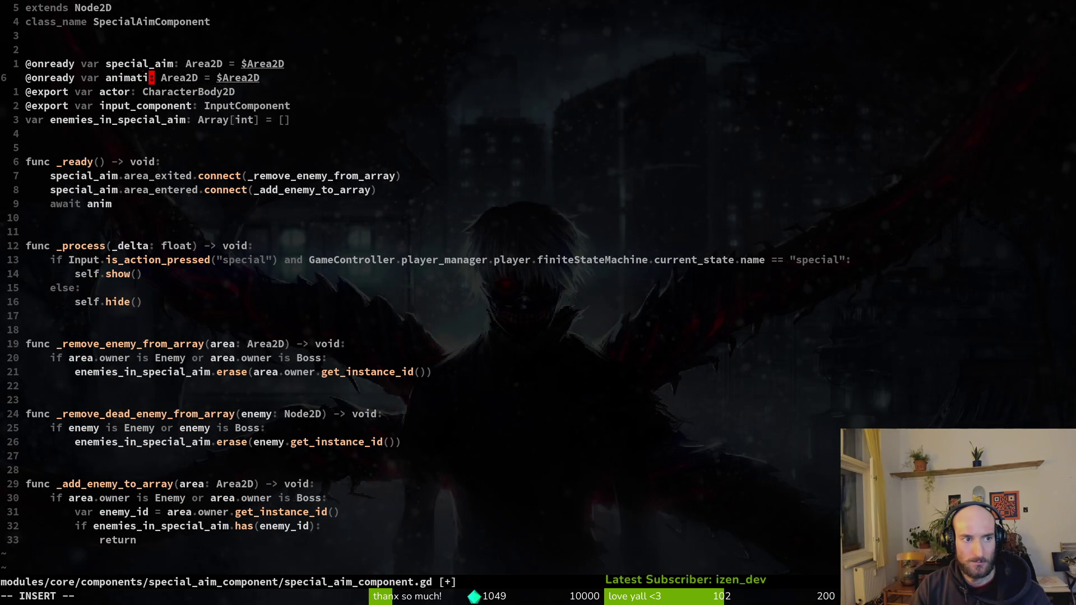
pyautogui.write('er')
pyautogui.press('Escape')
pyautogui.press('w')
pyautogui.press('w')
pyautogui.write('cwAnim')
pyautogui.write('Pla')
pyautogui.press('Return')
pyautogui.press('Escape')
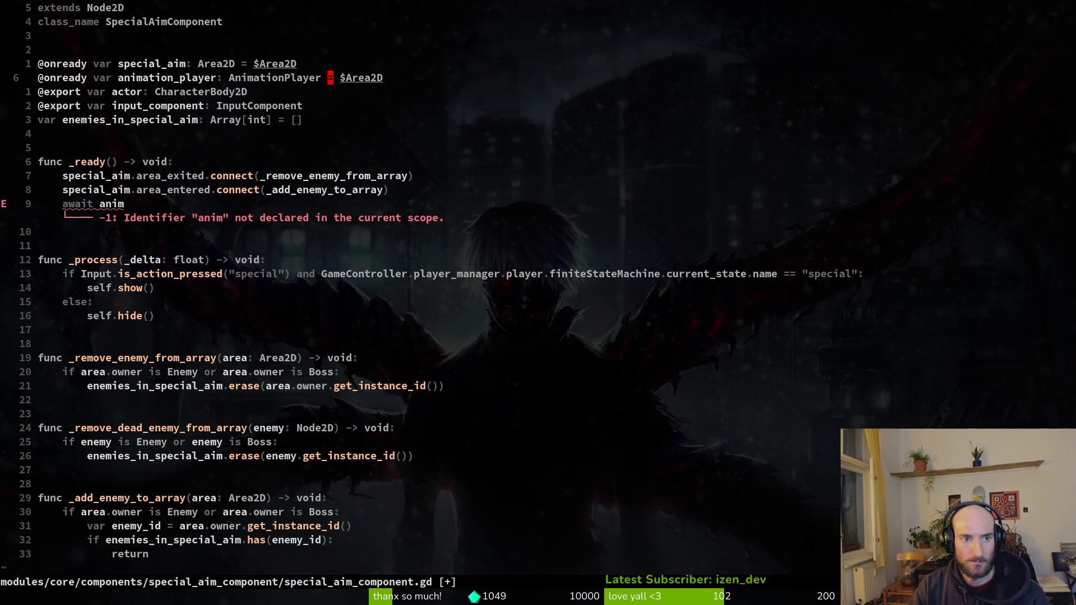
pyautogui.write('cwAnim')
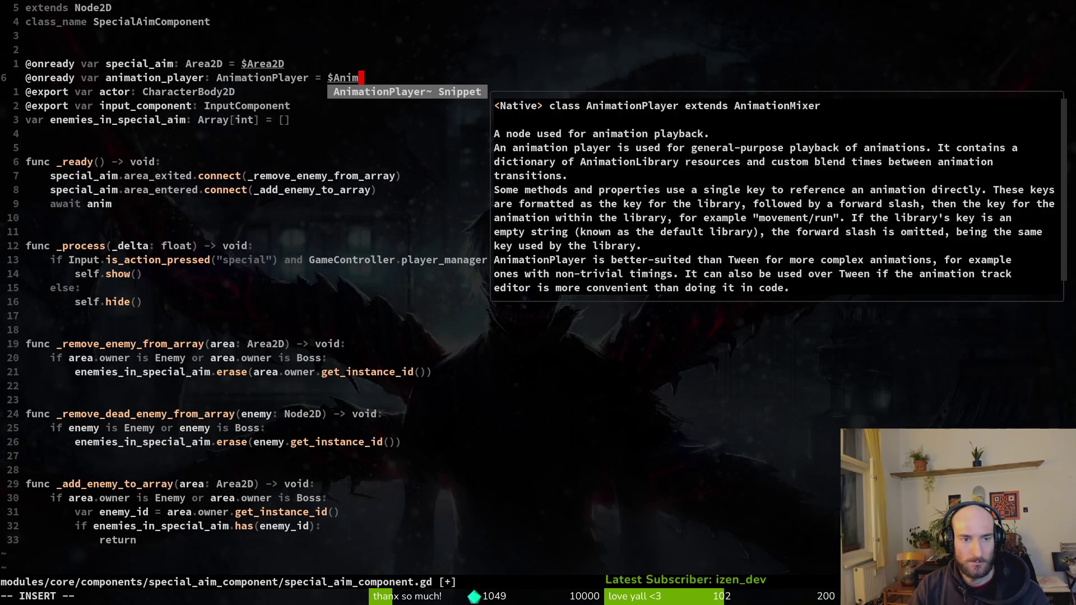
pyautogui.press('Return')
pyautogui.press('Escape')
pyautogui.write(':w')
pyautogui.press('Return')
pyautogui.hotkey('alt', 'Tab')
pyautogui.hotkey('alt', 'Tab')
# Extend the await line to animation_player and check its animation_finished suggestion.
pyautogui.press('j')
pyautogui.press('j')
pyautogui.press('j')
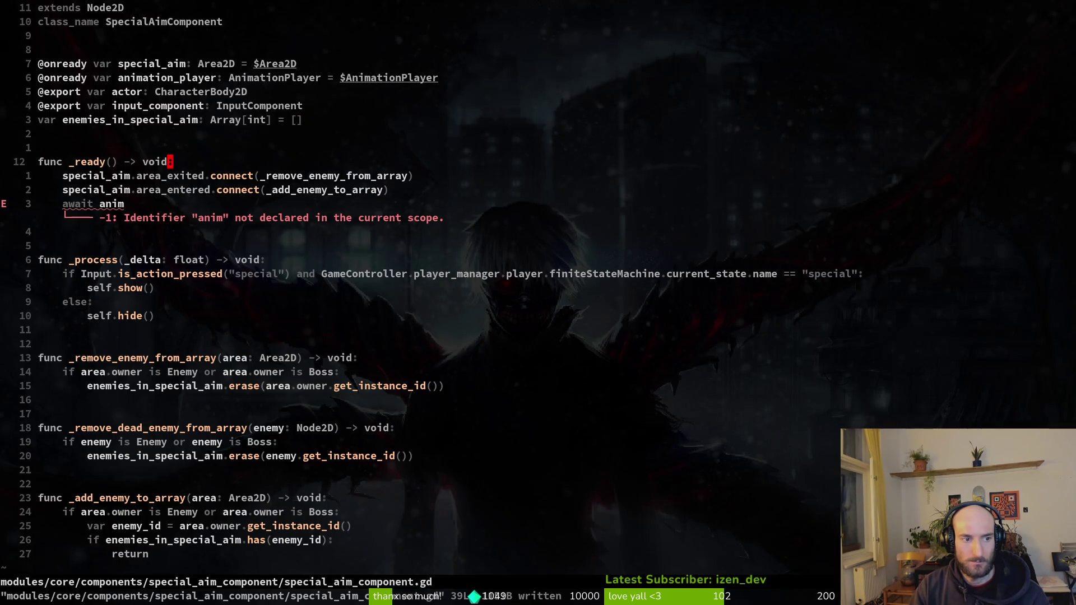
pyautogui.press('a')
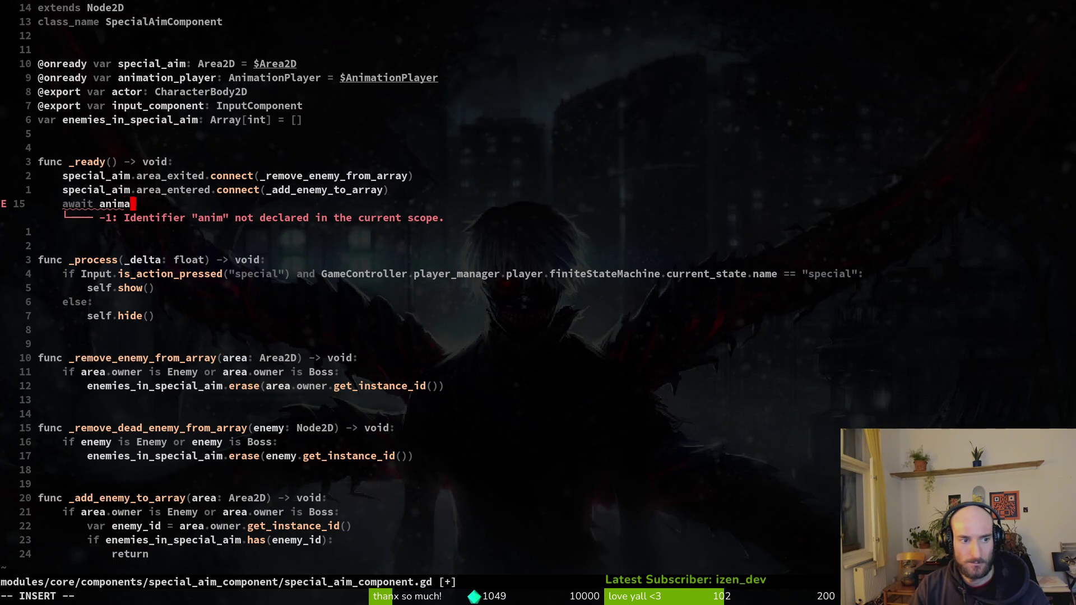
pyautogui.press('Down')
pyautogui.press('Up')
pyautogui.press('Return')
pyautogui.write('.')
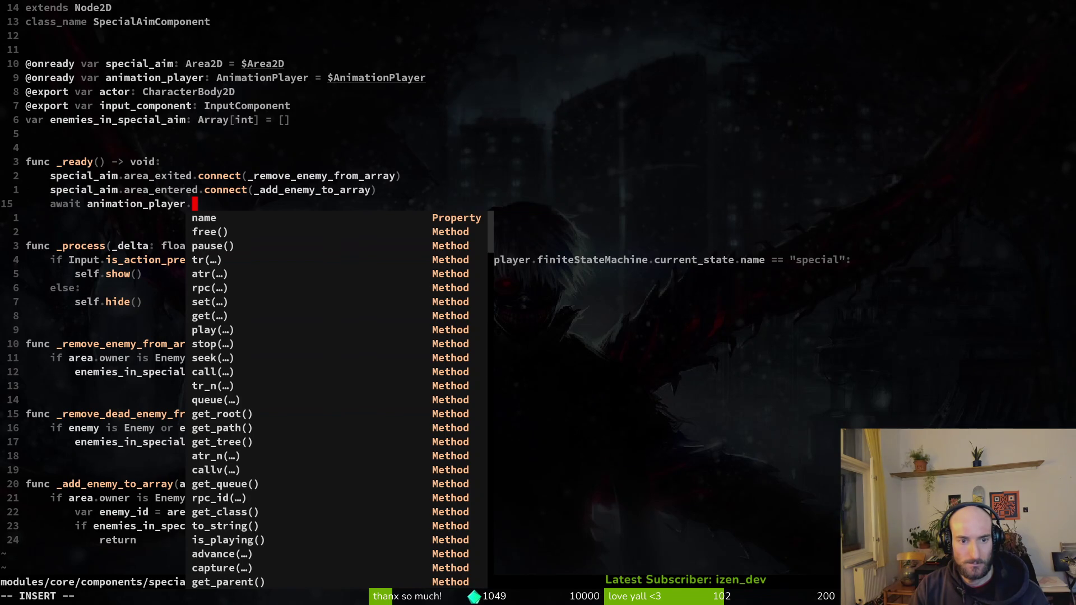
pyautogui.write('animfi')
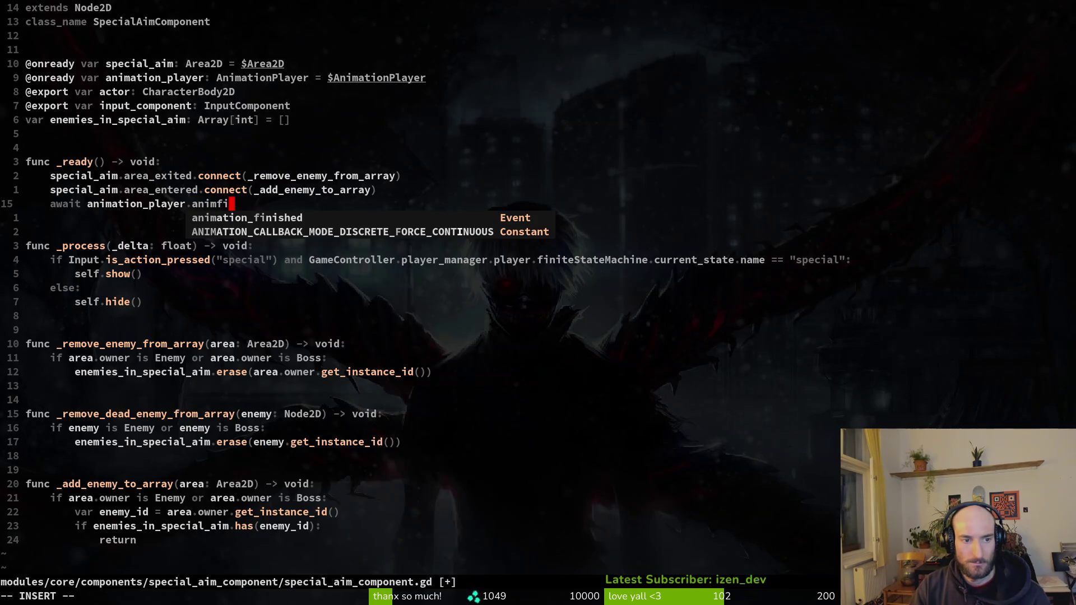
pyautogui.hotkey('ctrl', 'n')
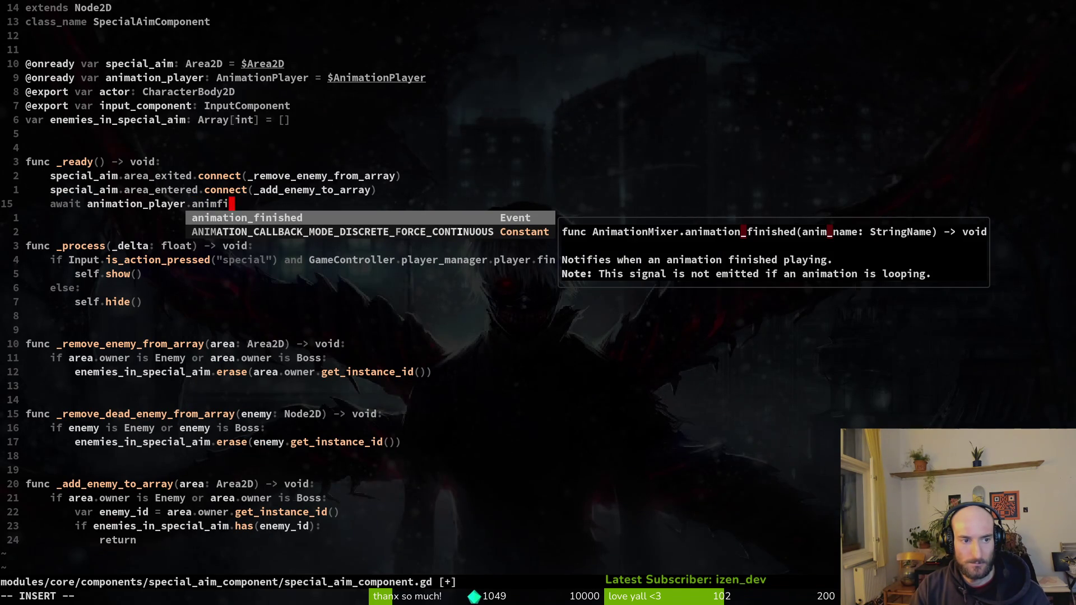
pyautogui.press('Escape')
# Complete the call as animation_player.queue("charged") and save the script.
pyautogui.write('eue(')
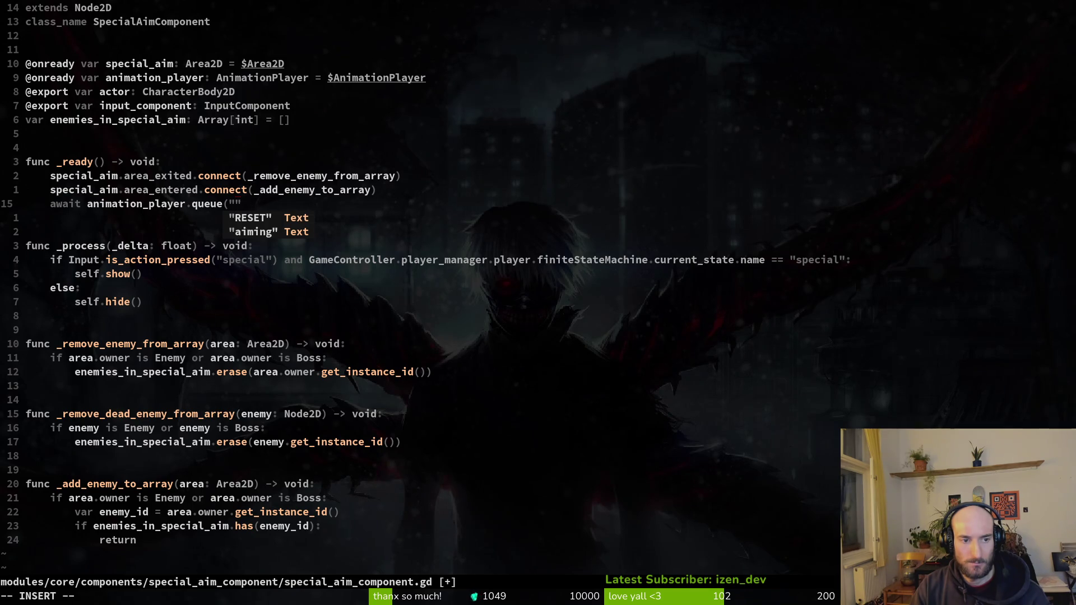
pyautogui.hotkey('ctrl', 'n')
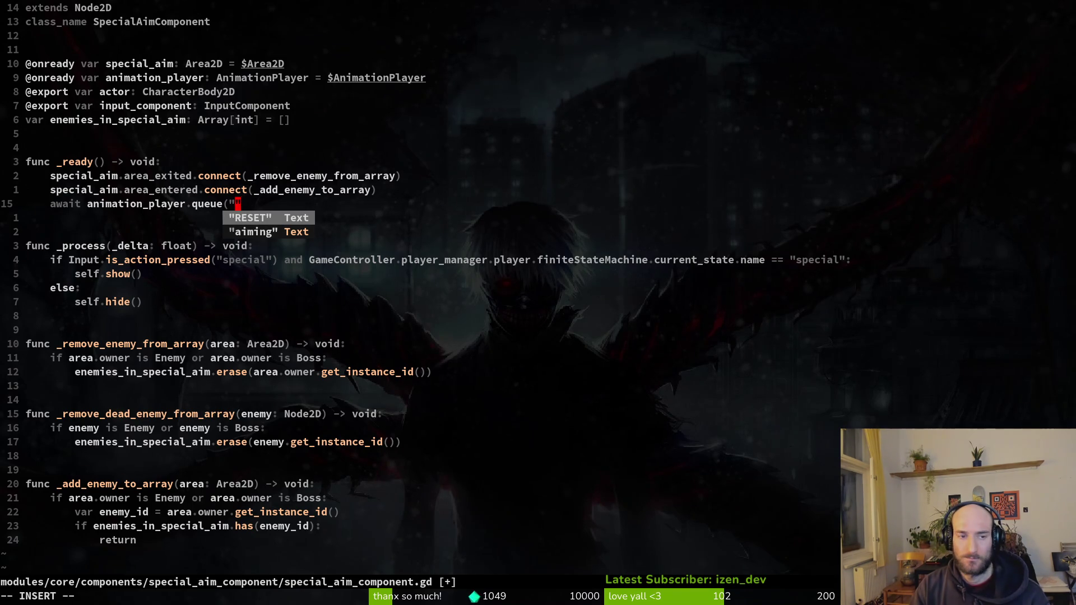
pyautogui.write('acti')
pyautogui.hotkey('ctrl', 'n')
pyautogui.hotkey('ctrl', 'p')
pyautogui.press('BackSpace')
pyautogui.write('charged")')
pyautogui.press('Escape')
pyautogui.write(':w')
pyautogui.press('Return')
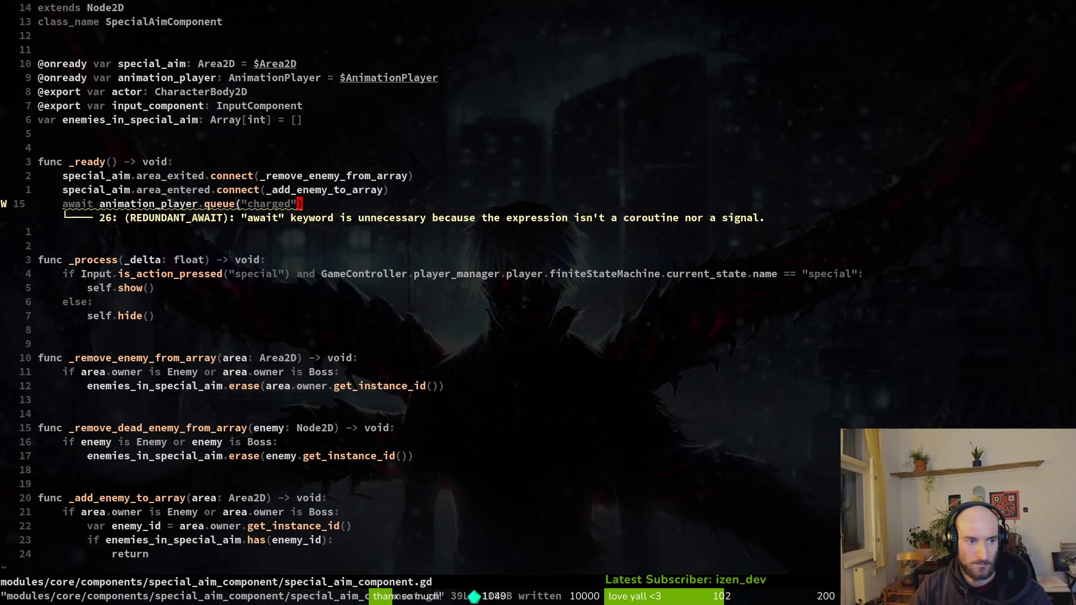
# Remove the redundant await keyword from the queue line and save the script.
pyautogui.doubleClick(80, 207)
pyautogui.press('c')
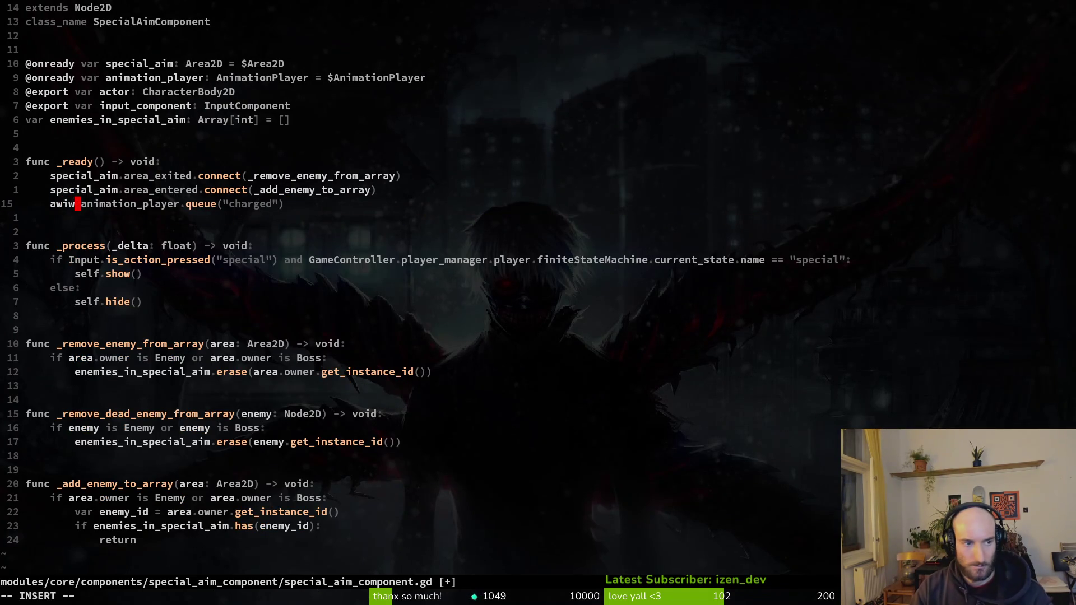
pyautogui.press('Escape')
pyautogui.write(':w')
pyautogui.press('Return')
pyautogui.hotkey('alt', 'Tab')
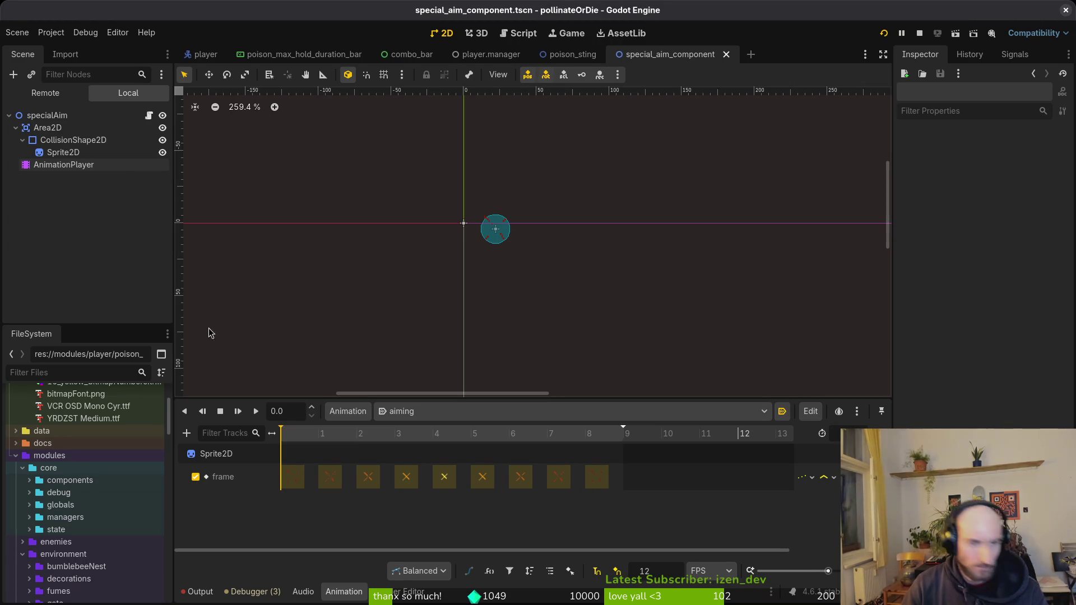
# Create a new animation named 'charged' on the aim component's AnimationPlayer.
pyautogui.click(17, 128)
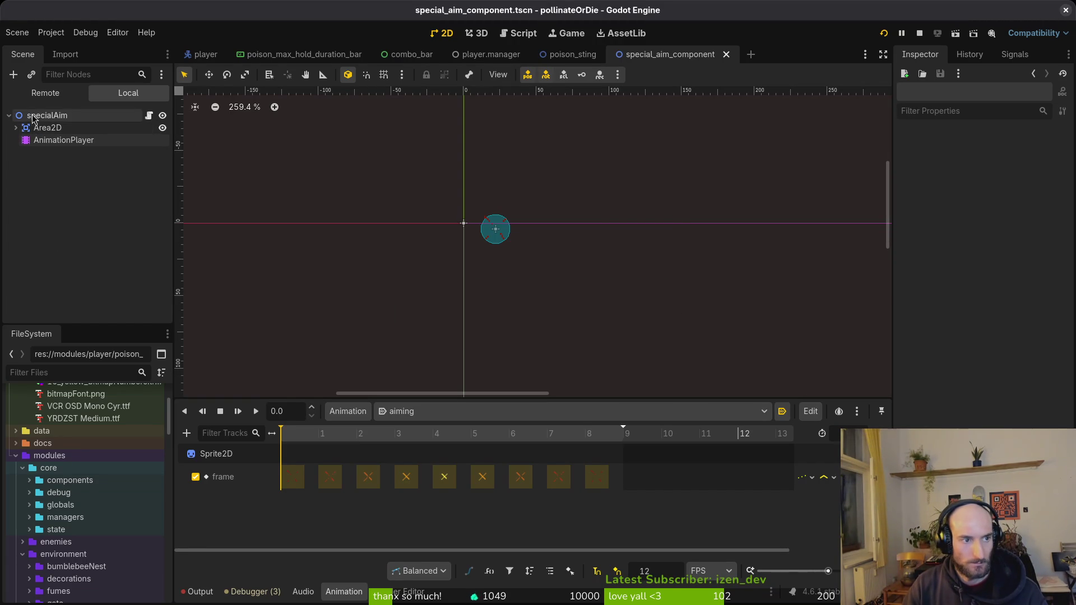
pyautogui.click(50, 140)
pyautogui.click(336, 414)
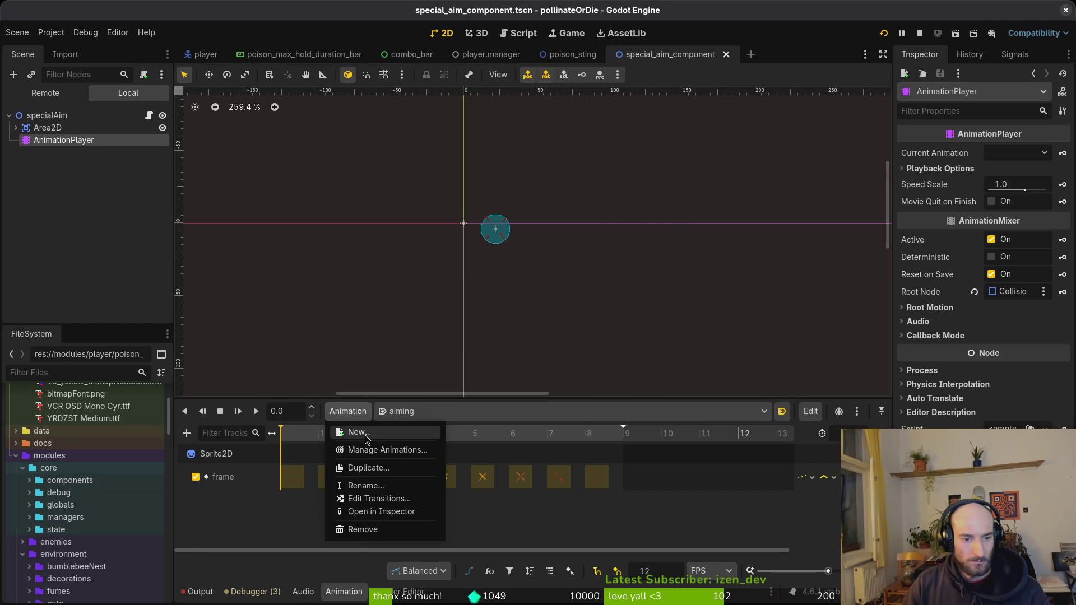
pyautogui.click(350, 432)
pyautogui.write('charged')
pyautogui.press('Return')
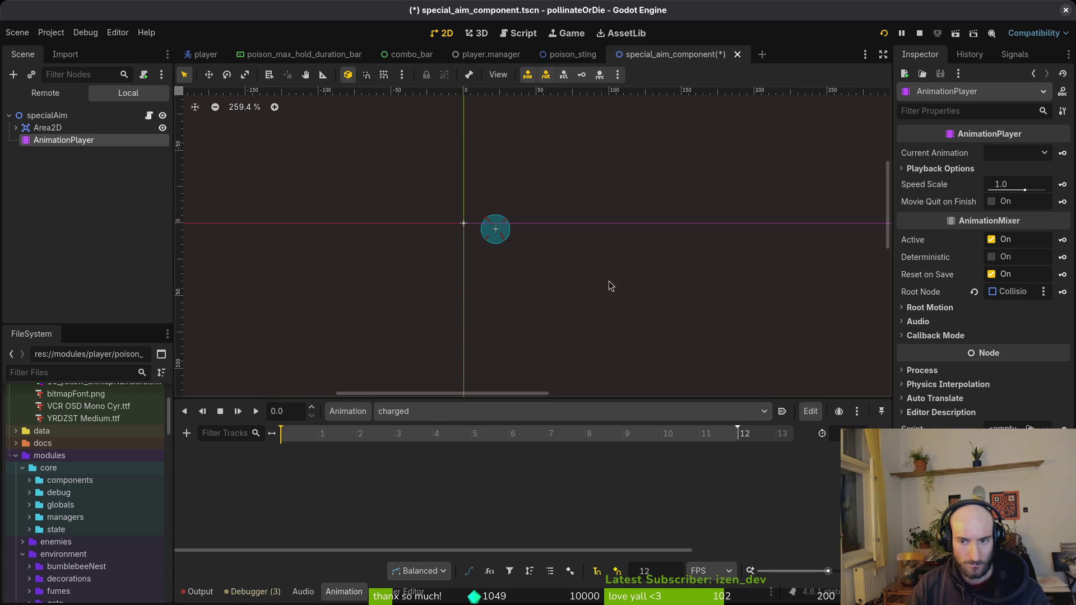
# Select the Sprite2D, switch to the green crosshair row, and key four frames into charged.
pyautogui.click(16, 128)
pyautogui.click(23, 140)
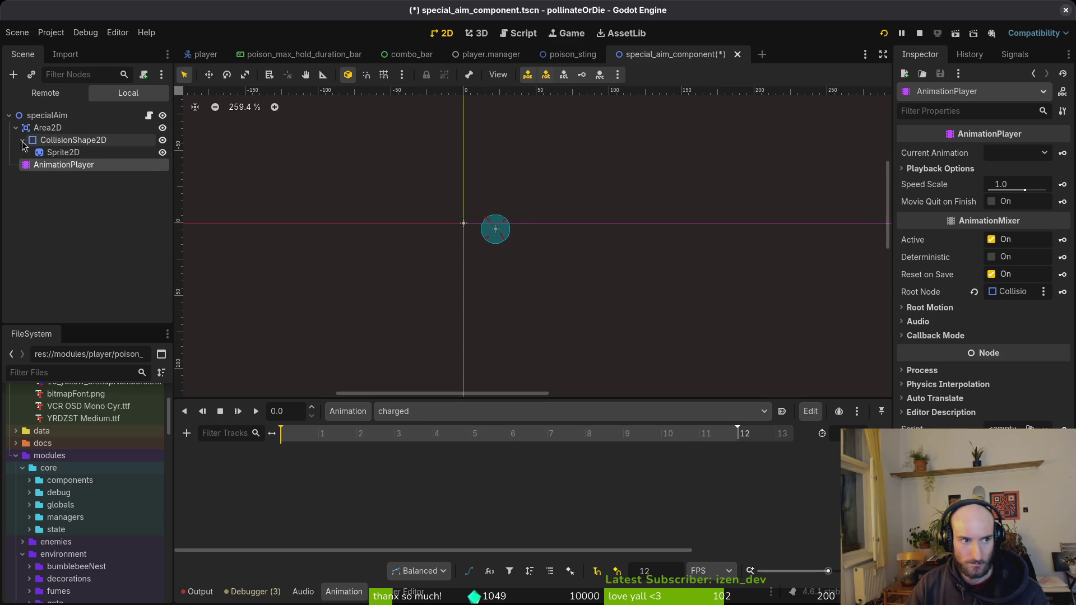
pyautogui.click(62, 152)
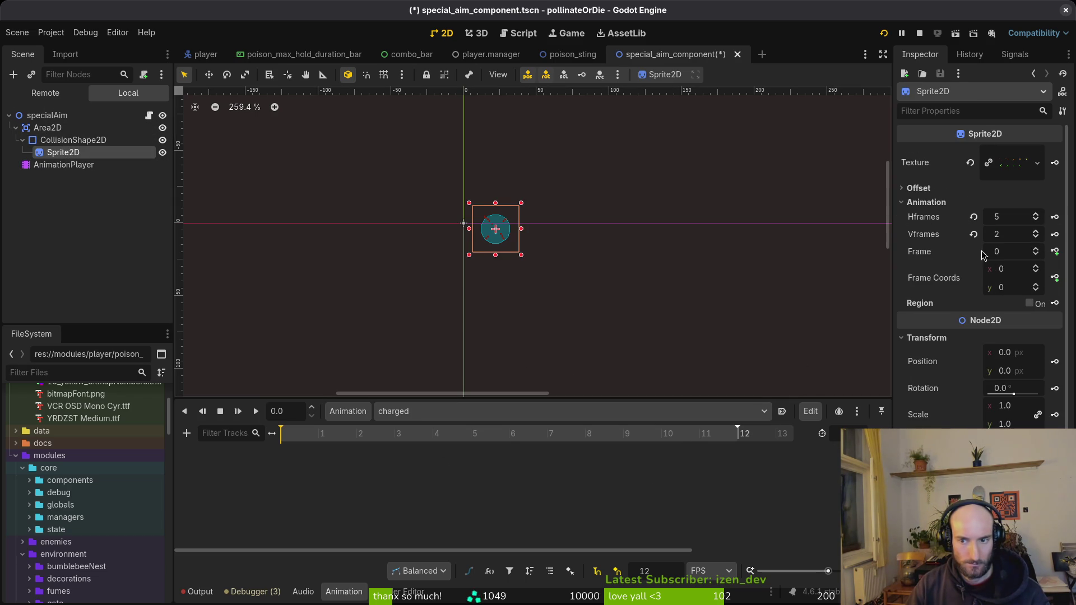
pyautogui.click(1041, 285)
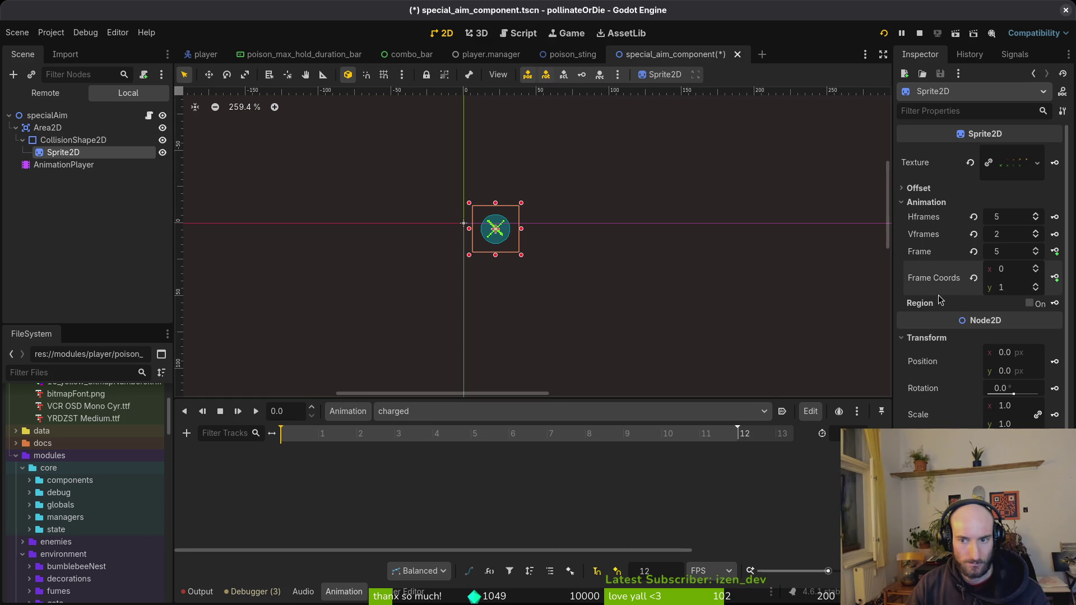
pyautogui.click(1055, 252)
pyautogui.click(580, 333)
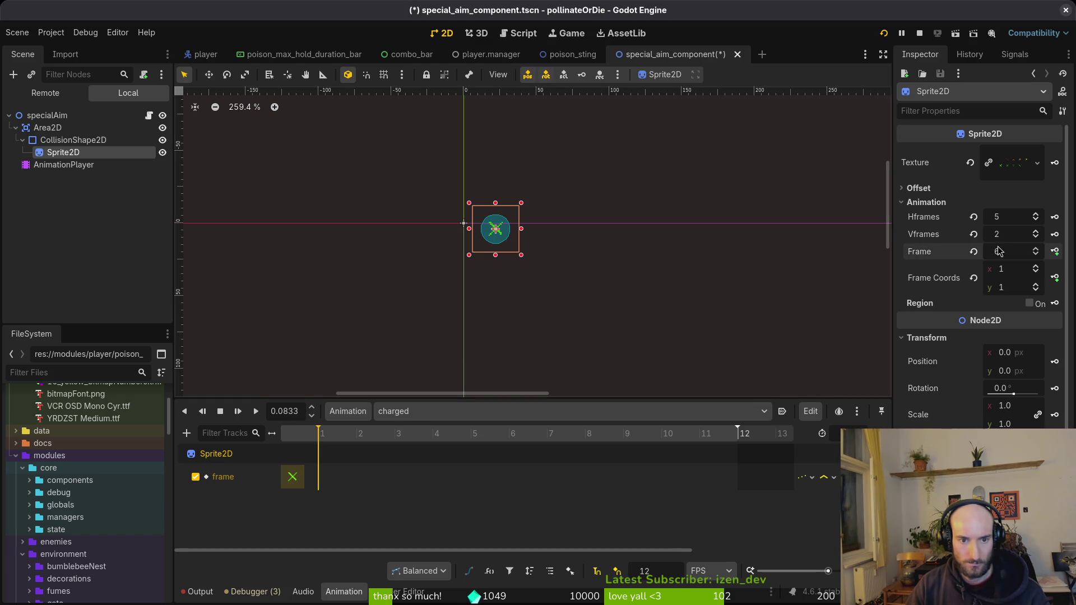
pyautogui.click(1056, 252)
pyautogui.click(1056, 252)
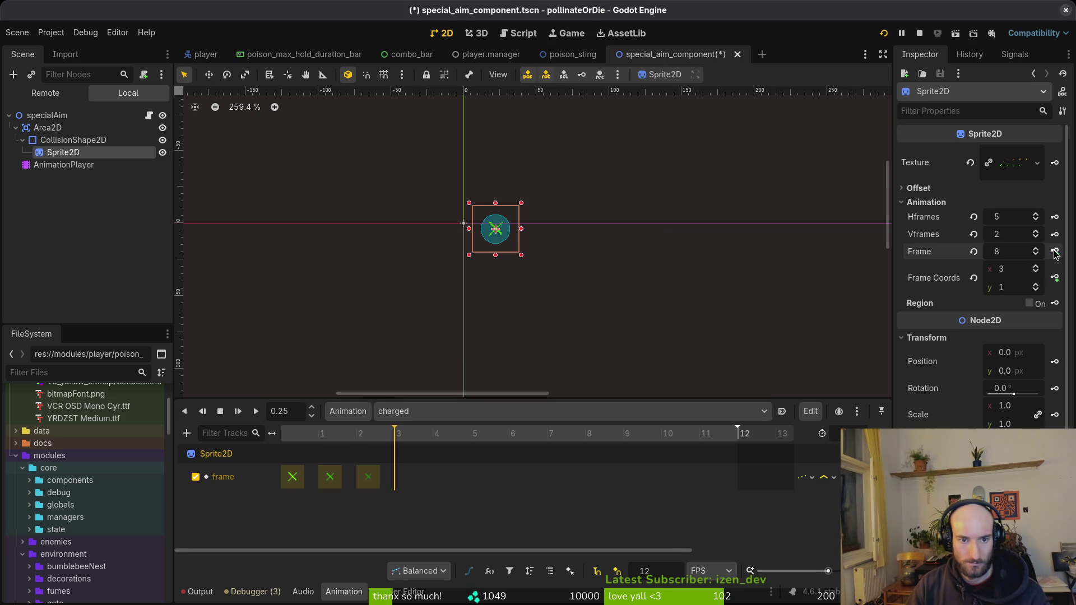
pyautogui.click(1055, 252)
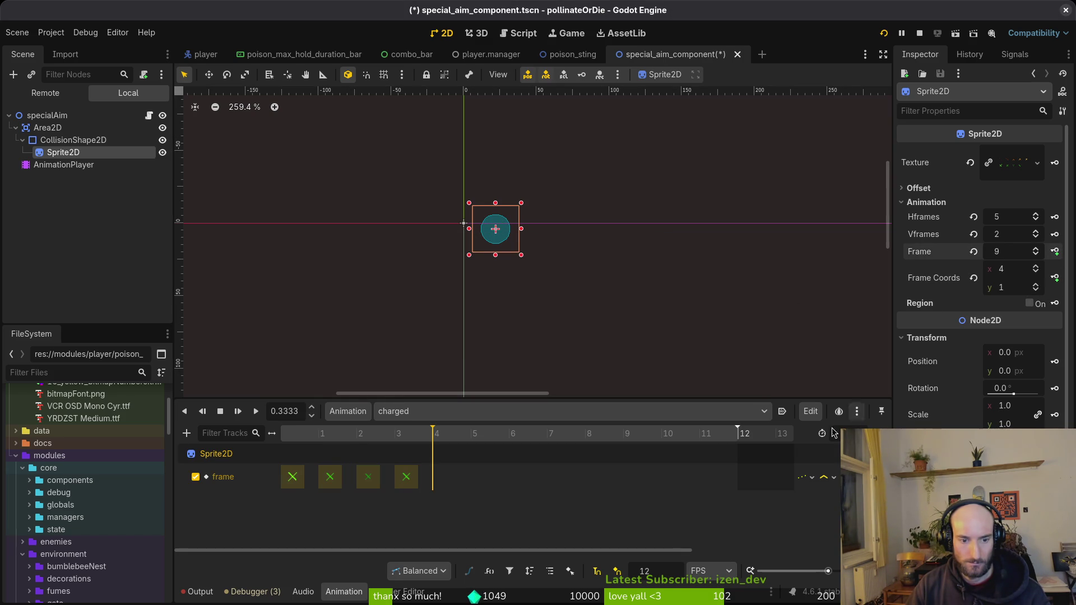
# Step back one sprite frame and key four more crosshair frames into charged.
pyautogui.click(1035, 272)
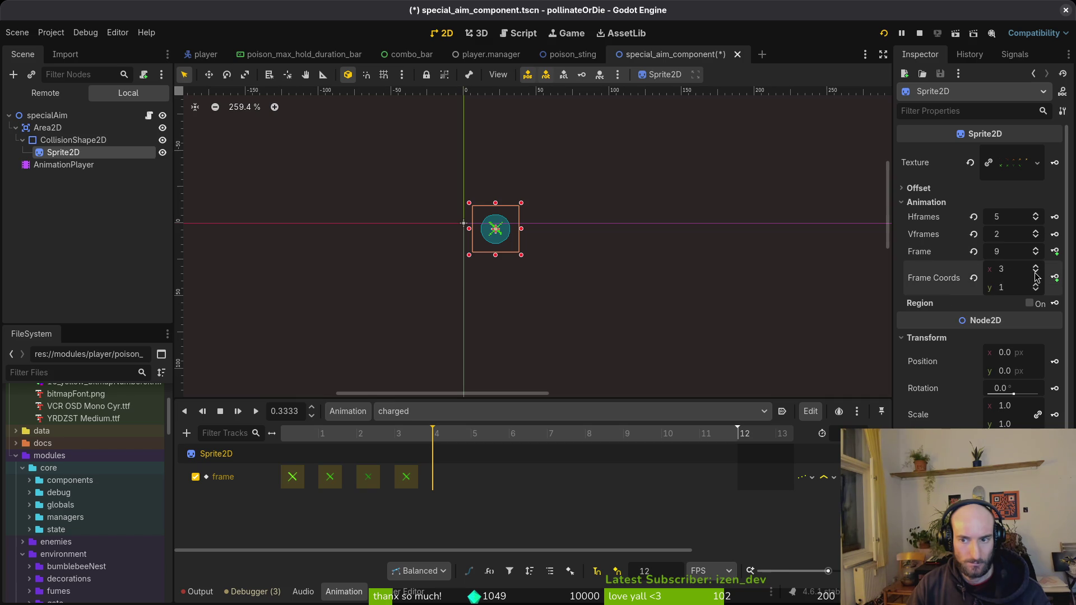
pyautogui.click(1055, 252)
pyautogui.click(1055, 252)
pyautogui.click(1056, 252)
pyautogui.click(1055, 252)
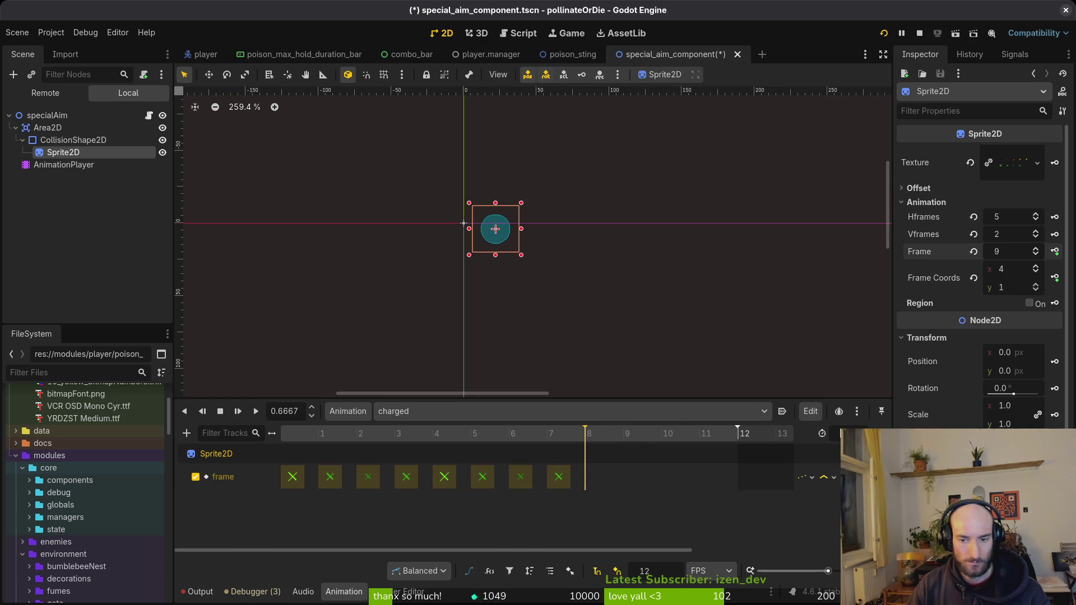
# Delete the surplus keys after the fourth frame and save the aim component scene.
pyautogui.click(433, 433)
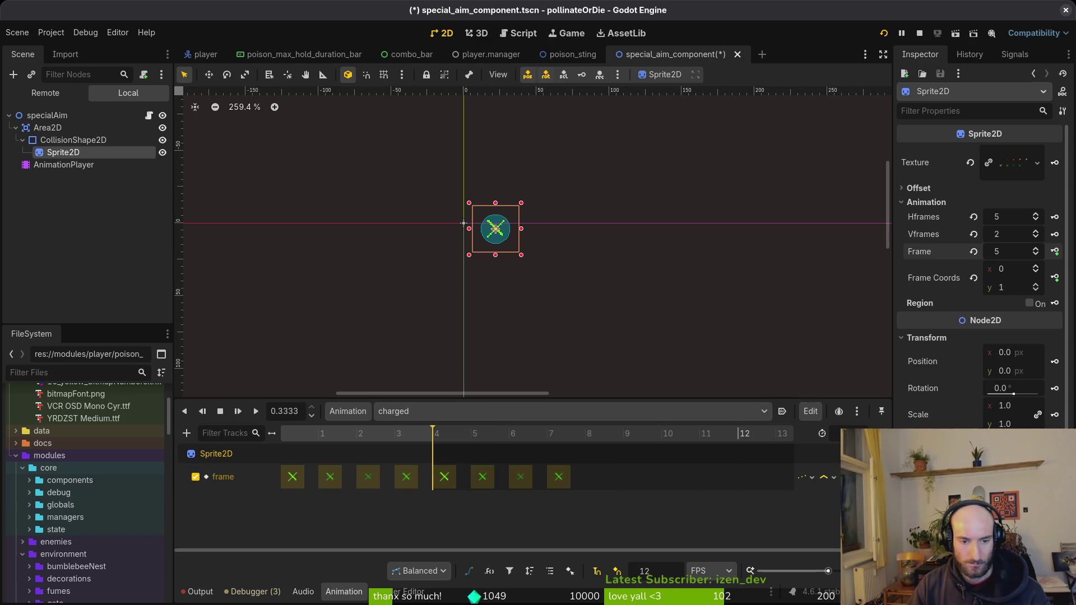
pyautogui.click(445, 476)
pyautogui.keyDown('shift'); pyautogui.click(558, 477); pyautogui.keyUp('shift')
pyautogui.press('Delete')
pyautogui.click(482, 477)
pyautogui.keyDown('shift'); pyautogui.click(521, 476); pyautogui.keyUp('shift')
pyautogui.press('Delete')
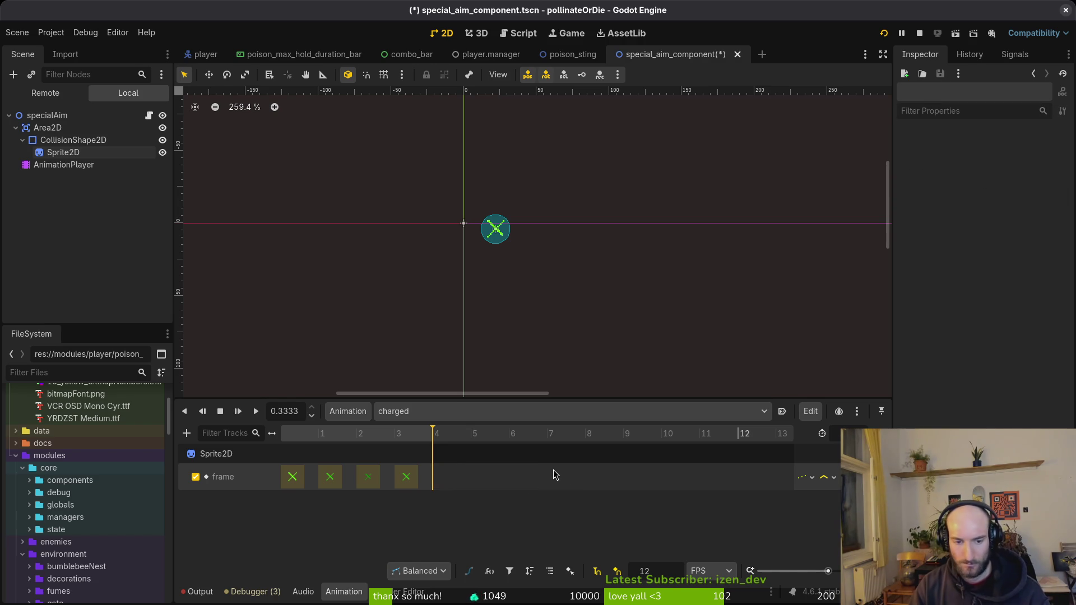
pyautogui.hotkey('ctrl', 's')
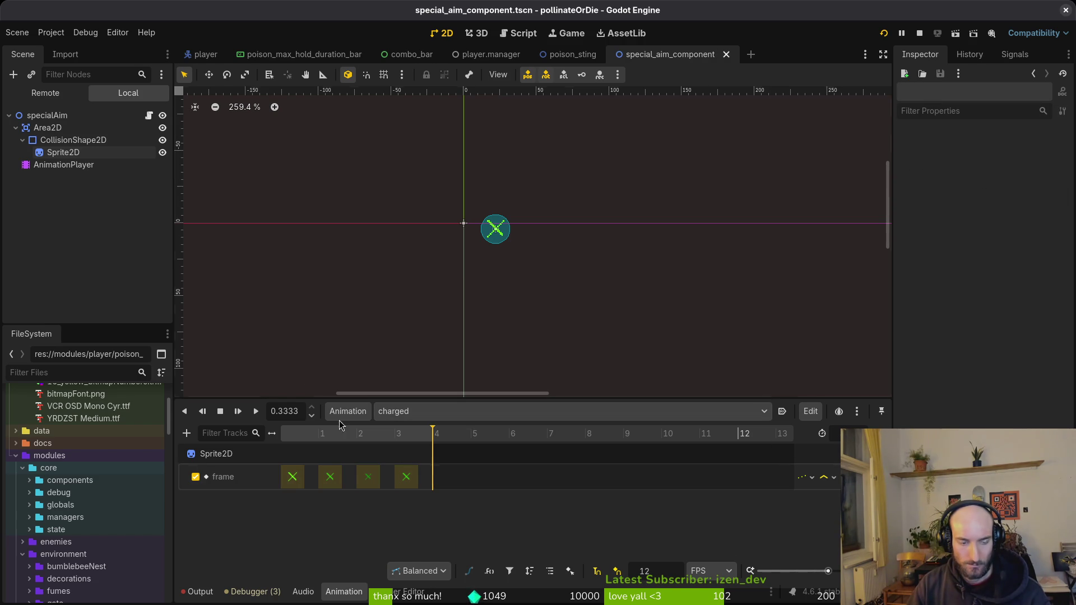
# Preview charged, reselect the aiming animation, and test-run the pollinateOrDie game.
pyautogui.click(256, 412)
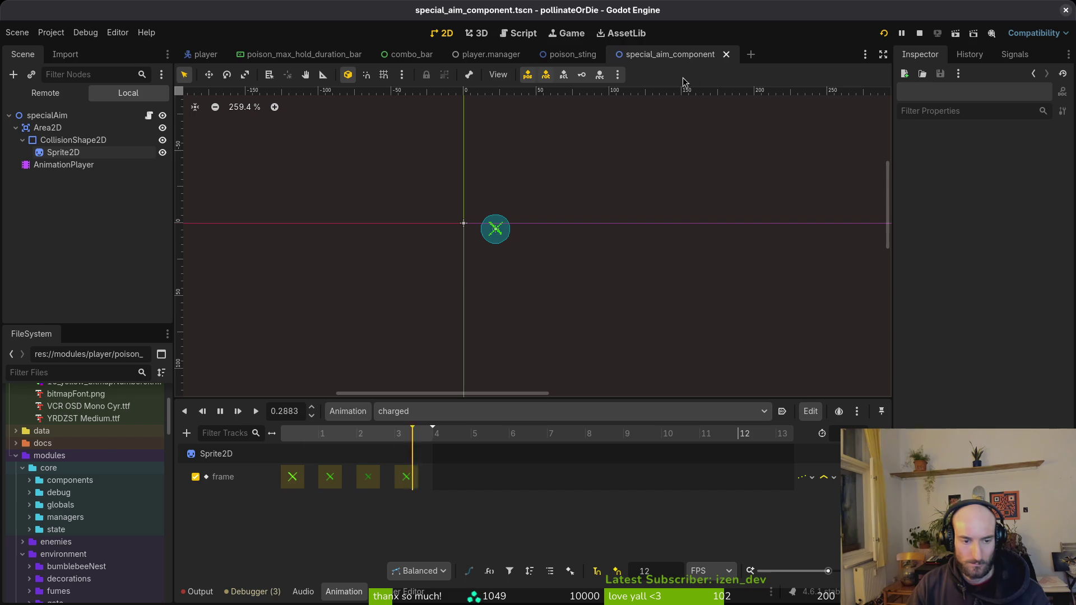
pyautogui.click(432, 414)
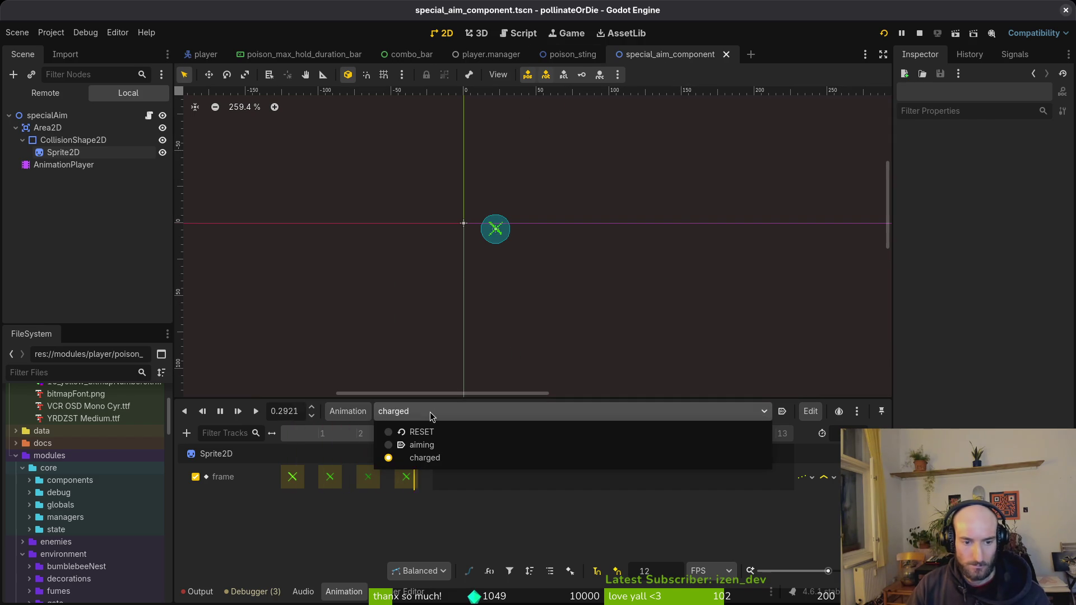
pyautogui.click(444, 446)
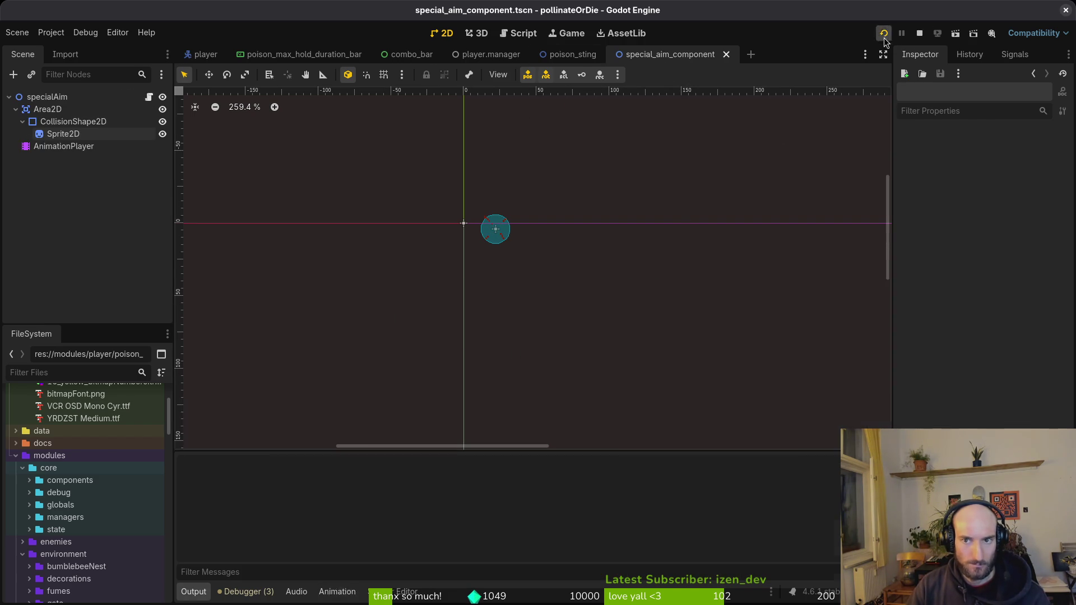
pyautogui.press('Return')
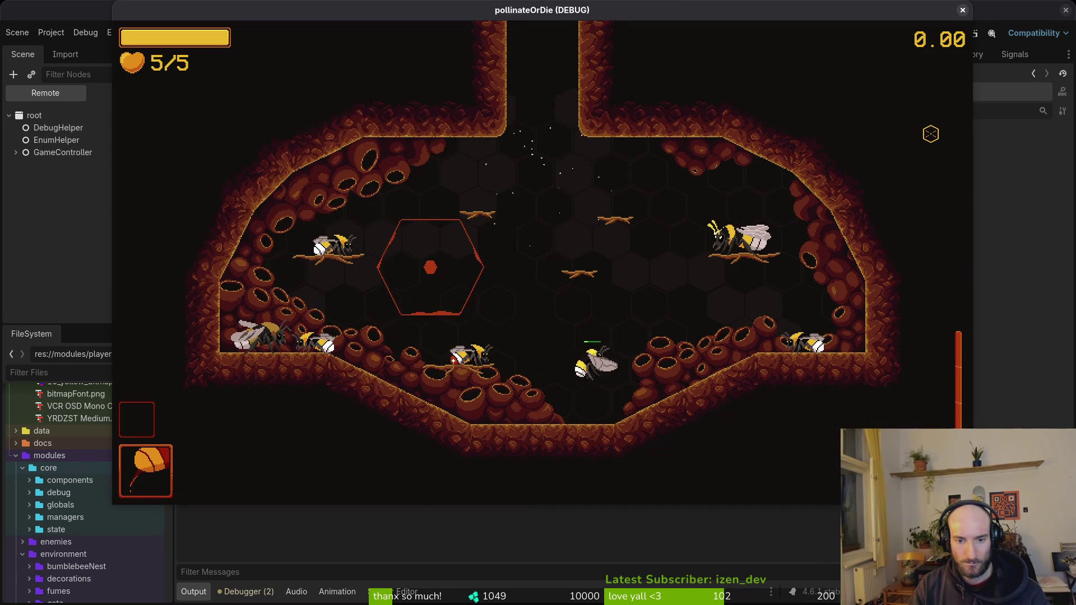
pyautogui.click(963, 10)
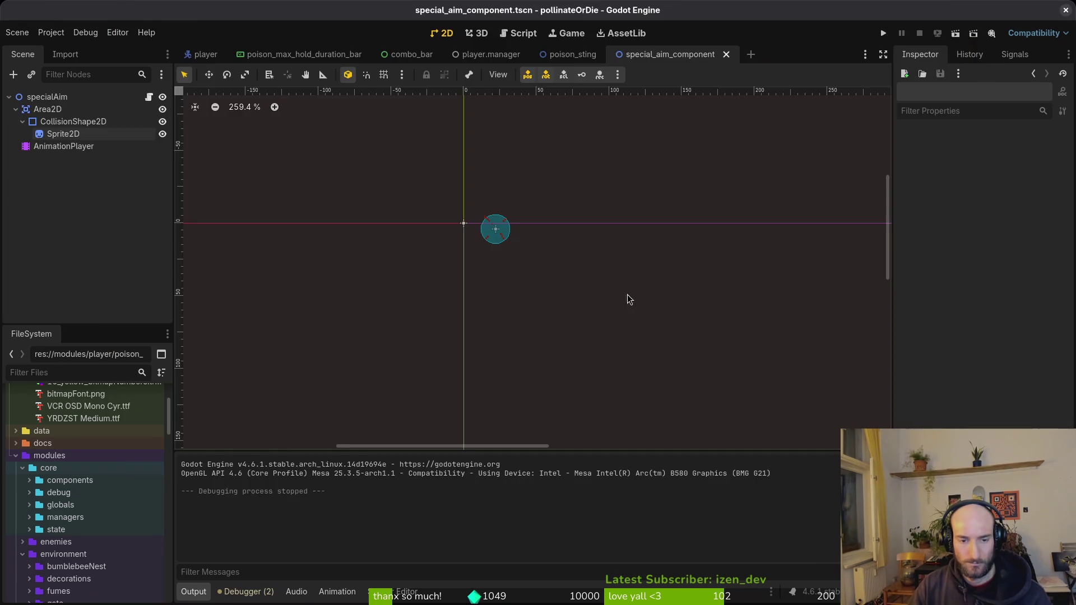
pyautogui.hotkey('alt', 'Tab')
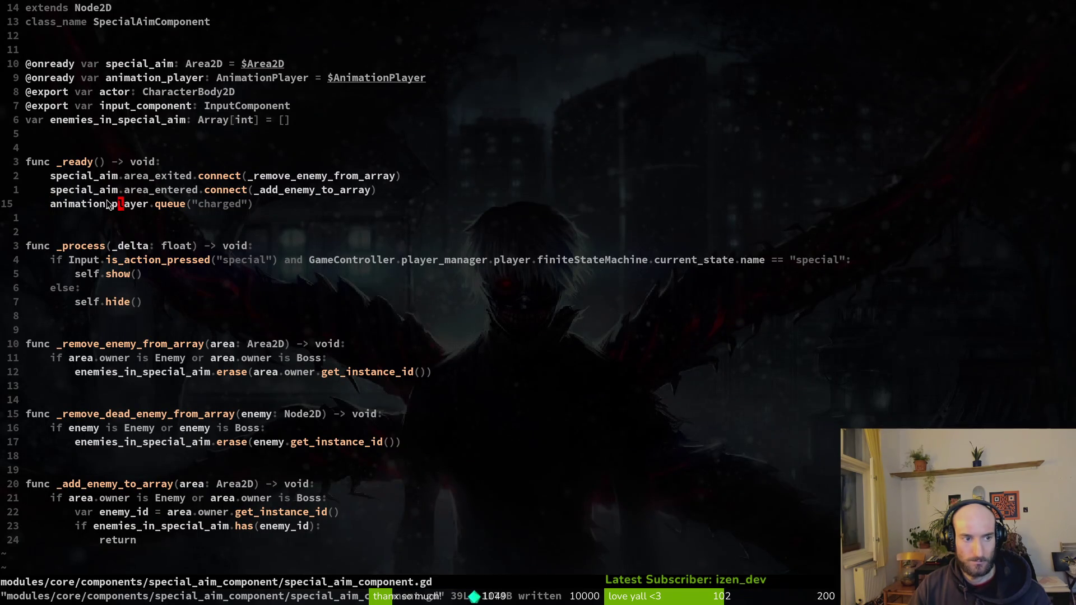
# Change the queue call to await animation_player.animation_finished and save the script.
pyautogui.hotkey('alt', 'Tab')
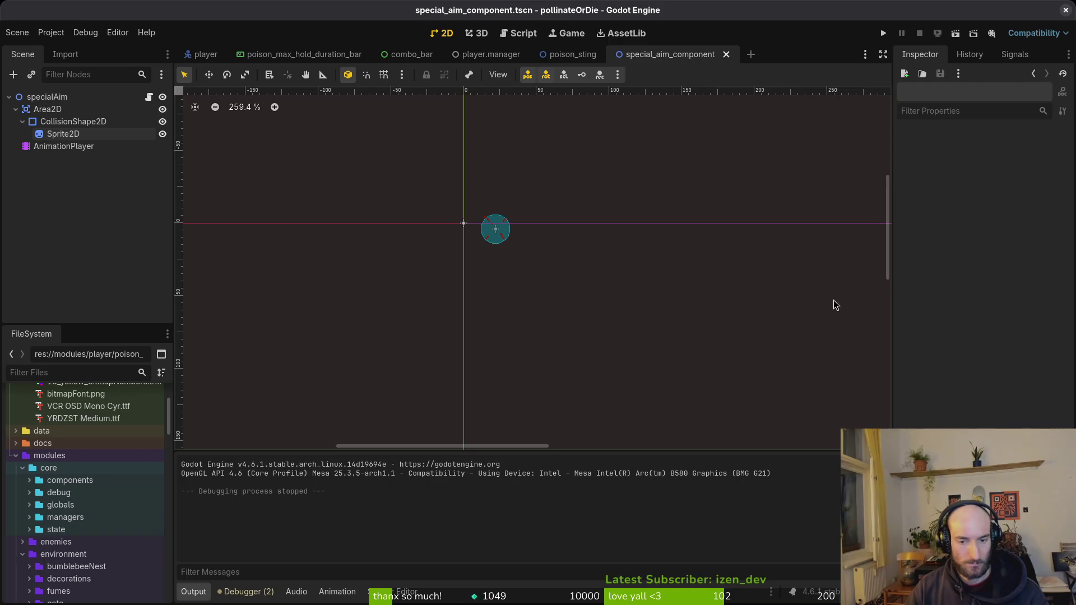
pyautogui.click(63, 146)
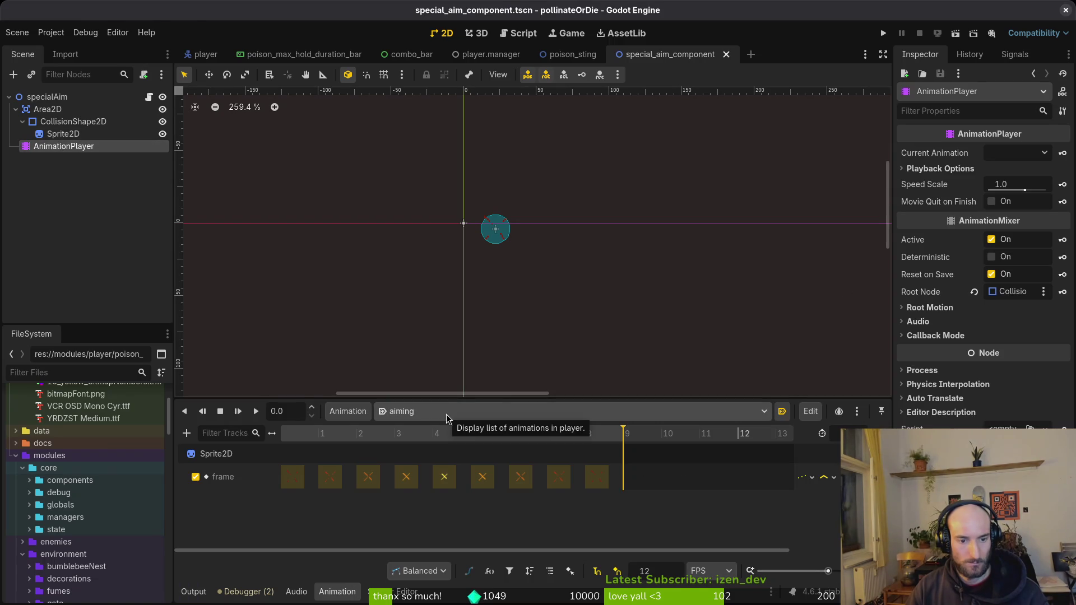
pyautogui.hotkey('alt', 'Tab')
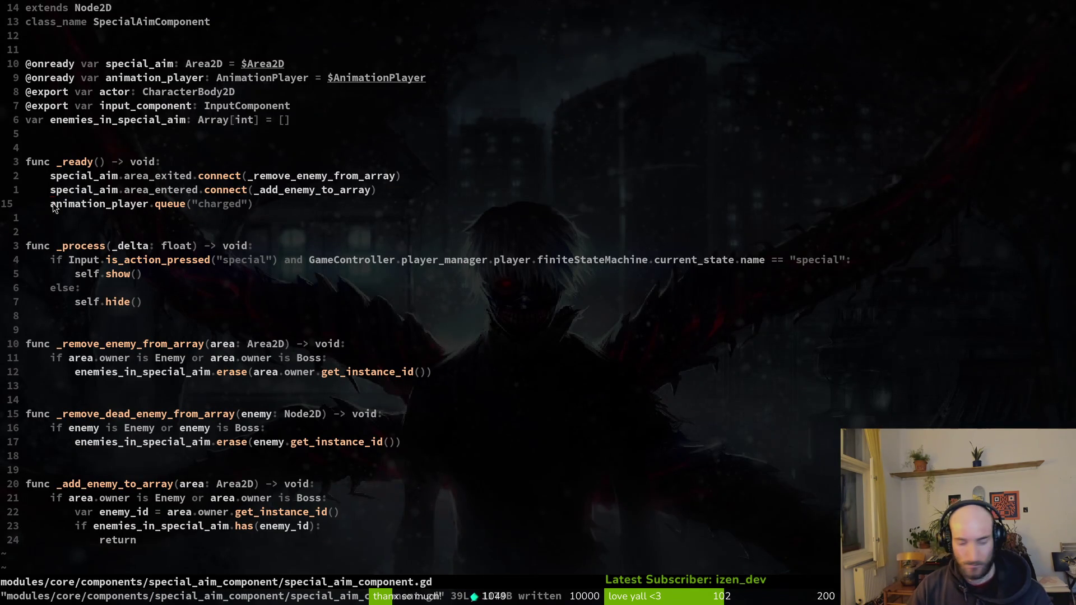
pyautogui.write('iawa')
pyautogui.write('it ')
pyautogui.write('cwanimation_finished')
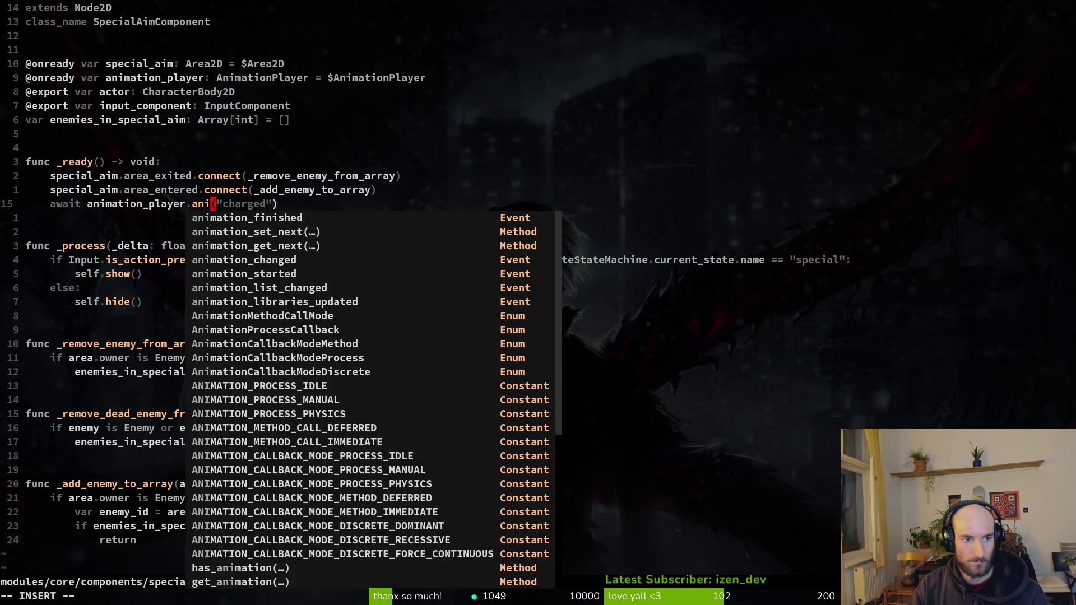
pyautogui.press('Escape')
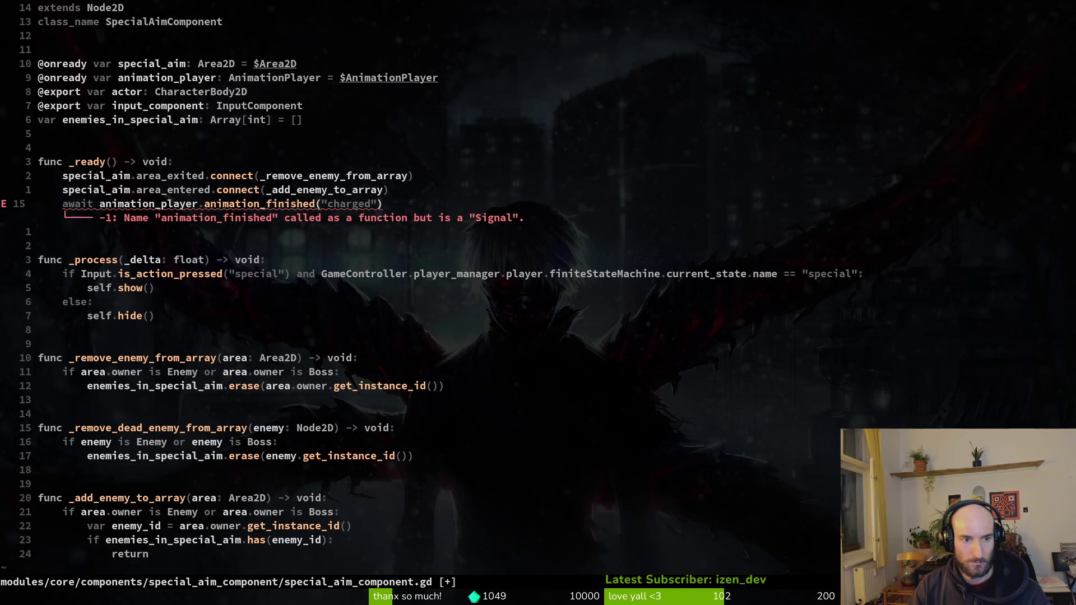
pyautogui.write('$d')
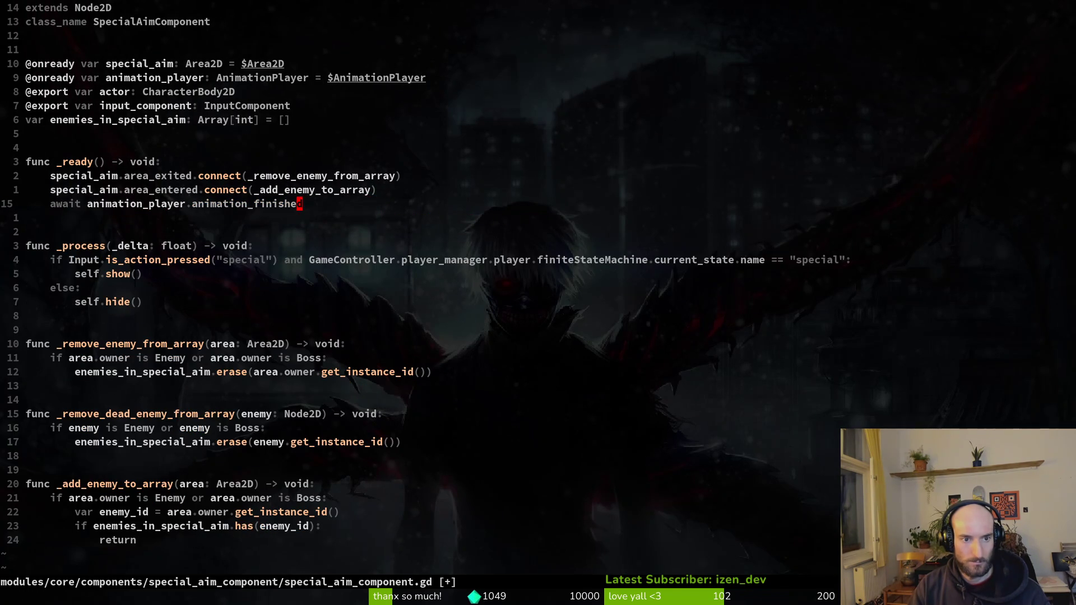
pyautogui.write(':w')
pyautogui.press('Return')
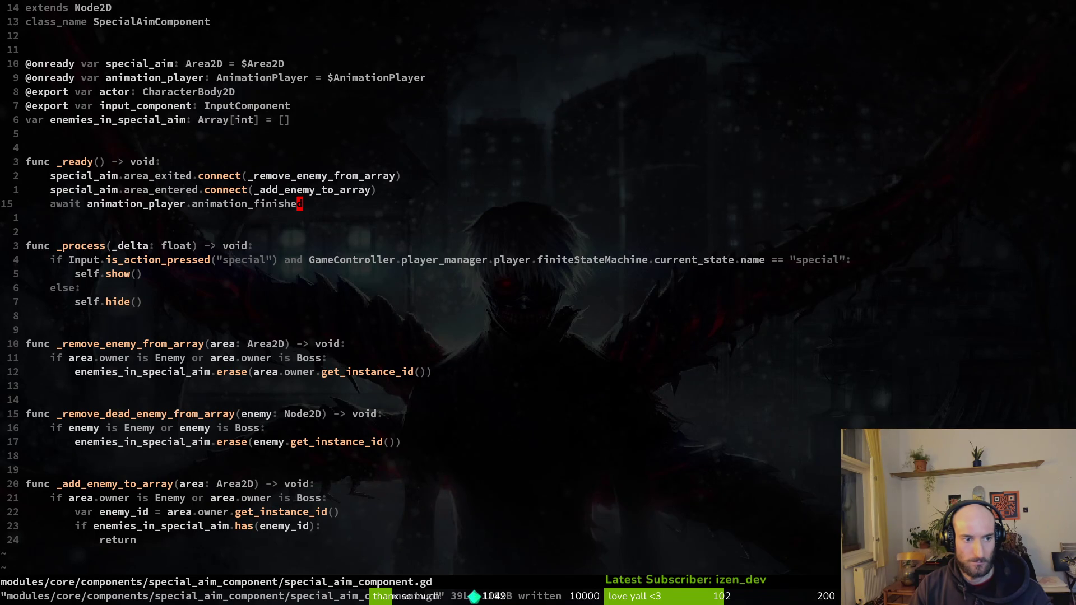
# Add animation_player.play("charged") on the next line and save with :w.
pyautogui.write('oani')
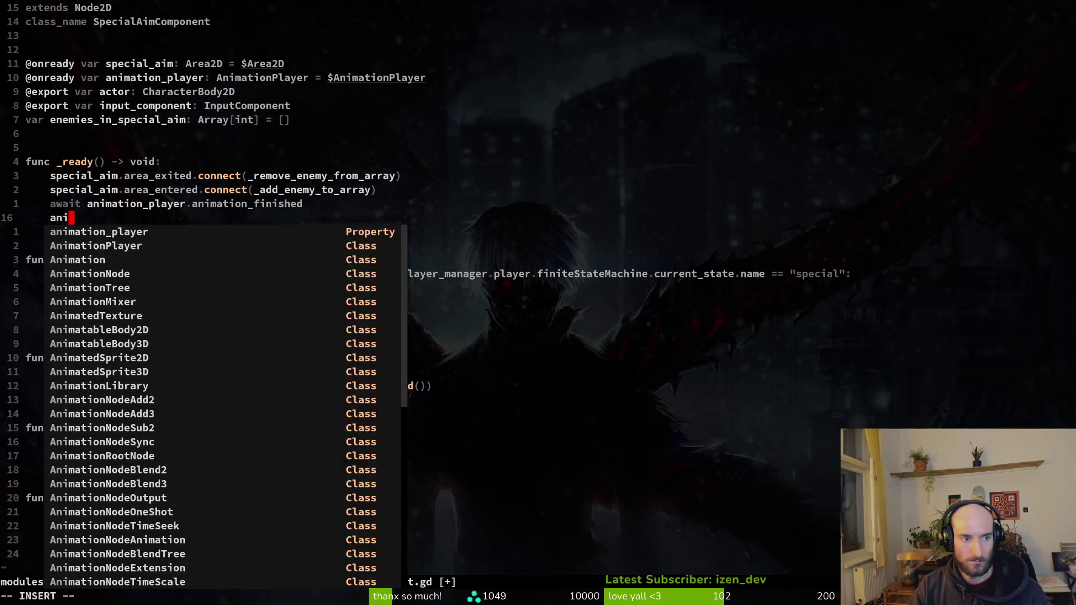
pyautogui.press('Tab')
pyautogui.write('.pl')
pyautogui.press('Tab')
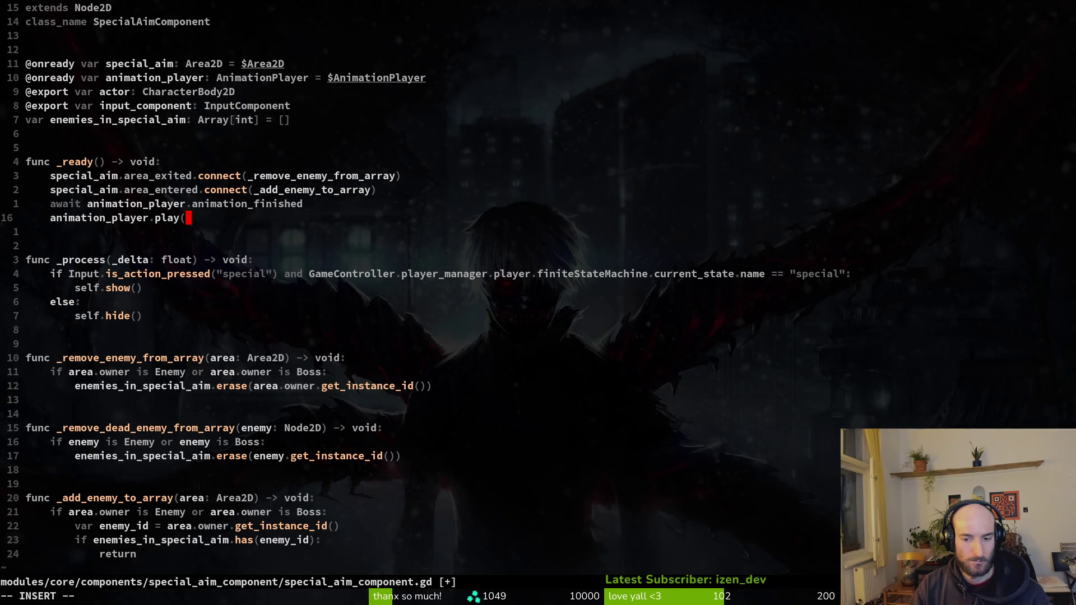
pyautogui.write('"')
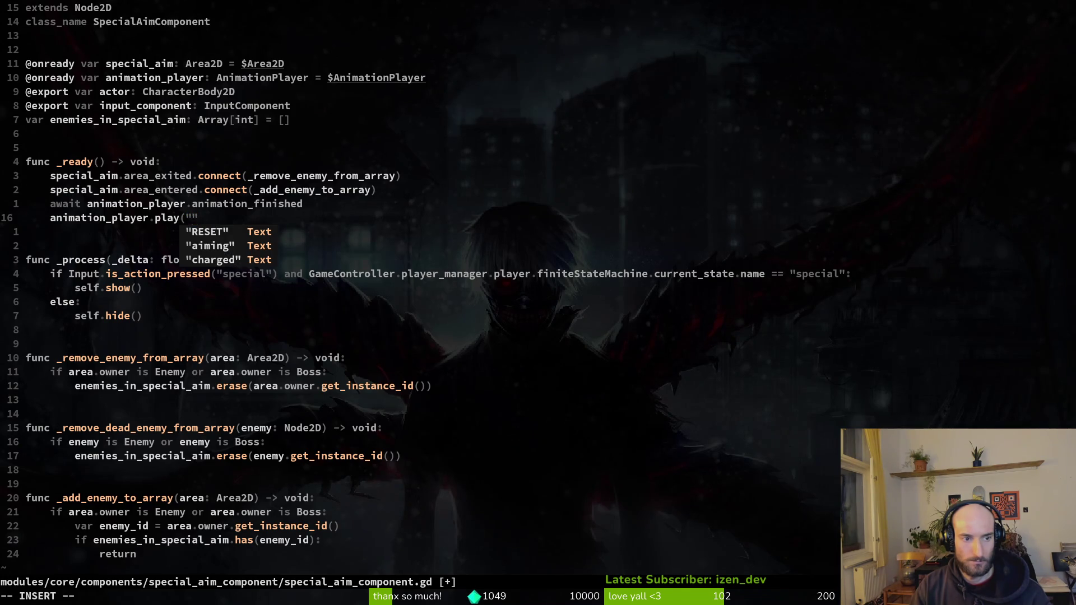
pyautogui.press('Tab')
pyautogui.press('Tab')
pyautogui.press('Right')
pyautogui.write('char')
pyautogui.press('Escape')
pyautogui.write(':w')
pyautogui.press('Return')
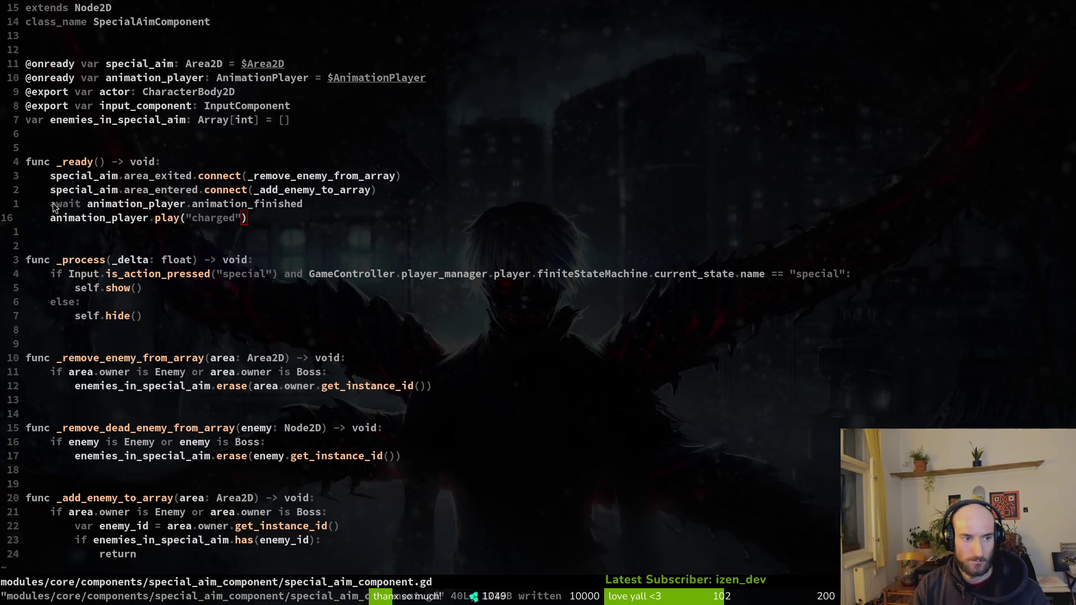
pyautogui.hotkey('alt', 'Tab')
# After a quick test run, add a play("aiming") line above play("charged") in the aim component script.
pyautogui.click(883, 34)
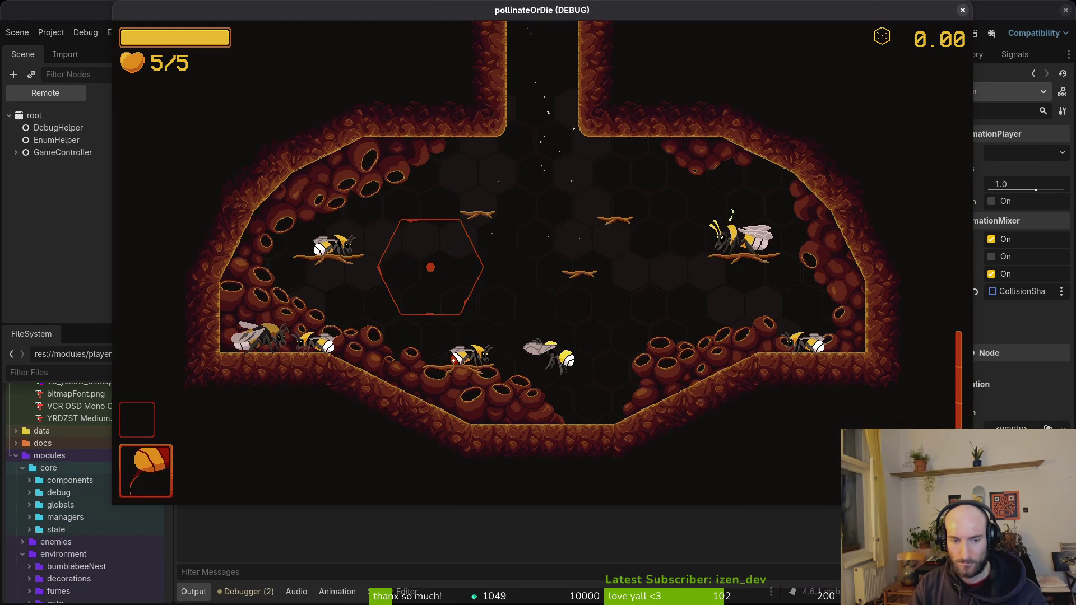
pyautogui.hotkey('alt', 'Tab')
pyautogui.hotkey('alt', 'Tab')
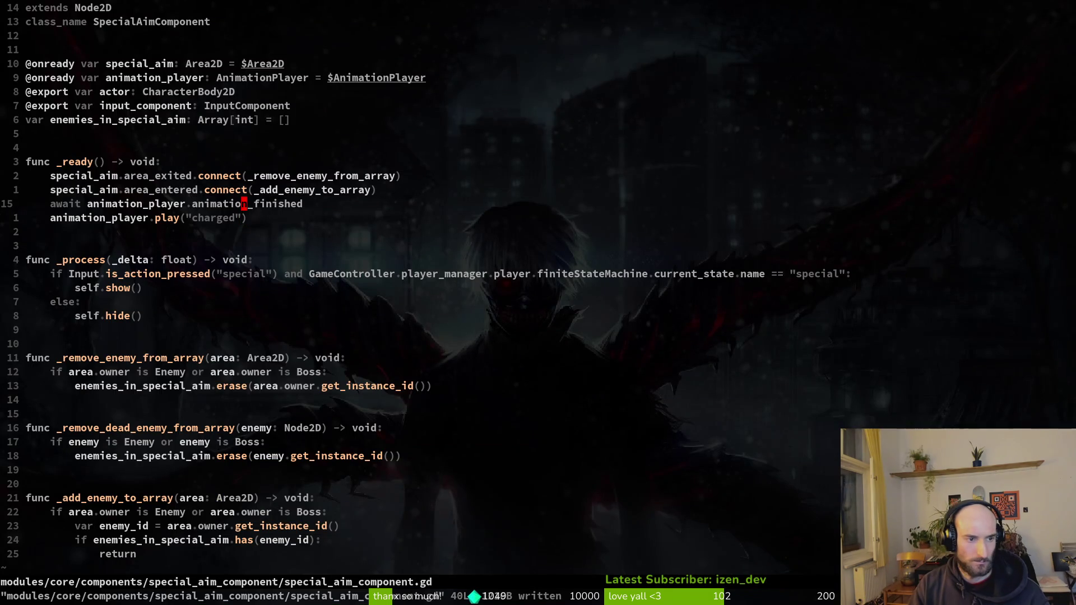
pyautogui.hotkey('shift', 'v')
pyautogui.press('k')
pyautogui.press('k')
pyautogui.press('y')
pyautogui.press('p')
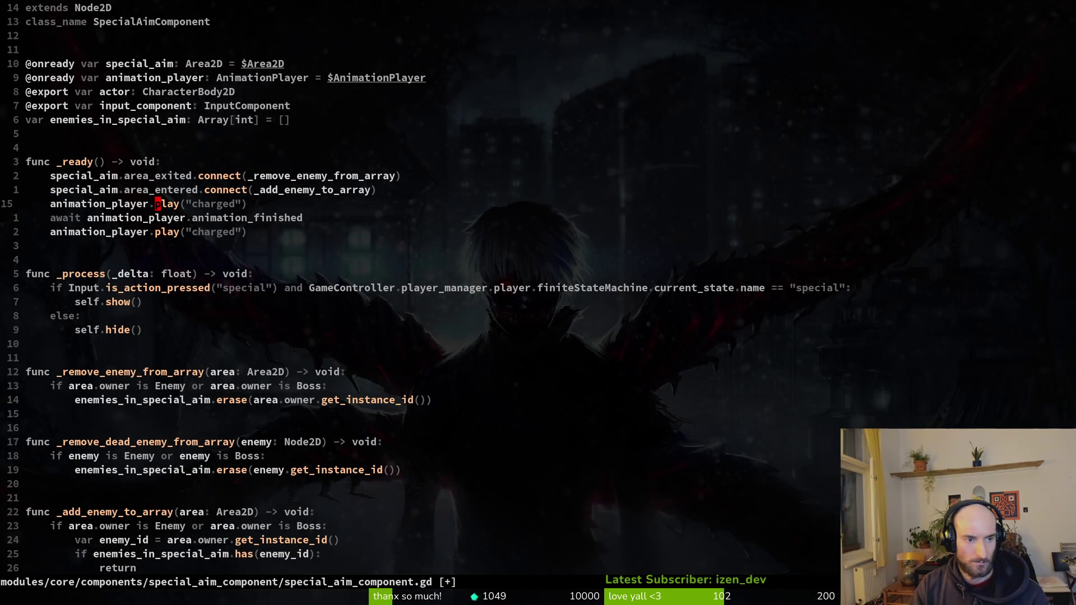
pyautogui.write('cw')
pyautogui.write('iming')
pyautogui.press('Escape')
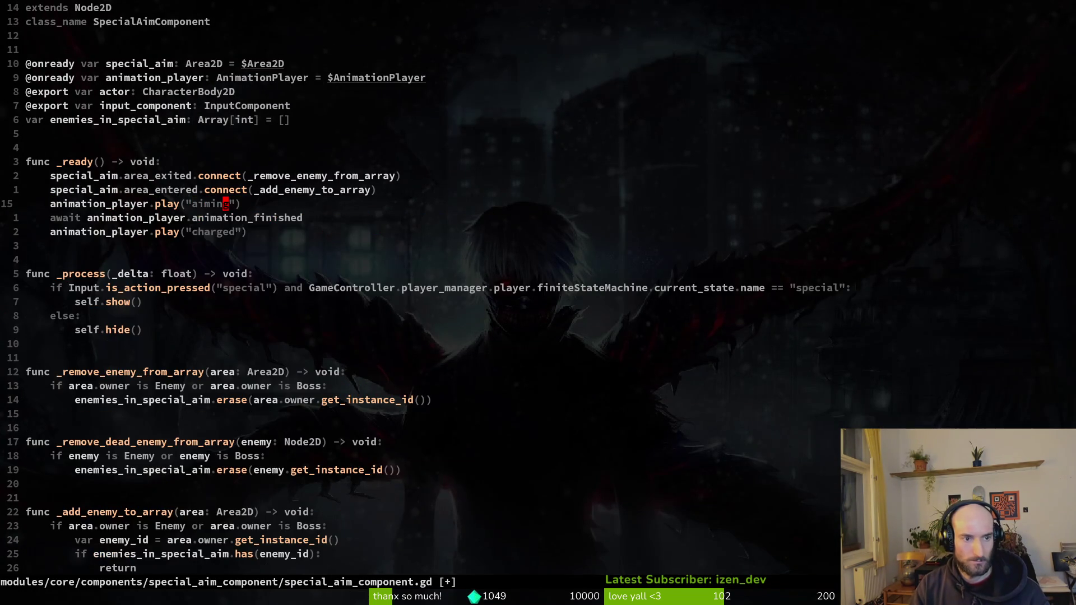
# Run the project, start gameplay from the main menu, then close the game.
pyautogui.hotkey('alt', 'Tab')
pyautogui.click(888, 32)
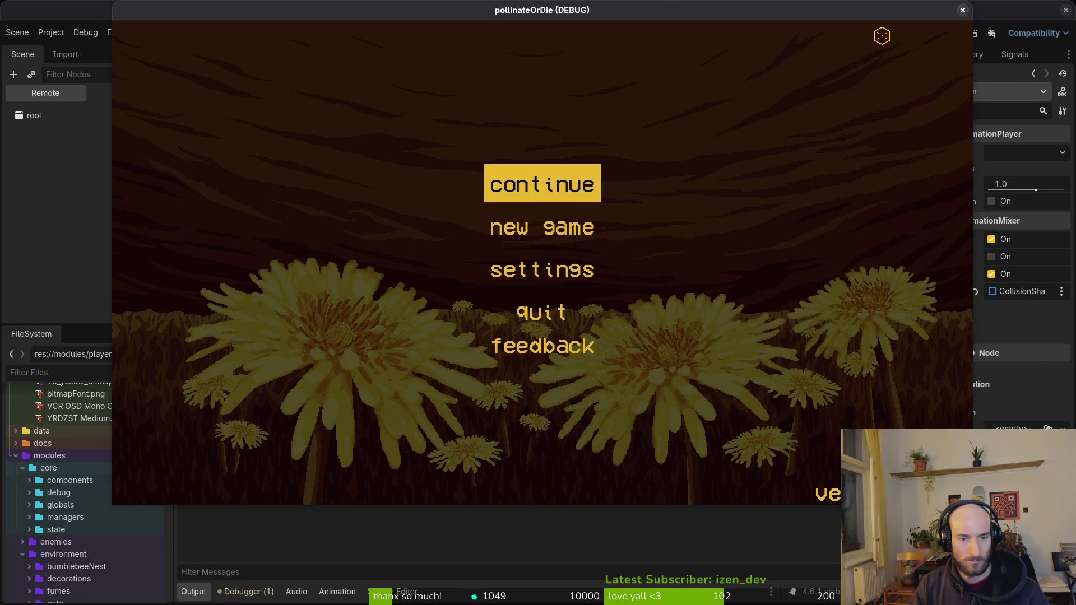
pyautogui.press('Return')
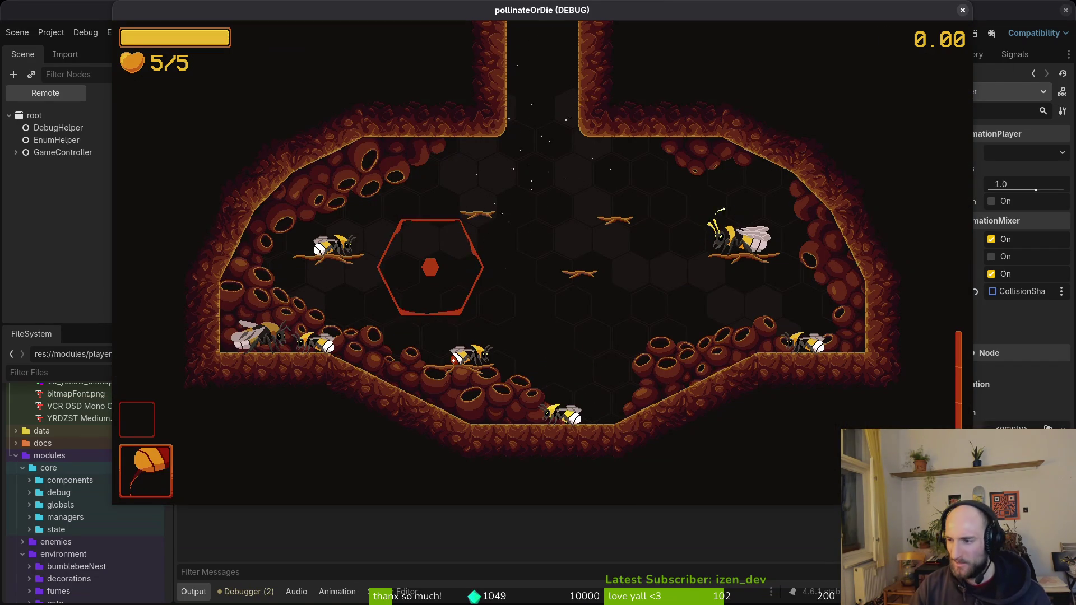
pyautogui.press('F8')
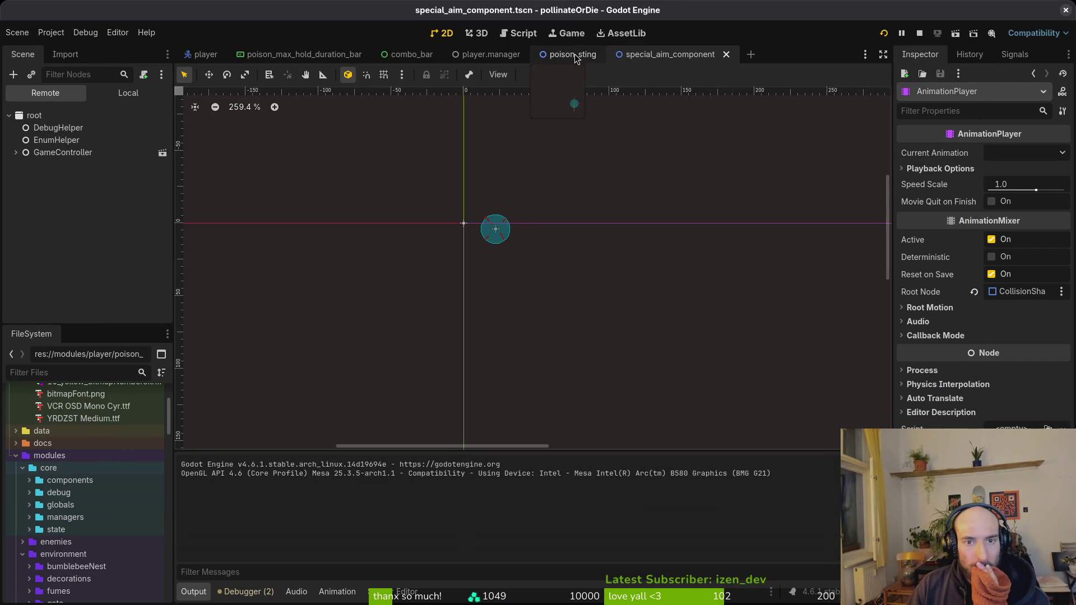
# Show the Local scene tree and preview the charged, then aiming, animation in the AnimationPlayer.
pyautogui.click(128, 92)
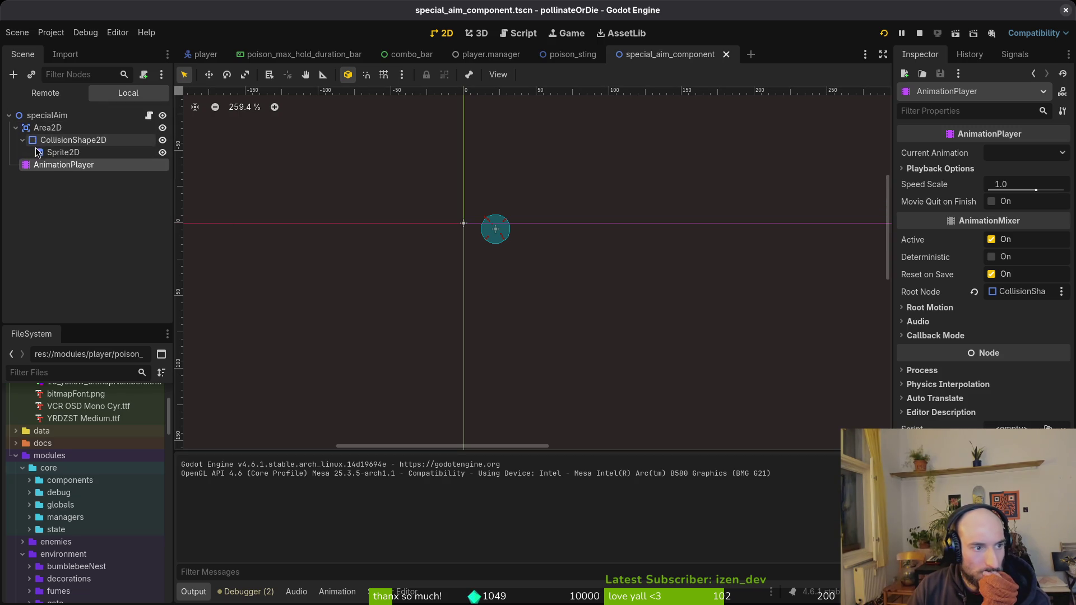
pyautogui.click(16, 127)
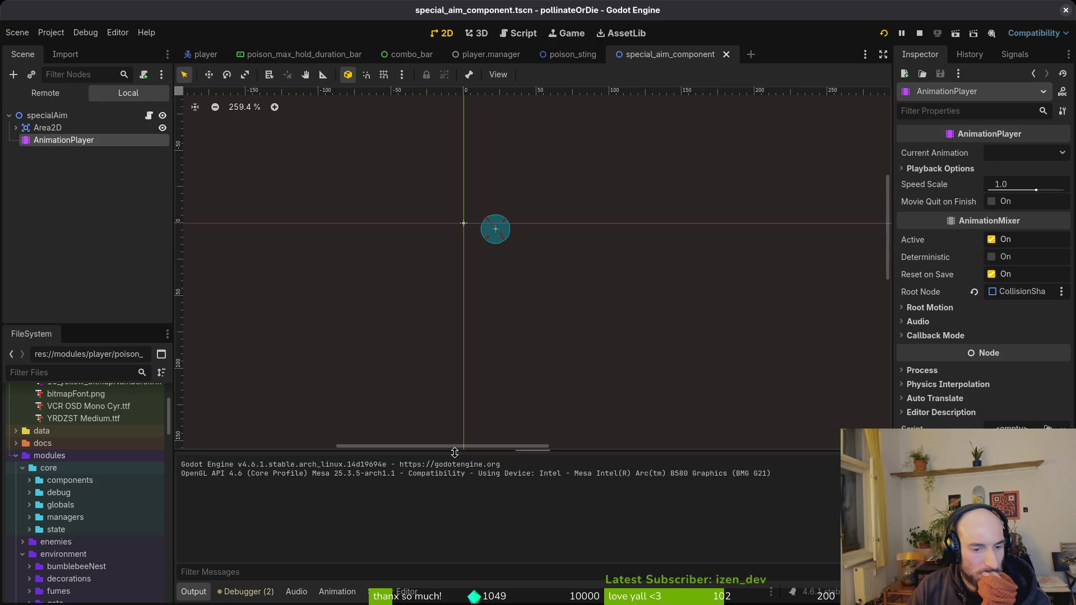
pyautogui.click(84, 139)
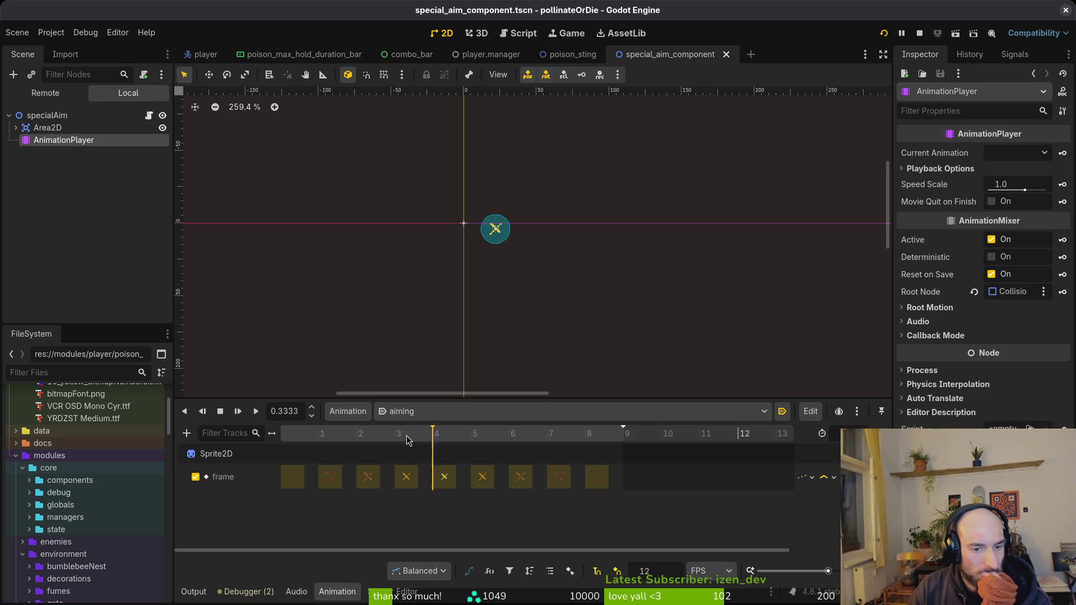
pyautogui.click(428, 412)
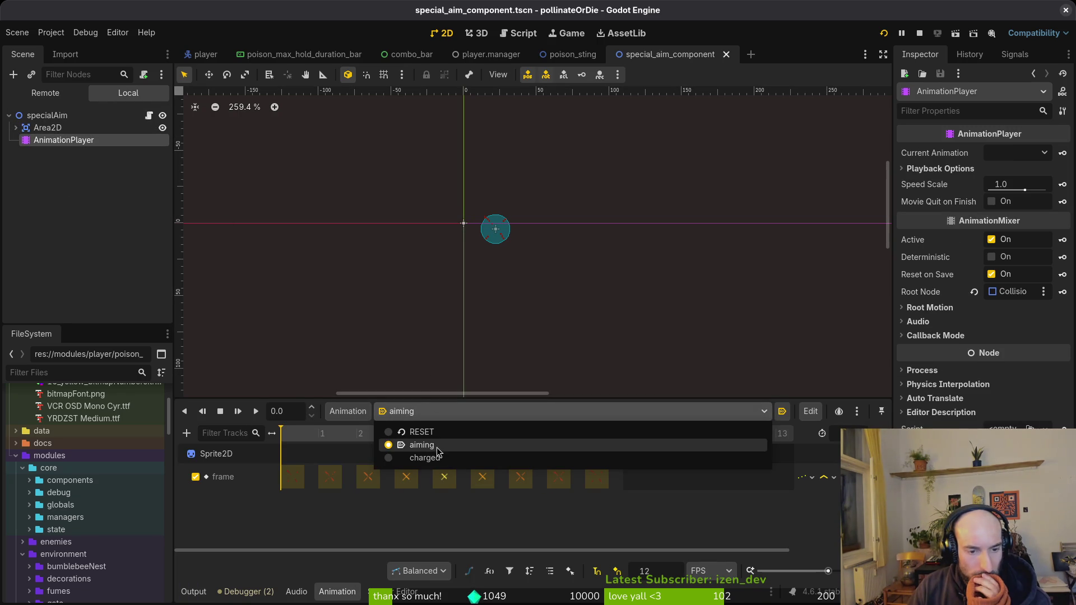
pyautogui.click(437, 458)
pyautogui.click(431, 411)
pyautogui.click(442, 447)
# Test-run the game twice with F5, then open the player scene.
pyautogui.press('F5')
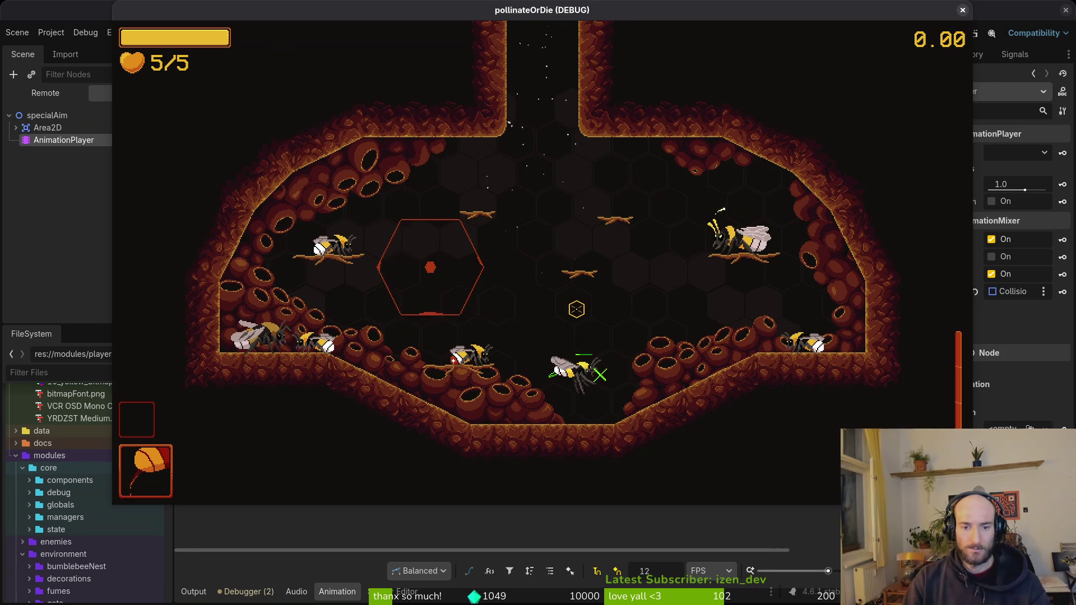
pyautogui.press('F8')
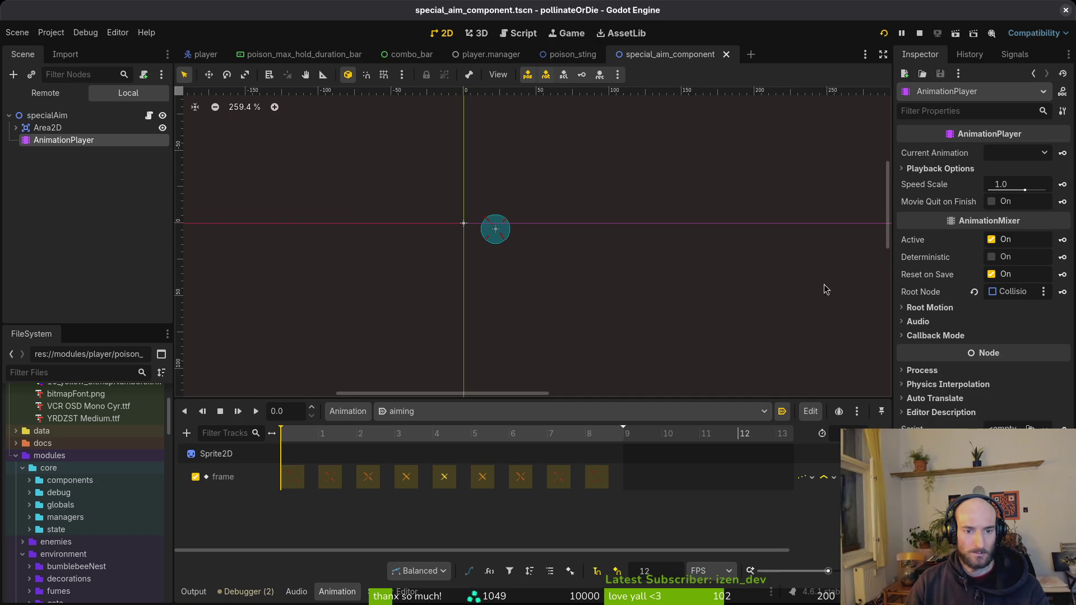
pyautogui.press('F5')
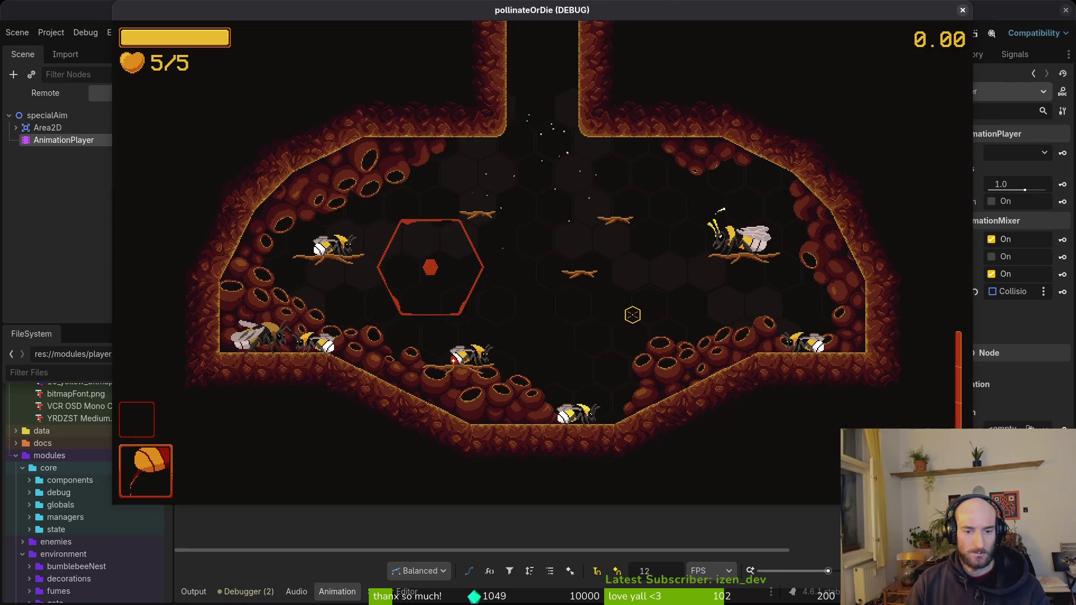
pyautogui.press('F8')
pyautogui.hotkey('alt', 'Tab')
pyautogui.hotkey('alt', 'Tab')
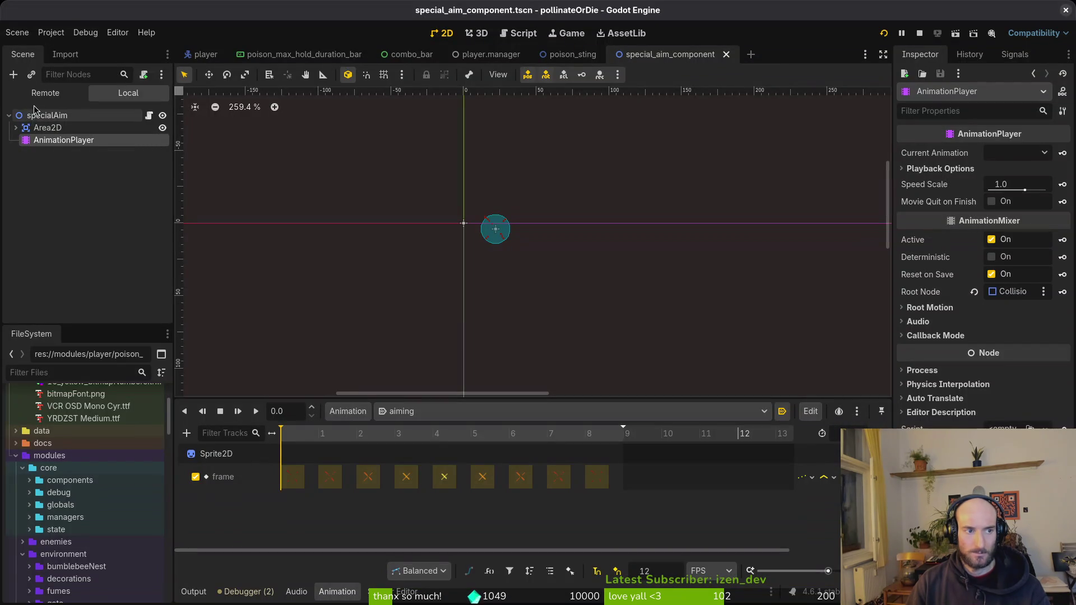
pyautogui.click(202, 56)
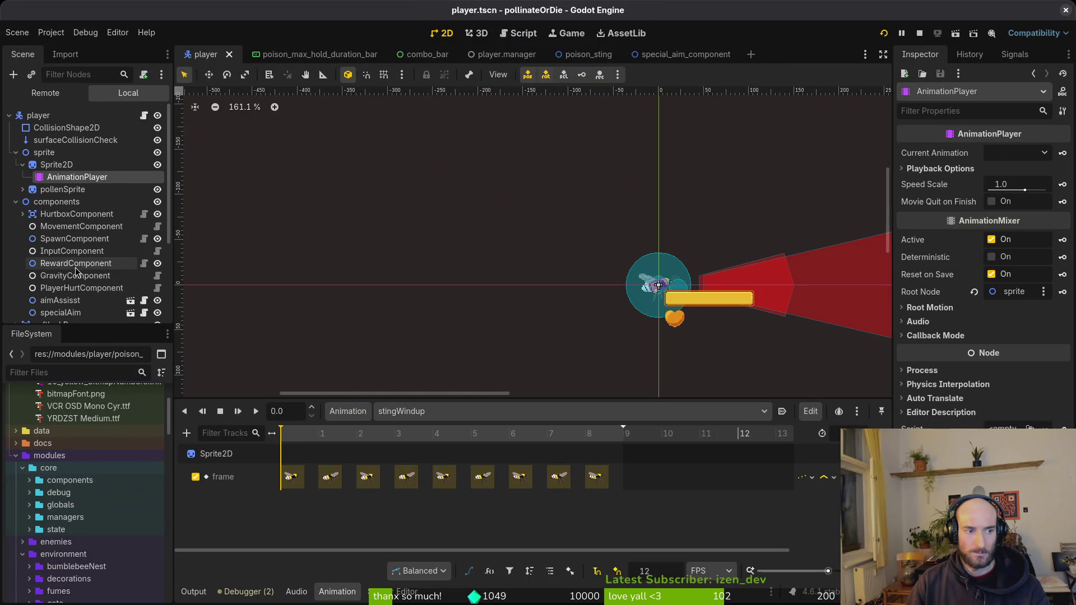
# Select the specialAim node and open special_aim_component.gd through the file finder.
pyautogui.click(69, 314)
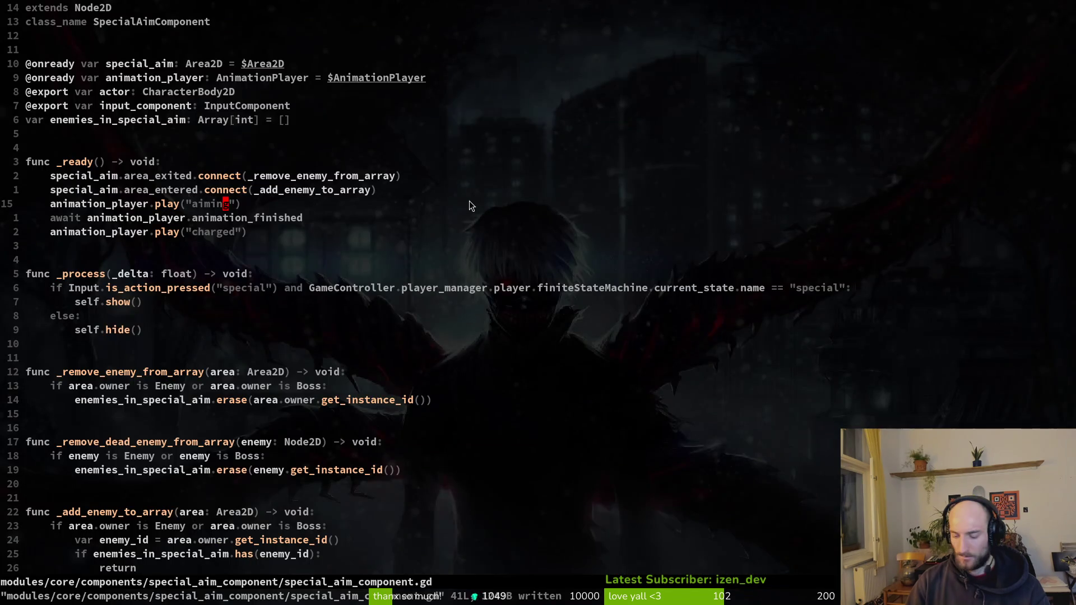
pyautogui.press('space')
pyautogui.press('f')
pyautogui.press('f')
pyautogui.write('speciaaim')
pyautogui.press('Return')
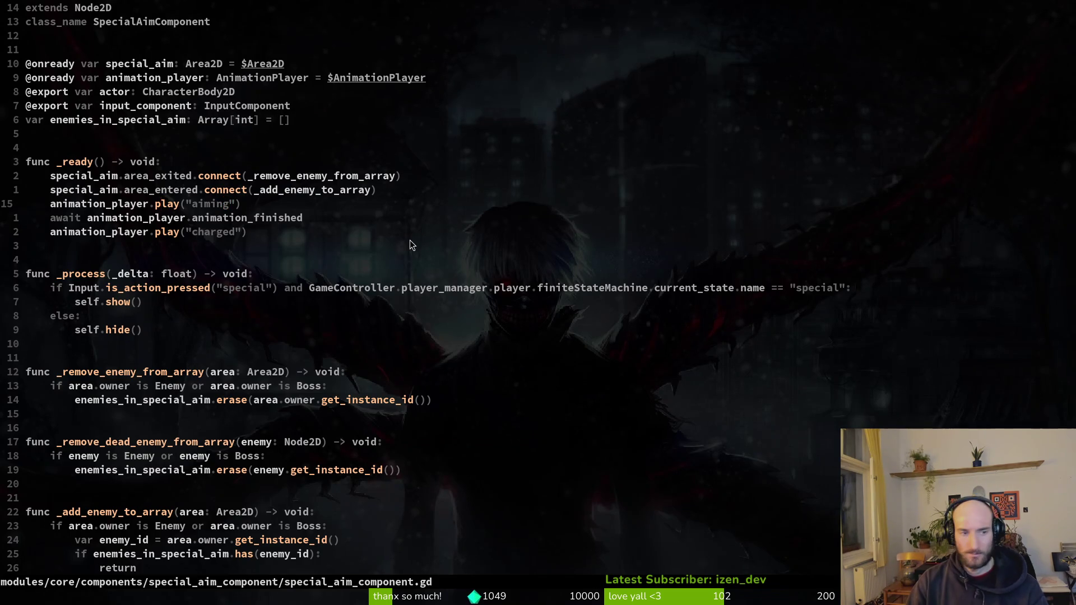
# Copy the aiming, await and charged lines under self.show(), indent them, and save.
pyautogui.hotkey('shift', 'v')
pyautogui.press('j')
pyautogui.press('j')
pyautogui.press('y')
pyautogui.press('j')
pyautogui.press('j')
pyautogui.press('j')
pyautogui.press('p')
pyautogui.hotkey('shift', 'v')
pyautogui.press('j')
pyautogui.press('j')
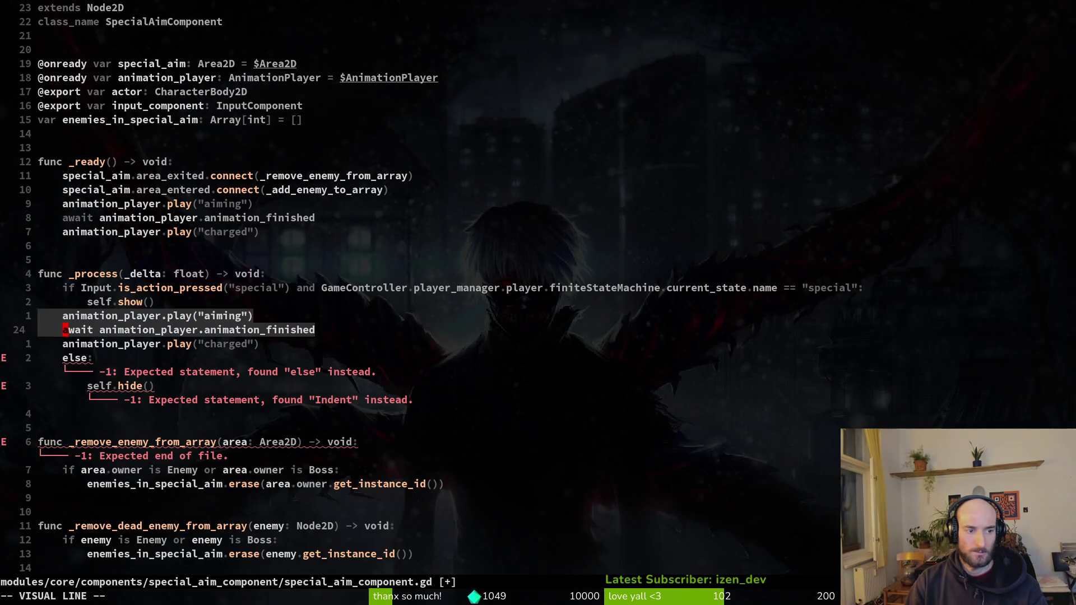
pyautogui.press('>')
pyautogui.write(':w')
pyautogui.press('Return')
pyautogui.press('k')
pyautogui.press('k')
pyautogui.press('k')
# Delete the three animation lines from _ready and save the script.
pyautogui.press('k')
pyautogui.press('k')
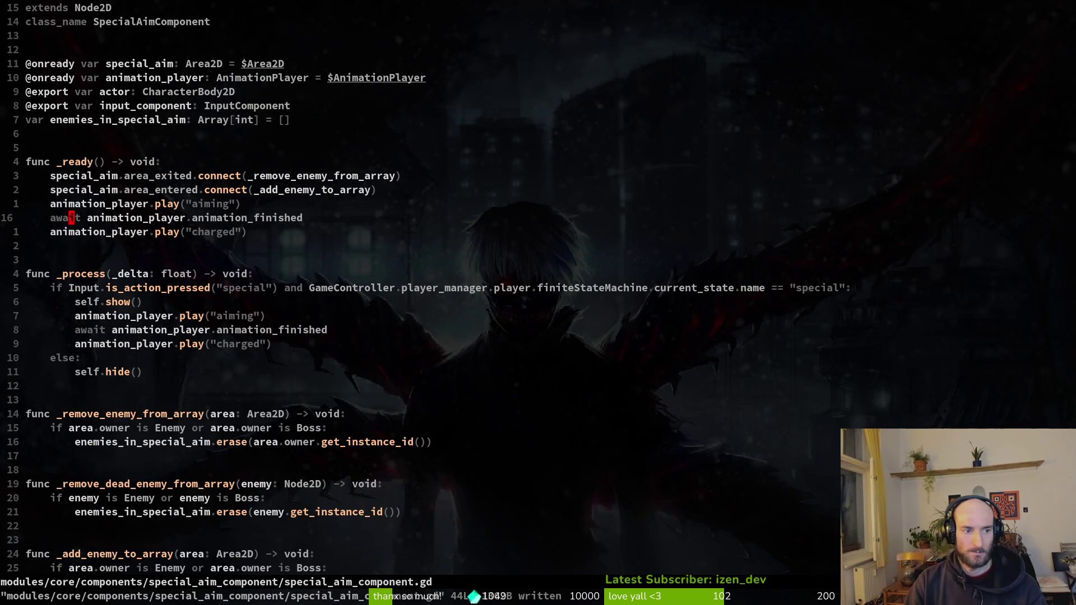
pyautogui.hotkey('shift', 'v')
pyautogui.press('j')
pyautogui.press('d')
pyautogui.press('k')
pyautogui.press('d')
pyautogui.press('d')
pyautogui.write(':w')
pyautogui.press('Return')
pyautogui.press('j')
pyautogui.press('j')
pyautogui.press('j')
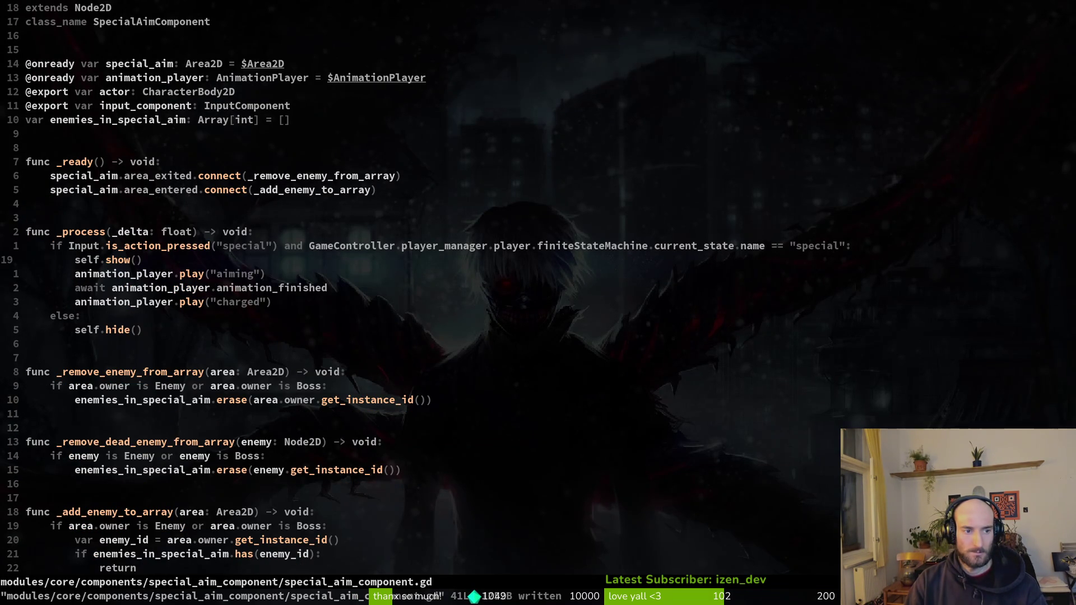
# Rename the _process function to _input.
pyautogui.press('k')
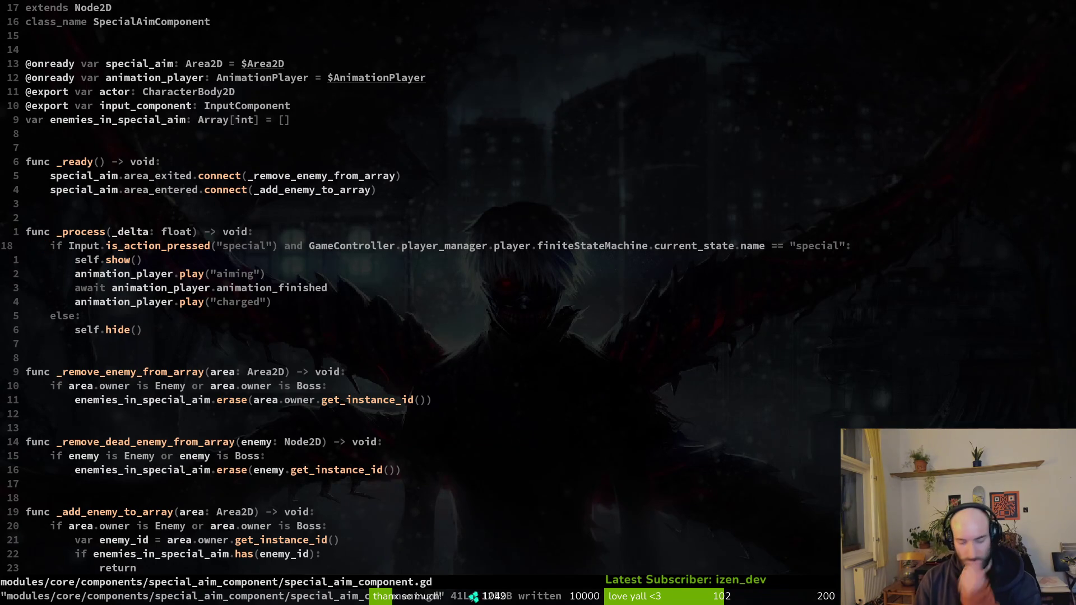
pyautogui.write('k')
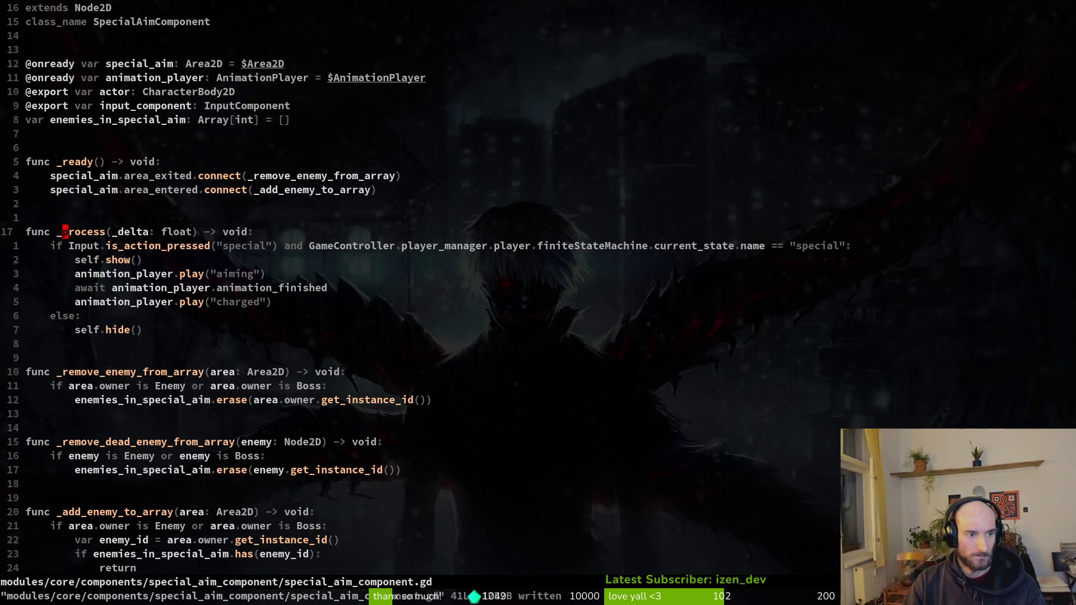
pyautogui.write('cwinput')
pyautogui.press('Escape')
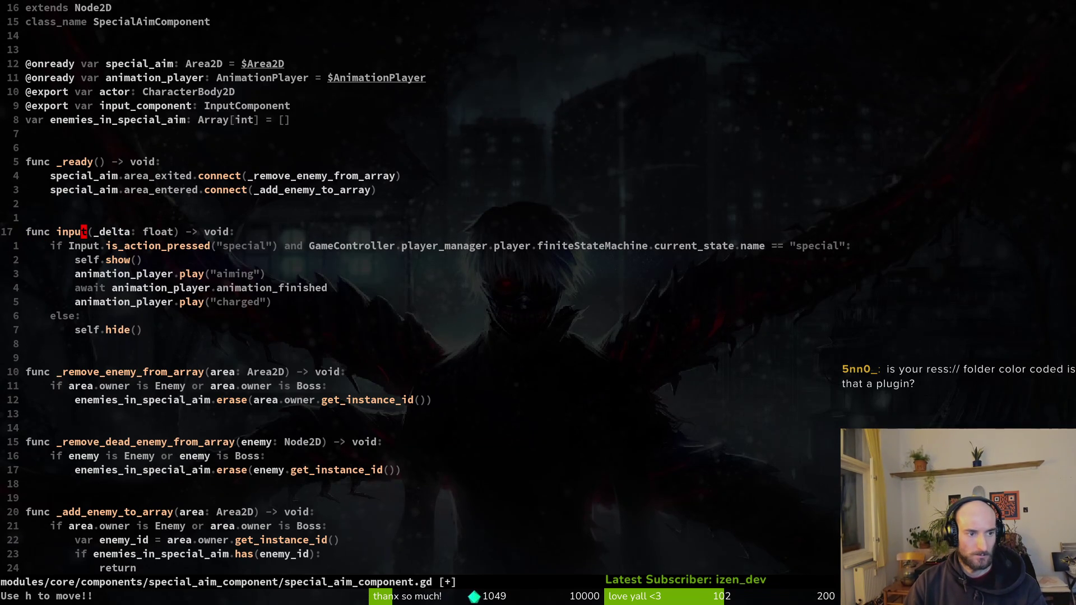
pyautogui.write('b')
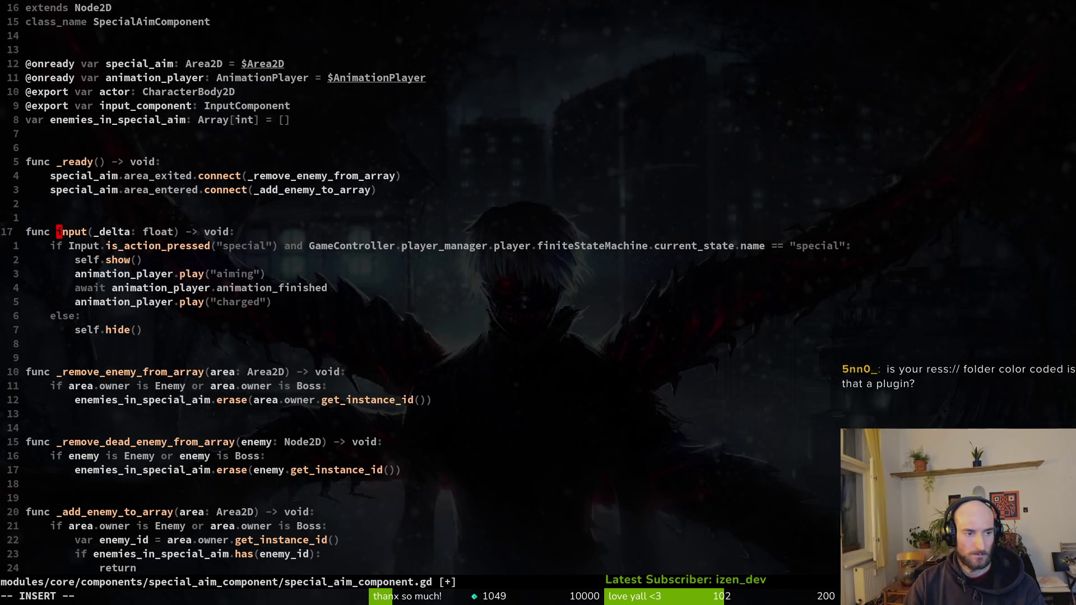
pyautogui.write('i_')
pyautogui.press('Escape')
pyautogui.press('a')
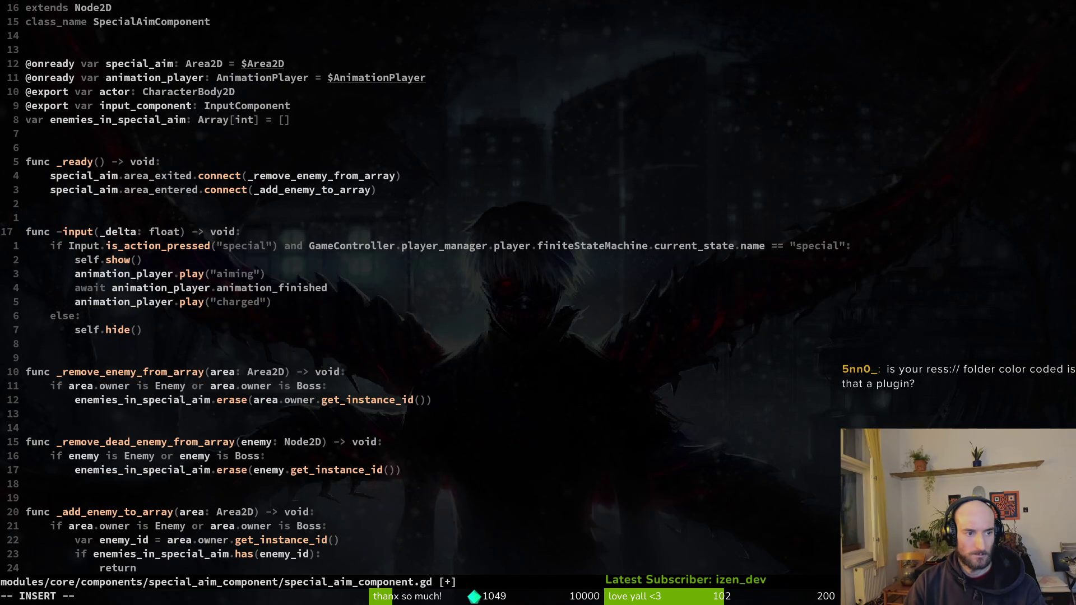
pyautogui.press('Escape')
# Replace the delta: float parameter with _event and save the script.
pyautogui.press('w')
pyautogui.press('l')
pyautogui.press('s')
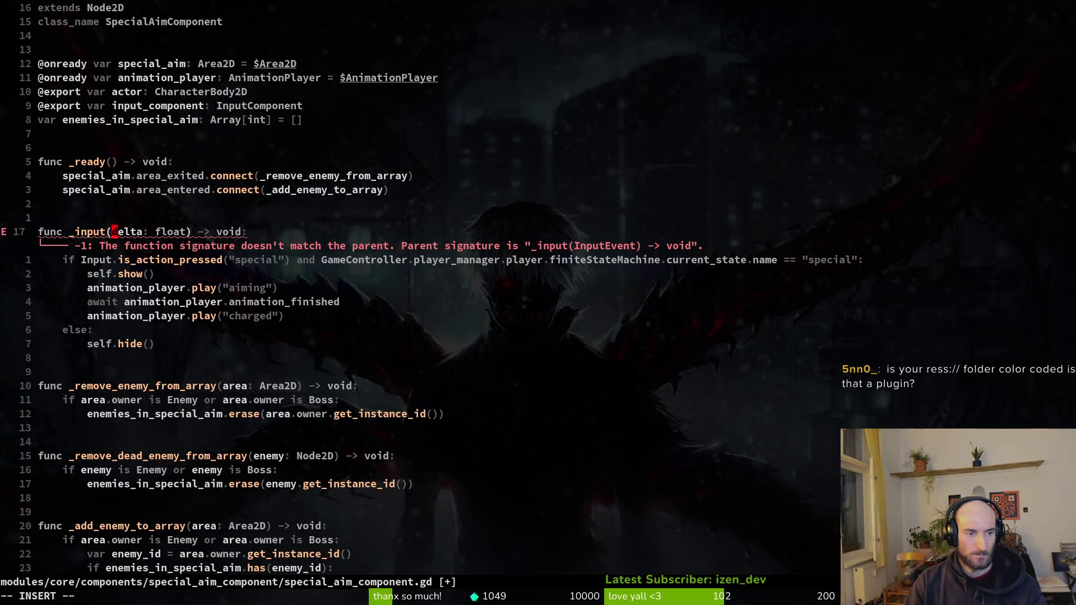
pyautogui.press('v')
pyautogui.press('E')
pyautogui.press('E')
pyautogui.write('hdi_event')
pyautogui.press('Escape')
pyautogui.write(':w')
pyautogui.press('Return')
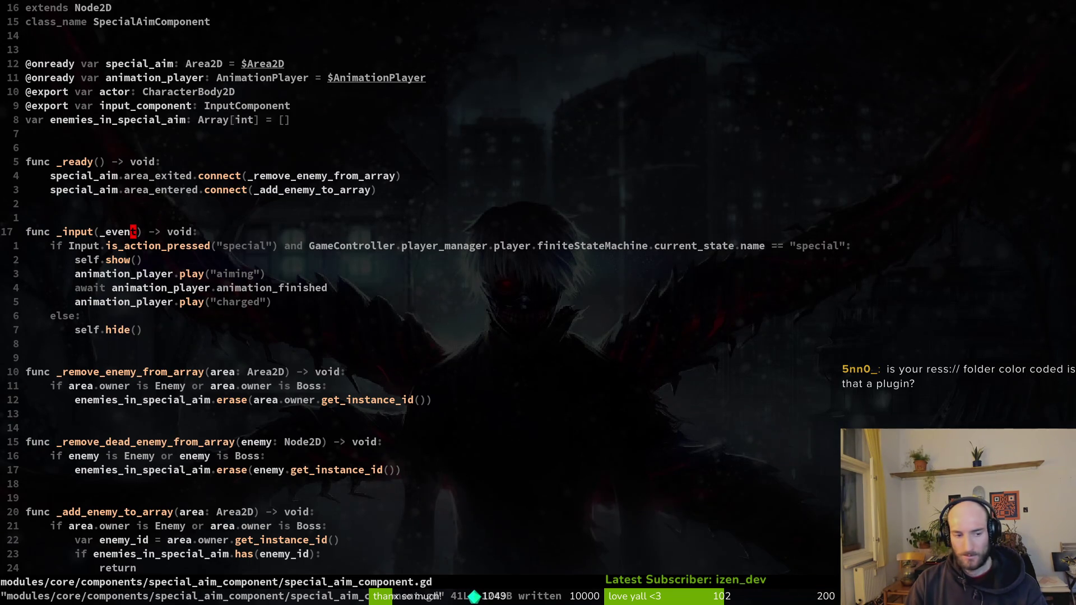
pyautogui.hotkey('alt', 'Tab')
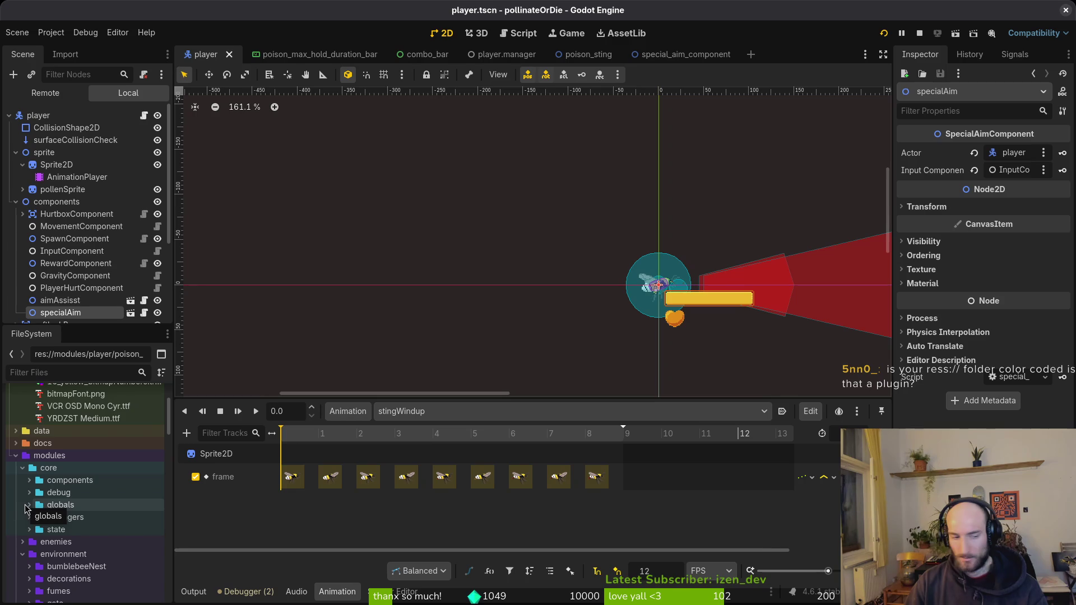
# Collapse the core, environment and modules folders and check the folder colour options without changes.
pyautogui.click(22, 468)
pyautogui.click(23, 493)
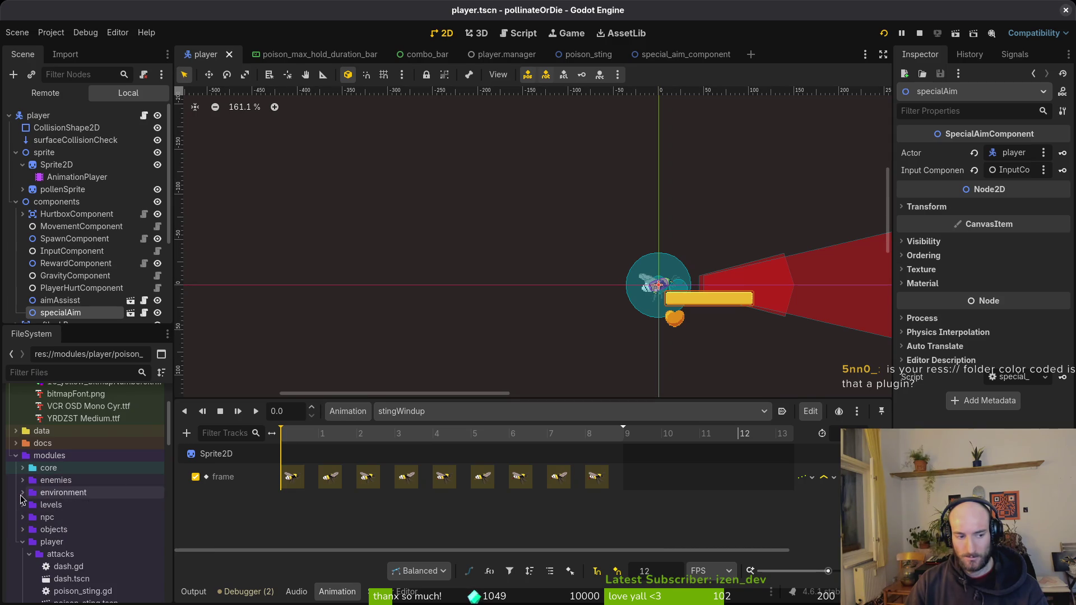
pyautogui.click(16, 455)
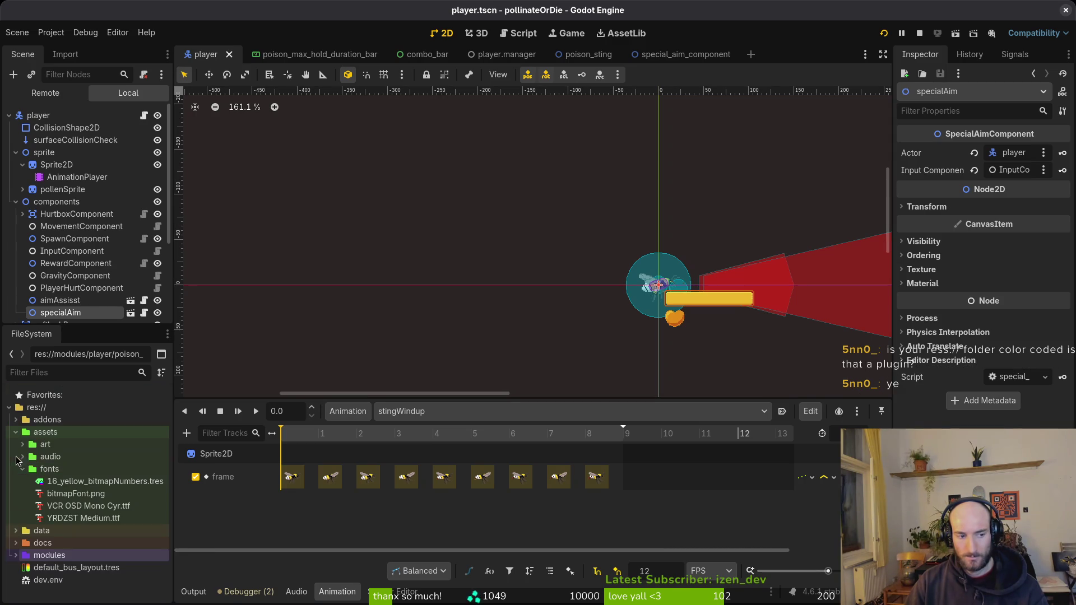
pyautogui.rightClick(40, 420)
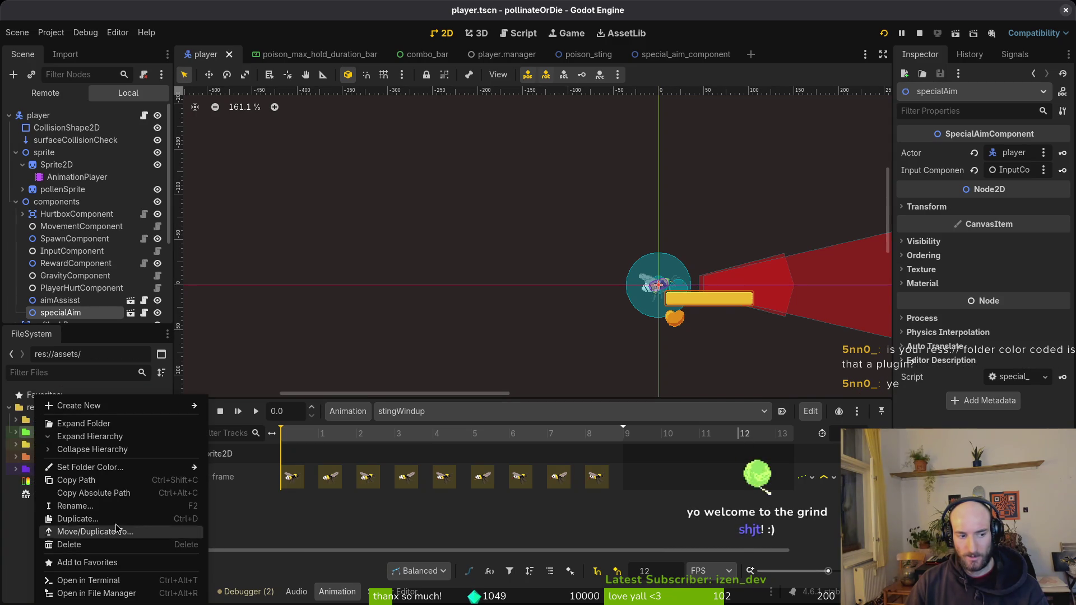
pyautogui.moveTo(147, 468)
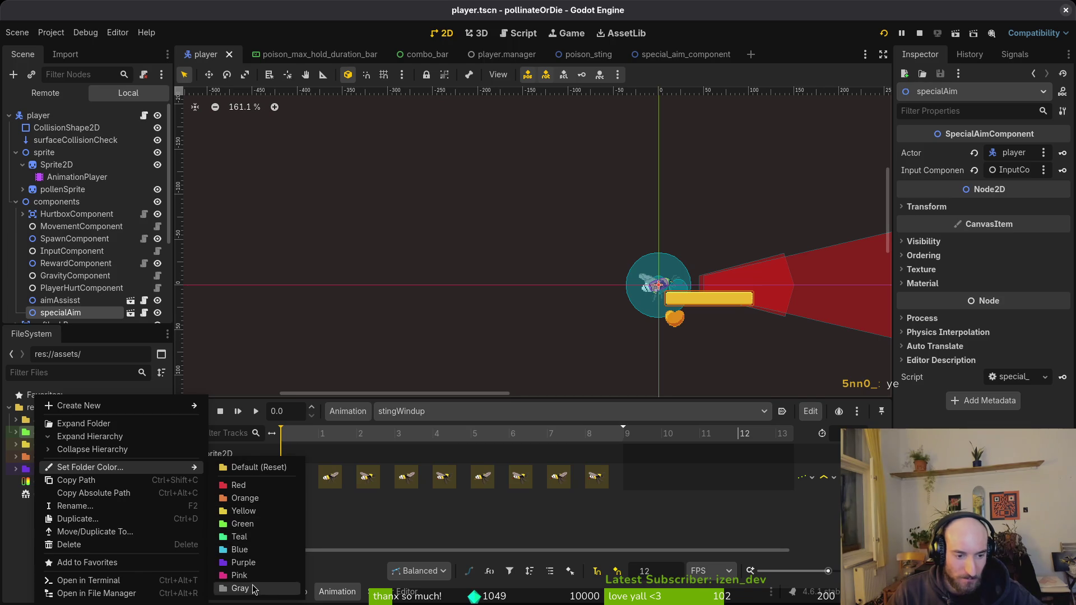
pyautogui.click(31, 523)
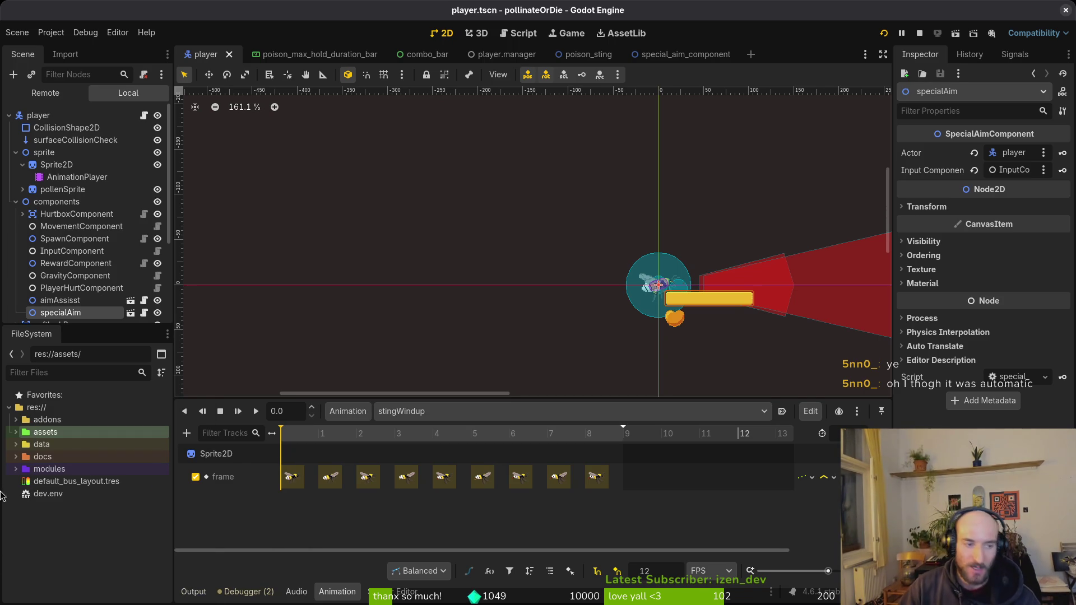
# Expand and collapse the modules folder again, then open the Project menu.
pyautogui.click(16, 469)
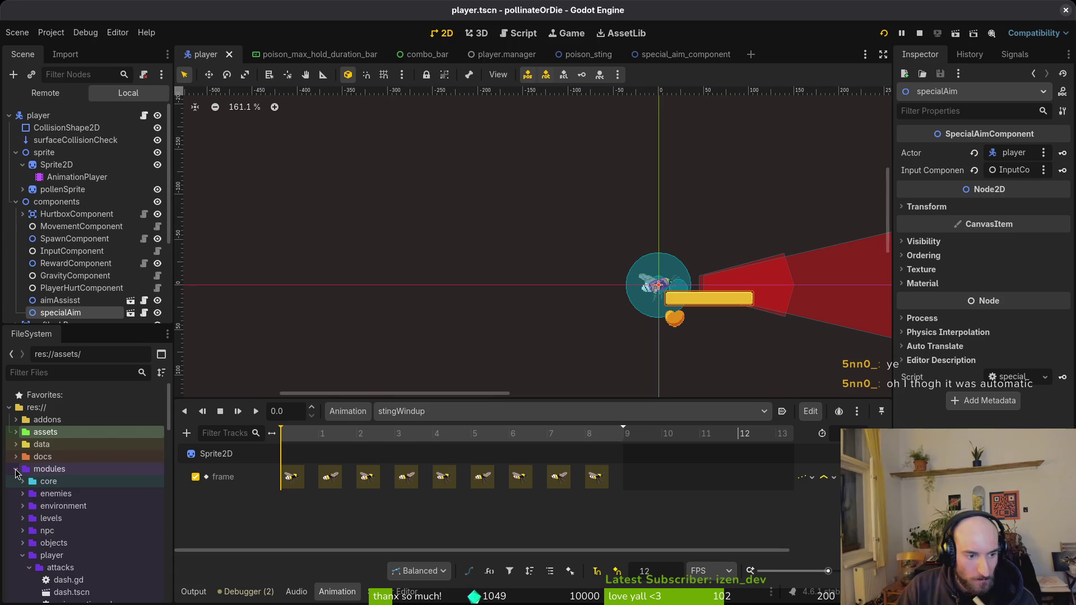
pyautogui.click(15, 469)
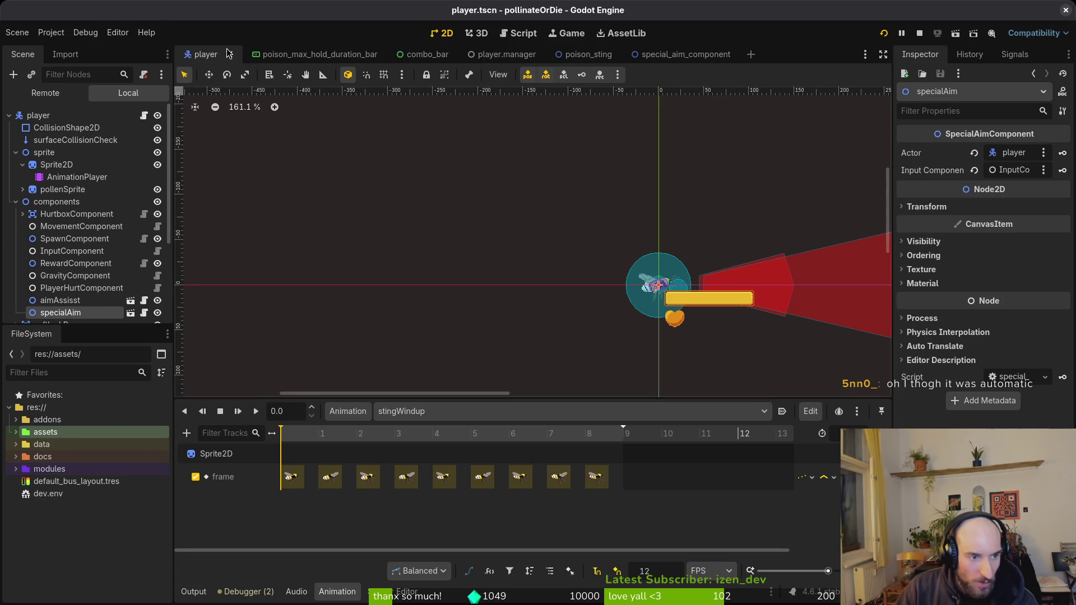
pyautogui.click(58, 36)
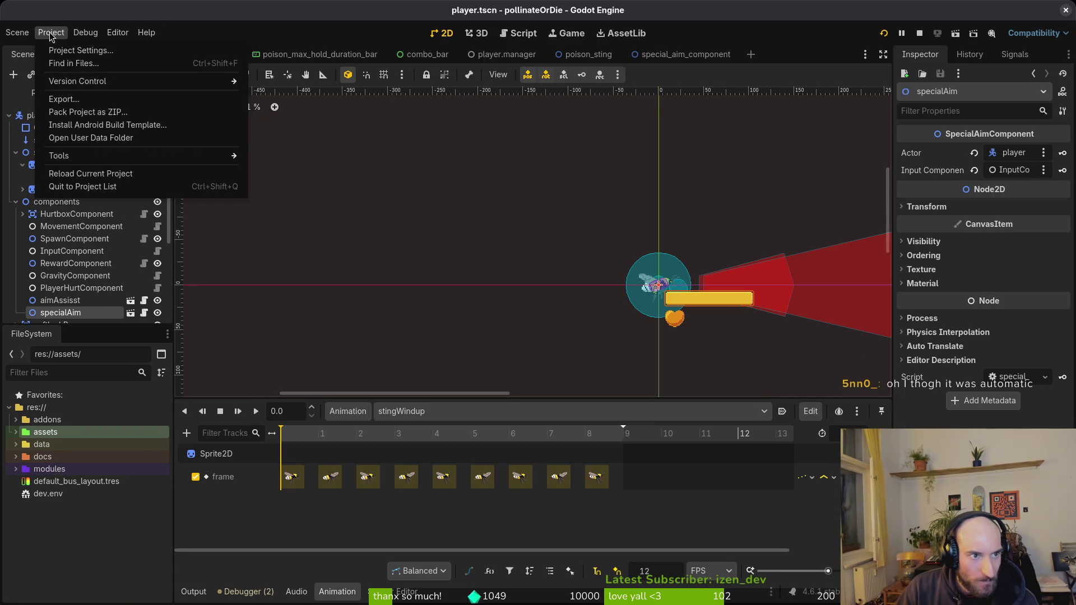
# Set the editor Theme accent colour to cyan 00e4df in Editor Settings.
pyautogui.click(130, 51)
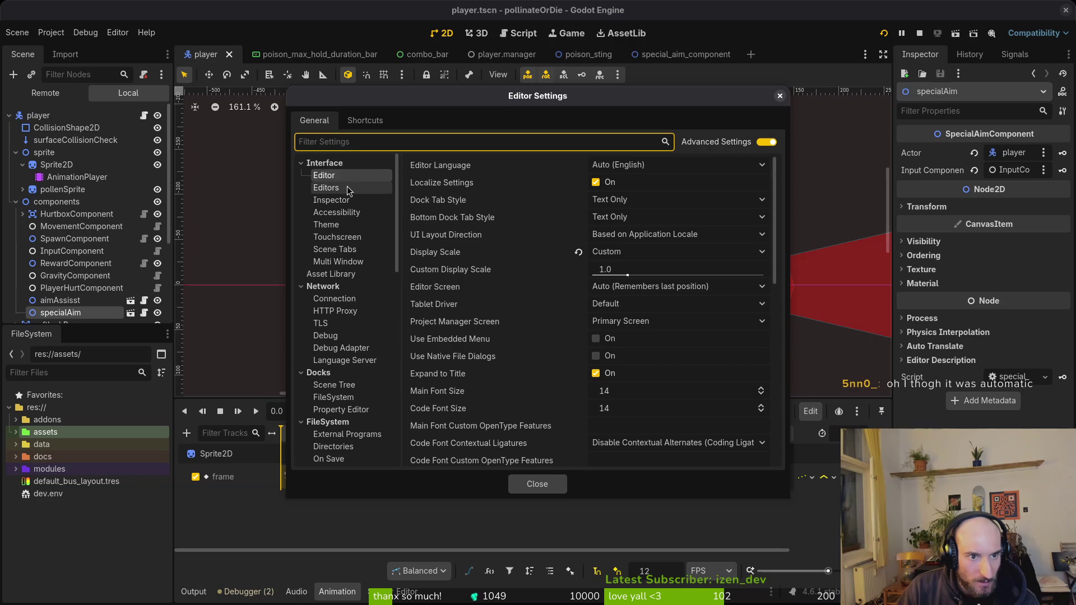
pyautogui.scroll(-5, 442, 223)
pyautogui.click(326, 187)
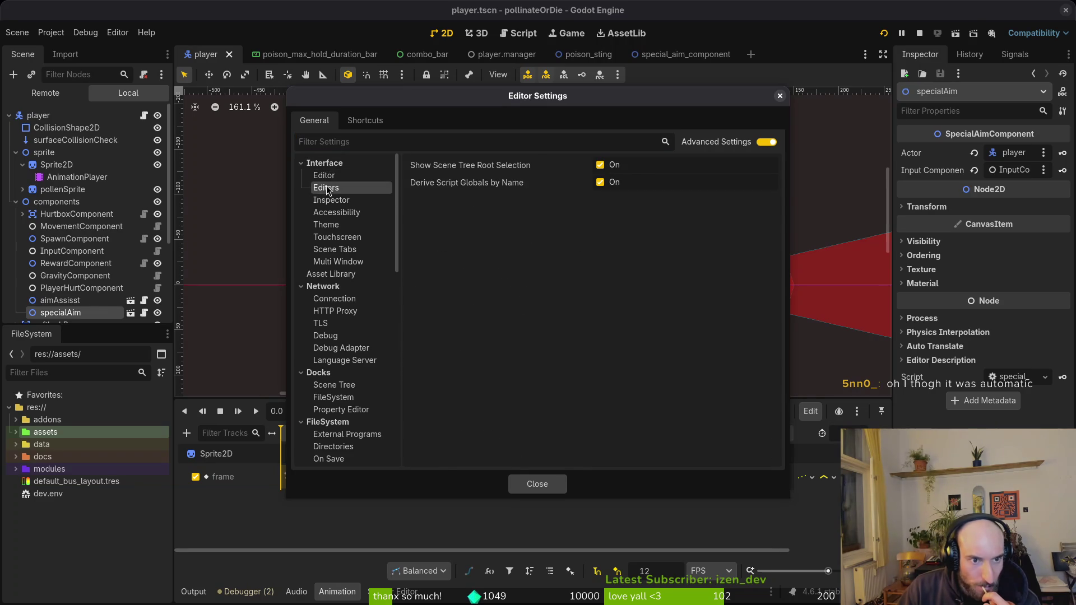
pyautogui.click(335, 224)
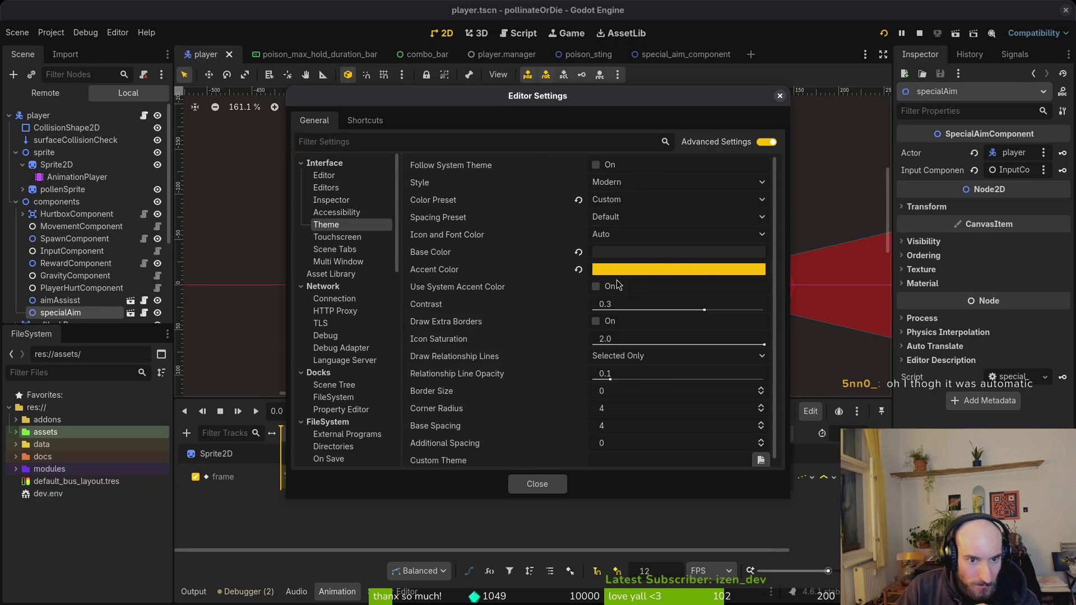
pyautogui.click(645, 271)
pyautogui.write('00e4df')
pyautogui.press('Return')
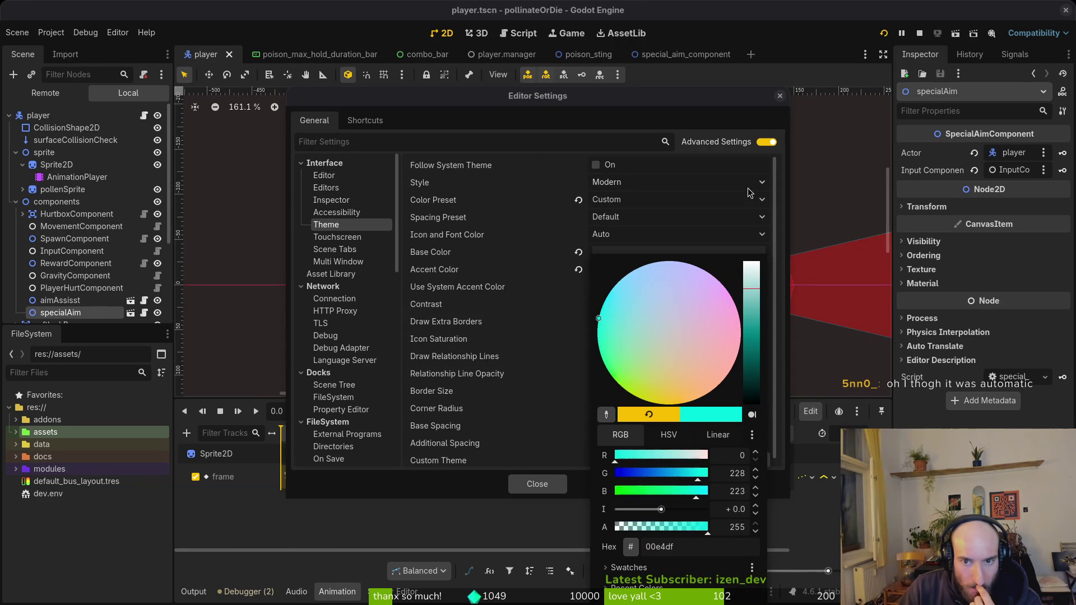
pyautogui.press('Escape')
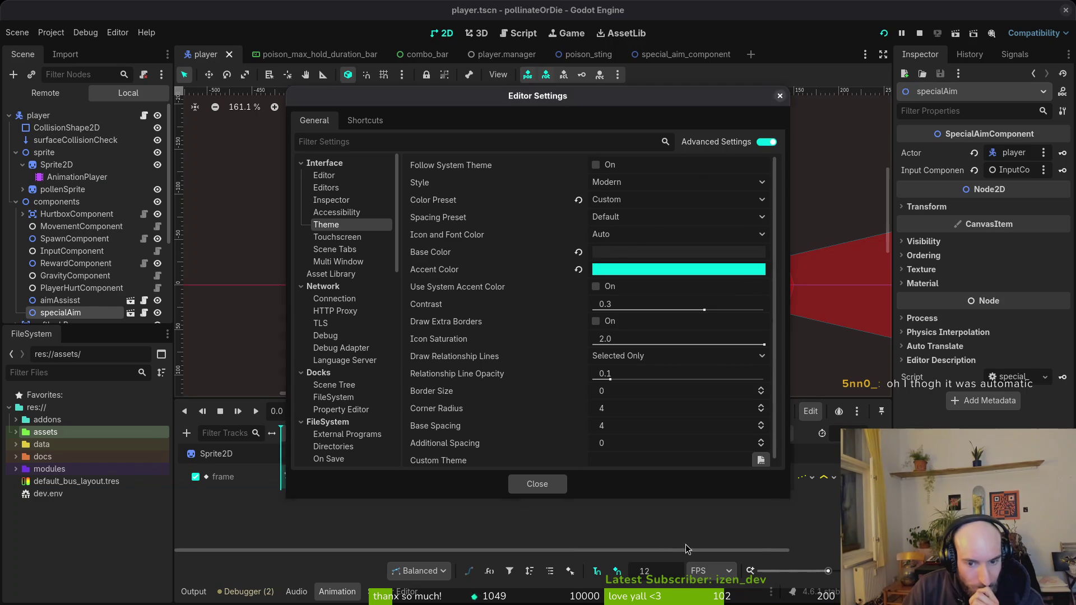
# Change the accent colour to a yellow from the colour wheel and close Editor Settings.
pyautogui.click(664, 271)
pyautogui.click(648, 401)
pyautogui.moveTo(640, 429)
pyautogui.mouseDown()
pyautogui.moveTo(654, 437)
pyautogui.moveTo(619, 445)
pyautogui.moveTo(673, 439)
pyautogui.mouseUp()
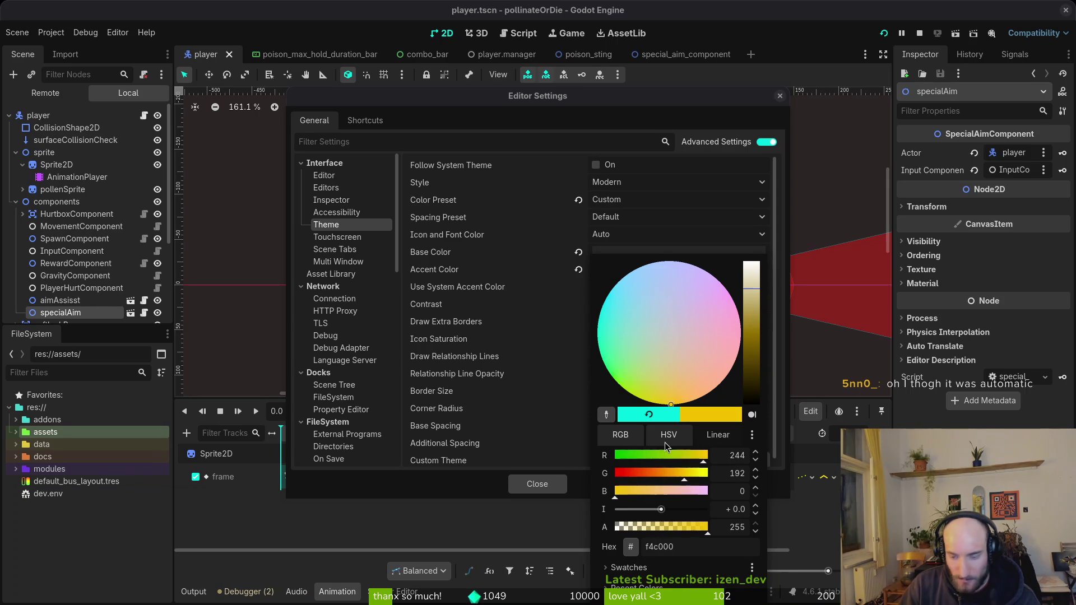
pyautogui.press('Escape')
pyautogui.click(544, 490)
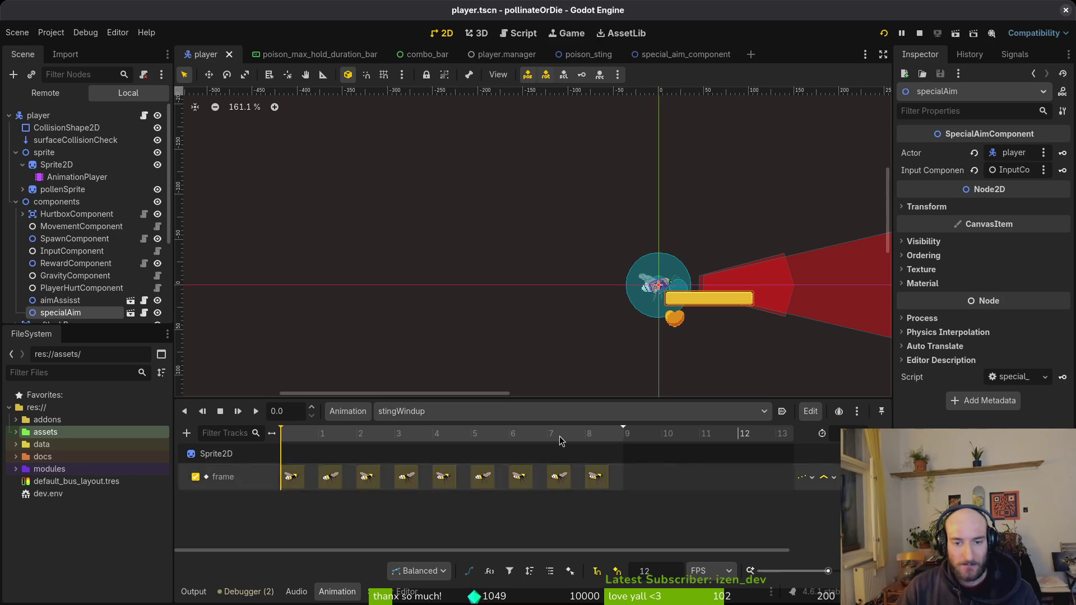
# Stop the running game and relaunch the project.
pyautogui.click(918, 33)
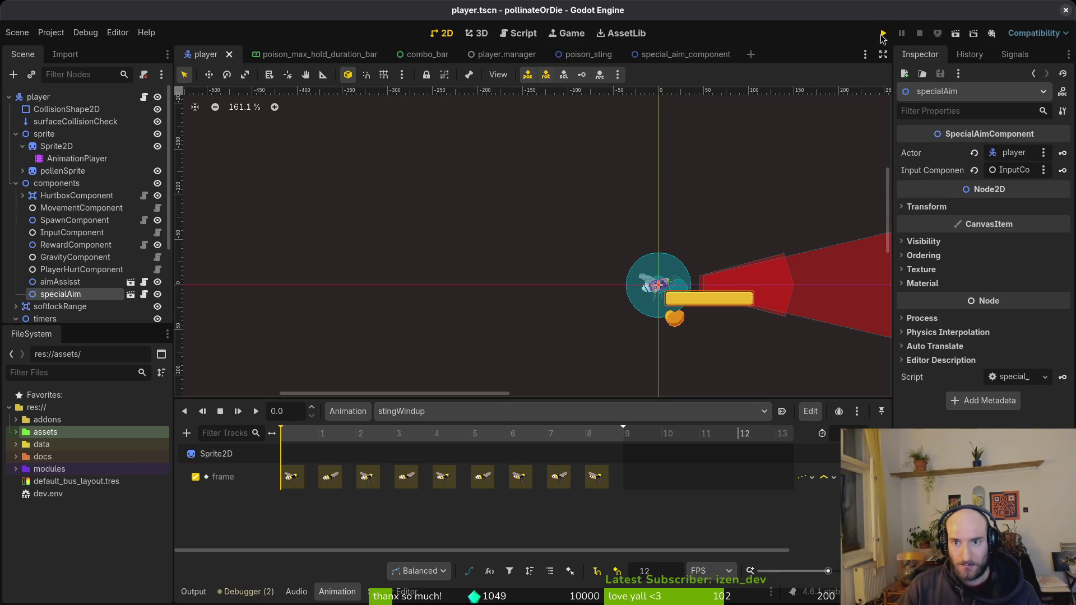
pyautogui.click(883, 33)
pyautogui.hotkey('alt', 'Tab')
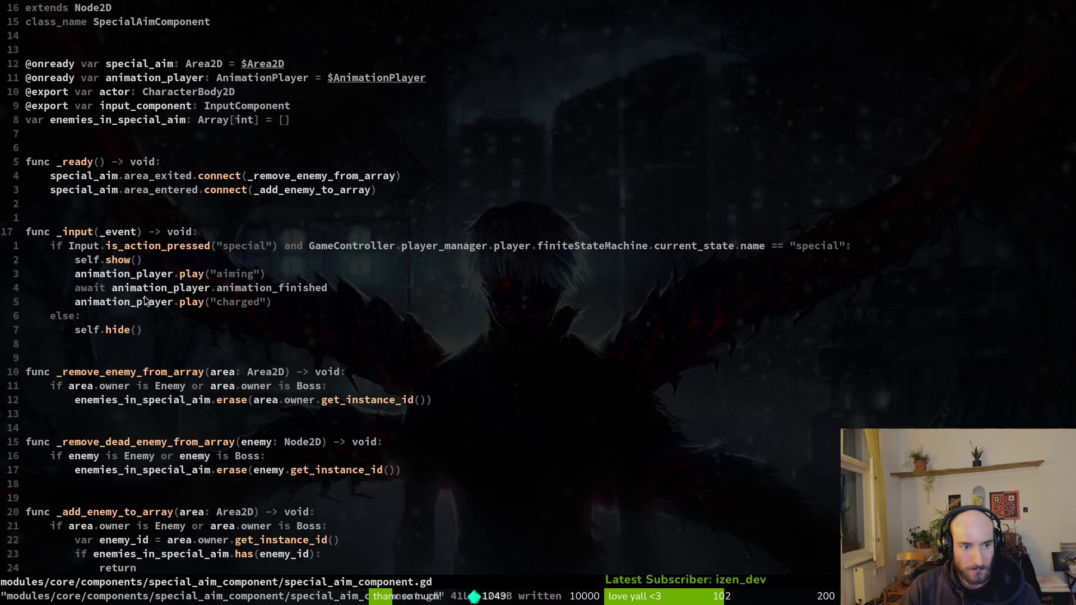
# Add and remove a stray line in special_aim_component.gd, save, and run into the hive level.
pyautogui.click(129, 304)
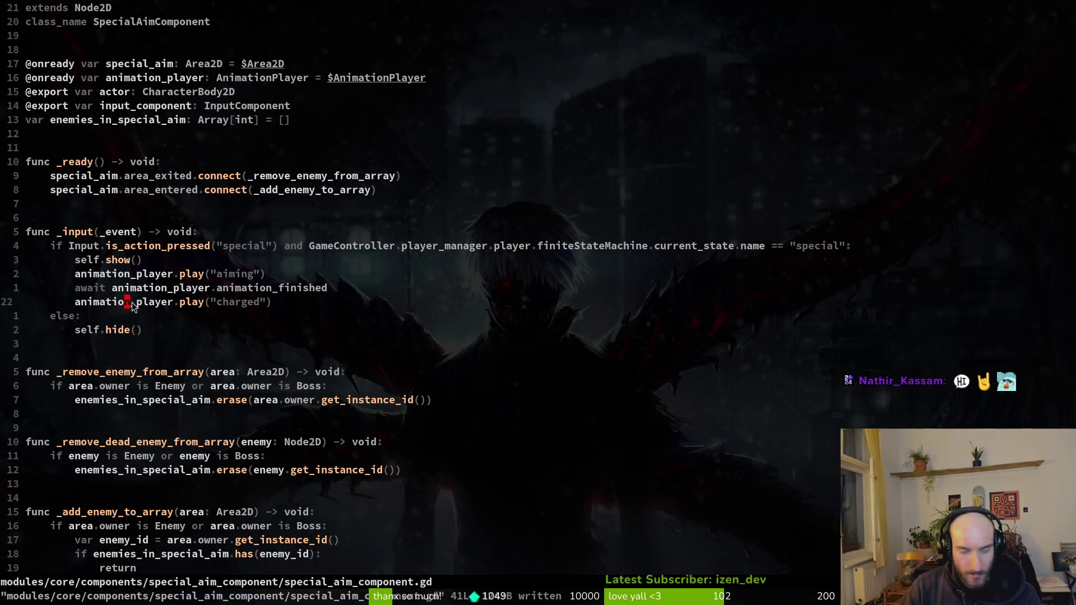
pyautogui.write('oawa')
pyautogui.press('BackSpace')
pyautogui.press('BackSpace')
pyautogui.press('BackSpace')
pyautogui.press('Escape')
pyautogui.press('d')
pyautogui.press('d')
pyautogui.write(':w')
pyautogui.press('Return')
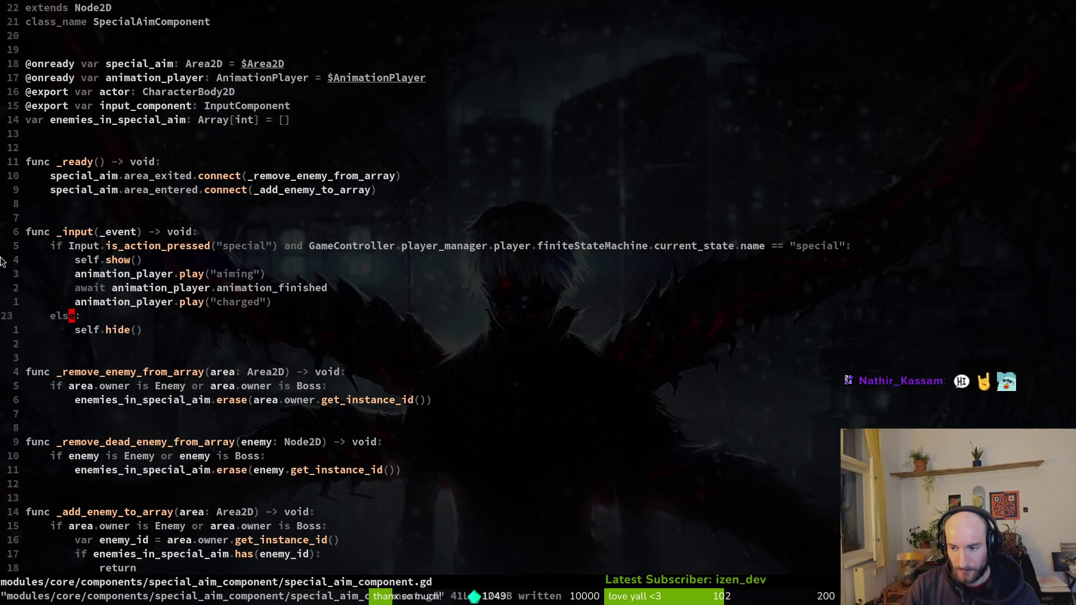
pyautogui.press('F5')
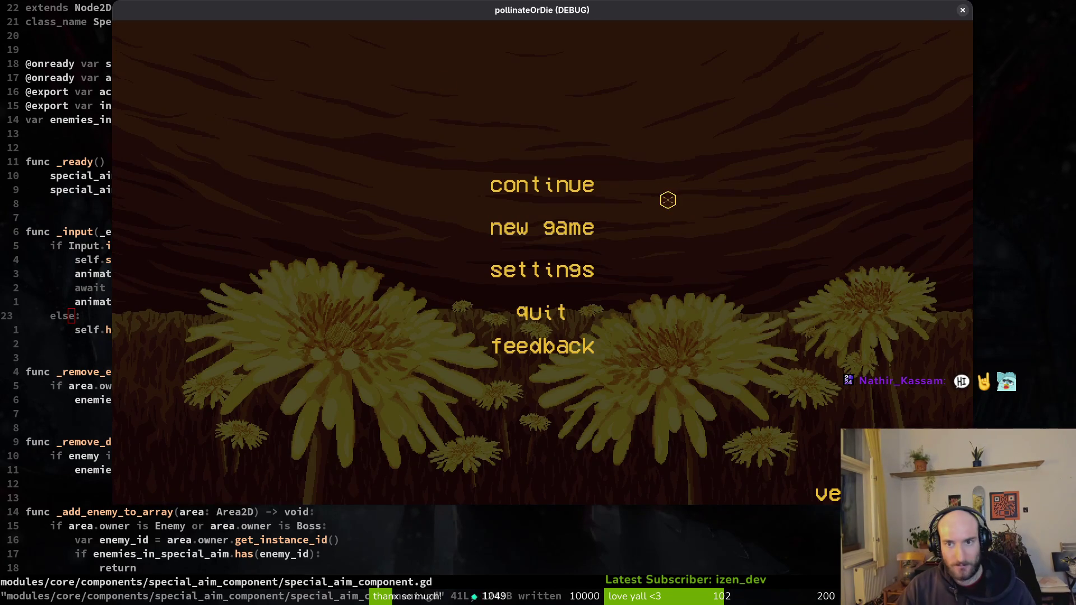
pyautogui.click(571, 184)
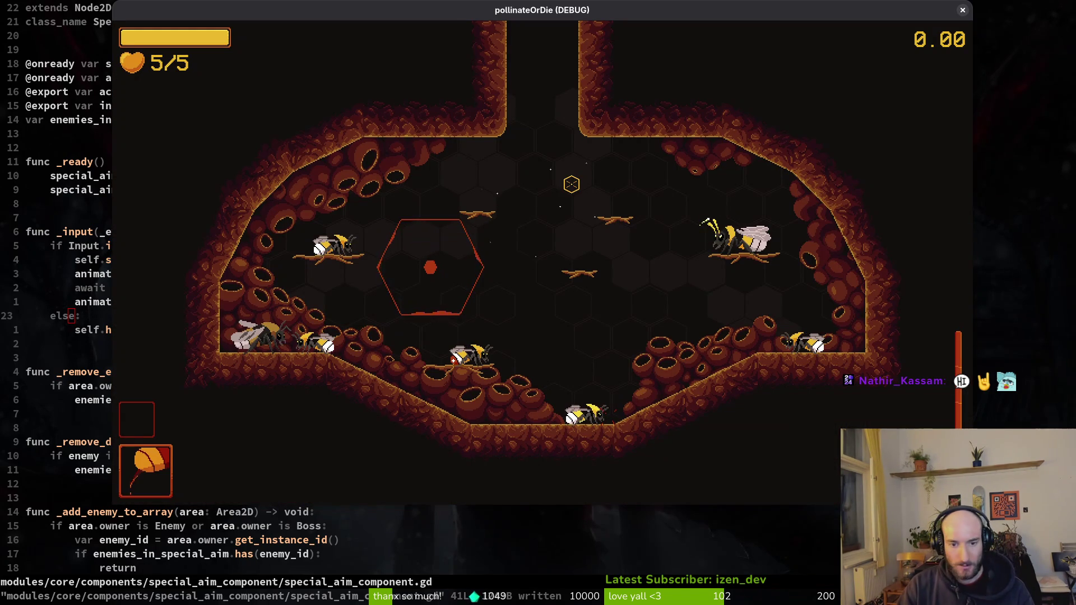
# Close the game, move to the self.show() line, rerun the game, and close its window.
pyautogui.press('Escape')
pyautogui.press('k')
pyautogui.press('k')
pyautogui.press('k')
pyautogui.press('j')
pyautogui.press('j')
pyautogui.press('j')
pyautogui.press('F5')
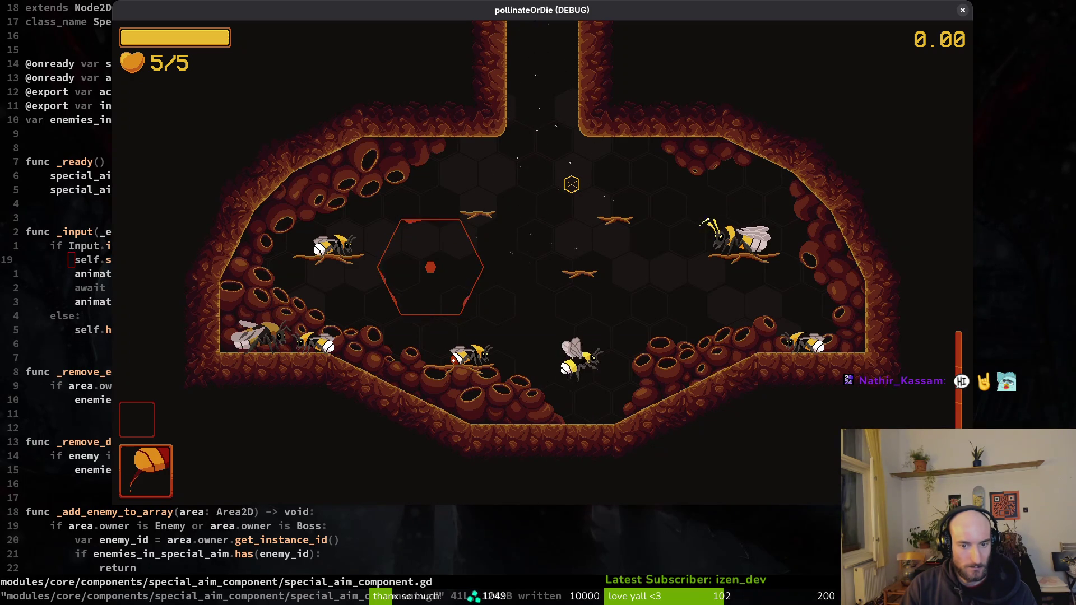
pyautogui.click(962, 11)
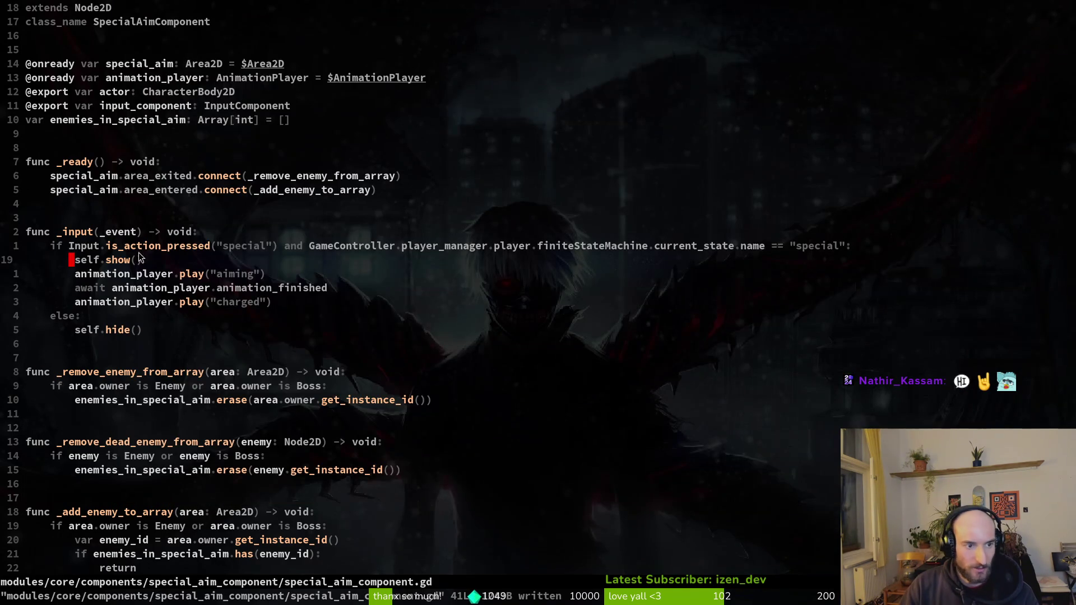
# Cut the aiming, await and charged lines from _input, paste them dedented into _ready, and save.
pyautogui.hotkey('shift', 'v')
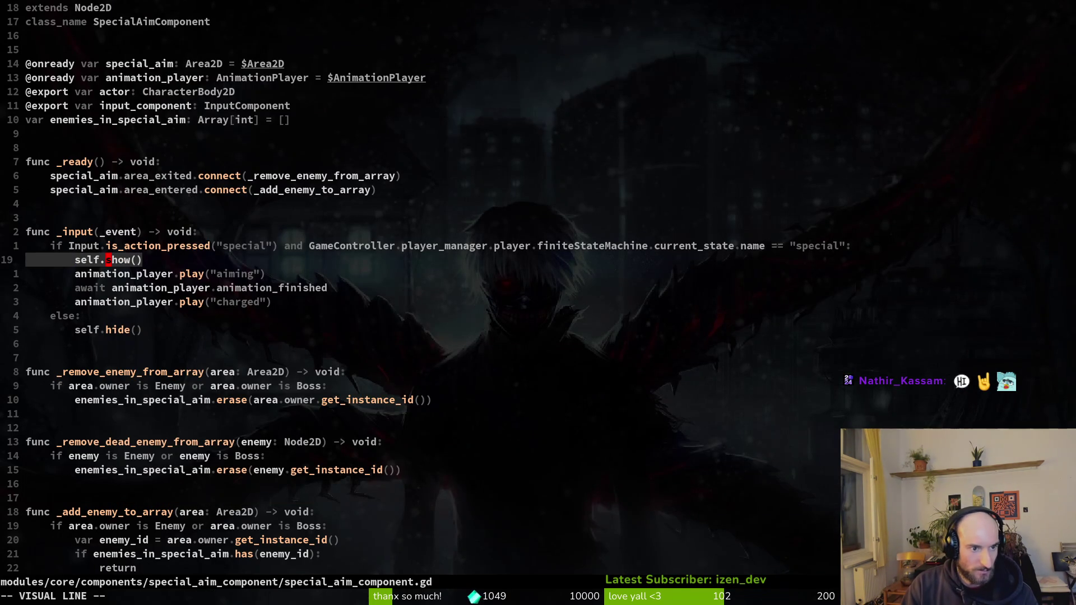
pyautogui.press('j')
pyautogui.press('Escape')
pyautogui.hotkey('shift', 'v')
pyautogui.press('j')
pyautogui.press('j')
pyautogui.press('d')
pyautogui.press('k')
pyautogui.press('k')
pyautogui.press('k')
pyautogui.press('p')
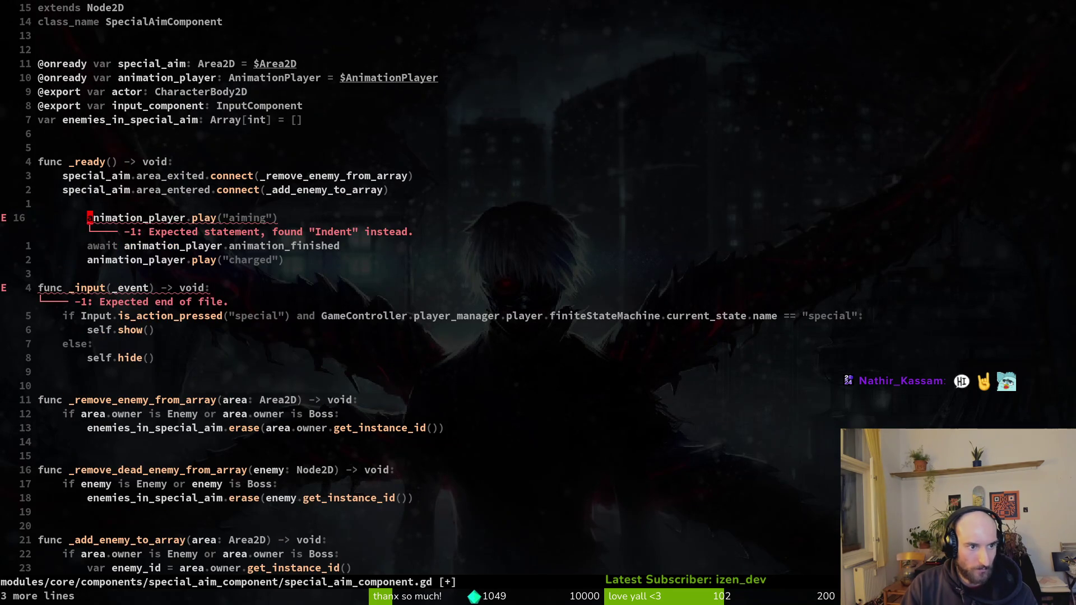
pyautogui.hotkey('shift', 'v')
pyautogui.press('j')
pyautogui.press('j')
pyautogui.press('less')
pyautogui.write(':w')
pyautogui.press('Return')
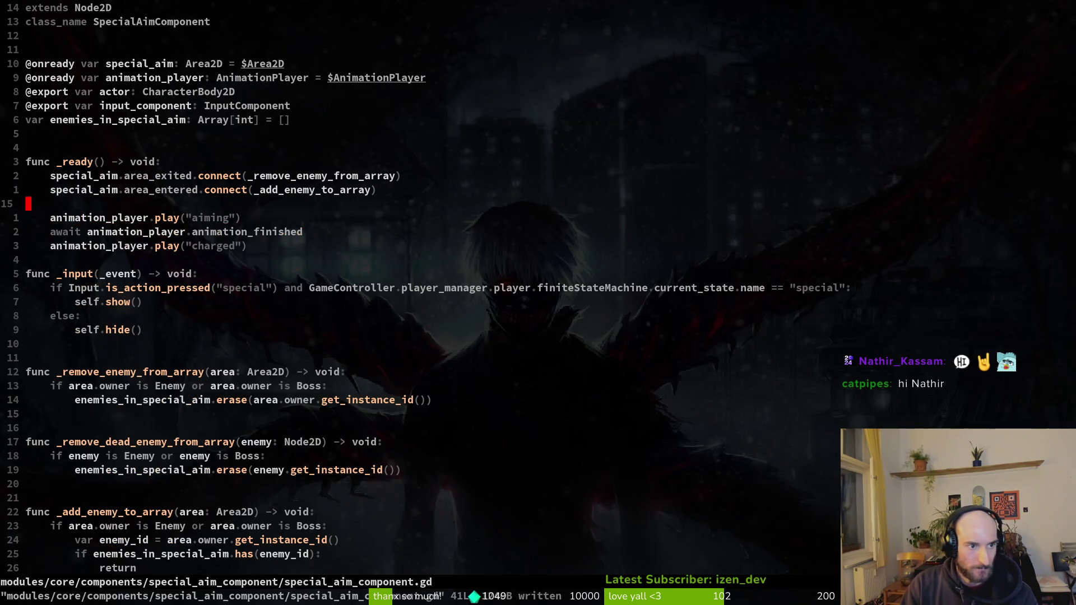
# Add a blank line after the charged call, save again, and scroll down the script.
pyautogui.press('j')
pyautogui.press('o')
pyautogui.press('Escape')
pyautogui.write(':w')
pyautogui.press('Return')
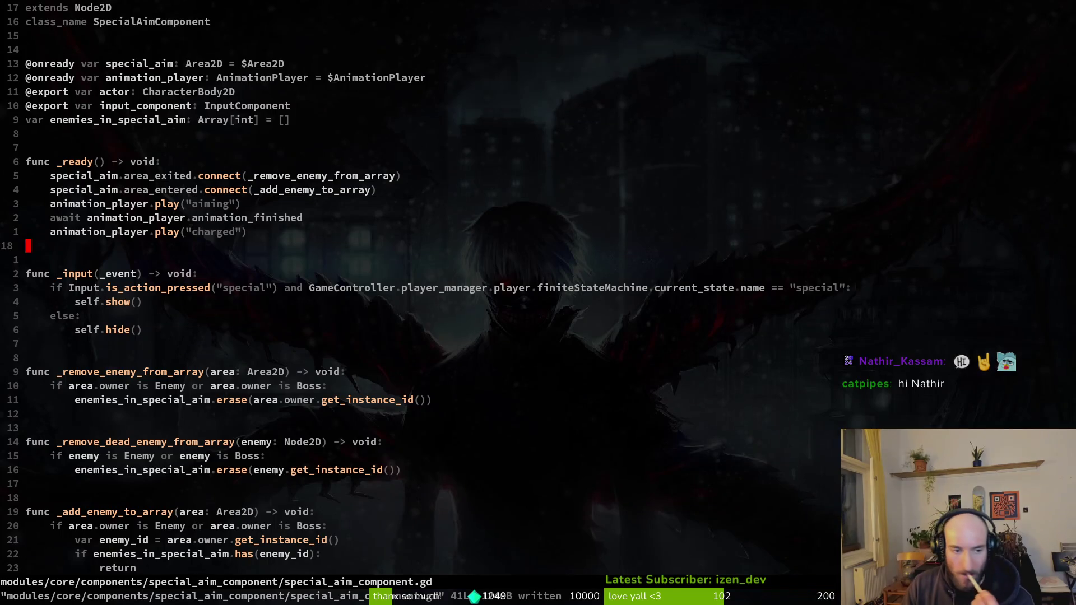
pyautogui.scroll(-1, 230, 284)
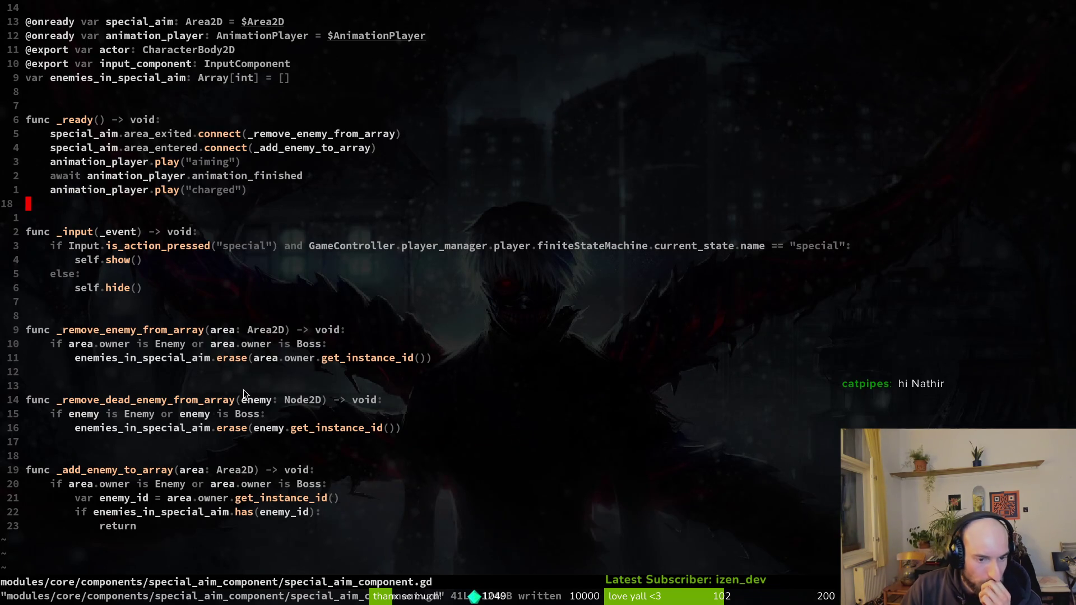
pyautogui.click(113, 375)
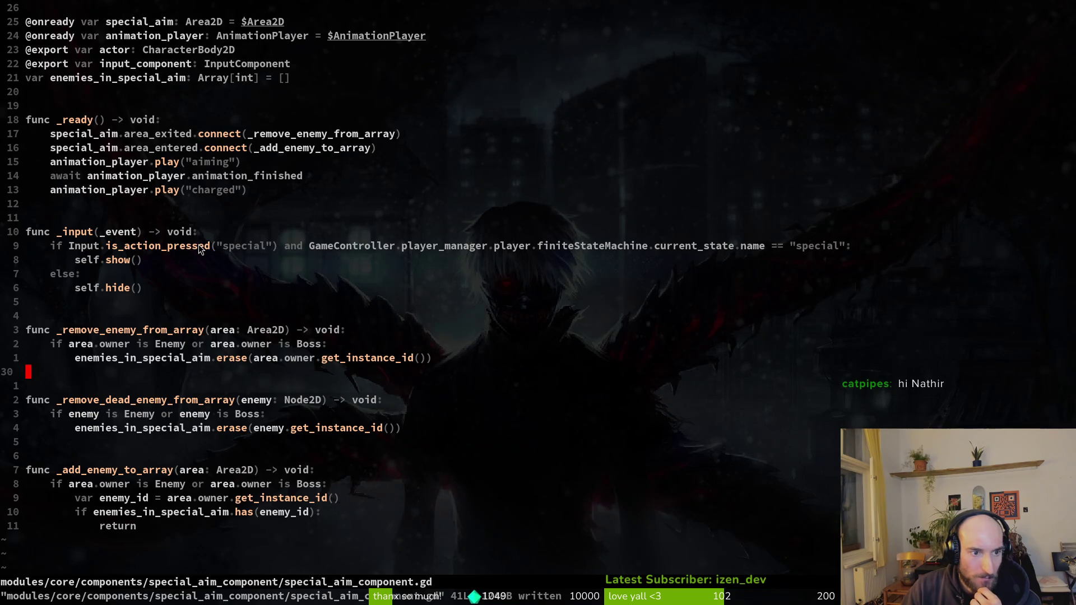
# Move up to the aiming animation line in _ready and save the script with :w.
pyautogui.press('1')
pyautogui.press('5')
pyautogui.press('k')
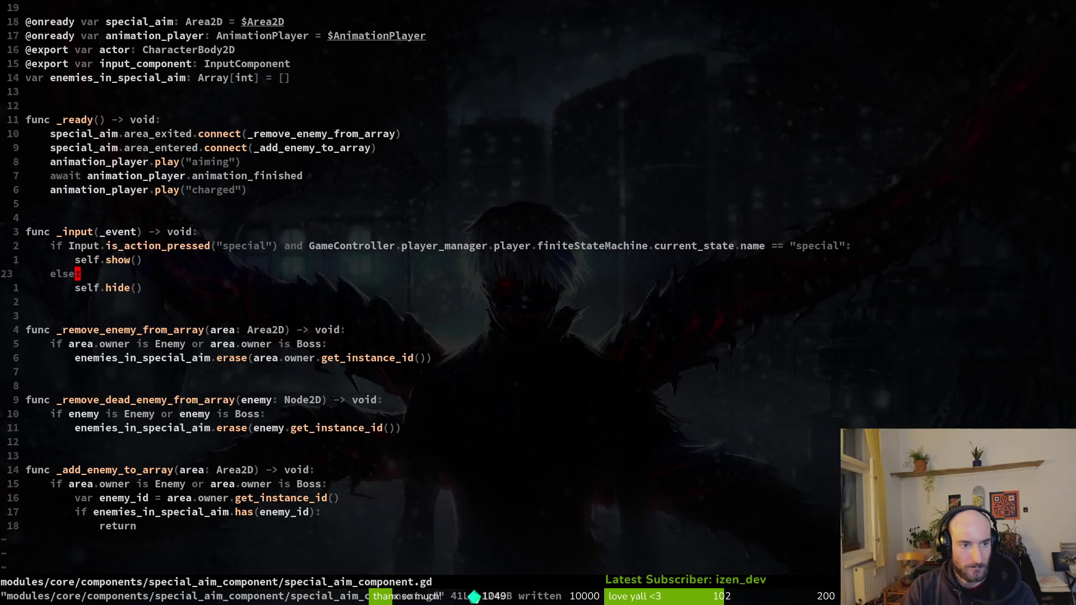
pyautogui.hotkey('shift', 'v')
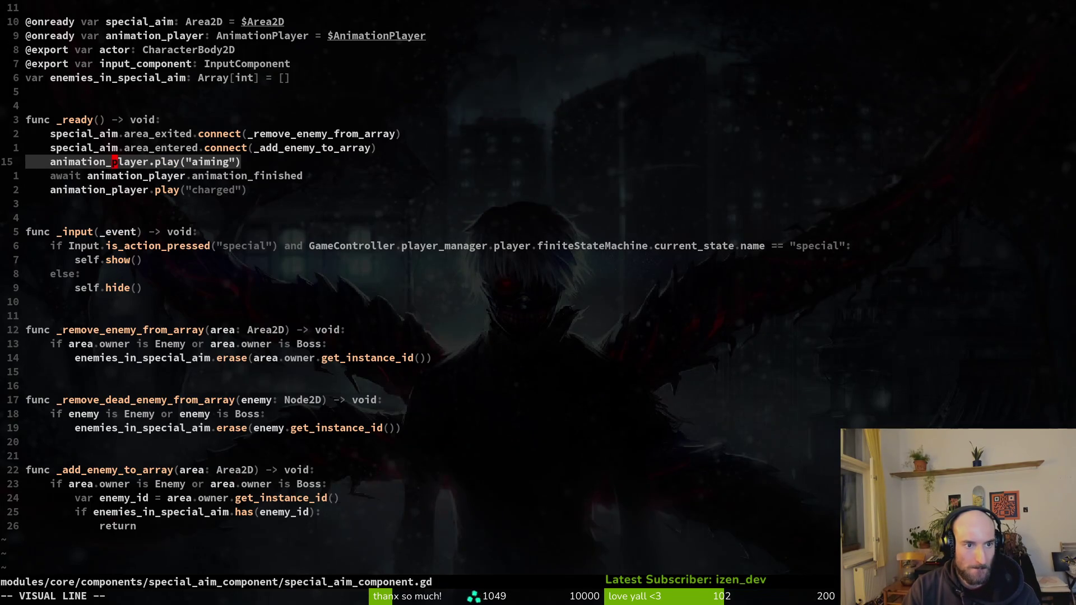
pyautogui.press('Escape')
pyautogui.write(':w')
pyautogui.press('Return')
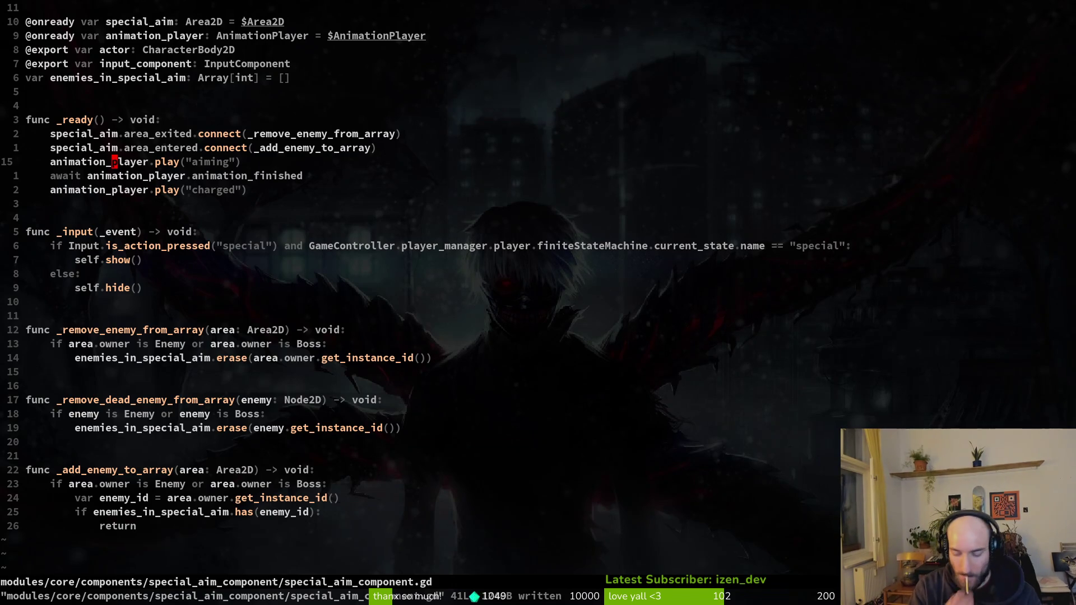
# Delete the await, charged and aiming lines plus the leftover blank line from _ready, and save.
pyautogui.press('j')
pyautogui.press('d')
pyautogui.press('j')
pyautogui.hotkey('ctrl', 's')
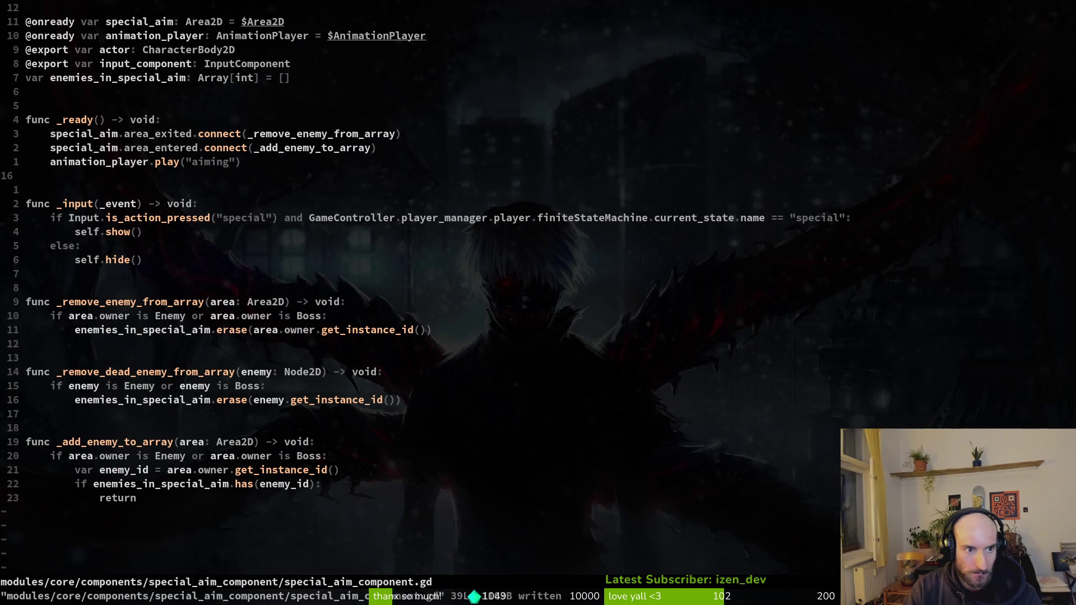
pyautogui.press('k')
pyautogui.press('d')
pyautogui.press('d')
pyautogui.hotkey('shift', 'v')
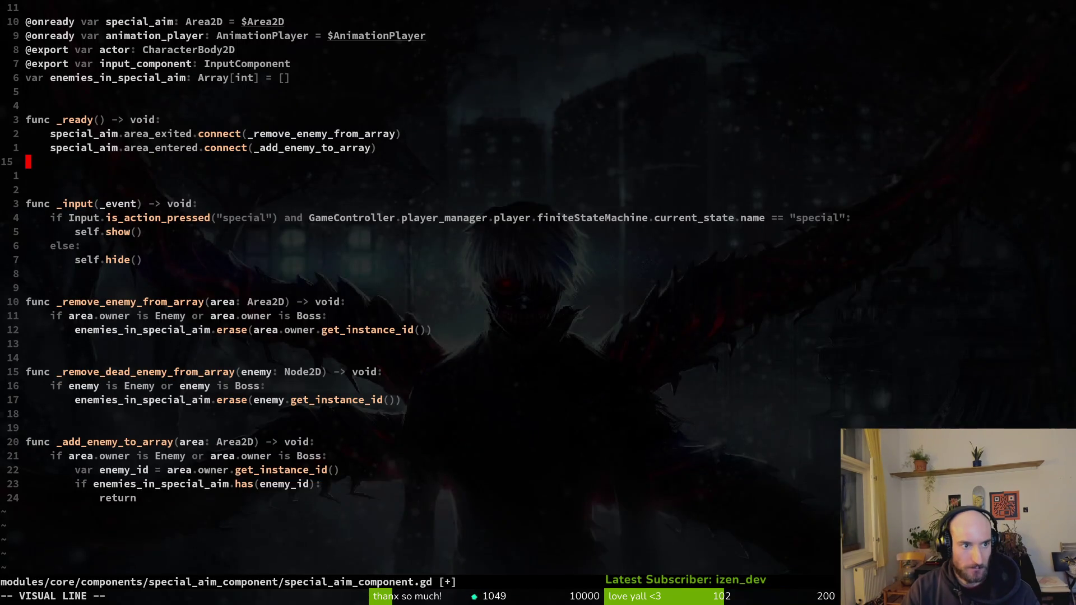
pyautogui.press('d')
pyautogui.hotkey('alt', 'Tab')
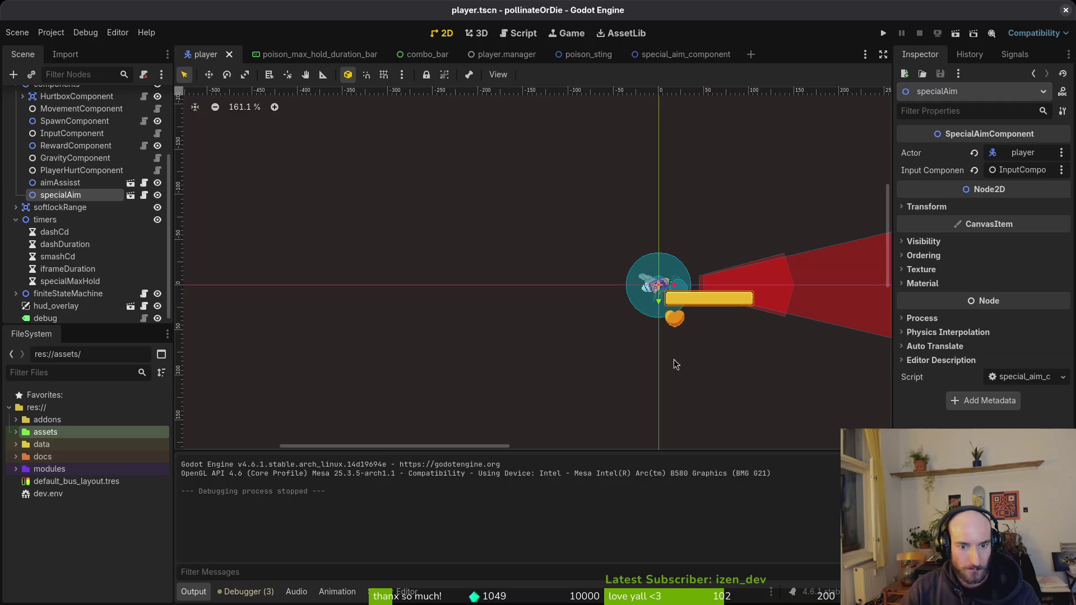
# Open the special_aim_component scene and show its 'charged' animation with the green crosshair keys.
pyautogui.click(678, 56)
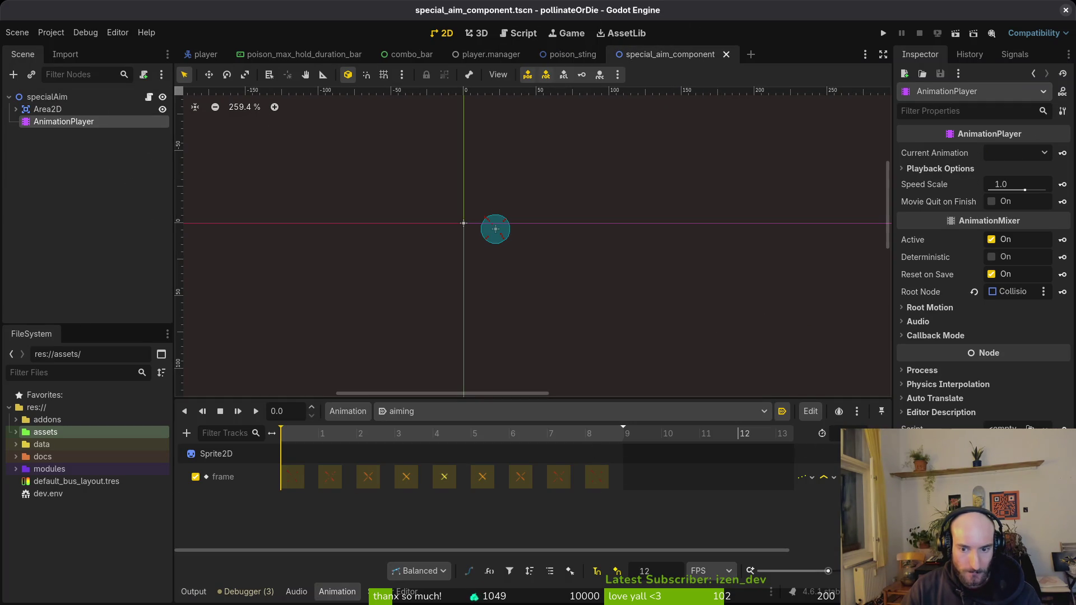
pyautogui.click(401, 411)
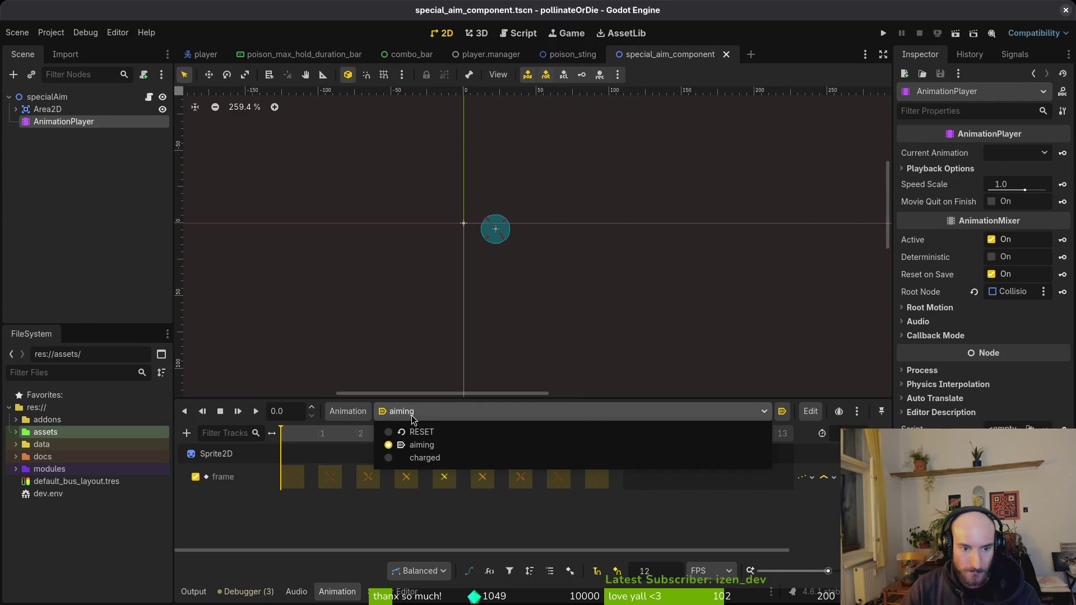
pyautogui.click(445, 464)
pyautogui.hotkey('alt', 'Tab')
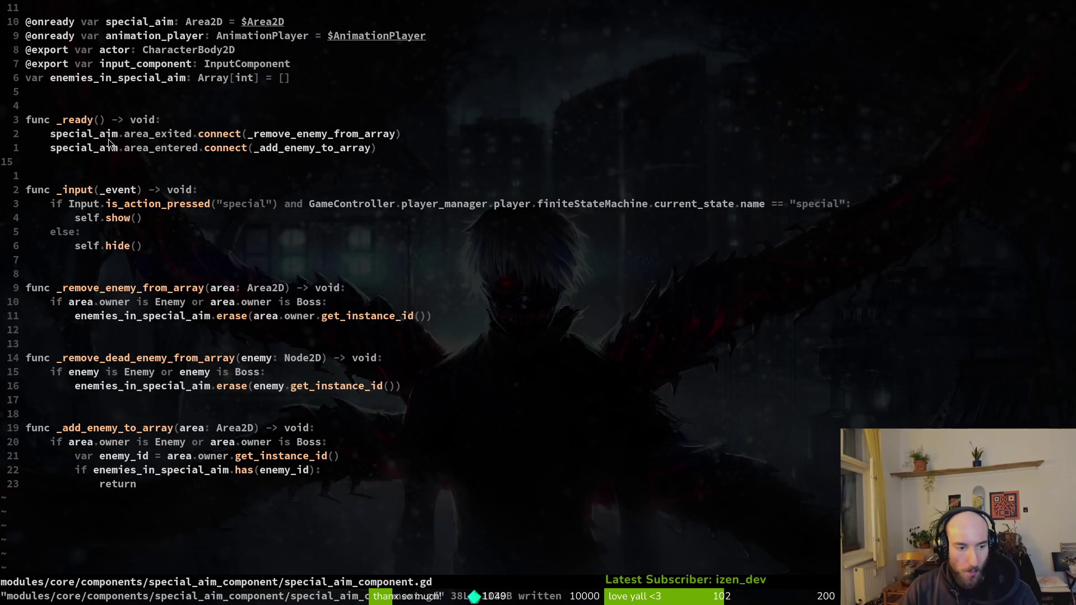
# Open special.gd with the file finder and locate the stingWindup playback lines in enter().
pyautogui.click(437, 222)
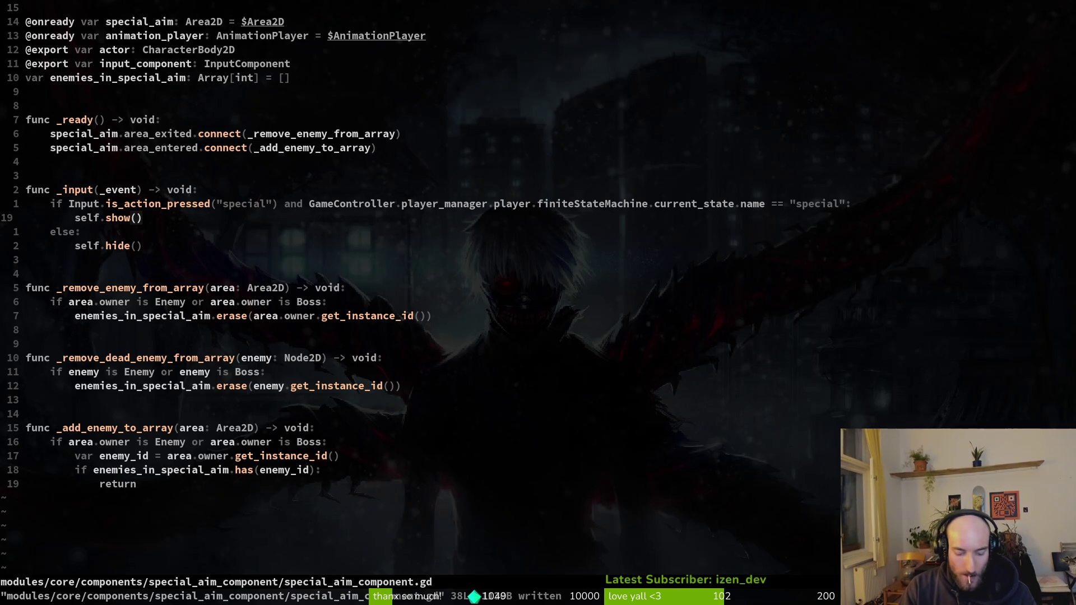
pyautogui.hotkey('ctrl', 'p')
pyautogui.write('special')
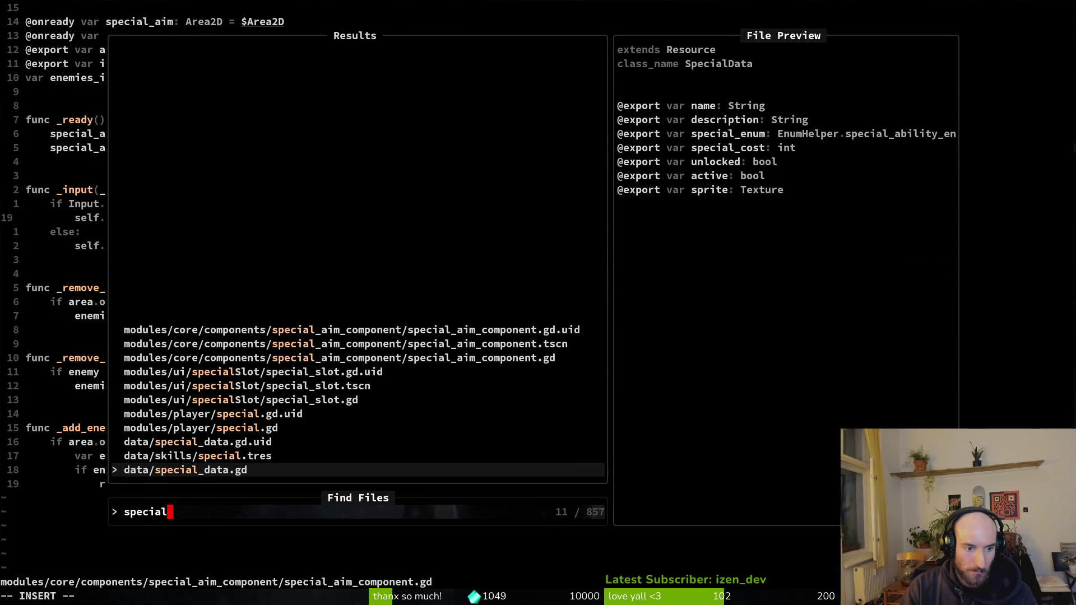
pyautogui.press('Up')
pyautogui.press('Up')
pyautogui.press('Up')
pyautogui.press('Return')
pyautogui.press('G')
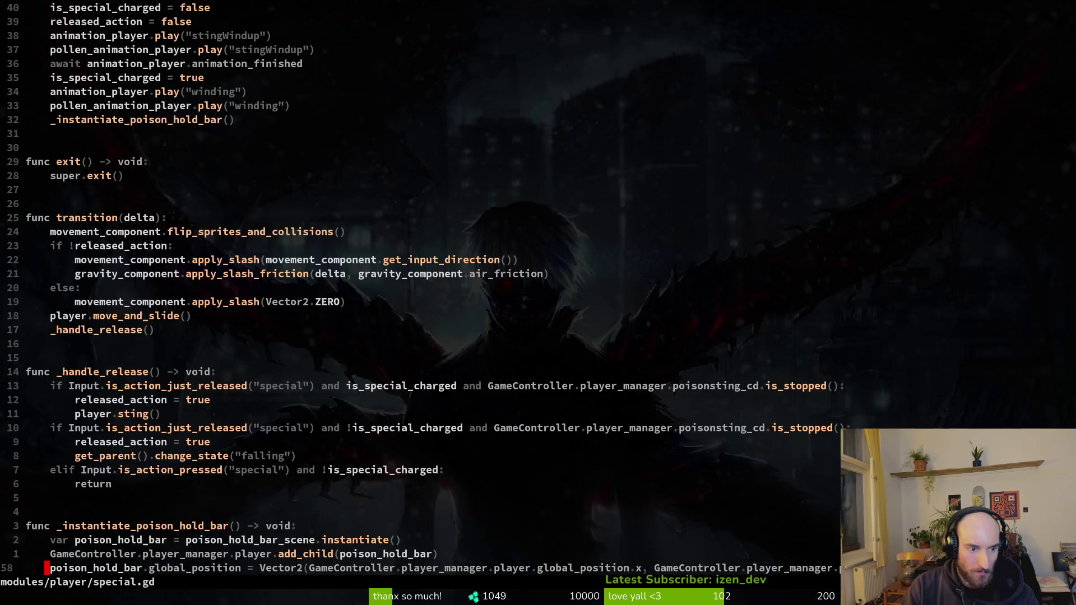
pyautogui.press('k')
pyautogui.press('k')
pyautogui.press('k')
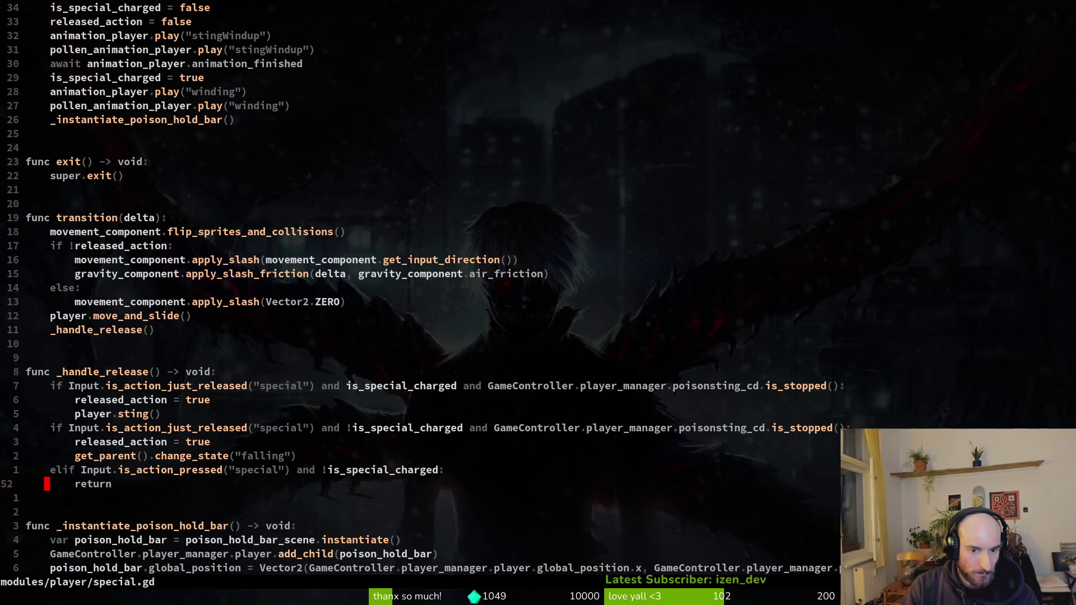
pyautogui.press('k')
pyautogui.press('k')
pyautogui.press('k')
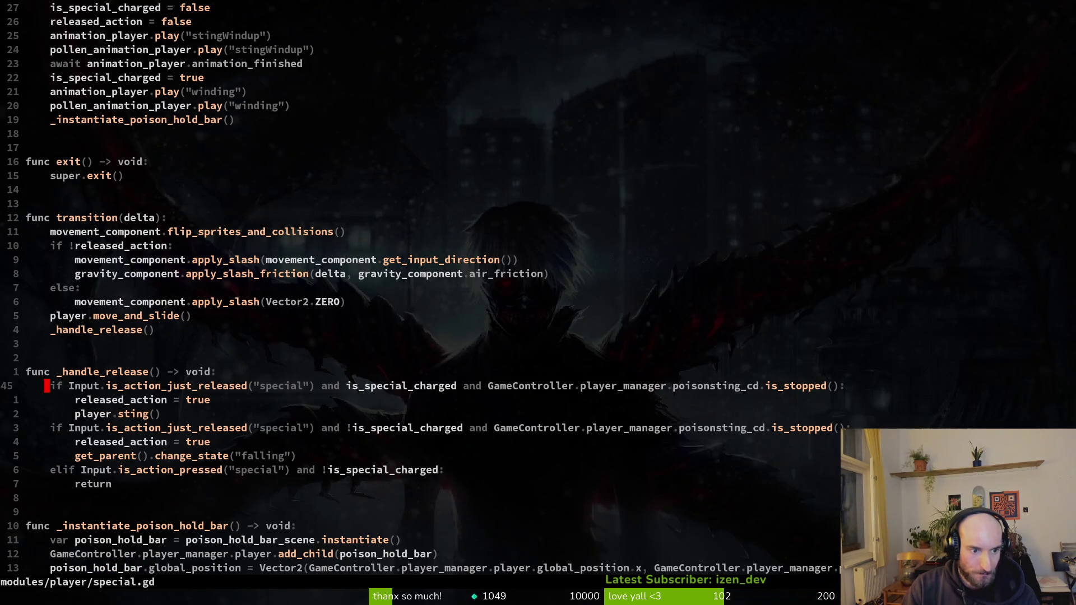
pyautogui.press('k')
pyautogui.press('k')
pyautogui.press('k')
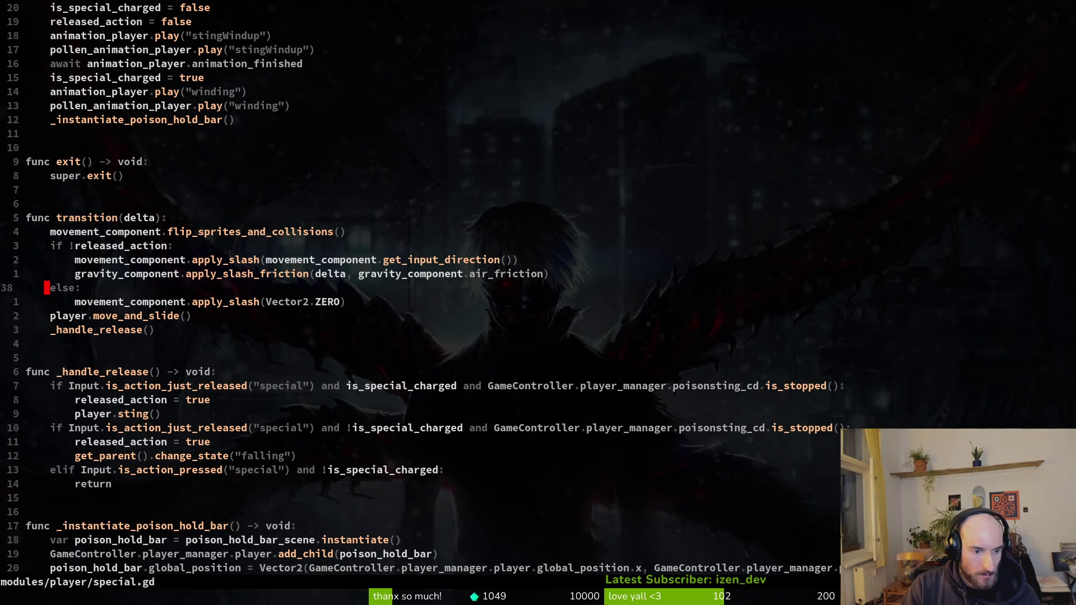
pyautogui.press('j')
pyautogui.scroll(-5, 194, 307)
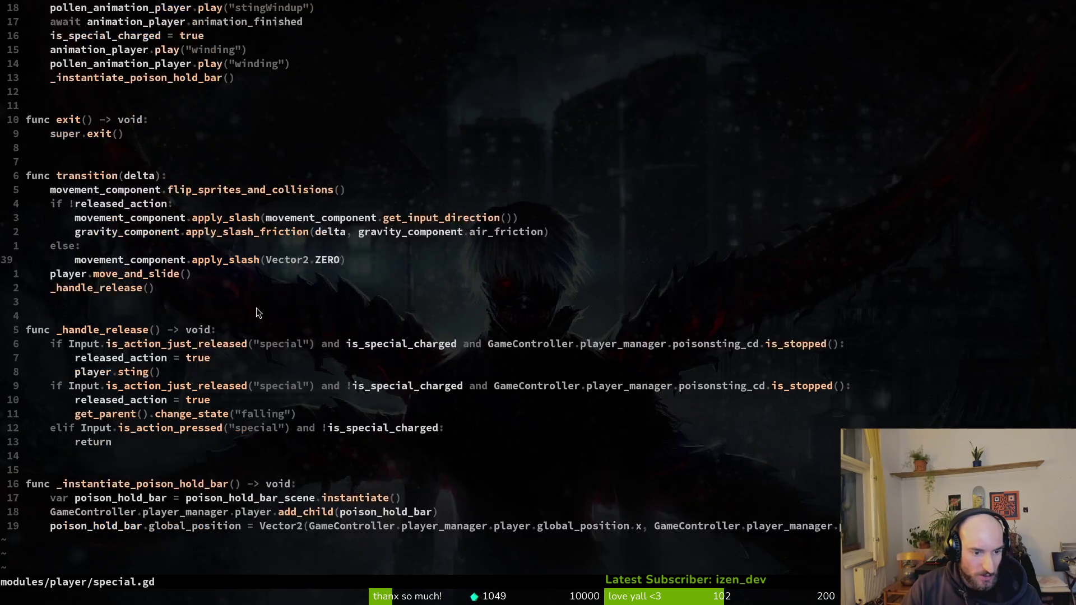
pyautogui.scroll(4, 294, 358)
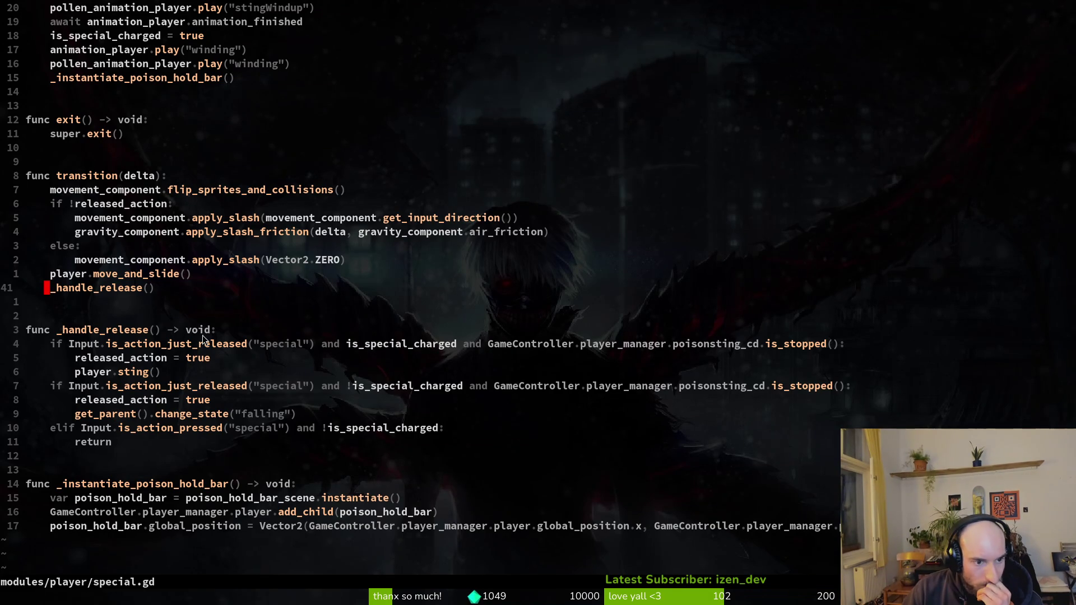
pyautogui.scroll(5, 246, 347)
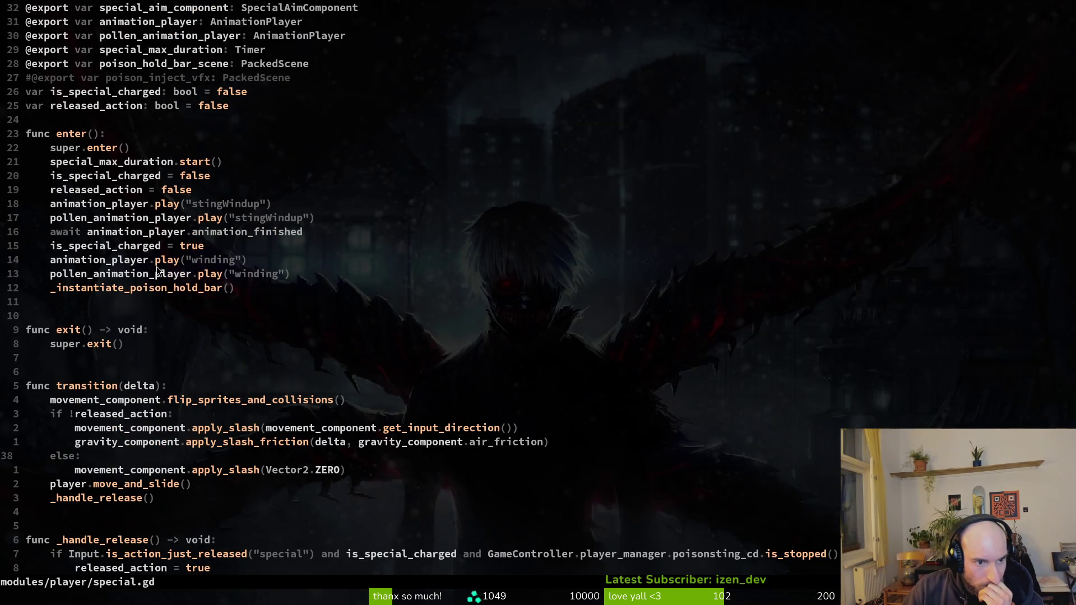
pyautogui.moveTo(324, 233); pyautogui.dragTo(80, 196)
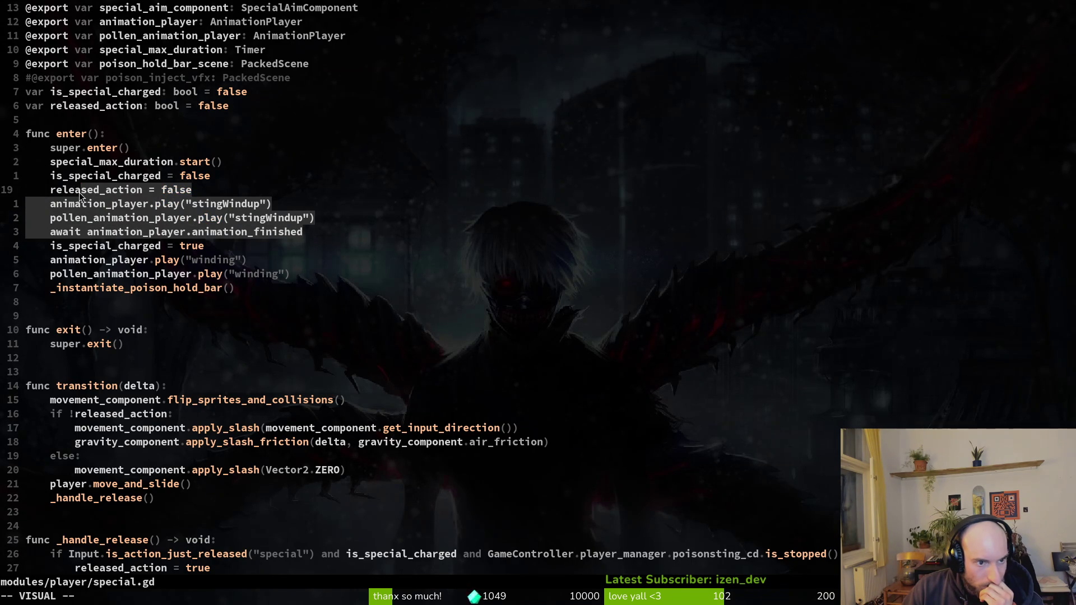
# After the windup await, add GameController.player_manager.player.special_aim_component.animation_player.play("charged").
pyautogui.press('Escape')
pyautogui.write('o')
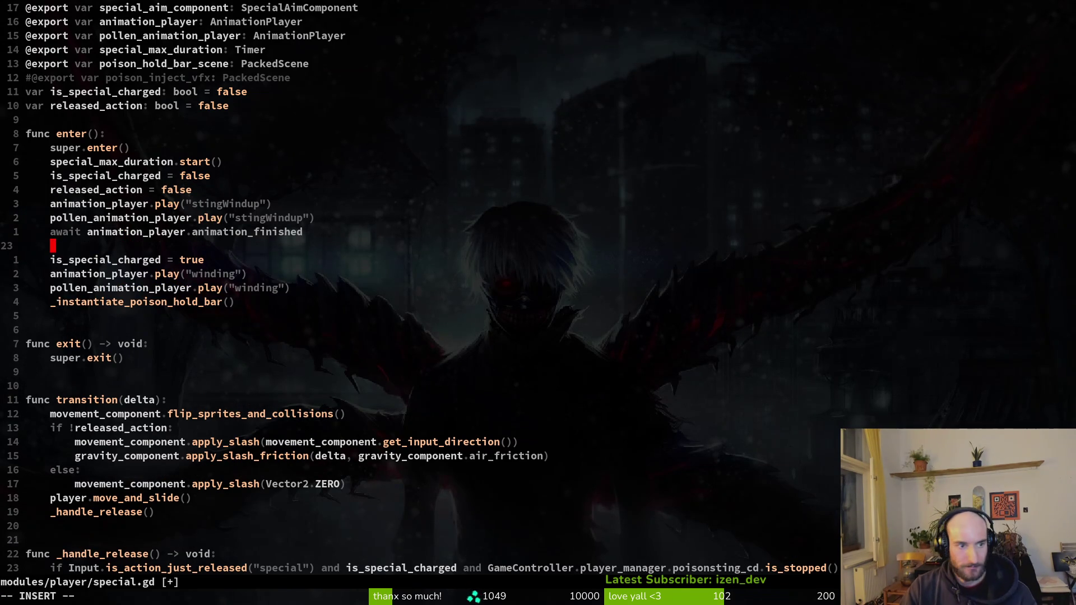
pyautogui.write('Ga')
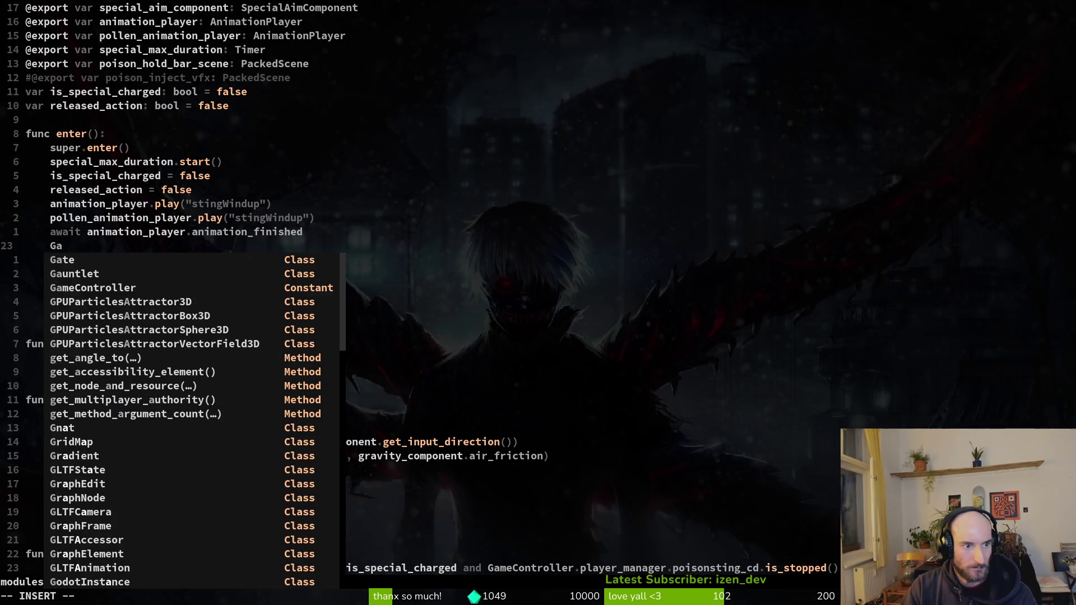
pyautogui.write('meController.player_manager.player.')
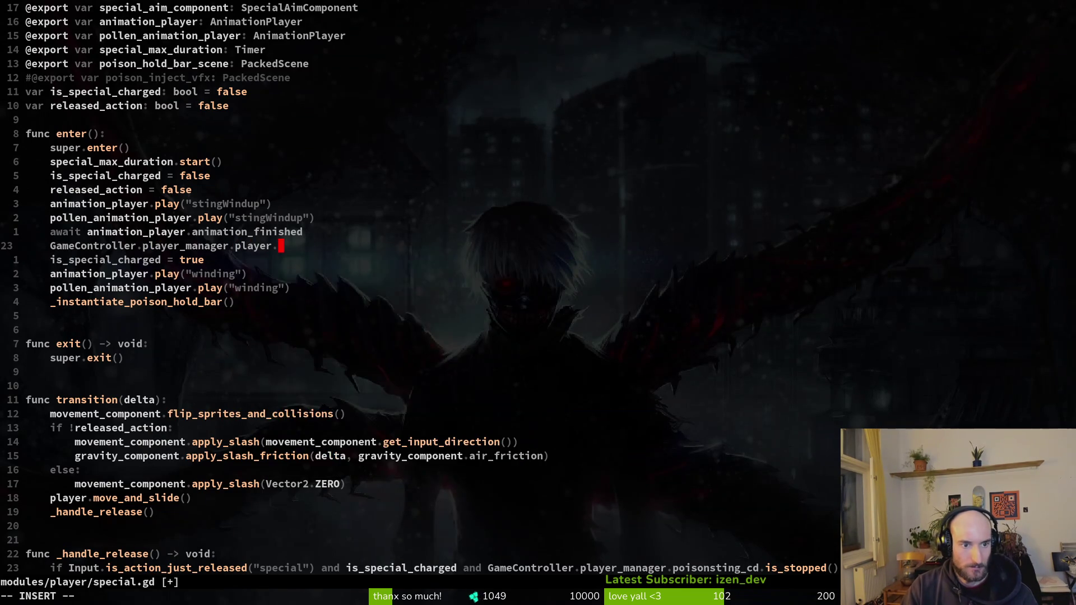
pyautogui.write('dra')
pyautogui.press('BackSpace')
pyautogui.press('BackSpace')
pyautogui.press('BackSpace')
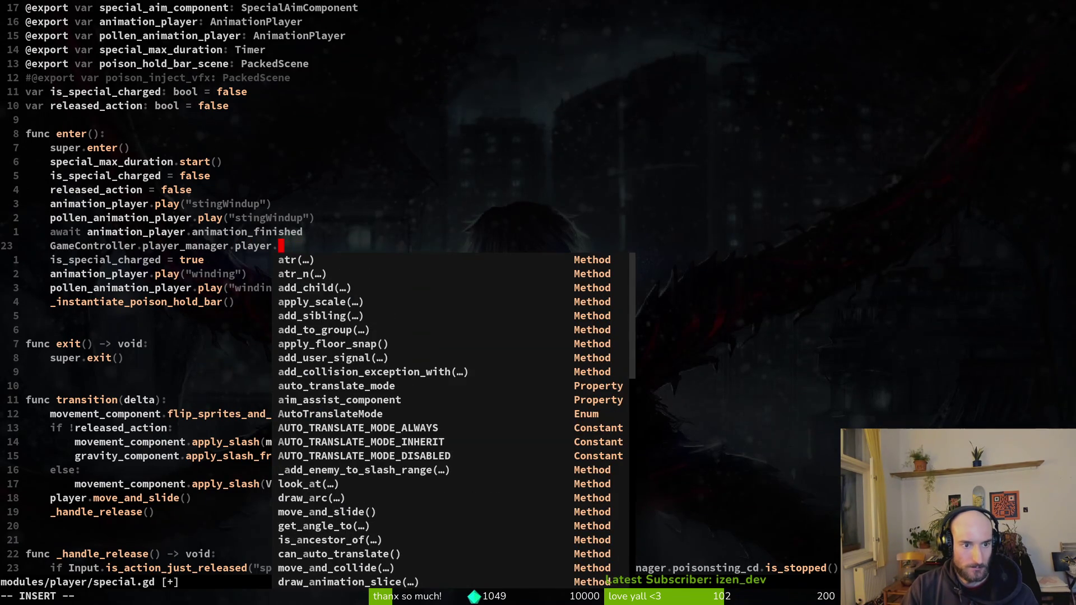
pyautogui.write('speci')
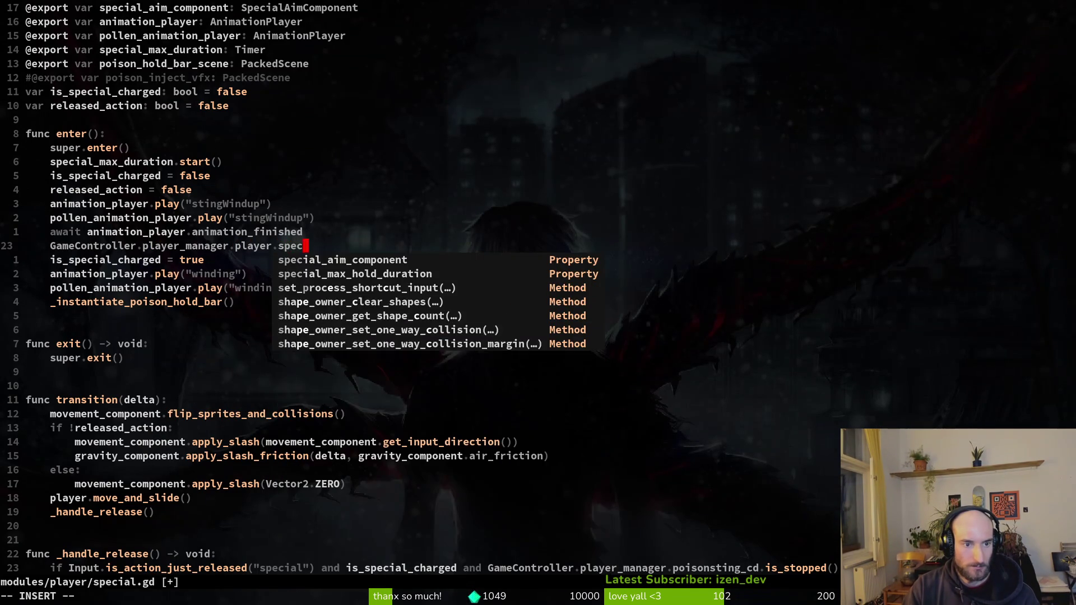
pyautogui.press('Tab')
pyautogui.press('Return')
pyautogui.write('.')
pyautogui.press('Tab')
pyautogui.press('Return')
pyautogui.write('.pla')
pyautogui.press('Return')
pyautogui.write('"charged')
pyautogui.press('Escape')
# Save special.gd with :w and run the game project with F5.
pyautogui.write(':w')
pyautogui.press('Return')
pyautogui.hotkey('alt', 'Tab')
pyautogui.press('F5')
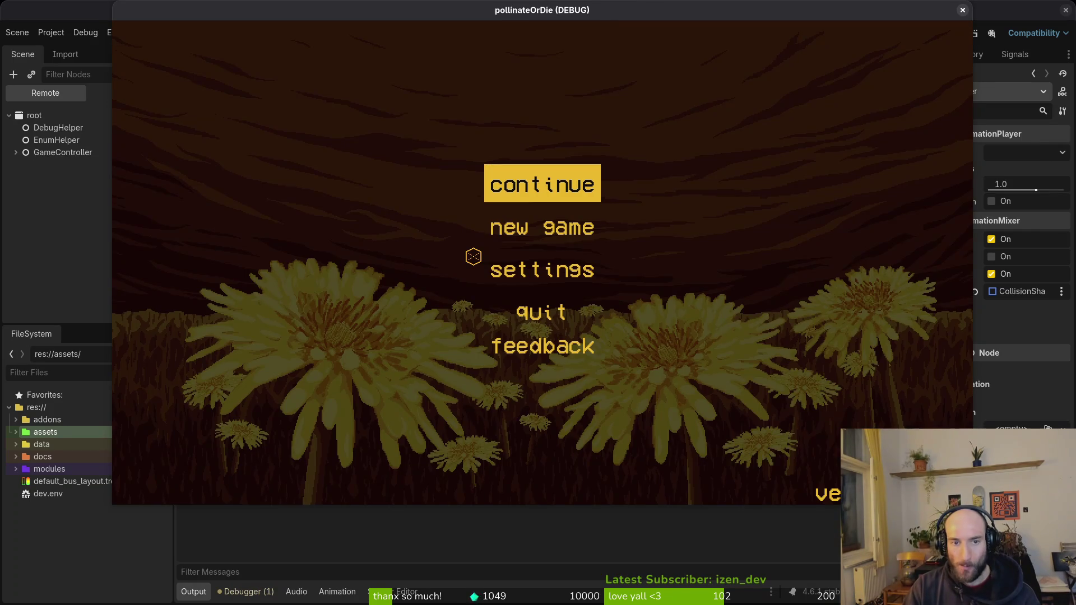
# Continue from the main menu, playtest the green charged crosshair during sting windup, and stop the game.
pyautogui.press('Return')
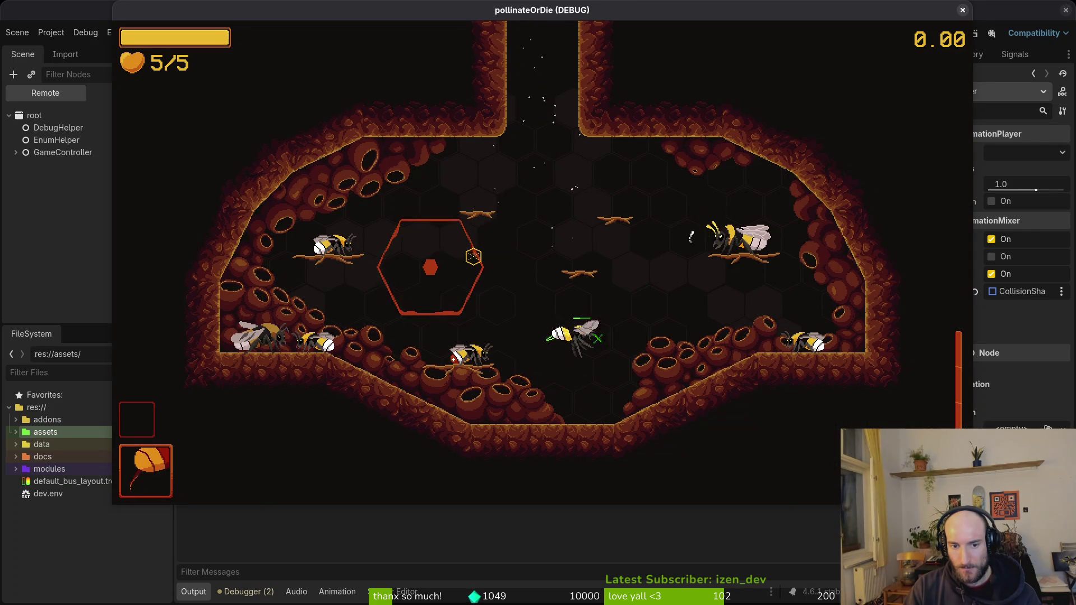
pyautogui.press('F8')
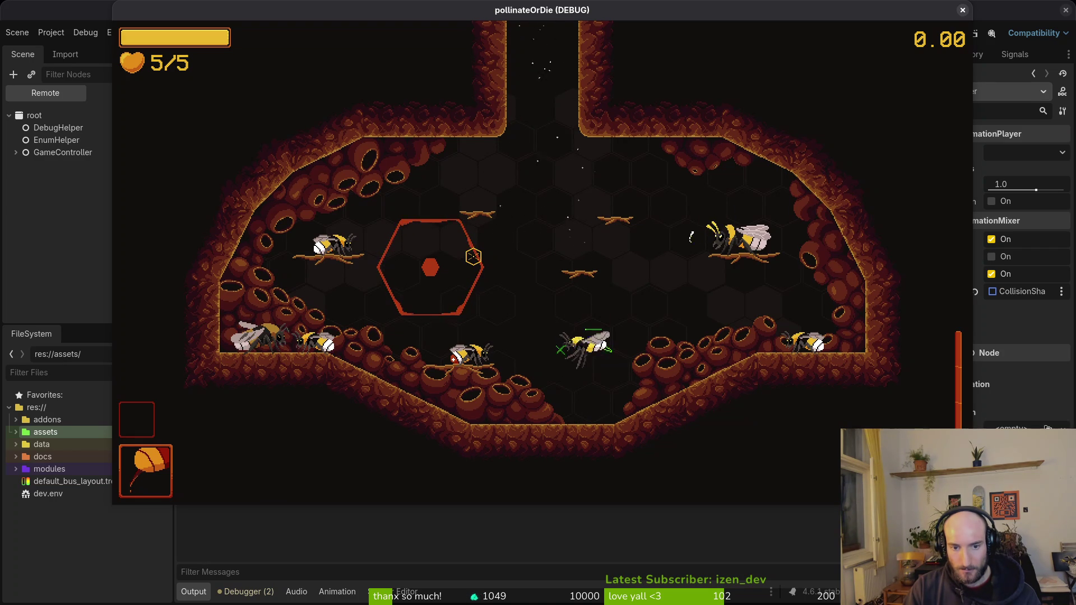
pyautogui.press('super+1')
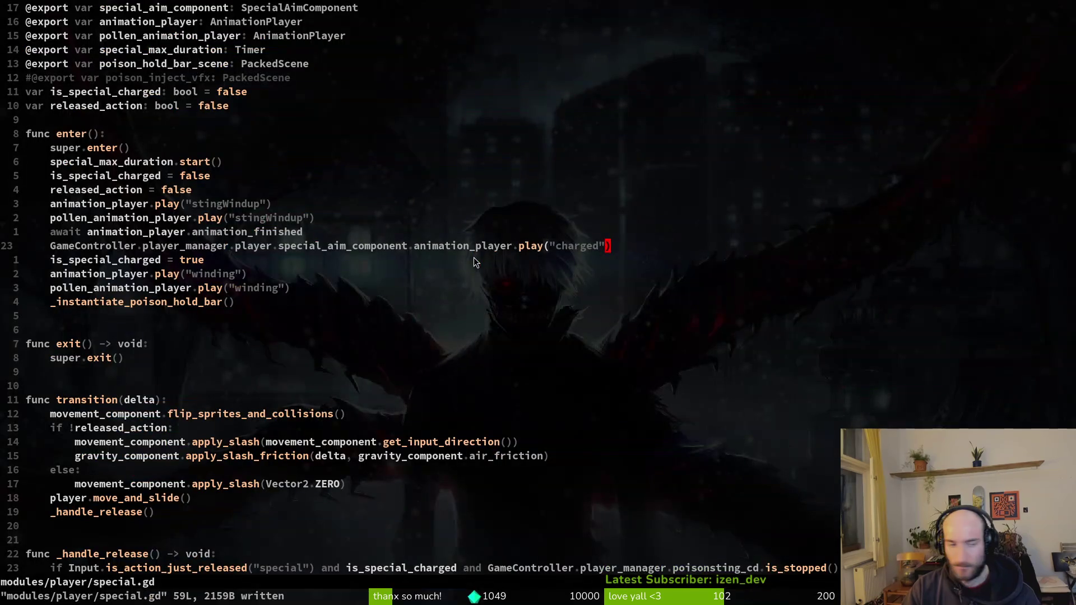
# Yank the _instantiate_poison_hold_bar call line and review the release handling in special.gd.
pyautogui.press('space')
pyautogui.press('f')
pyautogui.press('f')
pyautogui.press('Escape')
pyautogui.press('Escape')
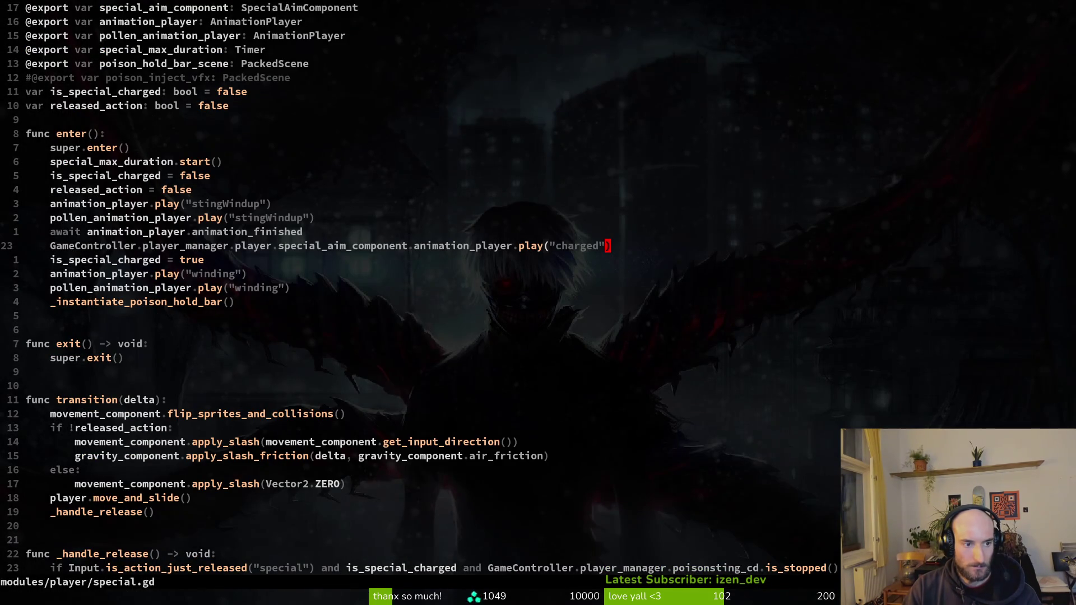
pyautogui.press('j')
pyautogui.press('j')
pyautogui.press('j')
pyautogui.press('j')
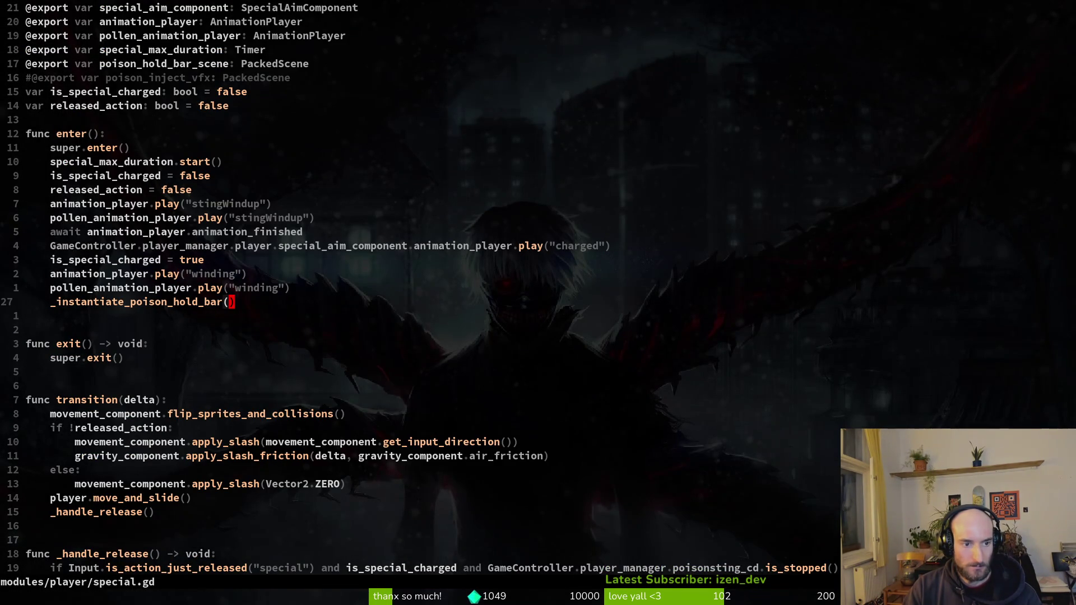
pyautogui.hotkey('shift', 'v')
pyautogui.press('y')
pyautogui.press('2')
pyautogui.press('0')
pyautogui.press('j')
pyautogui.press('j')
pyautogui.press('j')
pyautogui.press('j')
pyautogui.press('j')
pyautogui.press('k')
pyautogui.press('k')
pyautogui.press('j')
pyautogui.press('j')
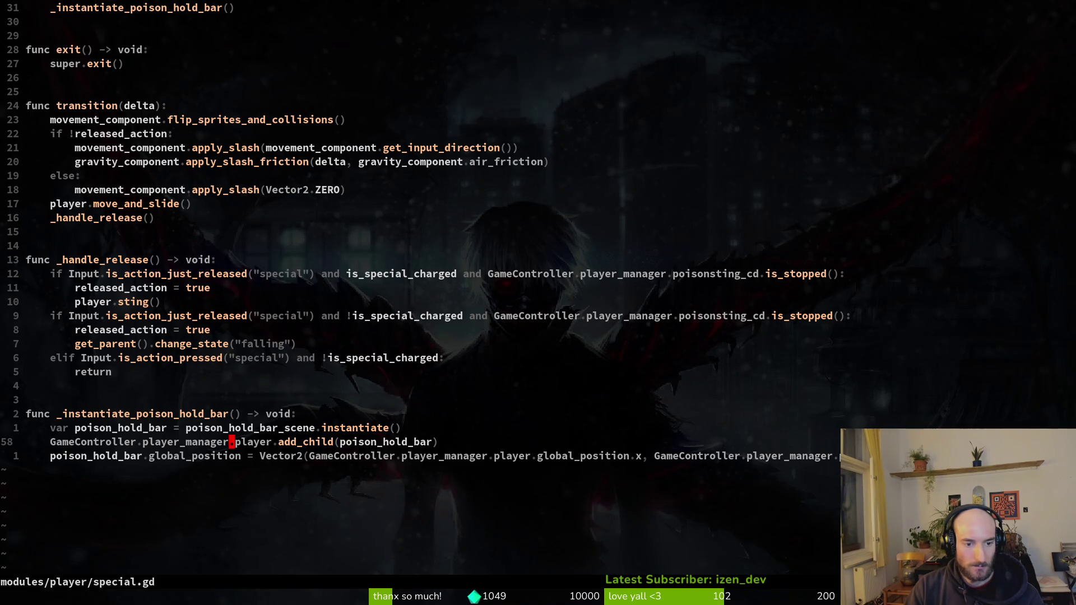
pyautogui.press('k')
pyautogui.press('k')
pyautogui.press('k')
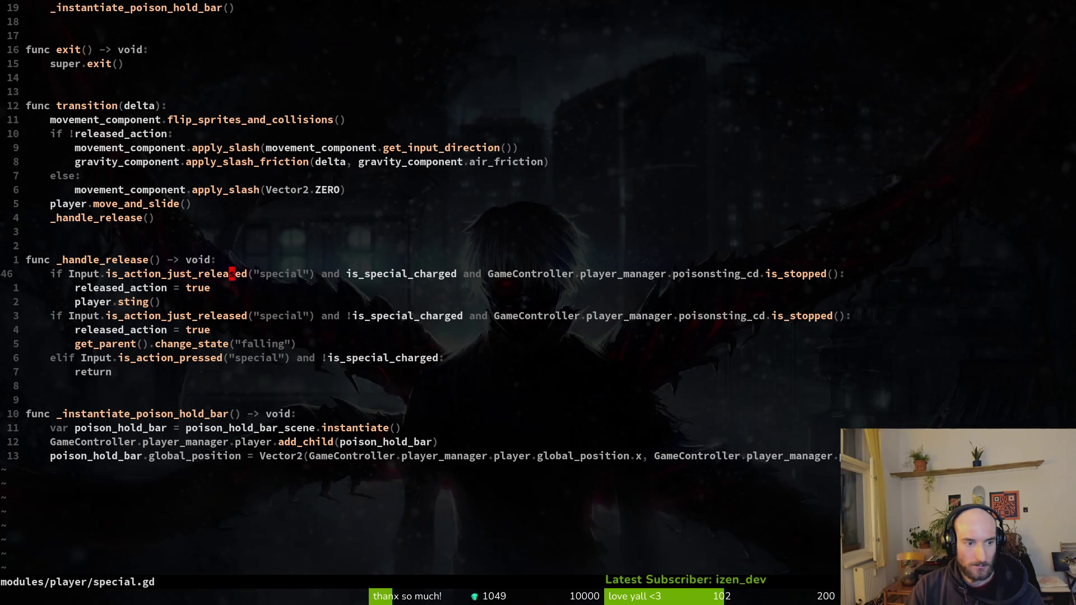
pyautogui.press('11k')
# Jump back to the is_special_charged reset line and briefly search 'pl' in the file finder.
pyautogui.hotkey('ctrl', 'o')
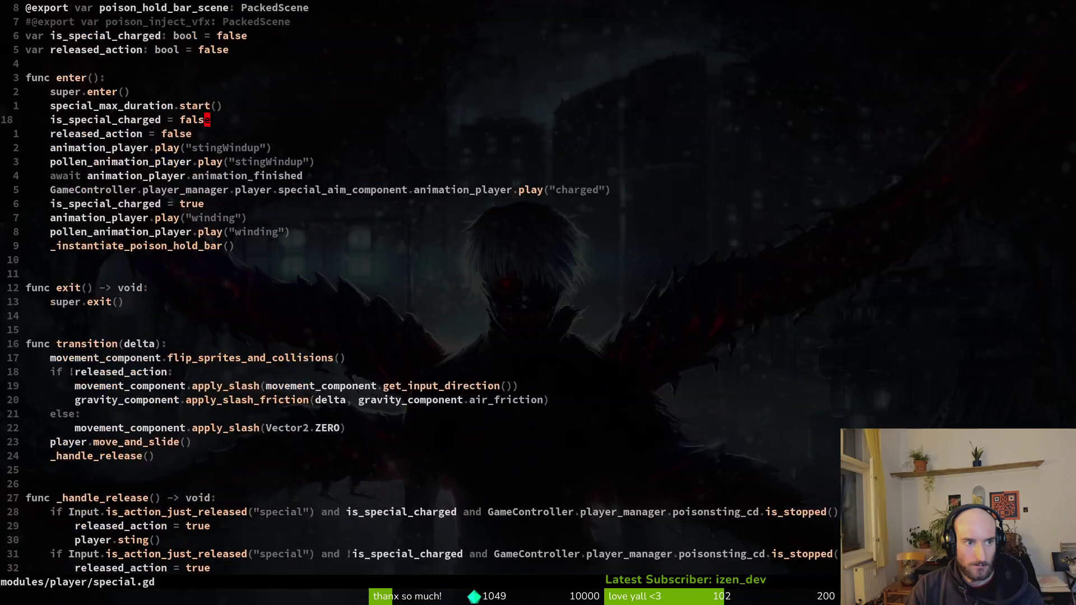
pyautogui.press('j')
pyautogui.press('j')
pyautogui.press('j')
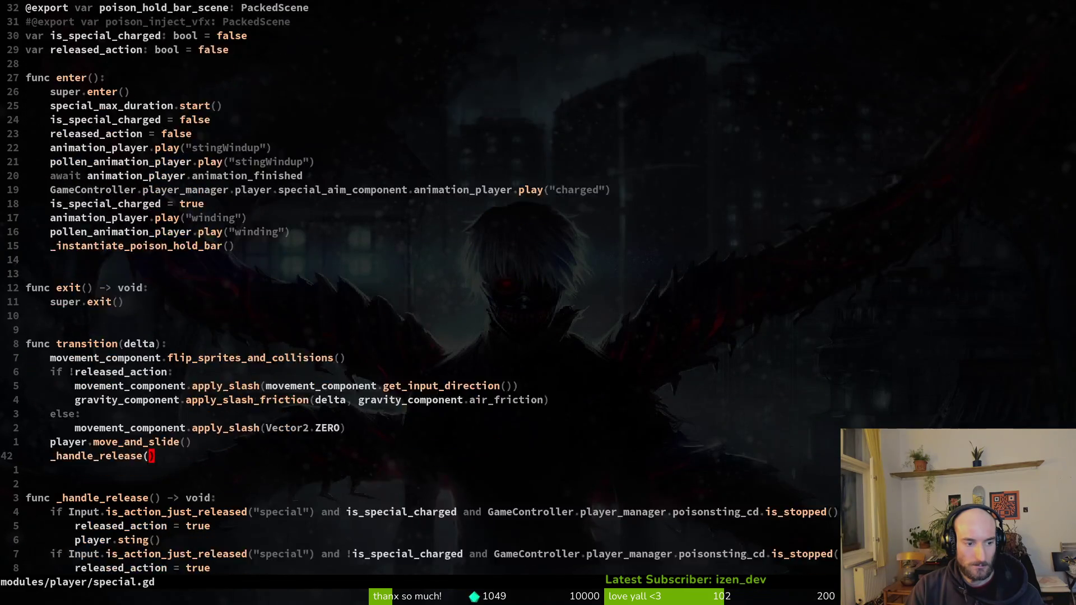
pyautogui.press('space')
pyautogui.press('f')
pyautogui.press('f')
pyautogui.write('pl')
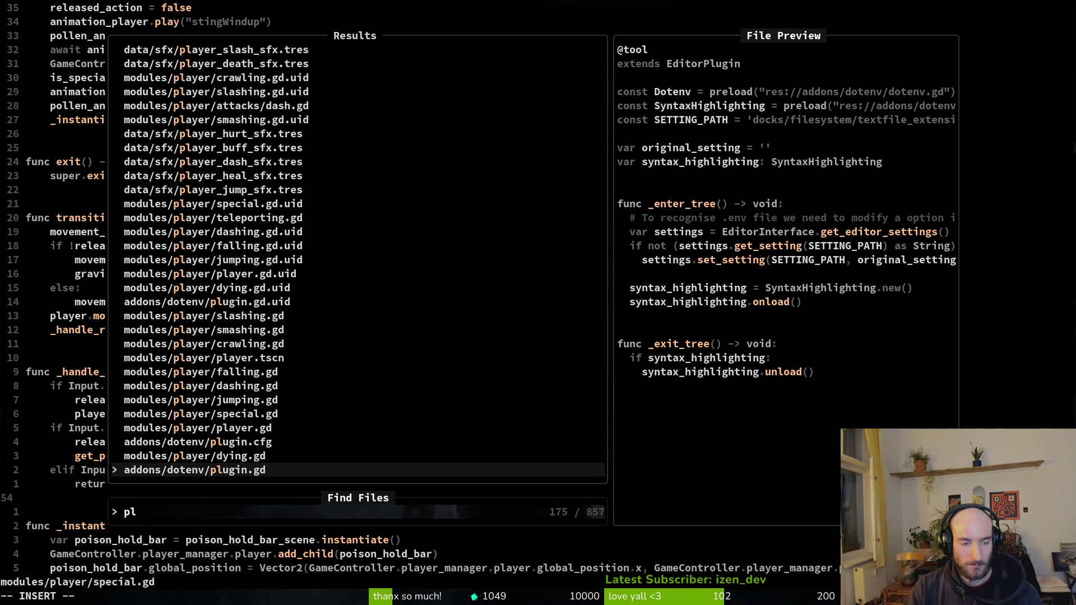
pyautogui.press('Escape')
pyautogui.press('Escape')
pyautogui.press('space')
pyautogui.press('f')
pyautogui.press('f')
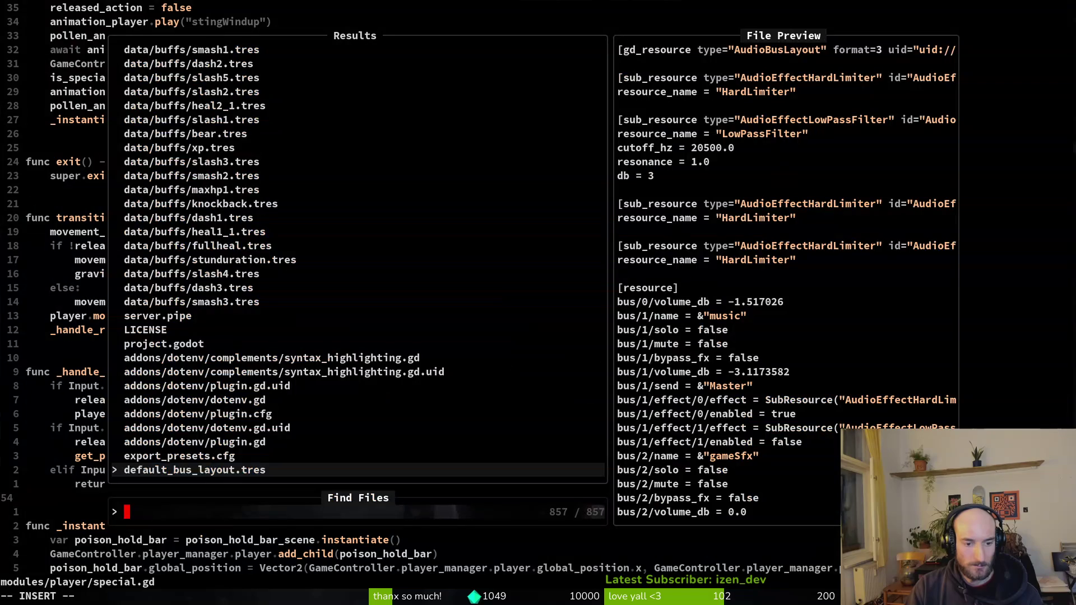
pyautogui.press('Escape')
pyautogui.press('Escape')
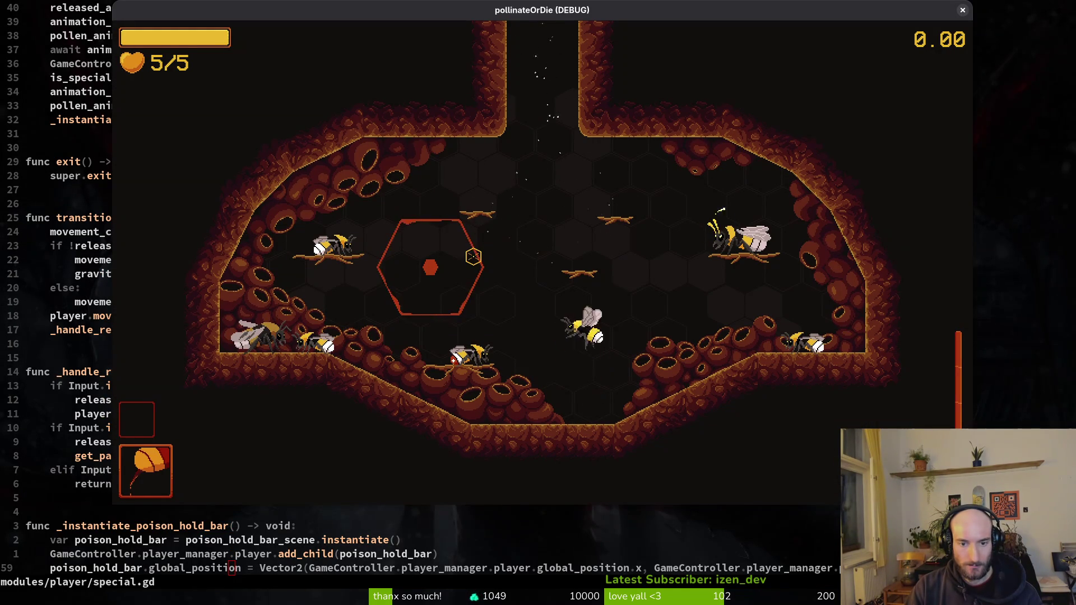
# Fly the bee and charge the special sting, close the game, and save special.gd.
pyautogui.press('space')
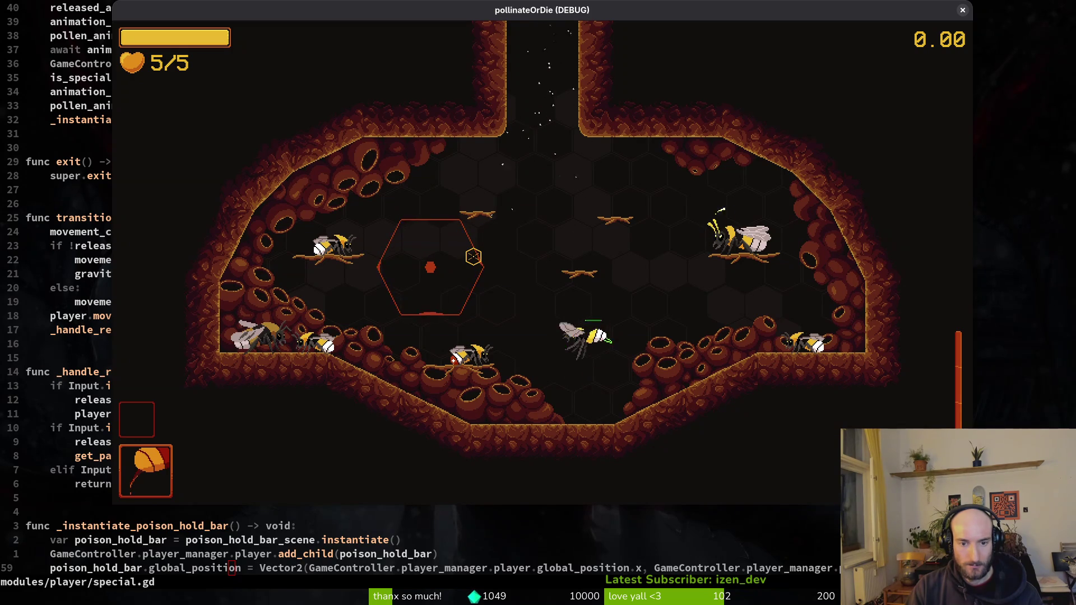
pyautogui.press('space')
pyautogui.press('space')
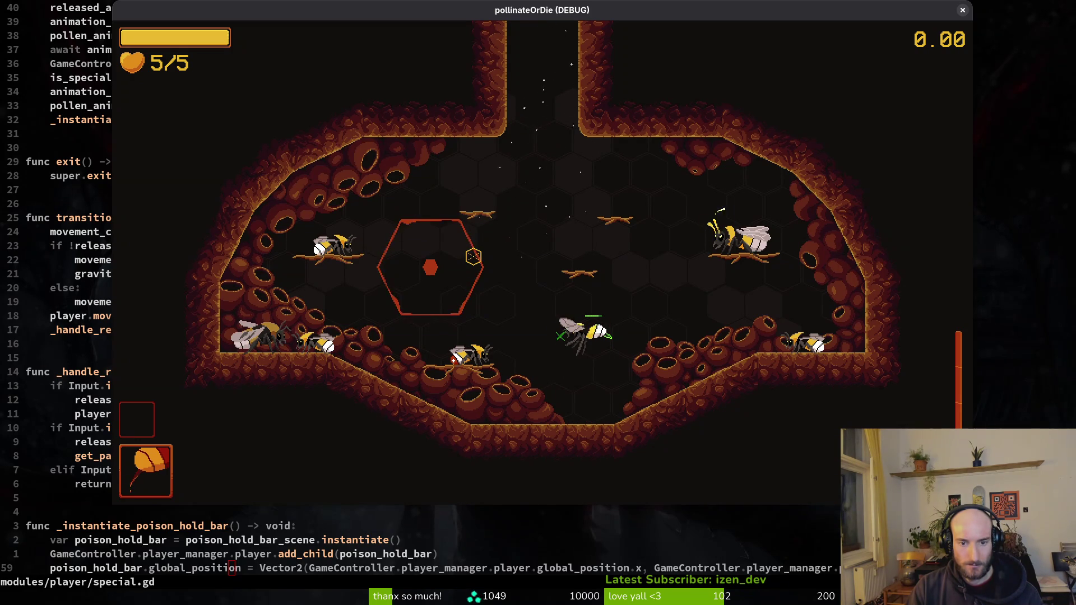
pyautogui.press('space')
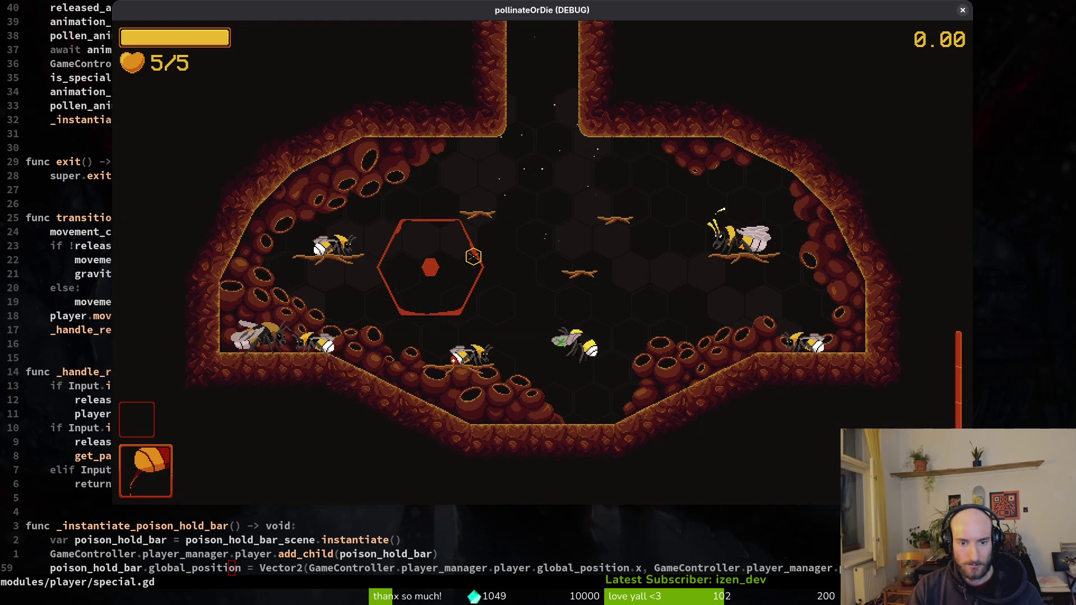
pyautogui.press('space')
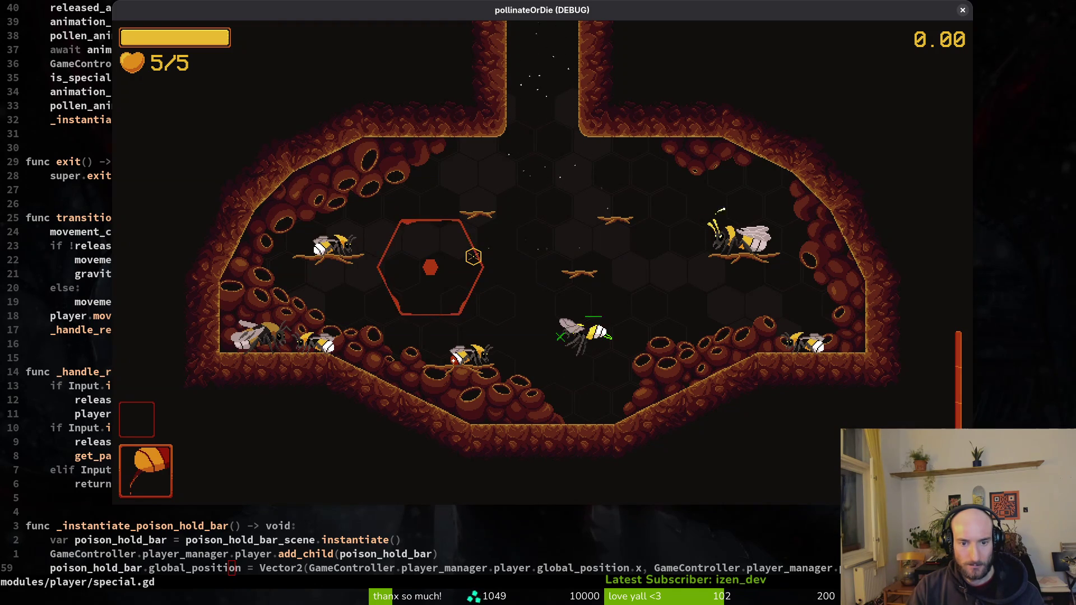
pyautogui.press('space')
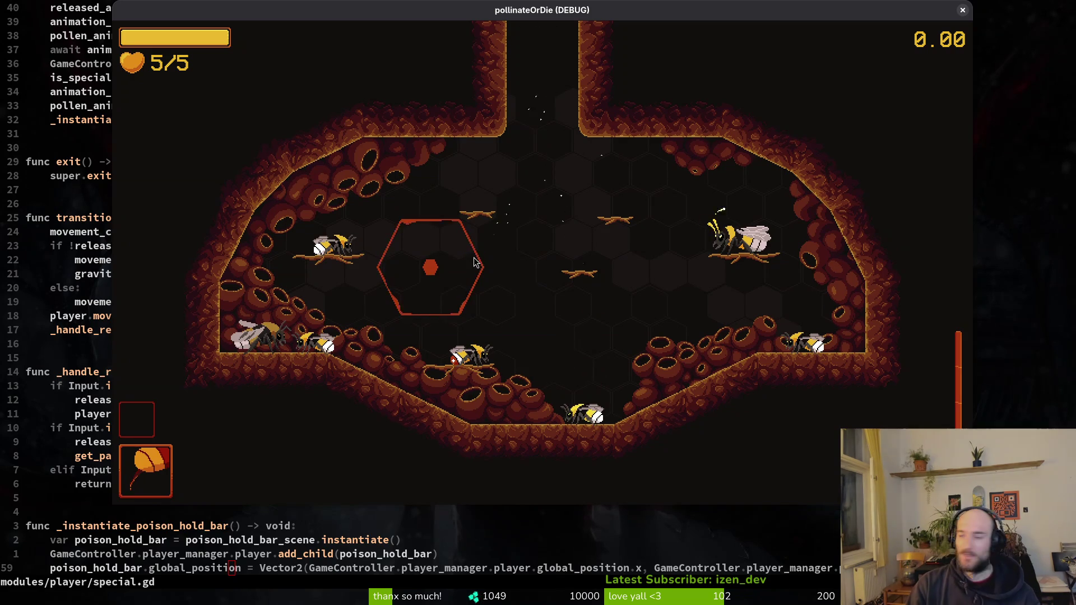
pyautogui.press('Escape')
pyautogui.write(':w')
pyautogui.press('Return')
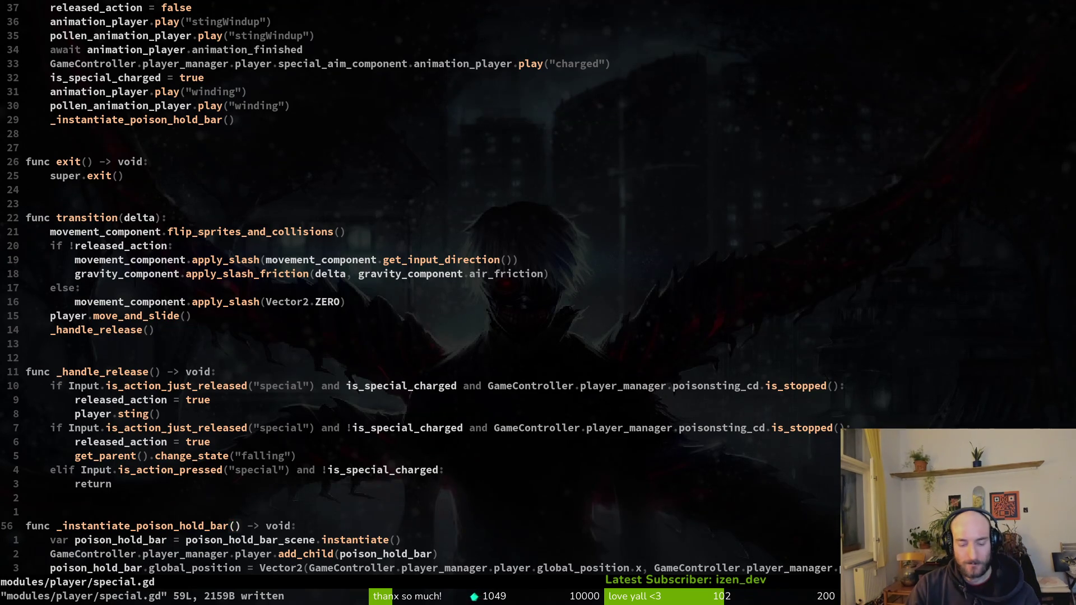
# Retest the charged sting facing both directions, close the game, and open bumblebeeUpdated in Aseprite.
pyautogui.press('w')
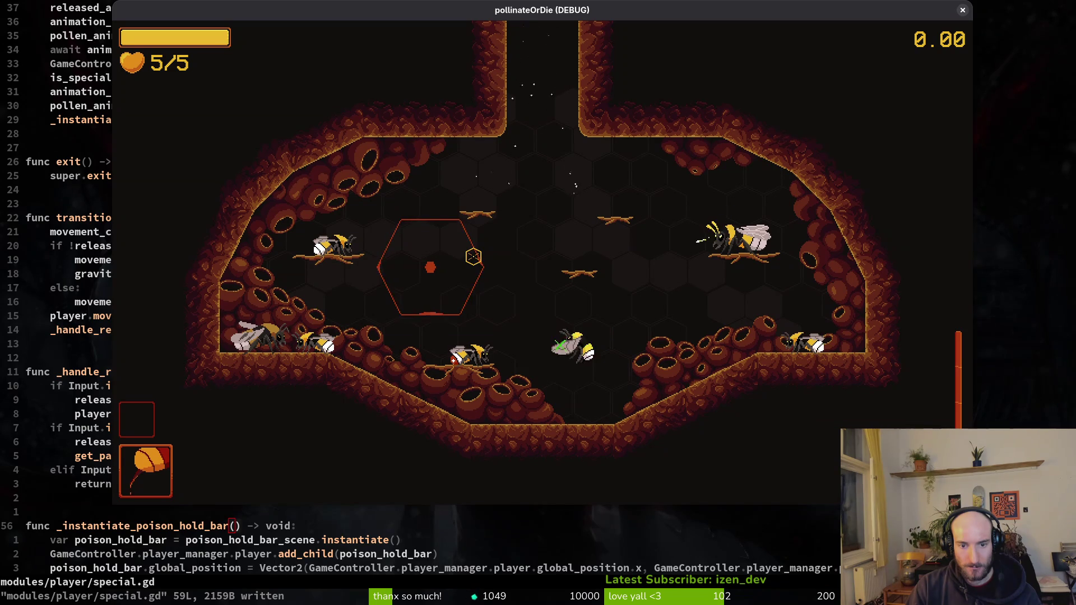
pyautogui.press('w')
pyautogui.press('w')
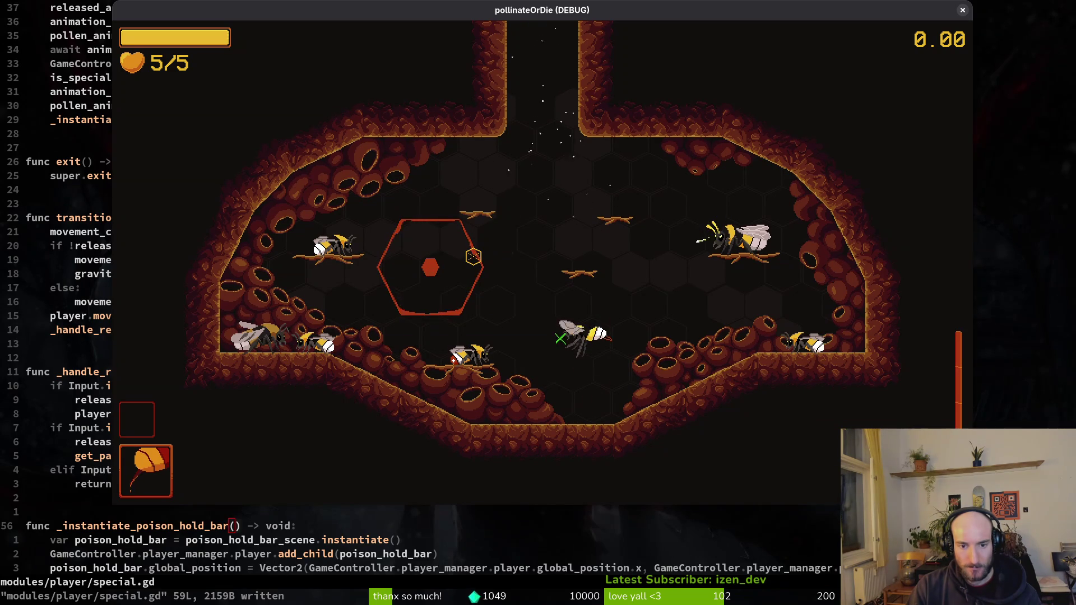
pyautogui.press('a')
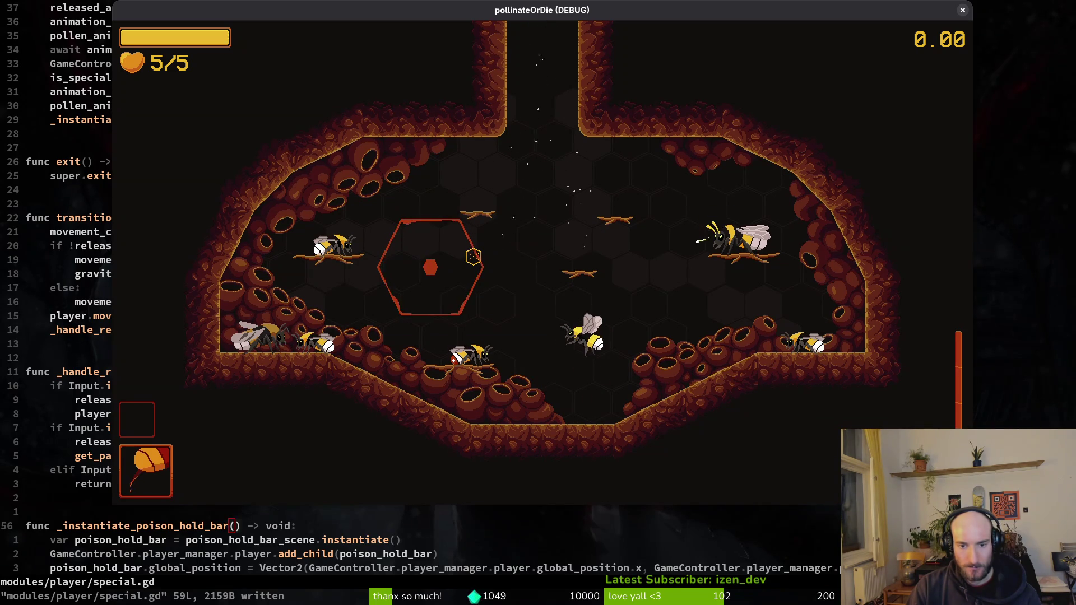
pyautogui.press('Escape')
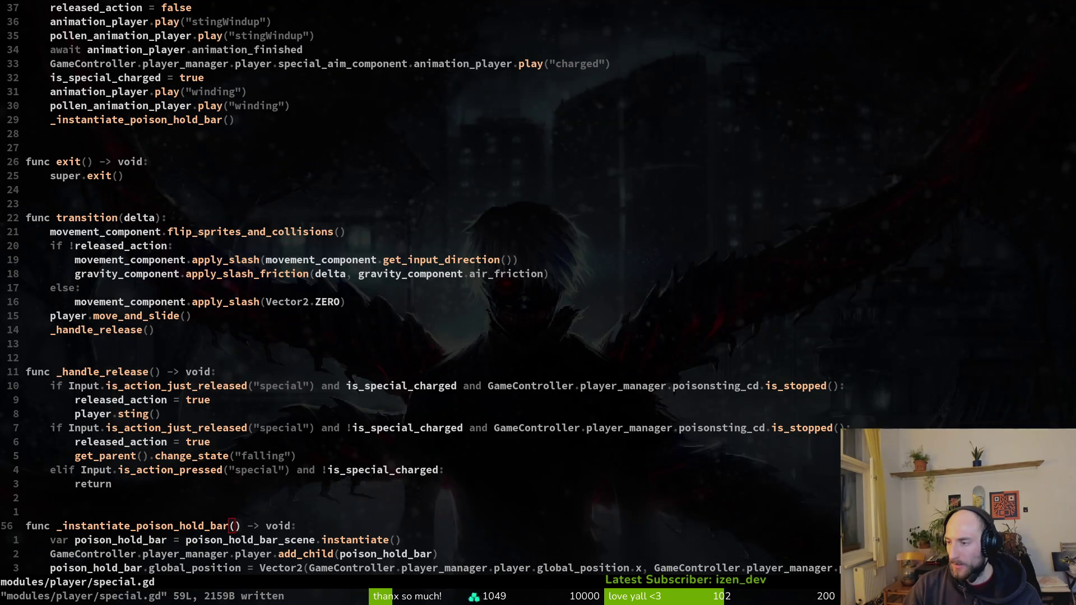
pyautogui.hotkey('alt', 'Tab')
pyautogui.click(130, 40)
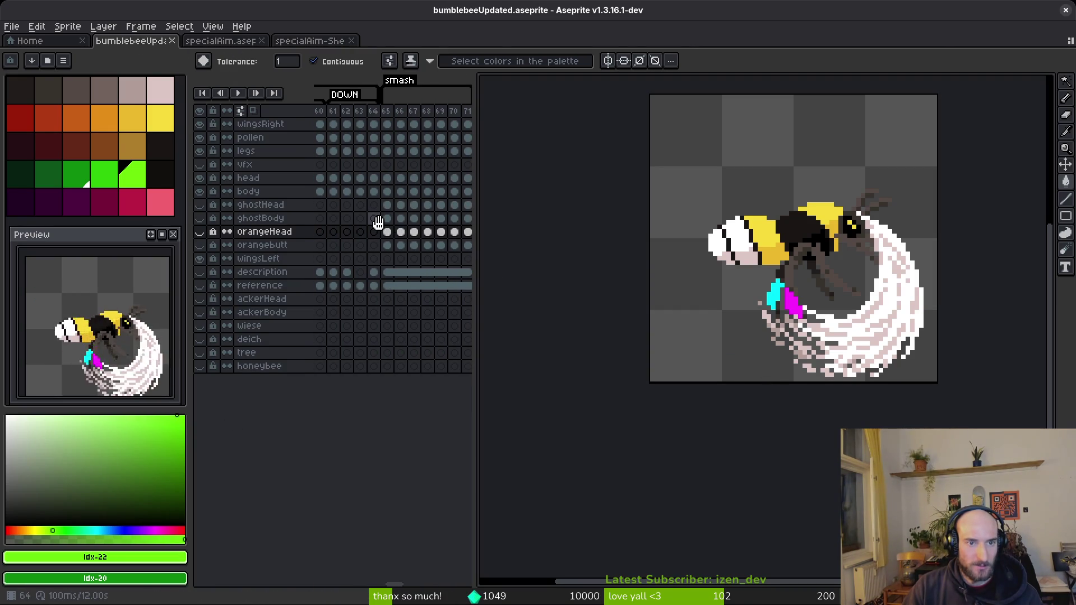
# Widen the timeline and inspect the vfx cel at frame 87 of the winding animation.
pyautogui.moveTo(474, 213); pyautogui.dragTo(614, 207)
pyautogui.hscroll(5, 312, 219)
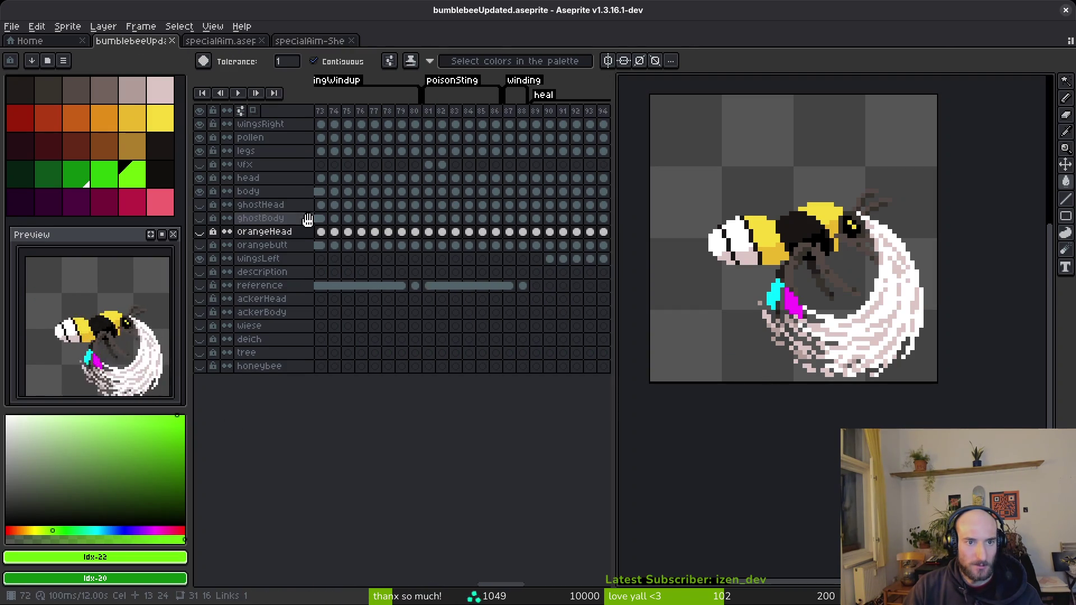
pyautogui.click(454, 111)
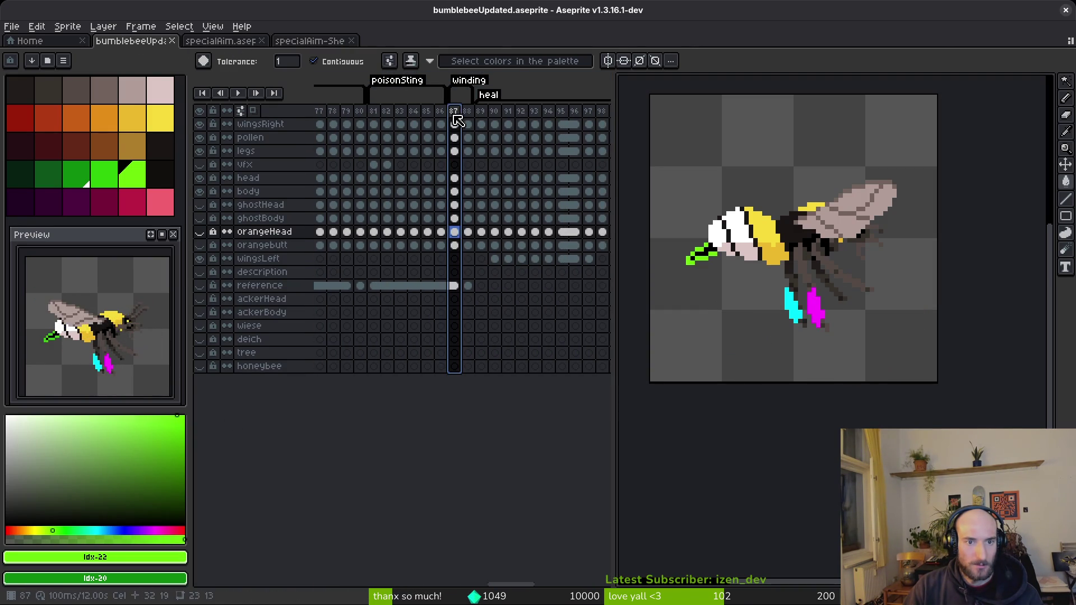
pyautogui.click(456, 166)
pyautogui.hscroll(-3, 476, 170)
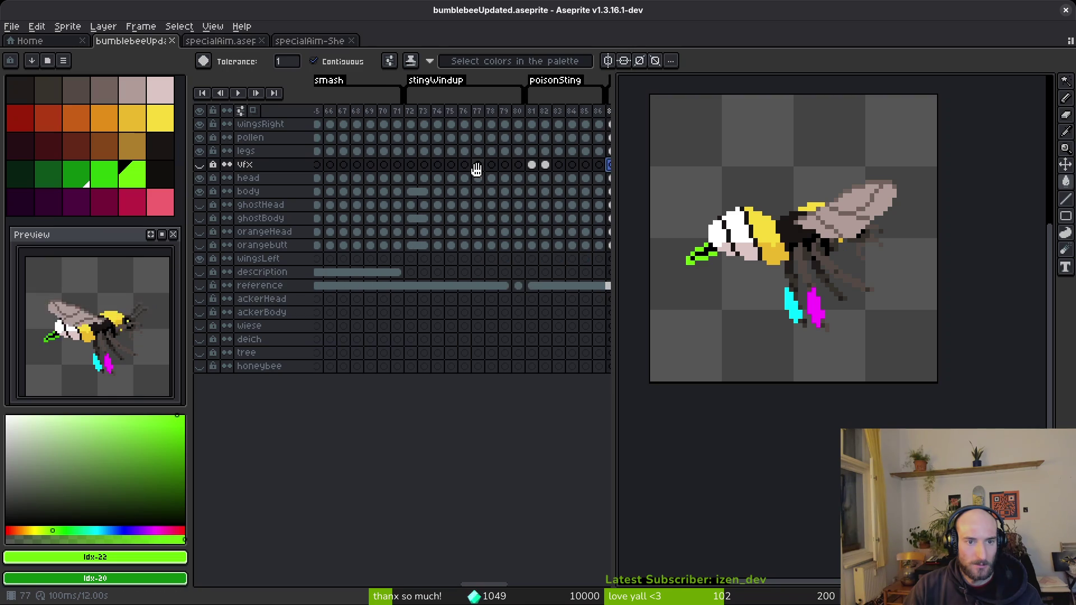
pyautogui.hscroll(-2, 467, 181)
pyautogui.moveTo(466, 164); pyautogui.dragTo(575, 165)
pyautogui.hscroll(2, 537, 171)
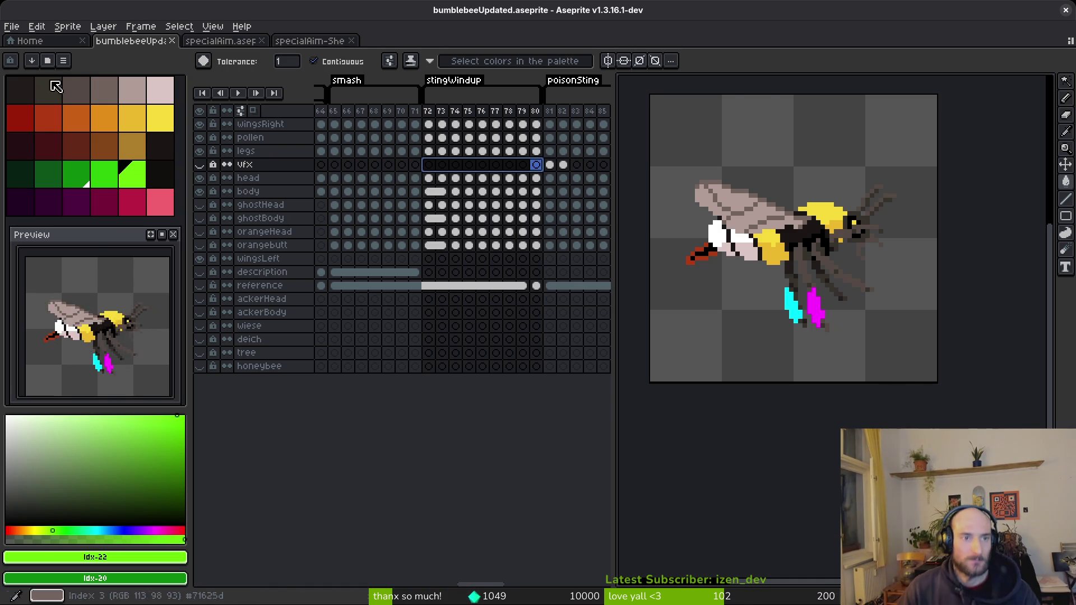
# In specialAim.aseprite, select crosshair frames 1–5 of Layer 3, from orange to yellow.
pyautogui.click(315, 41)
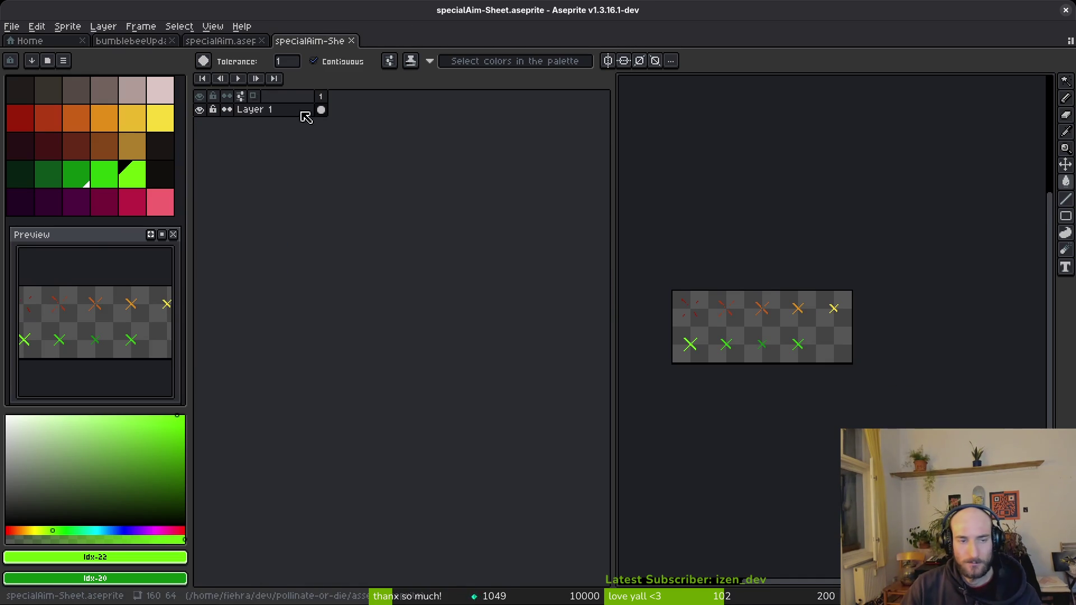
pyautogui.click(220, 41)
pyautogui.moveTo(320, 110); pyautogui.dragTo(375, 110)
pyautogui.scroll(-2, 677, 218)
pyautogui.click(314, 41)
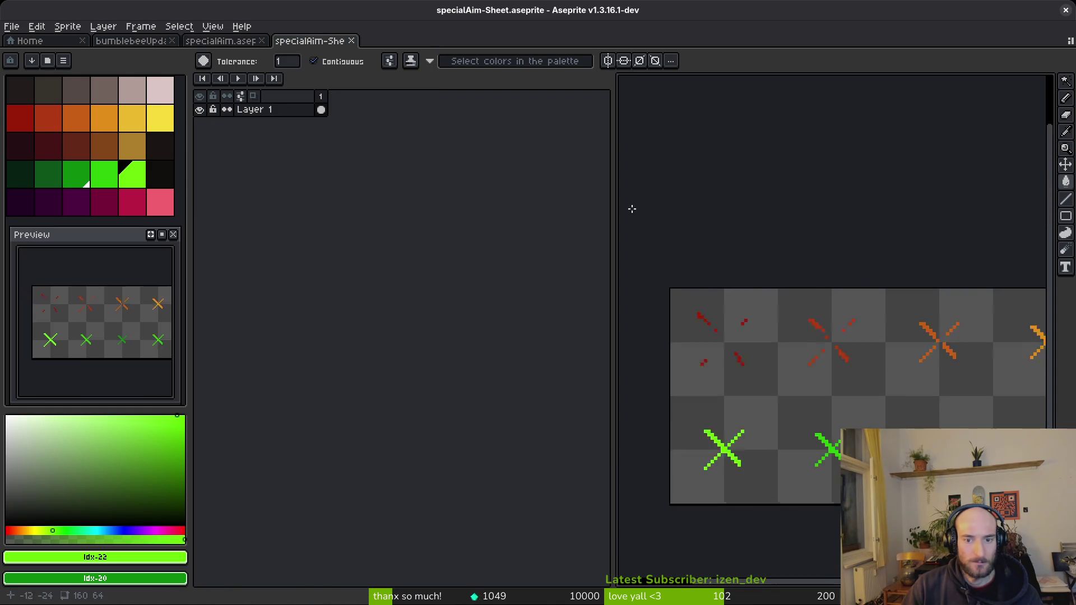
pyautogui.click(252, 41)
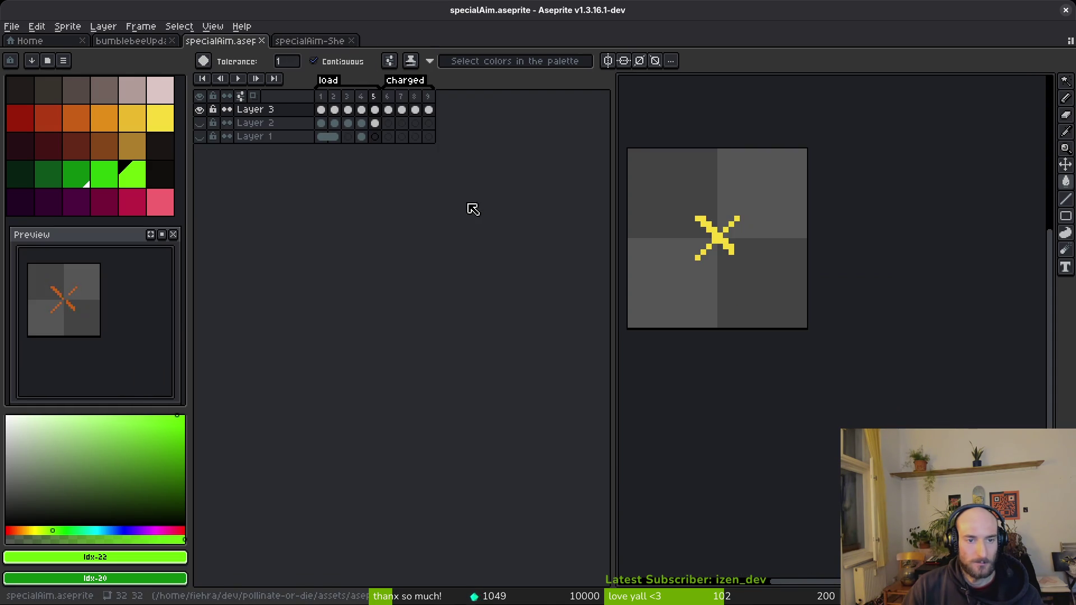
pyautogui.click(365, 109)
pyautogui.click(373, 110)
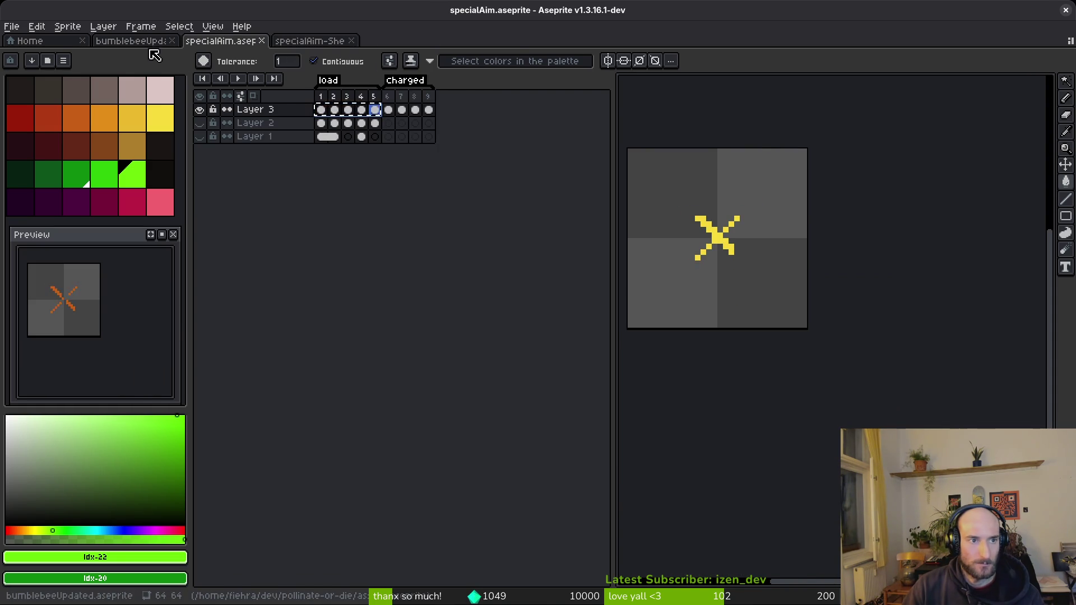
# Place the crosshair on the vfx layer at frames 72–76, checking red sparks through the yellow X.
pyautogui.click(130, 41)
pyautogui.click(429, 164)
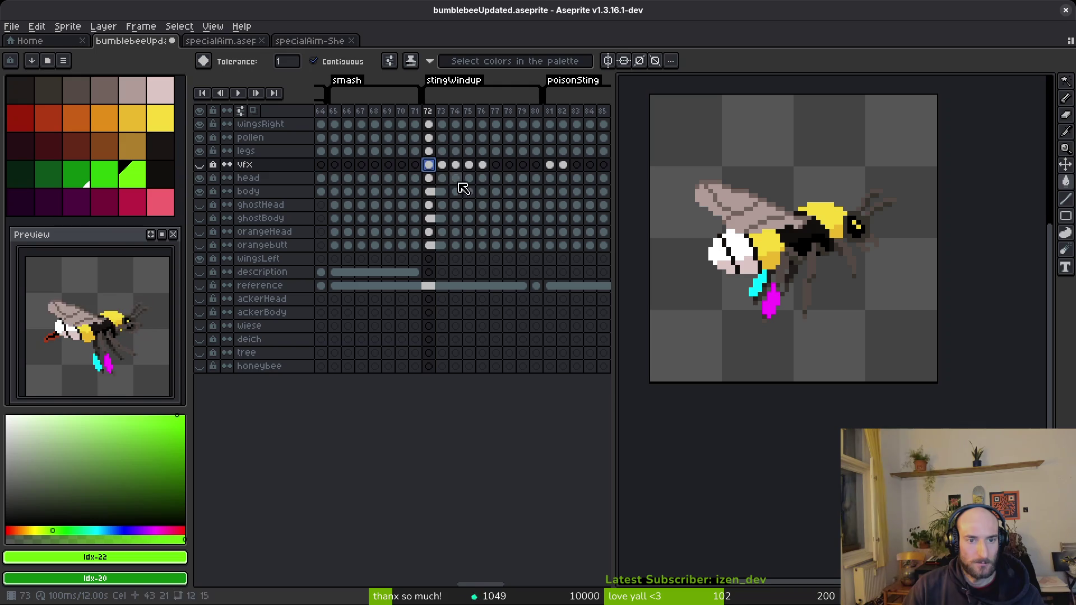
pyautogui.moveTo(428, 165); pyautogui.dragTo(458, 168)
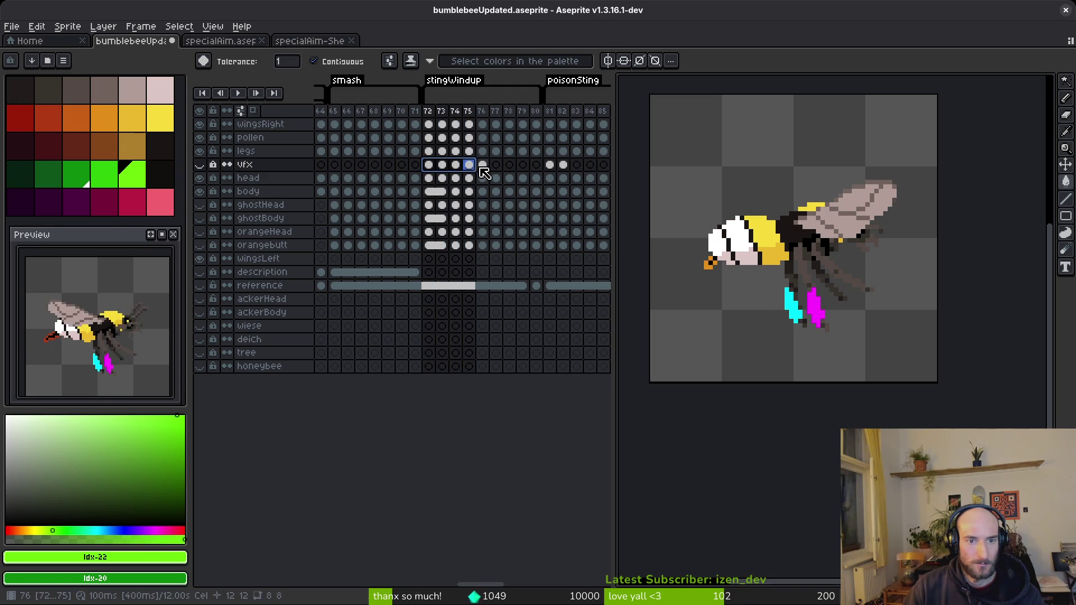
pyautogui.click(469, 164)
pyautogui.click(482, 164)
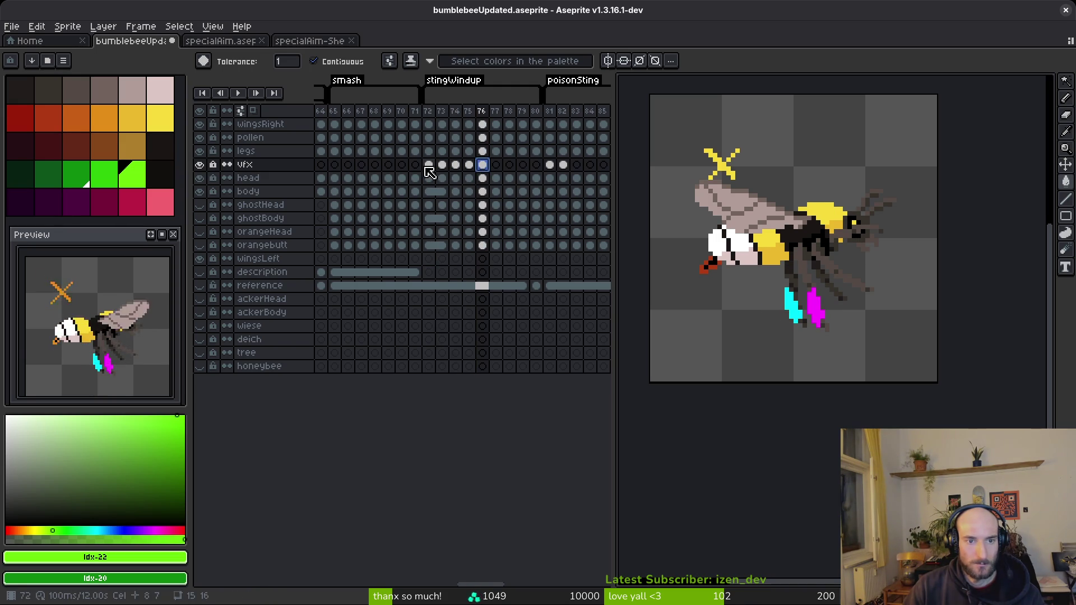
pyautogui.click(430, 166)
pyautogui.click(442, 166)
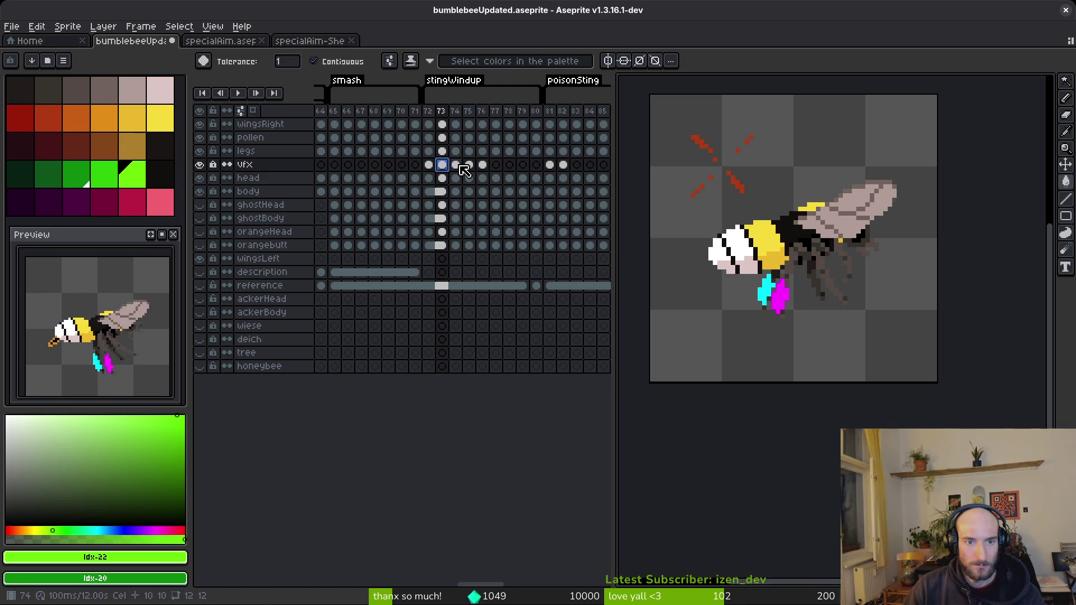
pyautogui.click(458, 166)
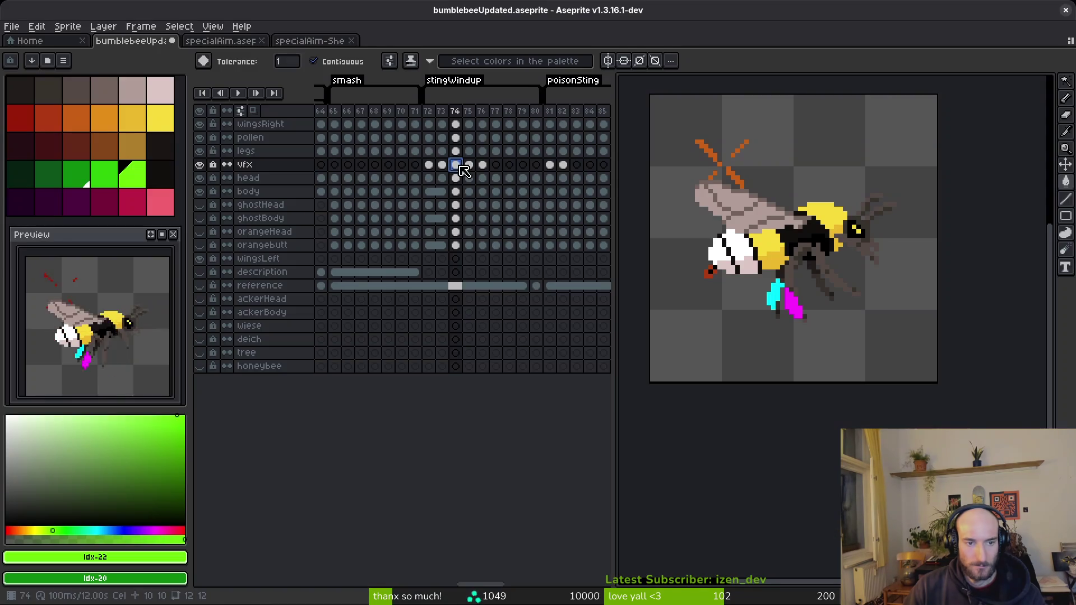
pyautogui.hotkey('alt', 'Tab')
pyautogui.hotkey('alt', 'Tab')
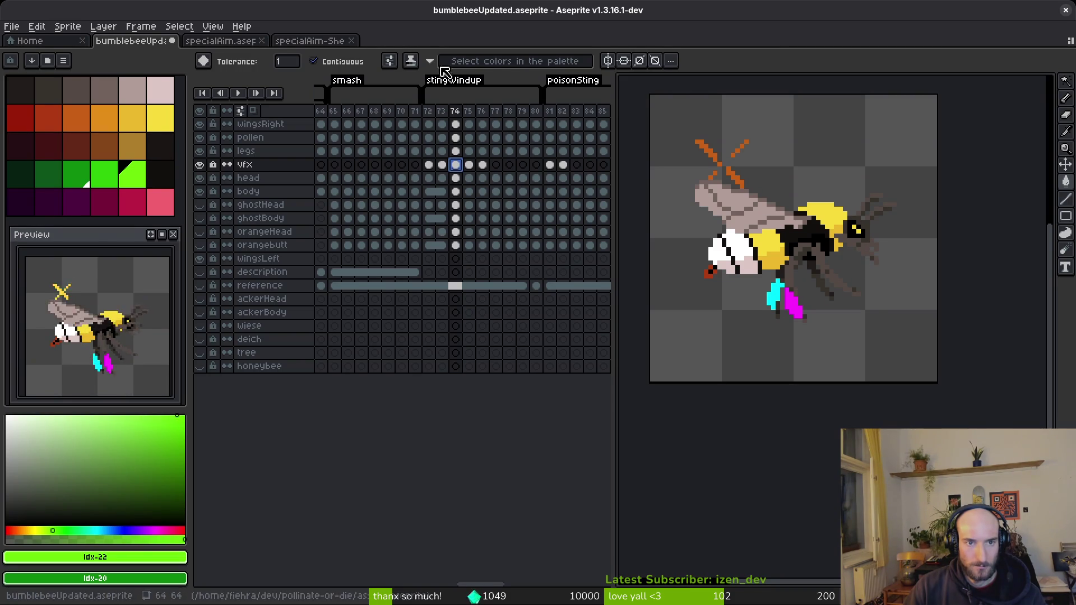
pyautogui.hotkey('alt', 'Tab')
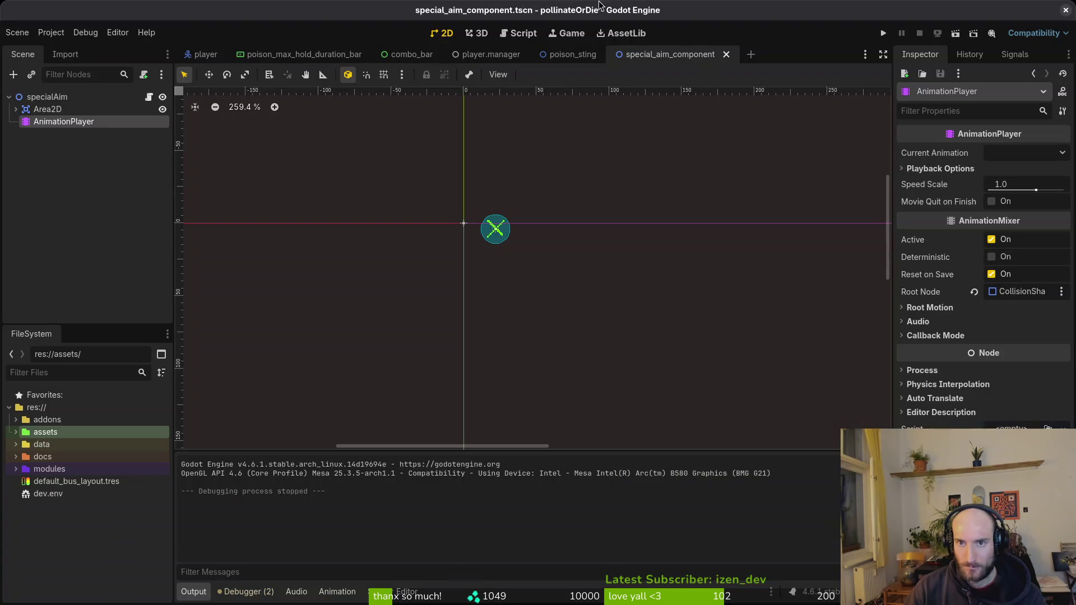
# Run the game, continue into gameplay to check the crosshair, then stop it.
pyautogui.click(883, 33)
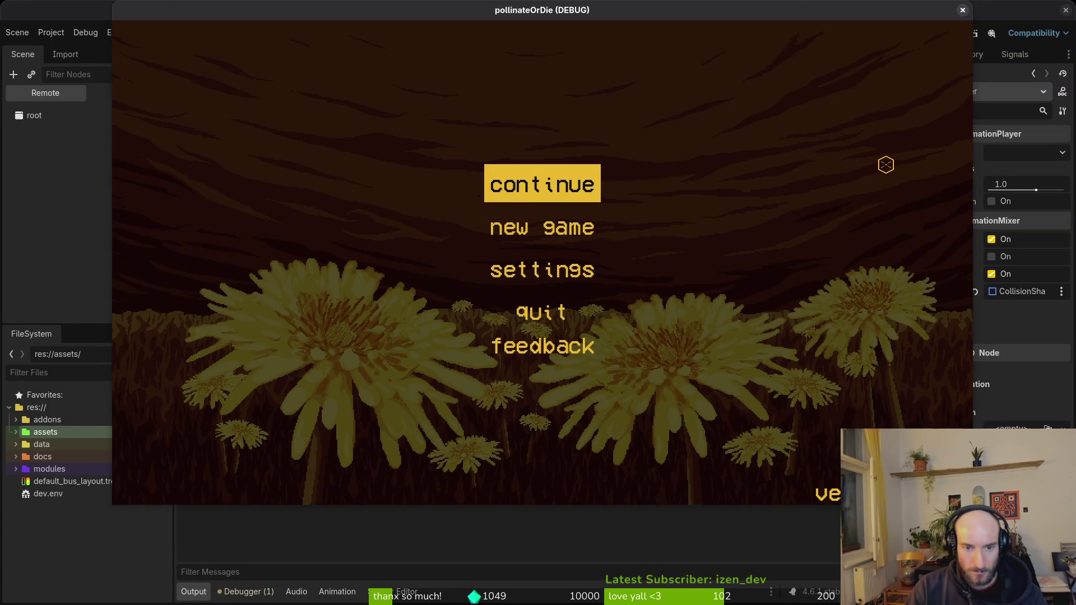
pyautogui.press('Return')
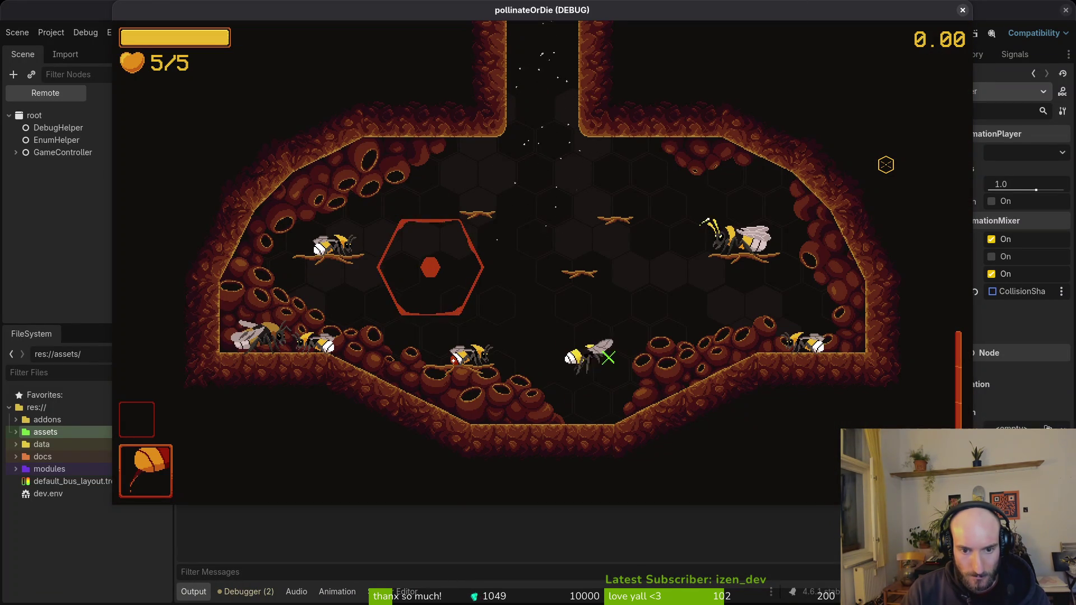
pyautogui.press('F8')
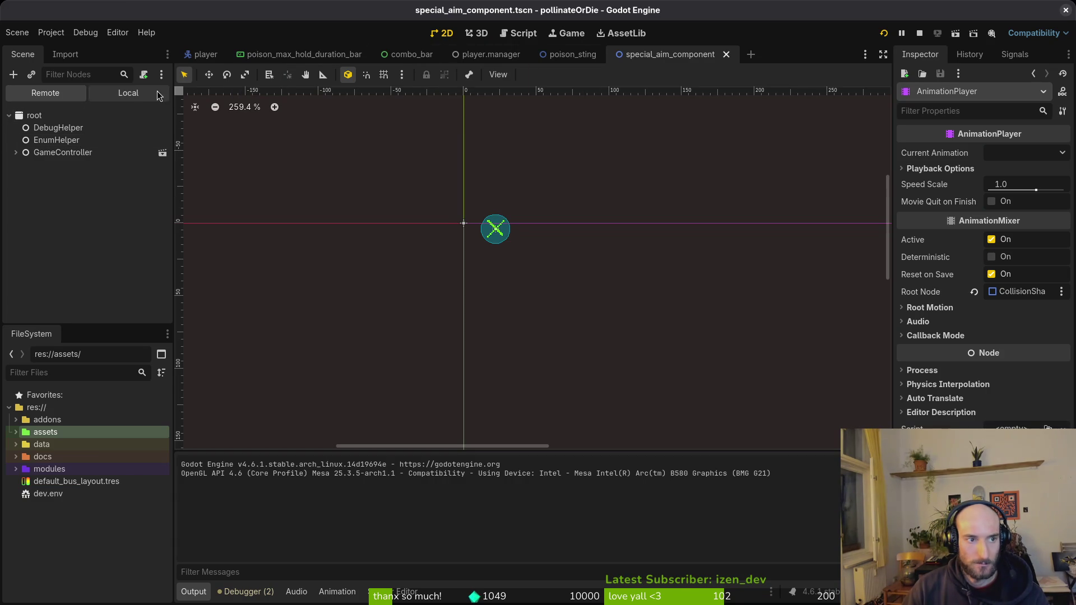
# Expand Area2D in the Scene dock and select the aim component's Sprite2D.
pyautogui.click(16, 128)
pyautogui.click(45, 152)
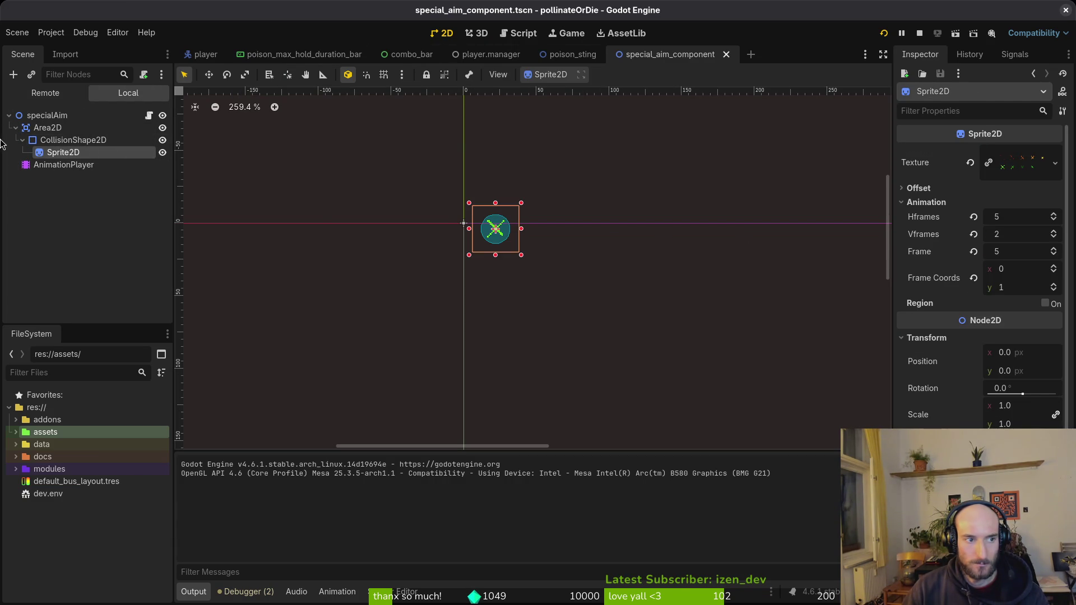
pyautogui.scroll(3, 503, 239)
# Open the poison_sting scene, review its nodes and sting animation, and make the Sprite2D visible.
pyautogui.scroll(2, 503, 239)
pyautogui.click(571, 54)
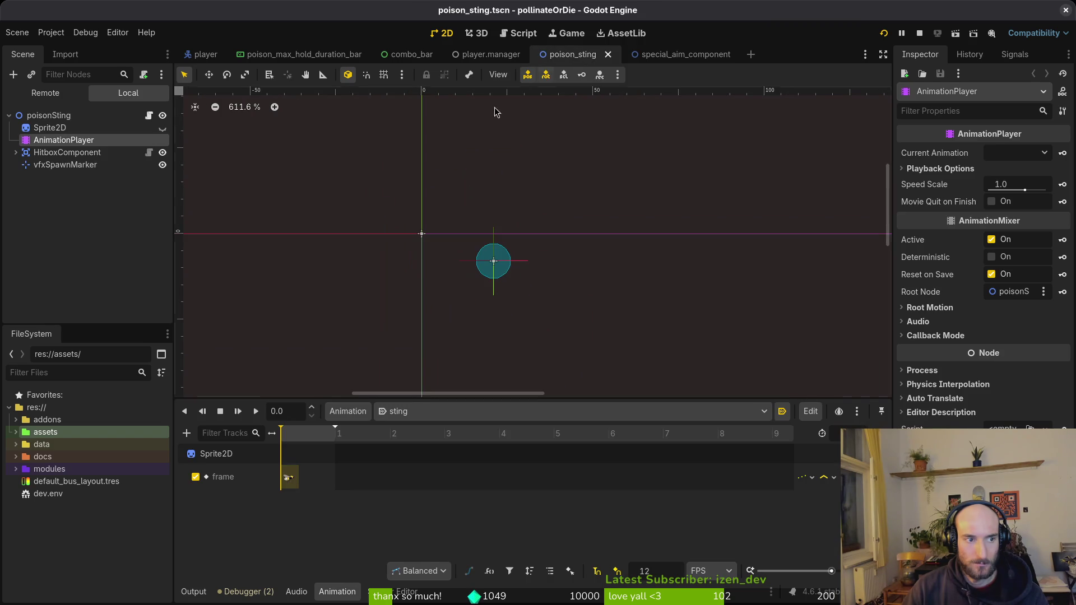
pyautogui.click(40, 129)
pyautogui.click(60, 166)
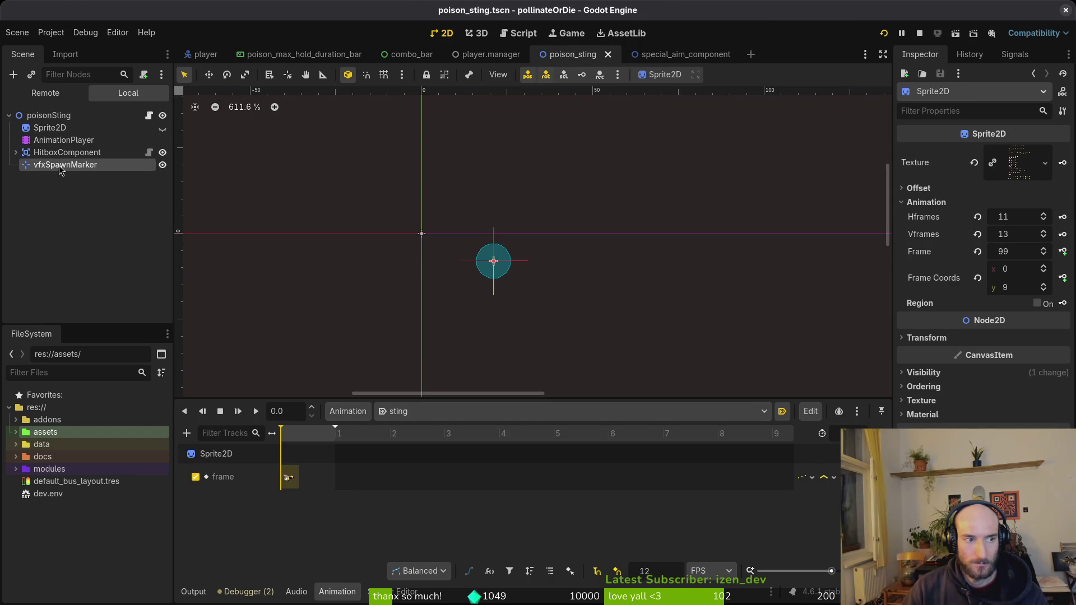
pyautogui.click(29, 153)
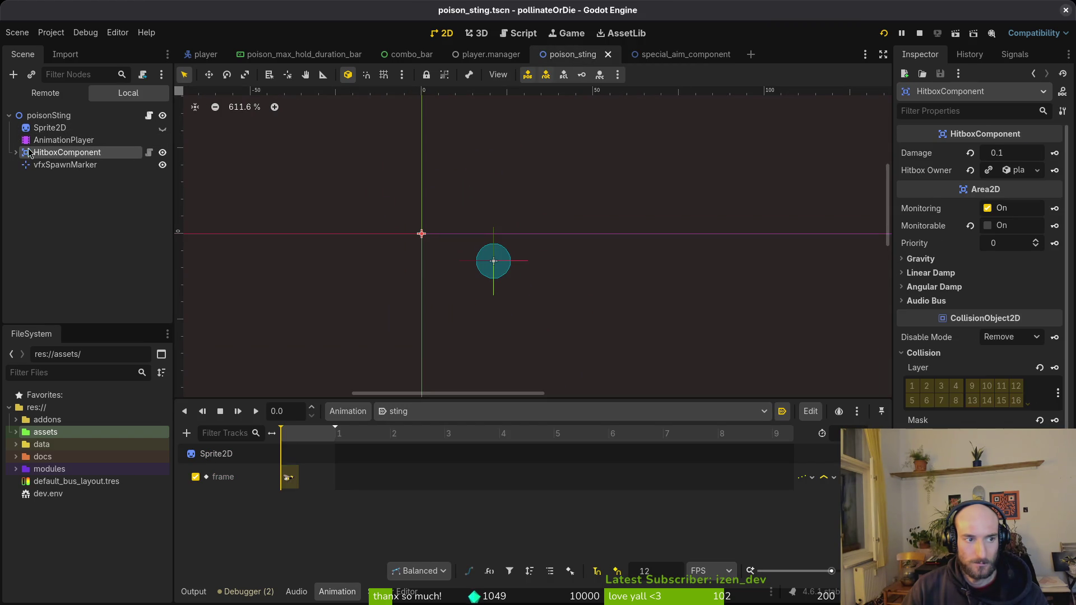
pyautogui.click(62, 140)
pyautogui.click(428, 412)
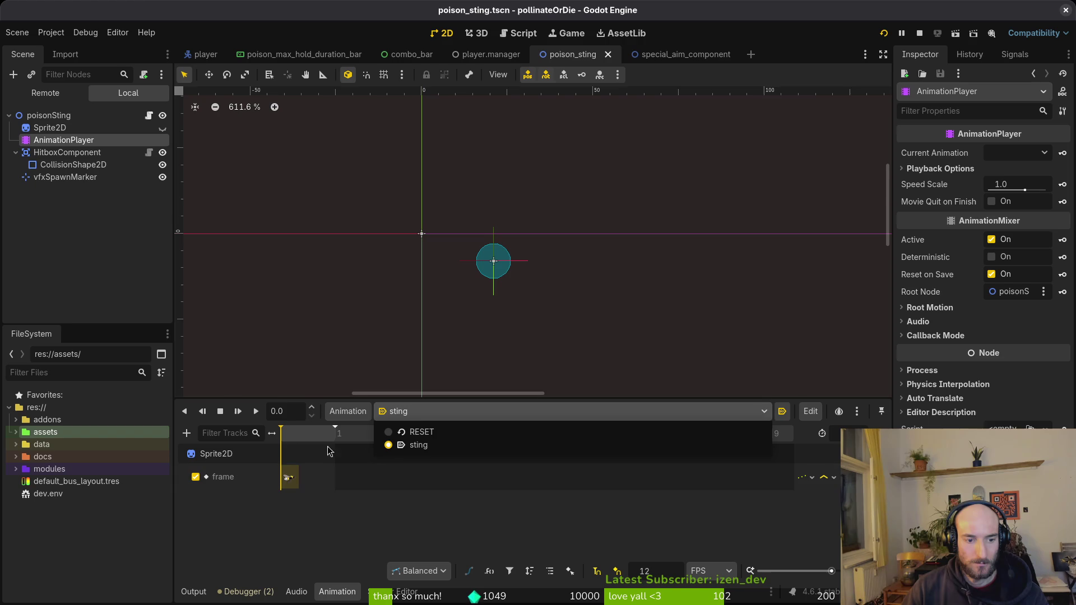
pyautogui.click(120, 264)
pyautogui.click(163, 128)
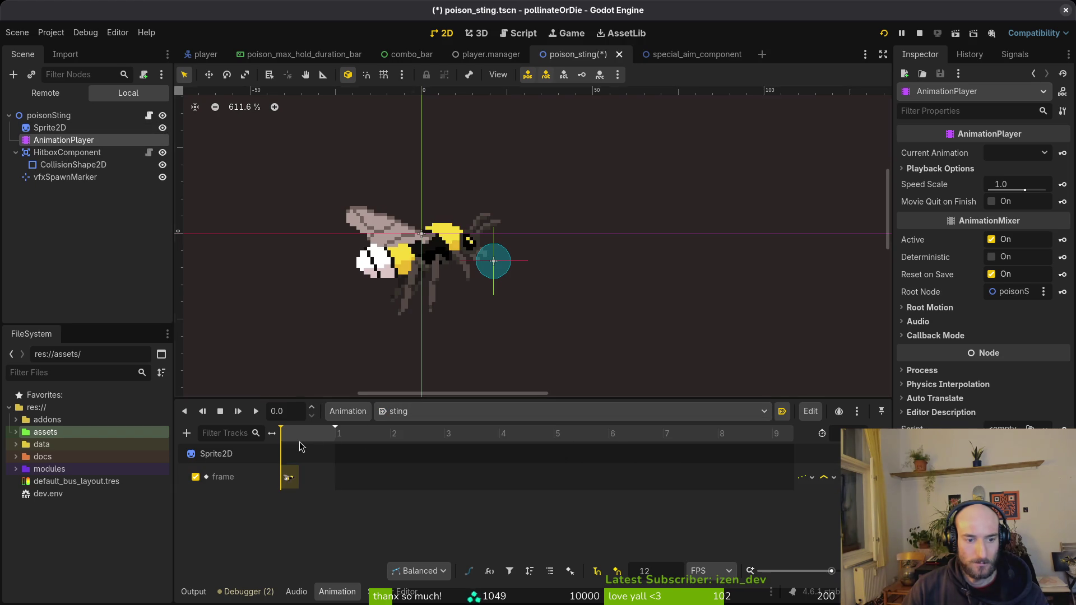
# Set the Sprite2D's Vframes to 17 so the sheet slices into 17 rows.
pyautogui.click(49, 127)
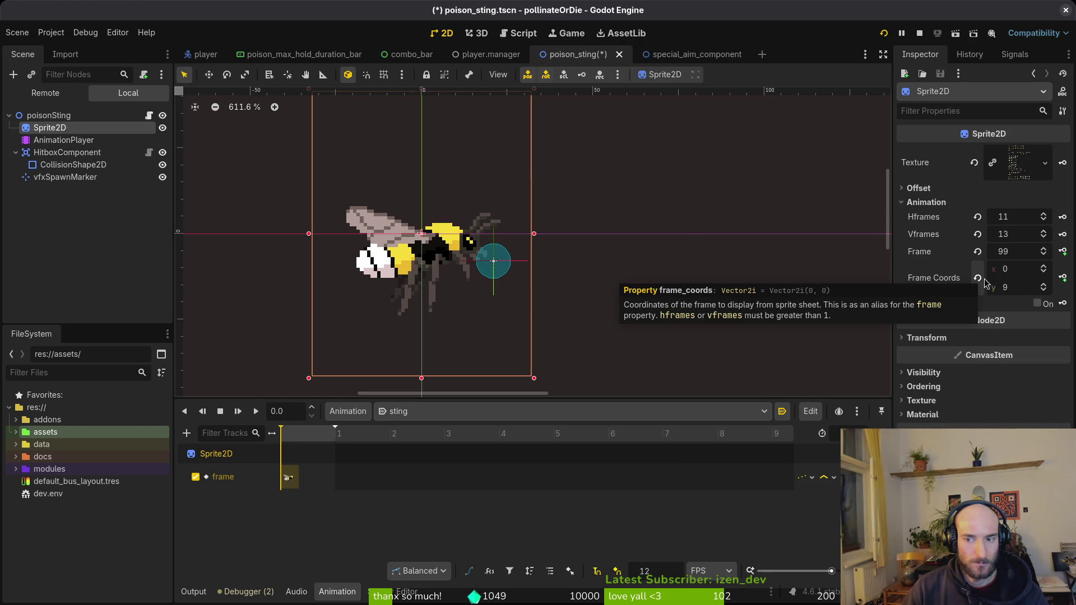
pyautogui.click(1044, 290)
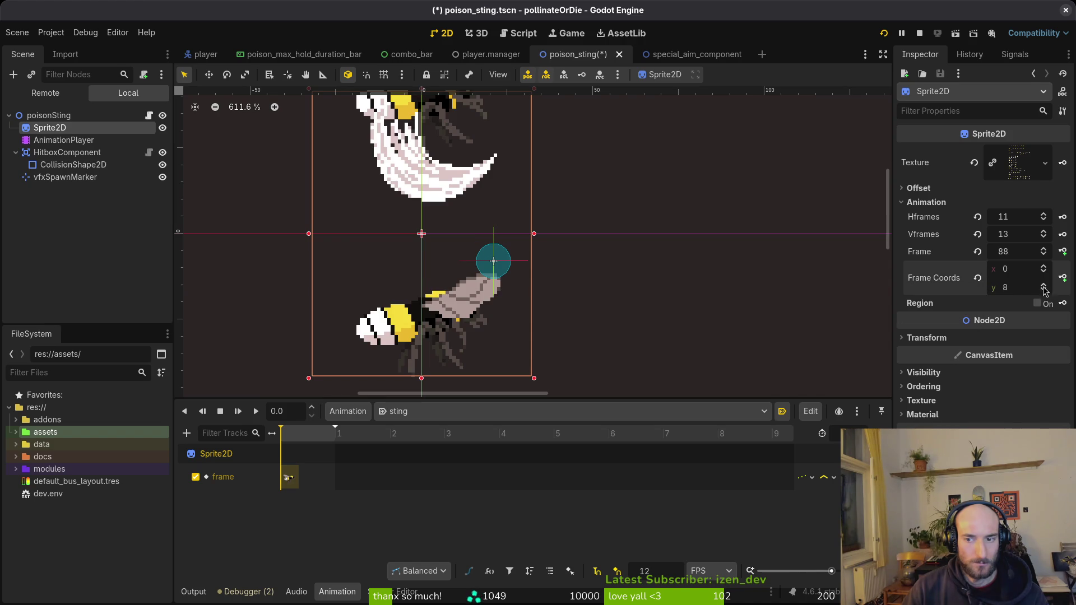
pyautogui.click(1044, 284)
pyautogui.click(1023, 234)
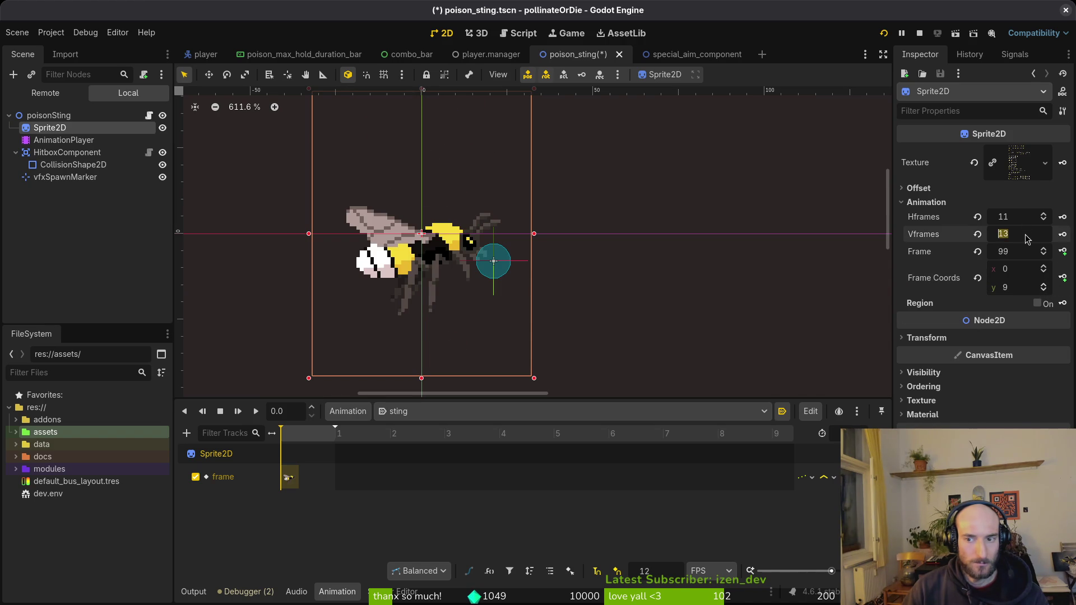
pyautogui.press('BackSpace')
pyautogui.write('5')
pyautogui.press('BackSpace')
pyautogui.write('7')
pyautogui.press('Return')
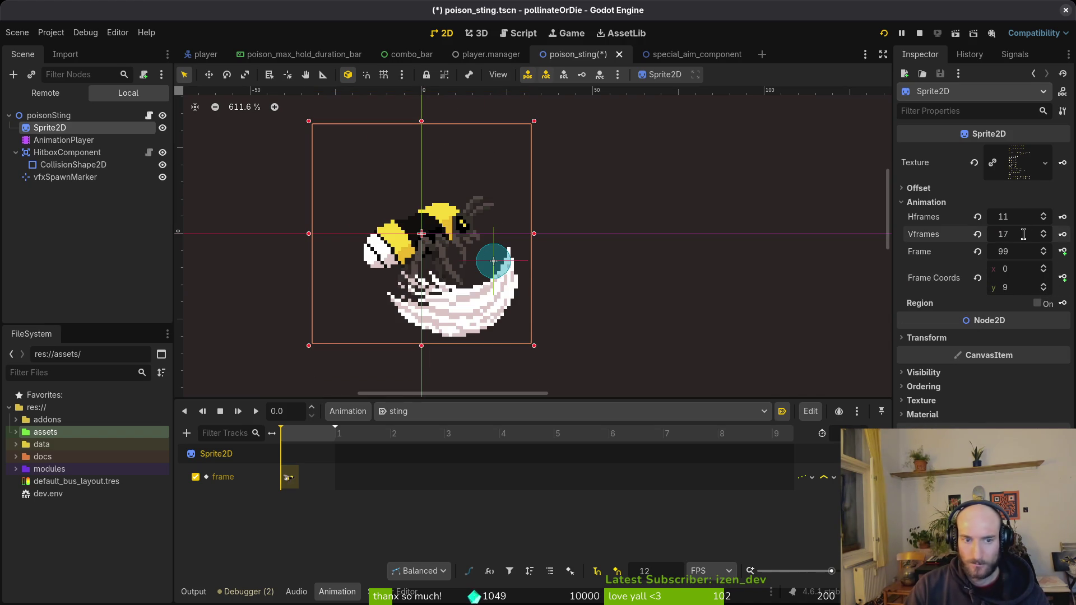
# Step Frame Coords y down to row 12, comparing the bee poses in rows 12 and 13.
pyautogui.click(1044, 284)
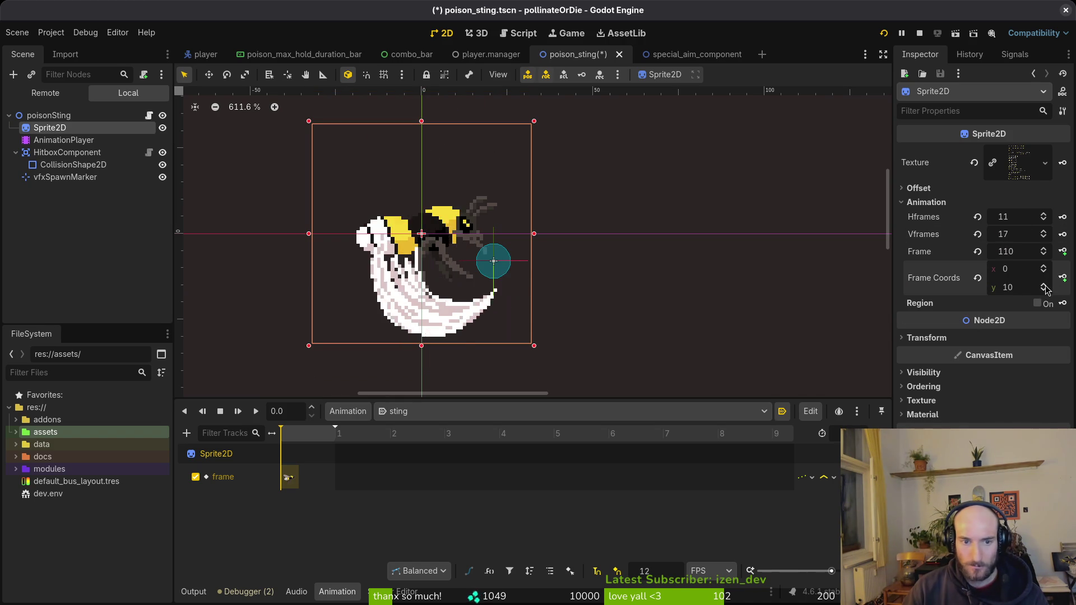
pyautogui.click(1044, 284)
pyautogui.click(1044, 284)
pyautogui.click(1043, 284)
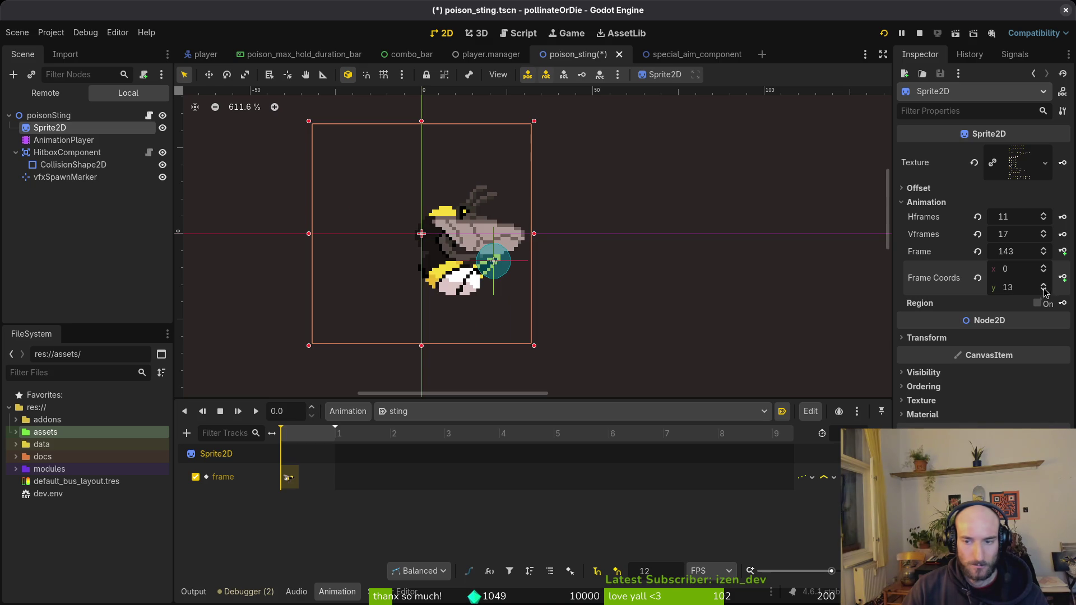
pyautogui.click(1043, 290)
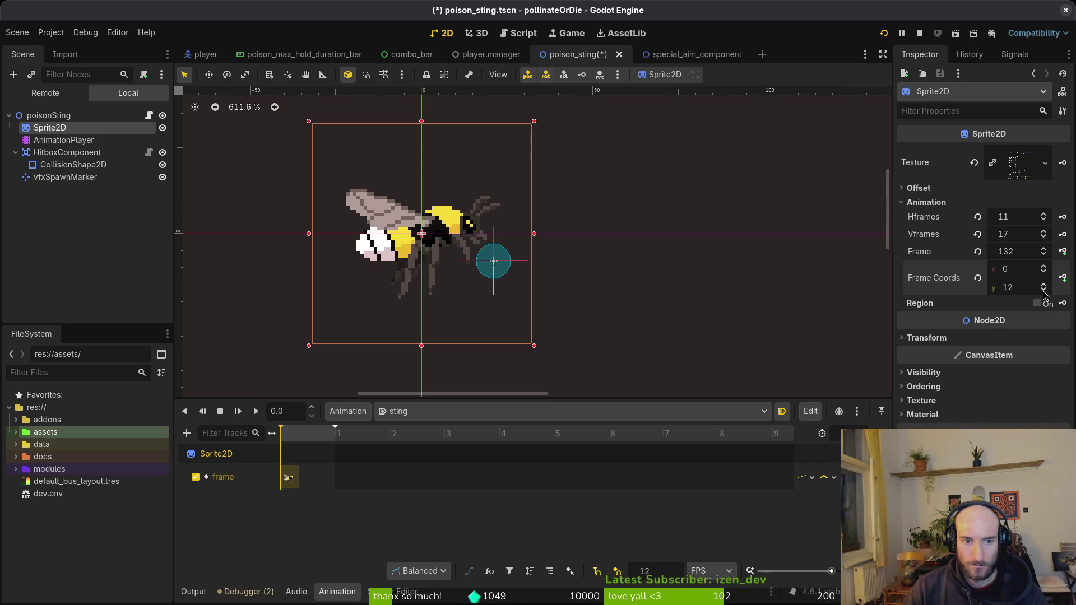
pyautogui.click(1043, 285)
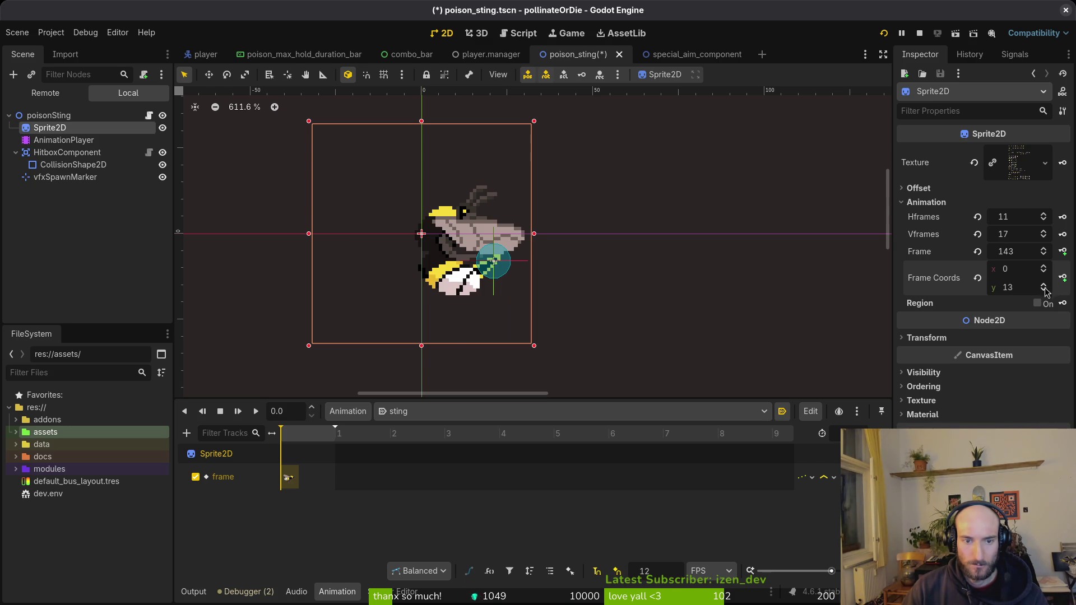
pyautogui.click(1043, 289)
pyautogui.click(1043, 285)
pyautogui.click(1044, 290)
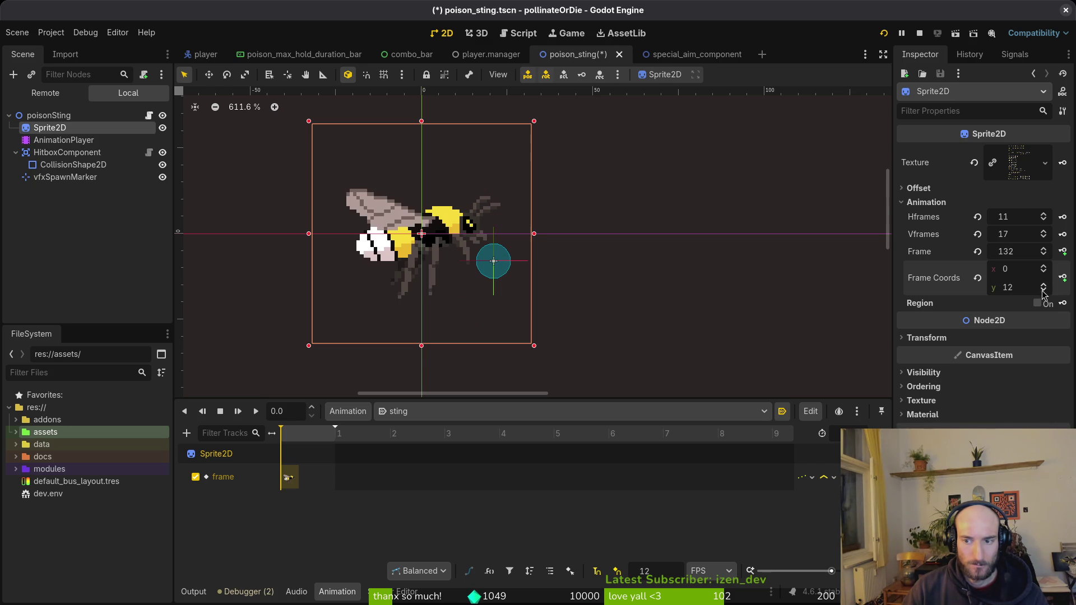
# Advance along row 12 to the sting pose at frame 140 (coords 8, 12).
pyautogui.click(1044, 268)
pyautogui.click(1044, 268)
pyautogui.click(1043, 268)
pyautogui.click(1044, 269)
pyautogui.click(1043, 268)
pyautogui.click(1044, 268)
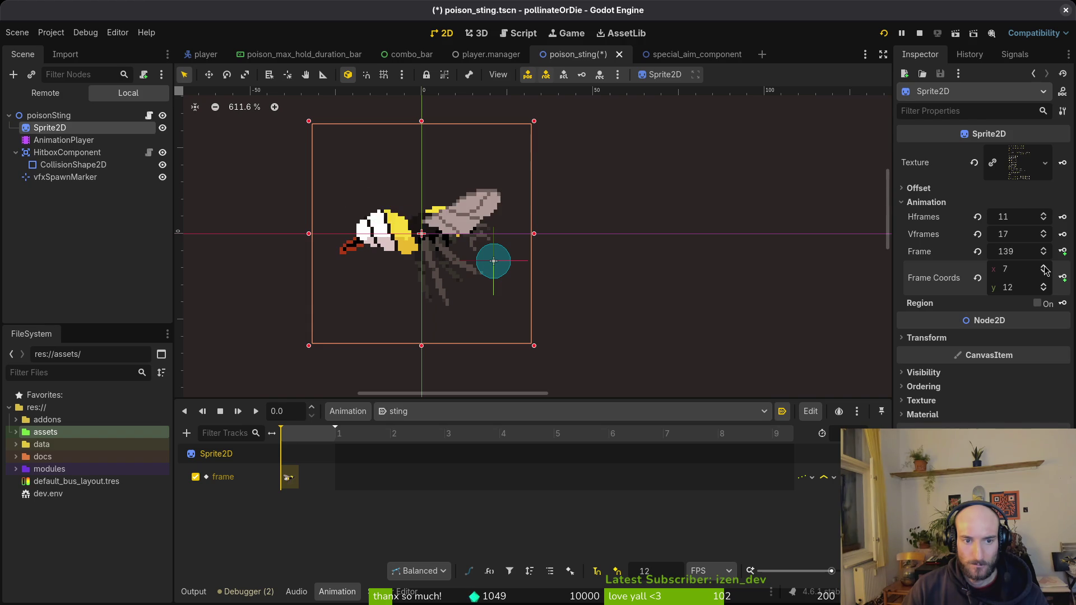
pyautogui.click(1044, 268)
pyautogui.click(1043, 268)
pyautogui.click(1044, 269)
pyautogui.click(1043, 272)
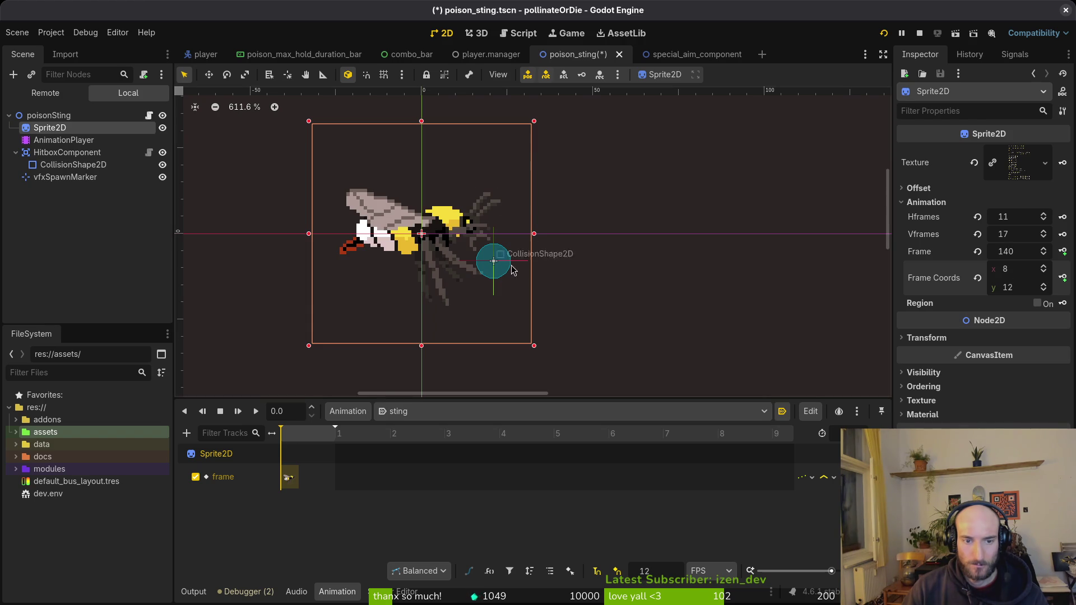
pyautogui.scroll(6, 502, 273)
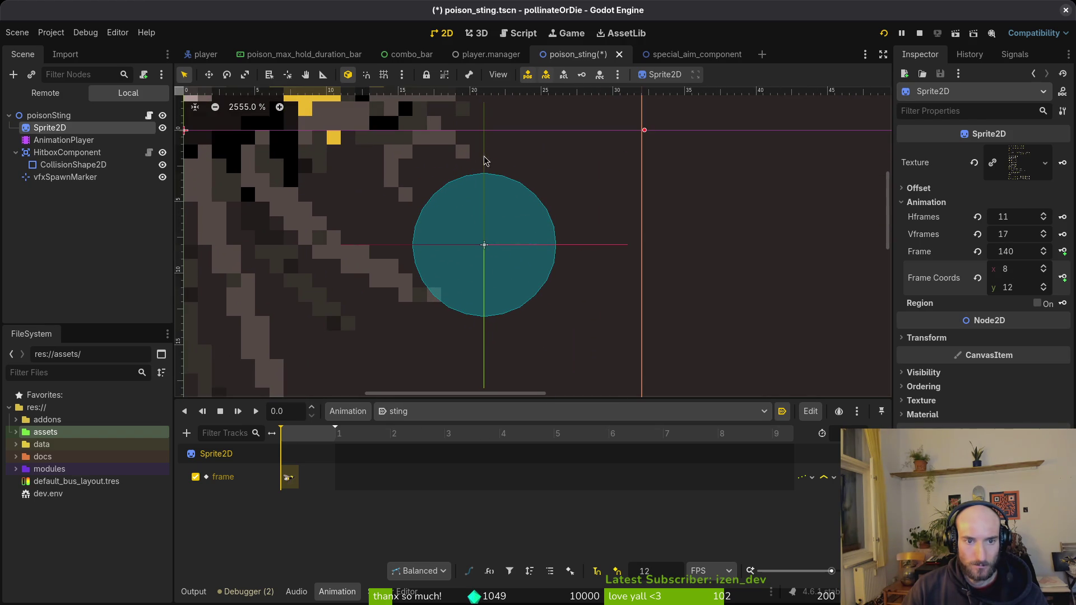
# In Aseprite, select vfx frames 72–75 and play the windup to preview the crosshair.
pyautogui.hotkey('alt', 'Tab')
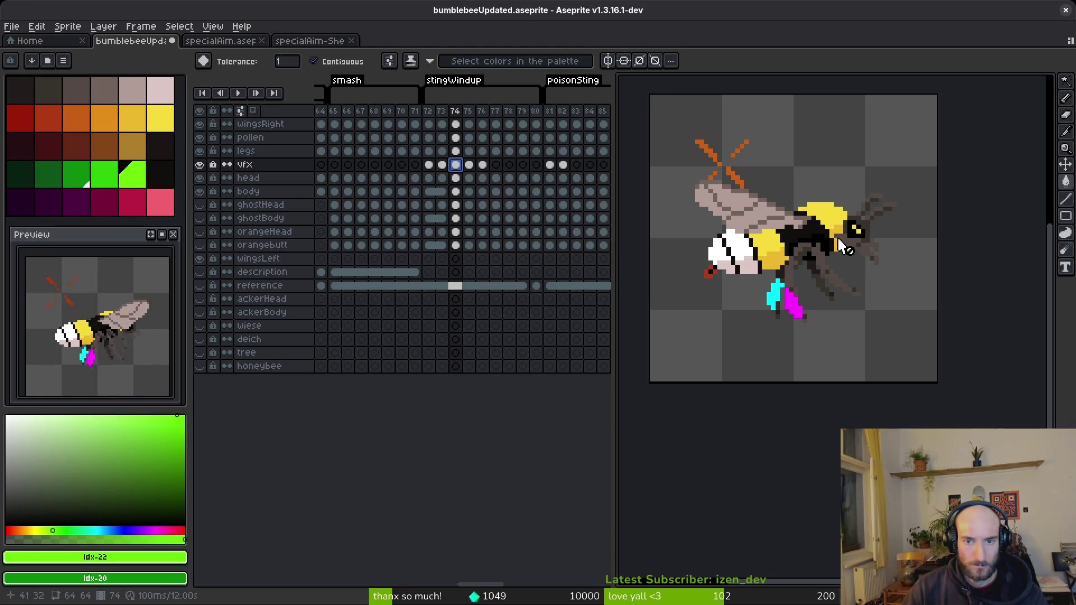
pyautogui.scroll(2, 838, 280)
pyautogui.scroll(-2, 818, 280)
pyautogui.scroll(-1, 813, 280)
pyautogui.scroll(1, 732, 206)
pyautogui.moveTo(429, 164); pyautogui.dragTo(469, 166)
pyautogui.press('Return')
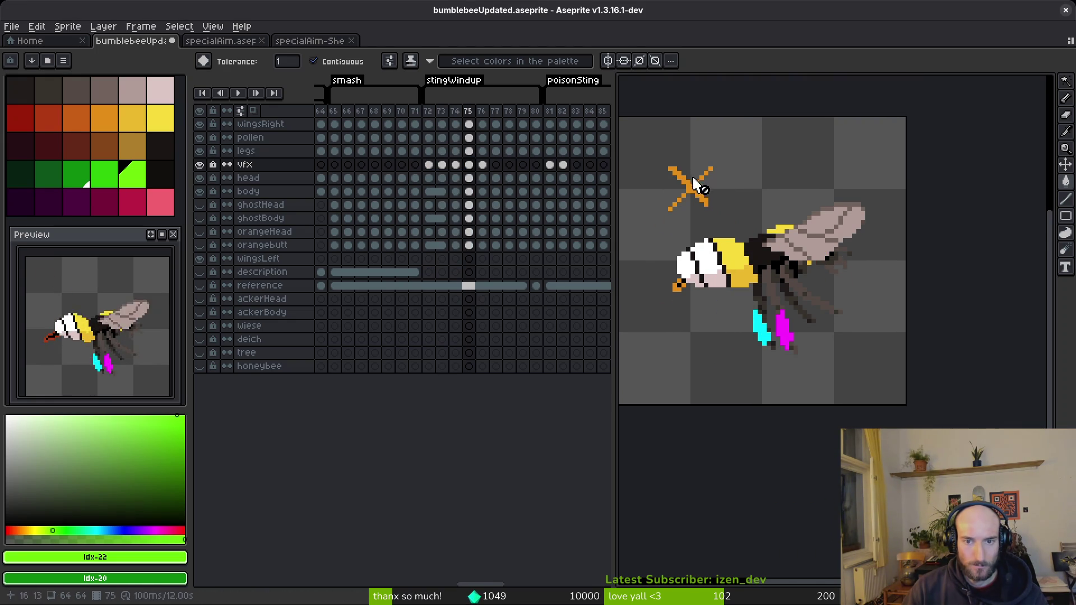
# Marquee the crosshair across vfx cels 72–76 and drag it beside the bee's head.
pyautogui.press('m')
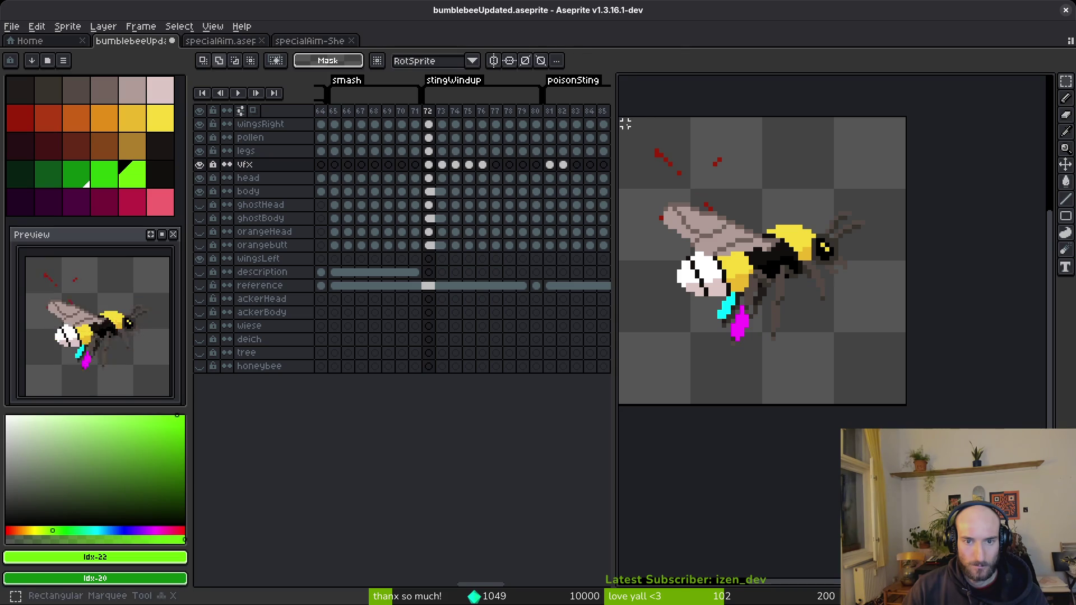
pyautogui.moveTo(651, 150); pyautogui.dragTo(751, 250)
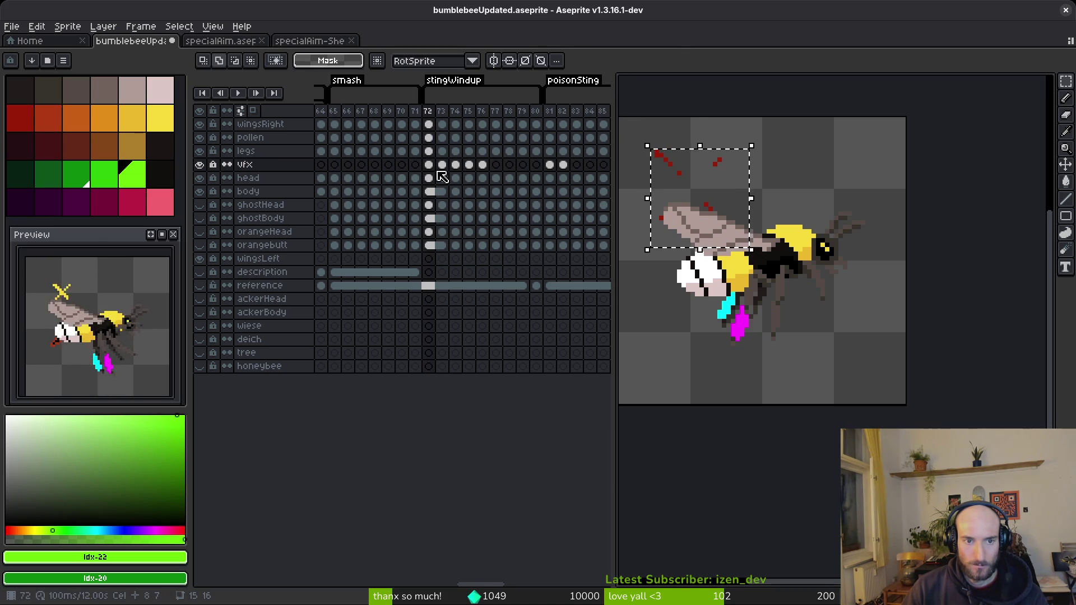
pyautogui.moveTo(432, 164); pyautogui.dragTo(482, 164)
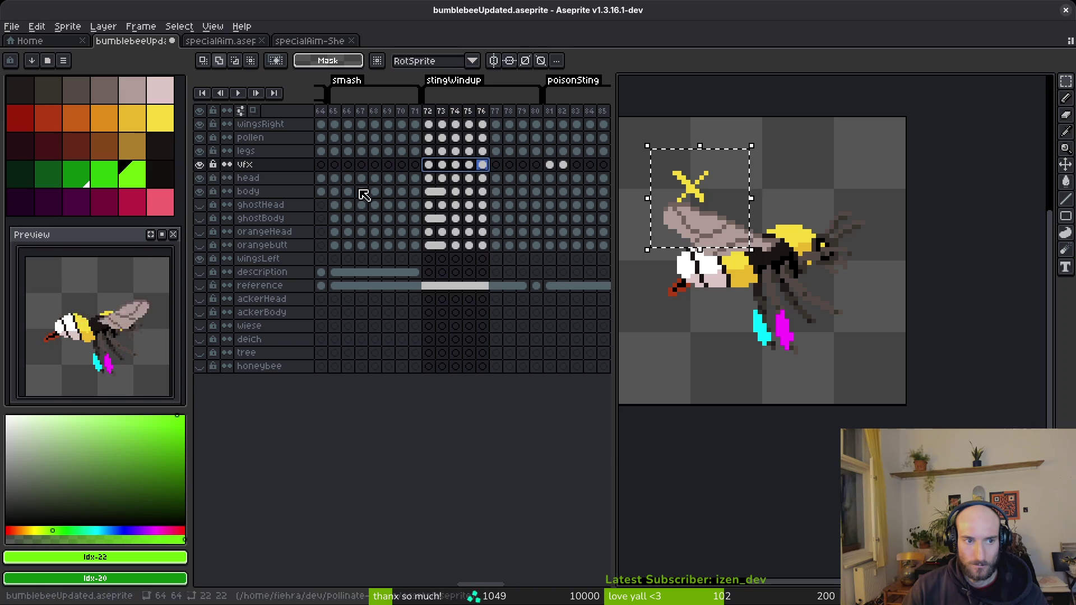
pyautogui.moveTo(726, 197); pyautogui.dragTo(884, 287)
pyautogui.scroll(1, 884, 287)
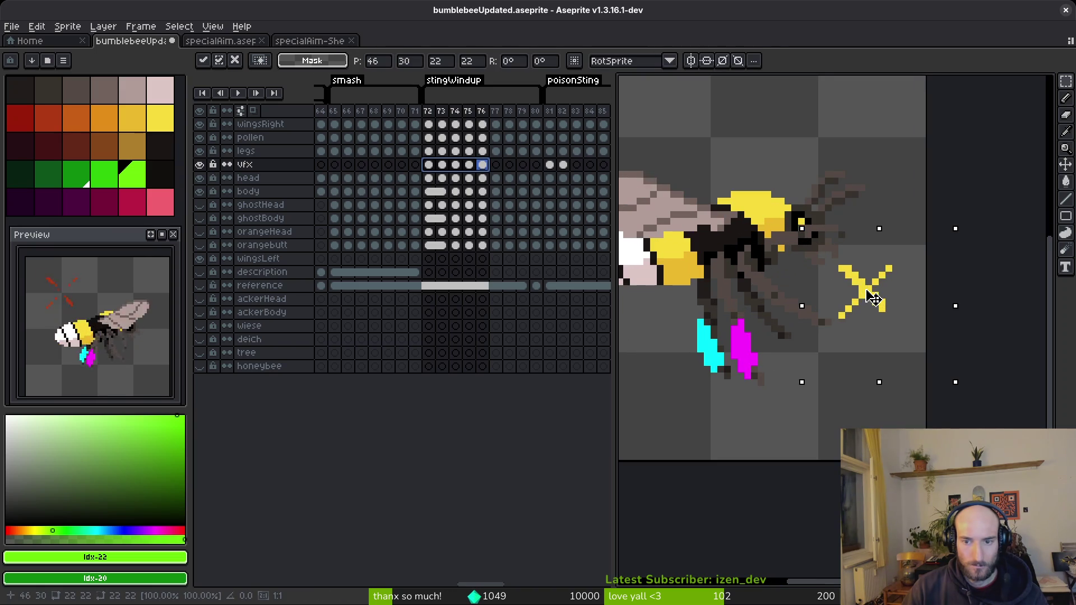
# Compare the new crosshair placement against the Godot preview, recentring the bee in Aseprite.
pyautogui.hotkey('alt', 'Tab')
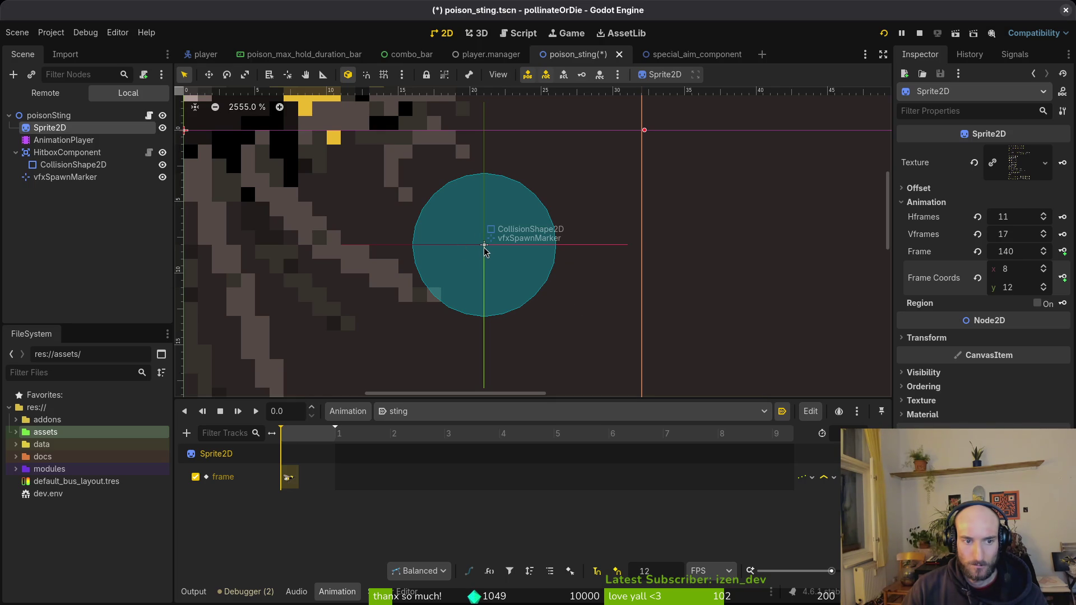
pyautogui.hotkey('alt', 'Tab')
pyautogui.scroll(2, 881, 305)
pyautogui.scroll(-1, 862, 305)
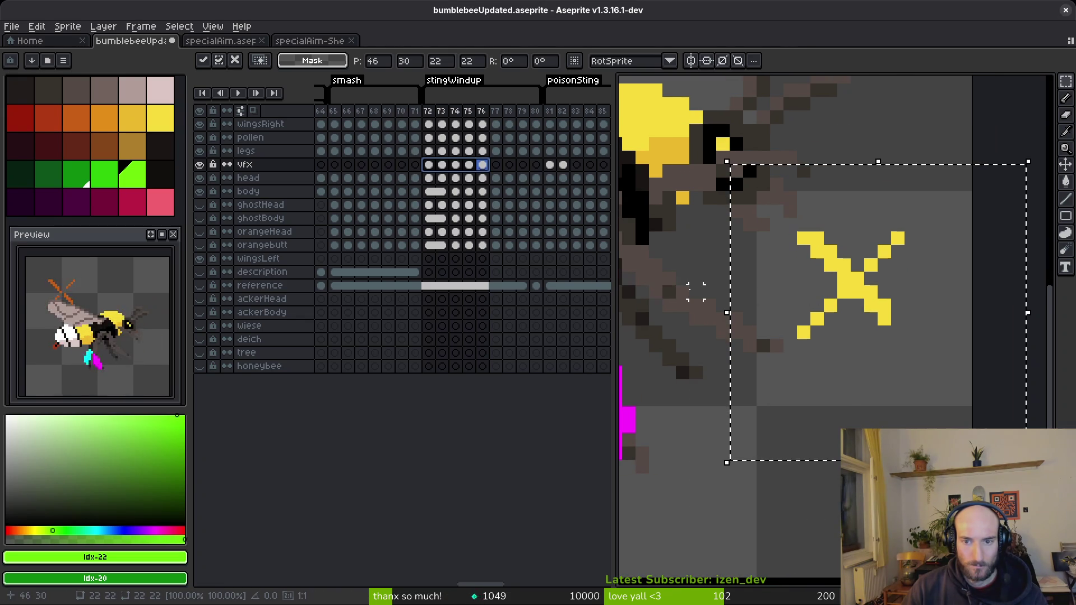
pyautogui.hotkey('alt', 'Tab')
pyautogui.hotkey('alt', 'Tab')
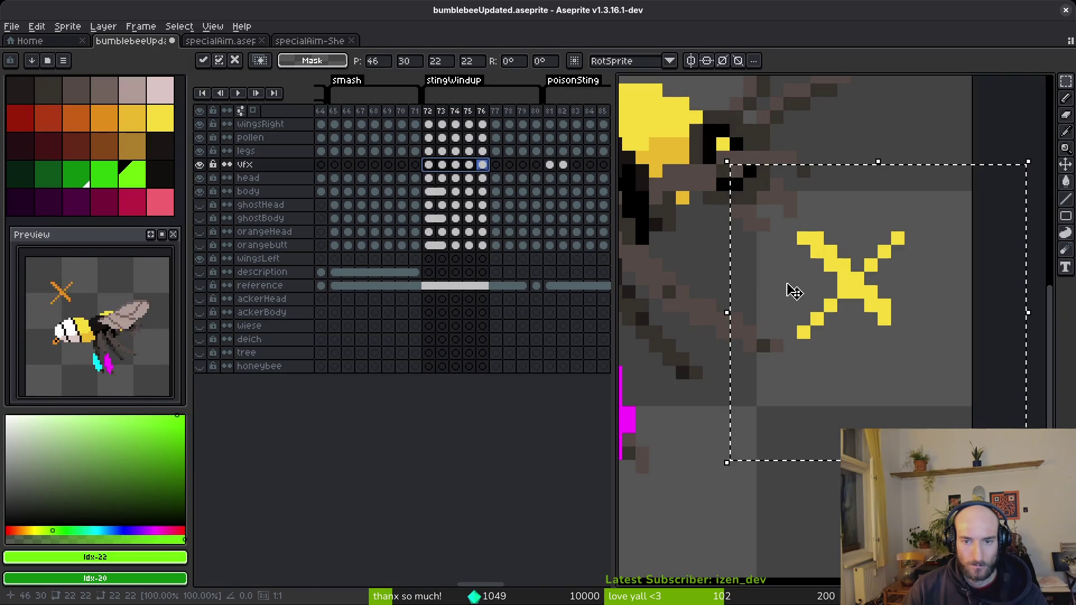
pyautogui.scroll(-2, 795, 287)
pyautogui.moveTo(818, 308); pyautogui.dragTo(834, 328)
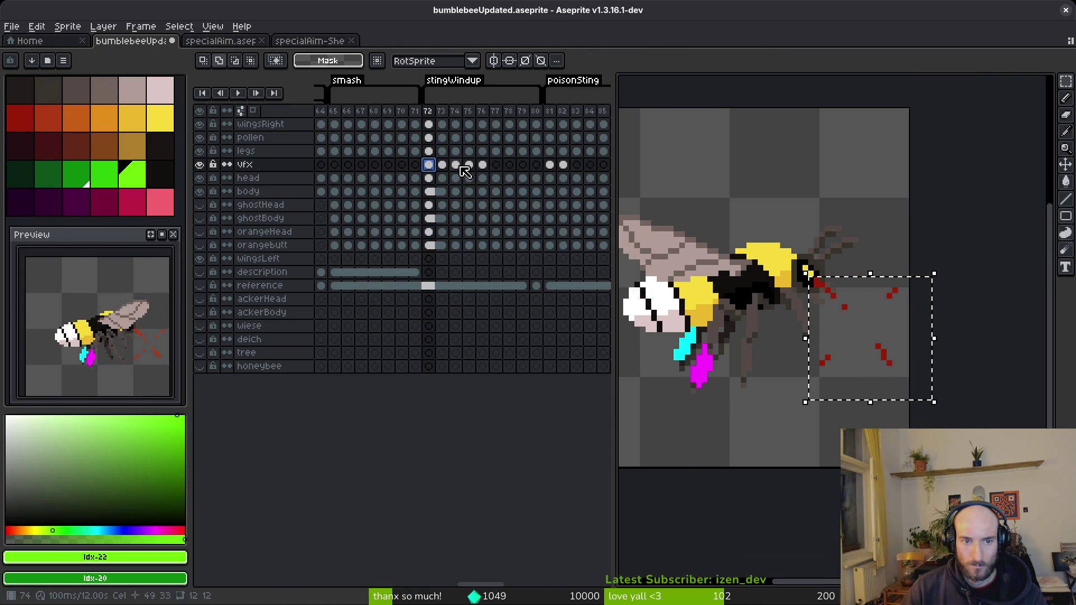
pyautogui.hotkey('alt', 'Tab')
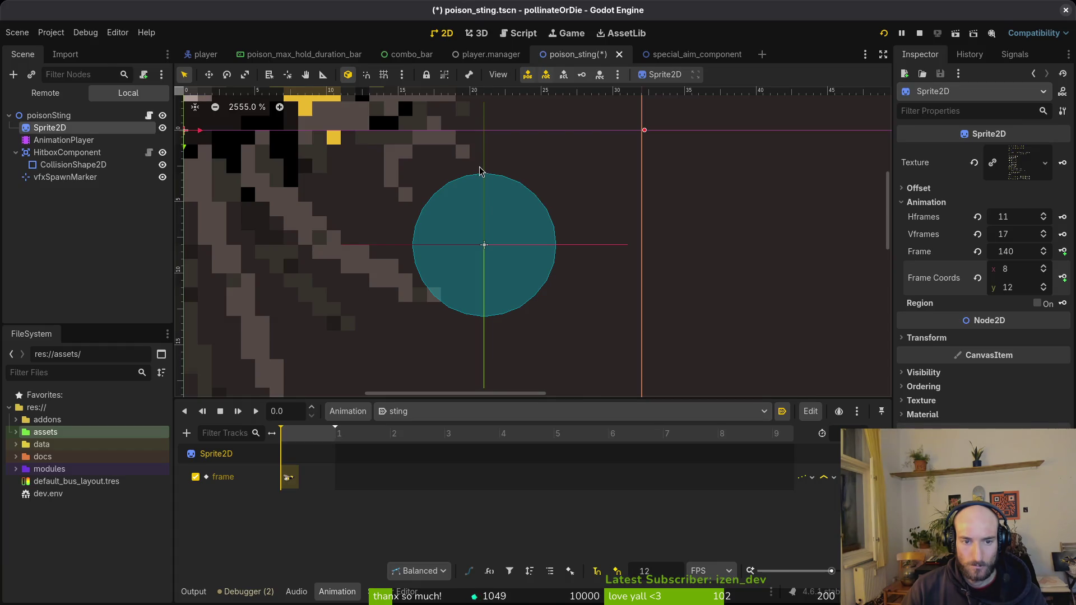
# Review the crosshair in vfx frames 72, 73, 74 and the orange crosshair in frame 80.
pyautogui.hotkey('alt', 'Tab')
pyautogui.click(429, 165)
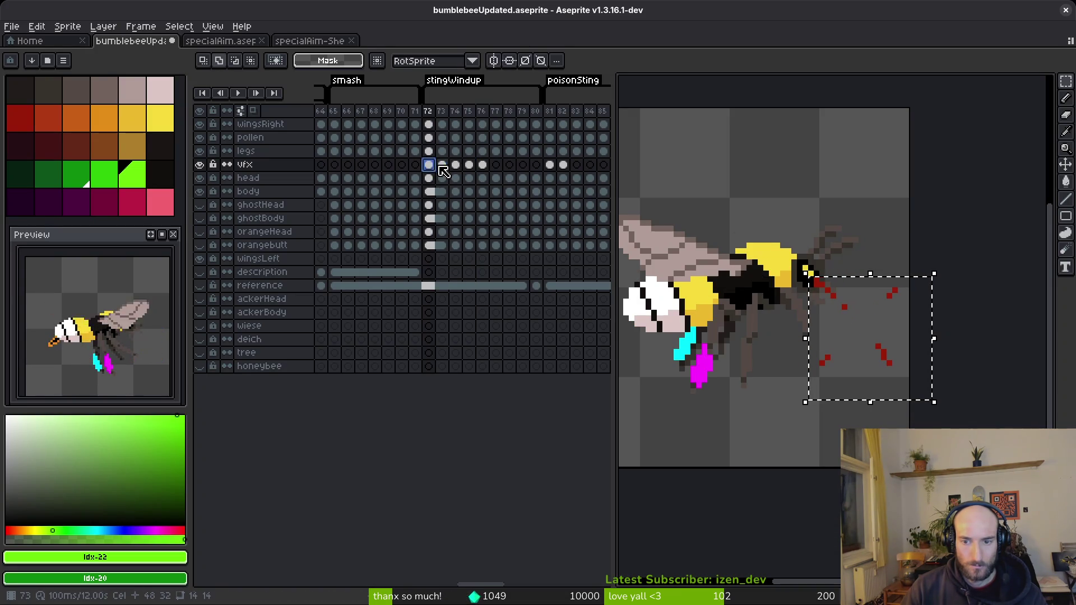
pyautogui.click(442, 165)
pyautogui.click(455, 166)
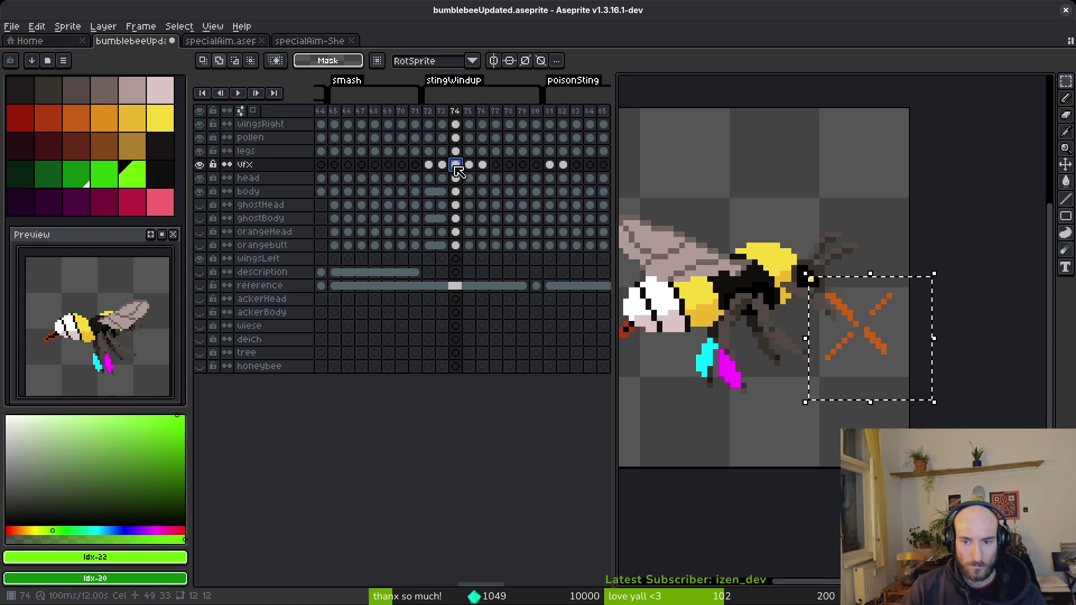
pyautogui.click(536, 164)
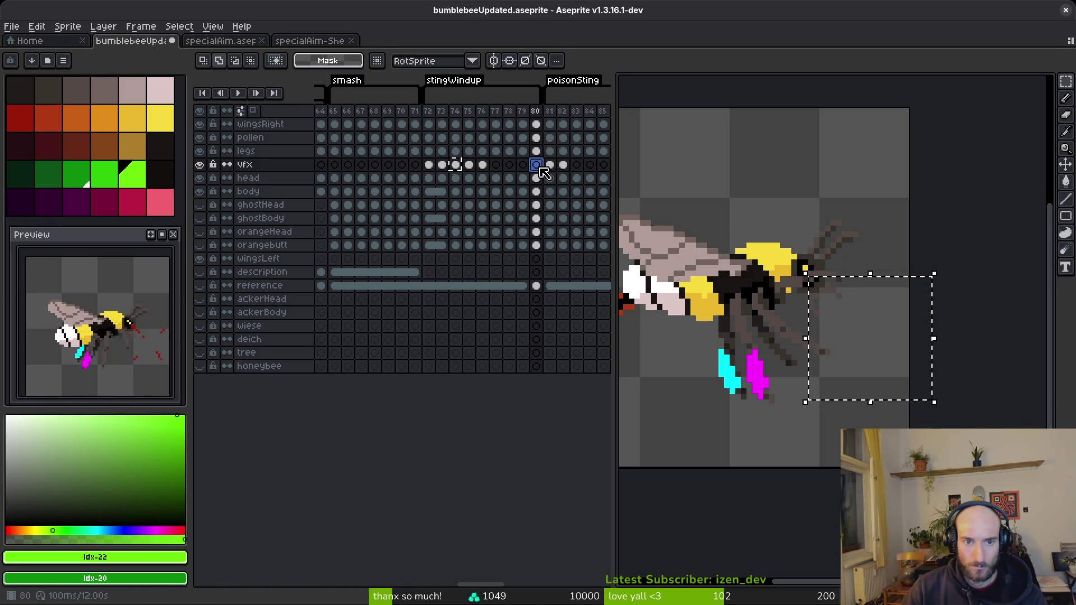
# Move frame 80's orange crosshair left toward the bee.
pyautogui.scroll(3, 816, 297)
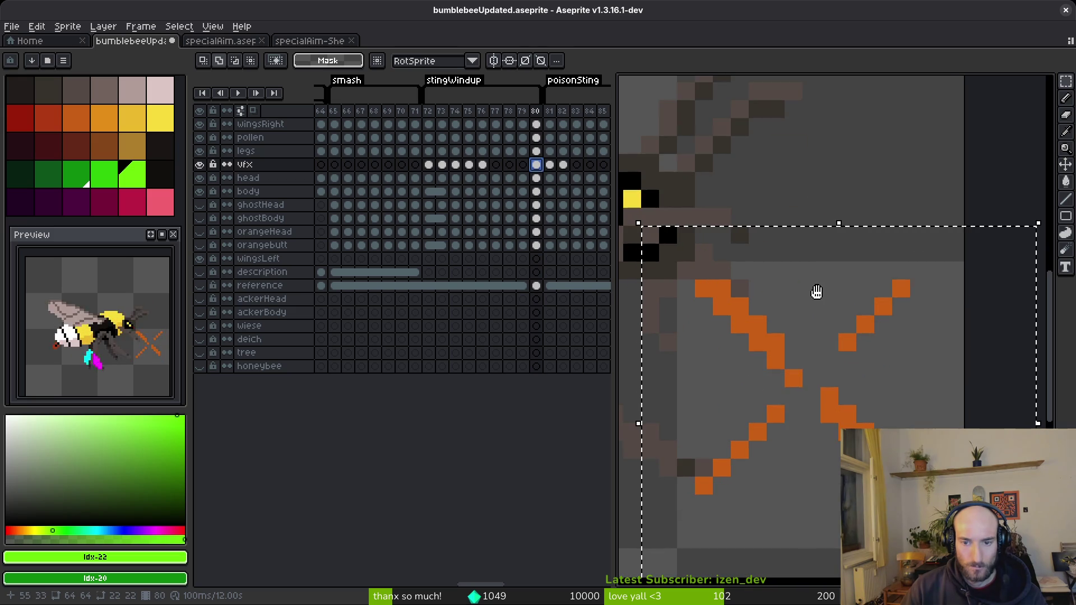
pyautogui.hotkey('ctrl', 'd')
pyautogui.scroll(-3, 787, 295)
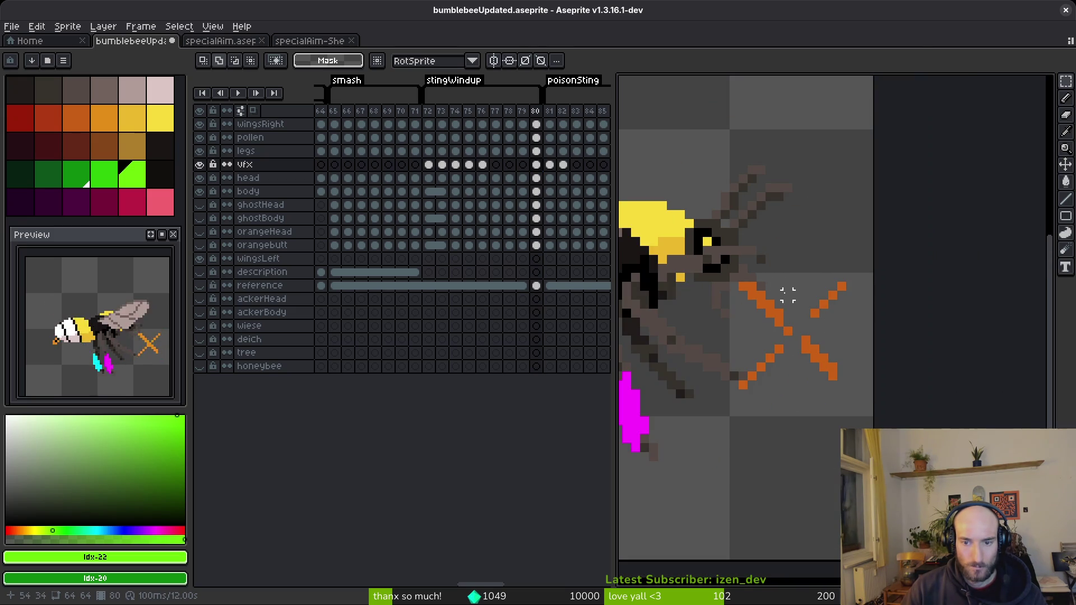
pyautogui.hotkey('ctrl', 'shift', 'd')
pyautogui.moveTo(817, 372)
pyautogui.mouseDown()
pyautogui.moveTo(814, 388)
pyautogui.moveTo(802, 365)
pyautogui.moveTo(801, 381)
pyautogui.mouseUp()
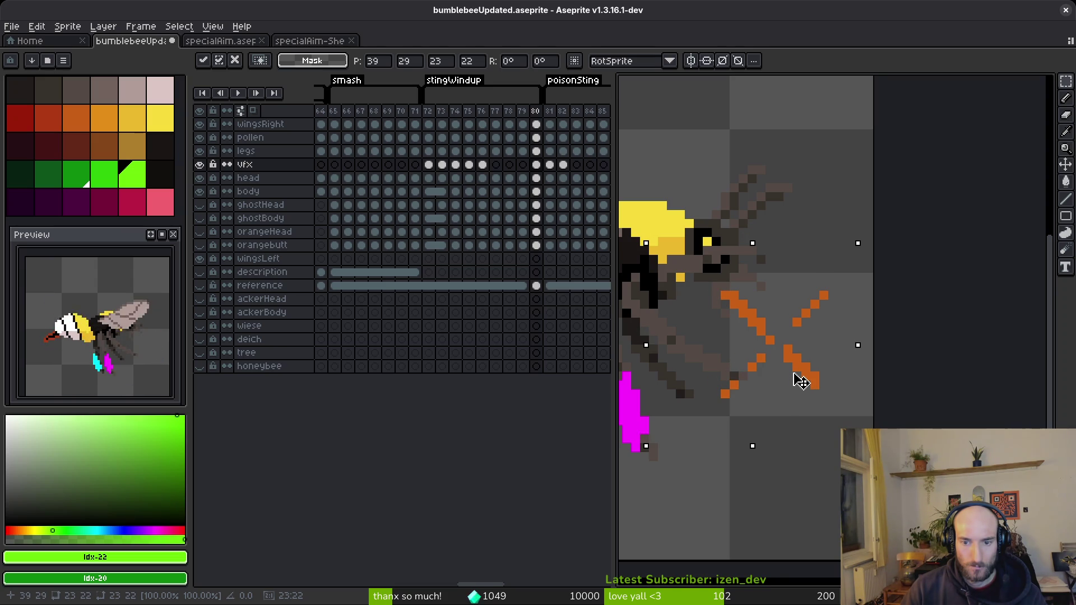
pyautogui.click(428, 164)
# Copy the crosshair vfx cels from frames 72 onward and paste them into frames 77–79.
pyautogui.moveTo(429, 164); pyautogui.dragTo(482, 167)
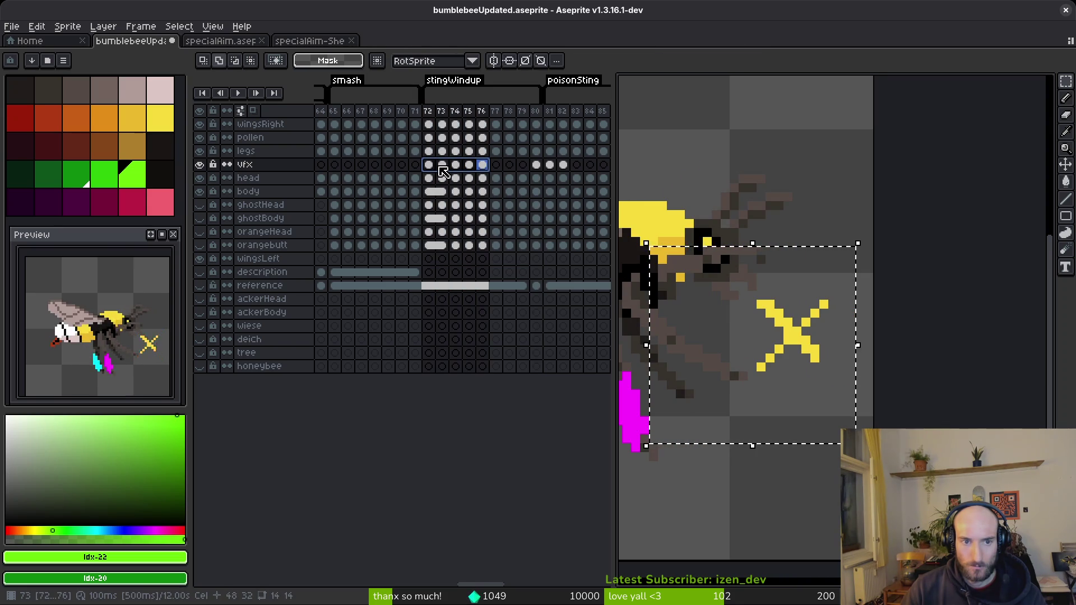
pyautogui.click(538, 167)
pyautogui.moveTo(429, 164); pyautogui.dragTo(483, 165)
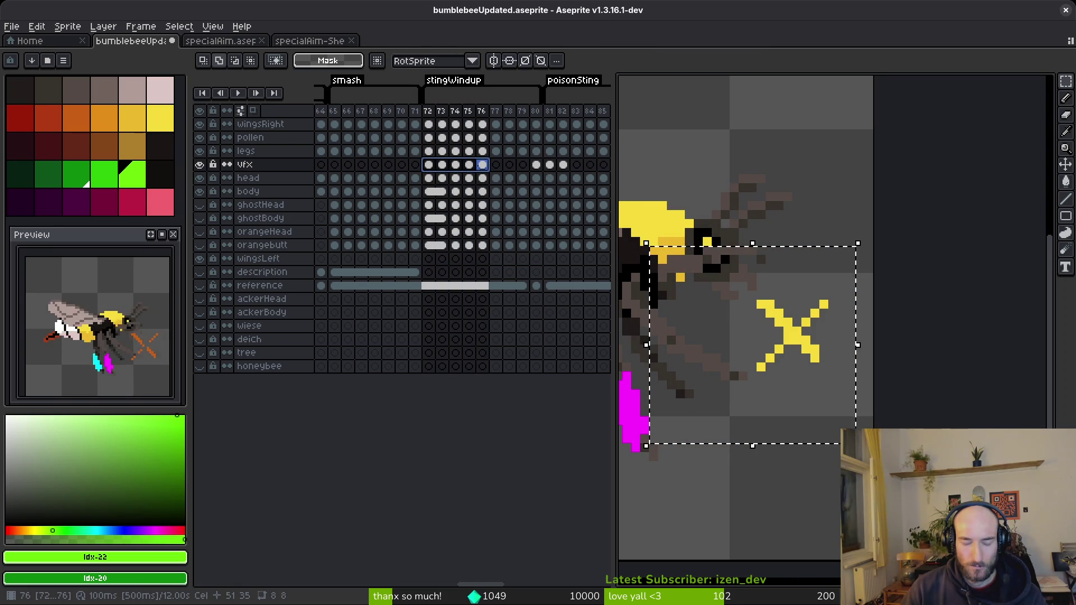
pyautogui.hotkey('ctrl', 'c')
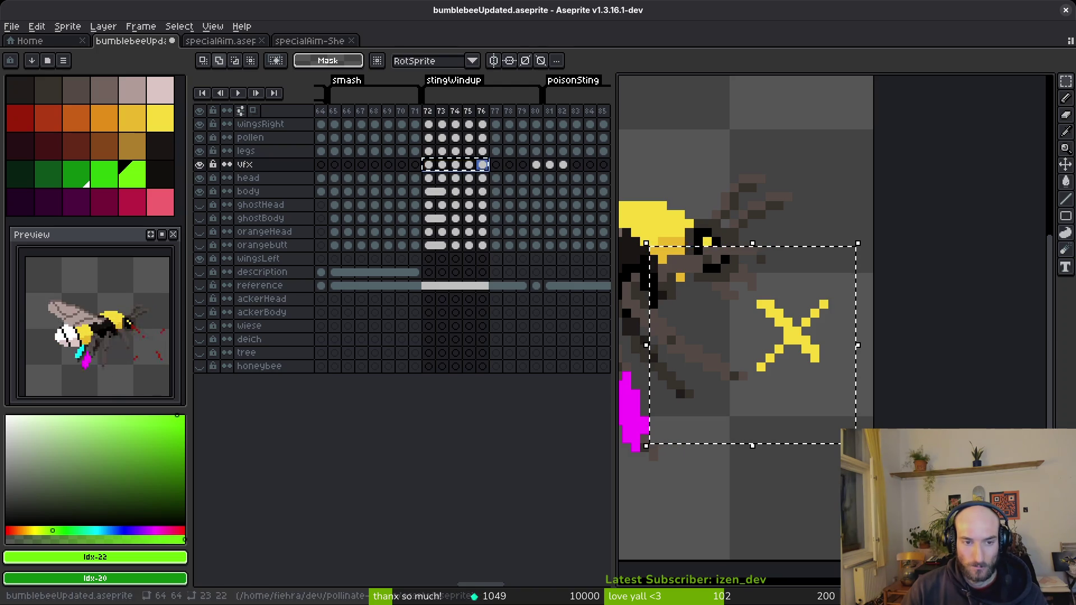
pyautogui.click(550, 165)
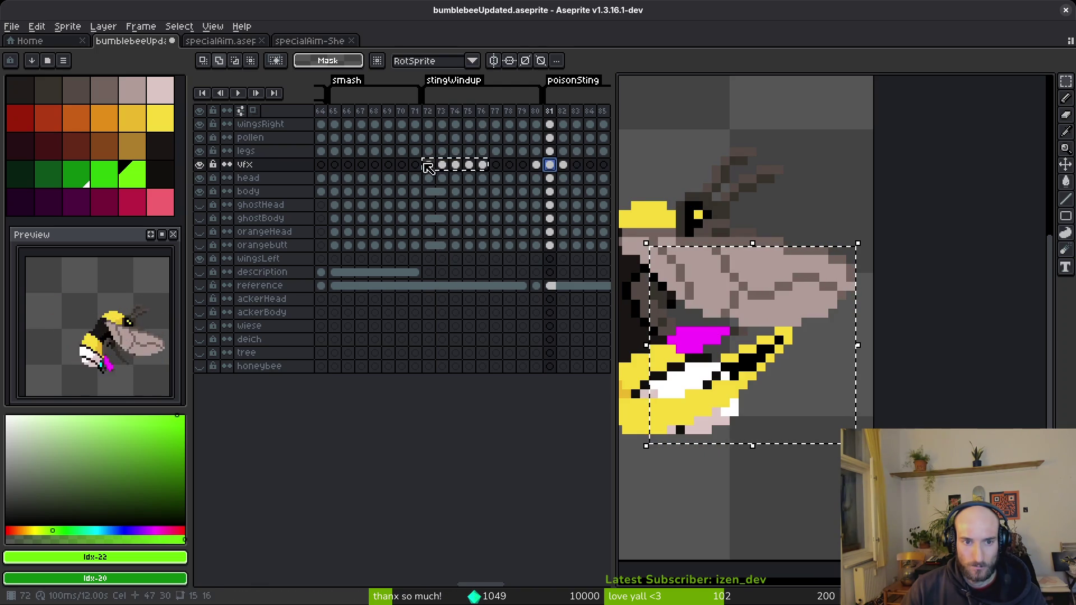
pyautogui.moveTo(429, 165); pyautogui.dragTo(473, 172)
pyautogui.hotkey('ctrl', 'c')
pyautogui.click(496, 164)
pyautogui.hotkey('ctrl', 'v')
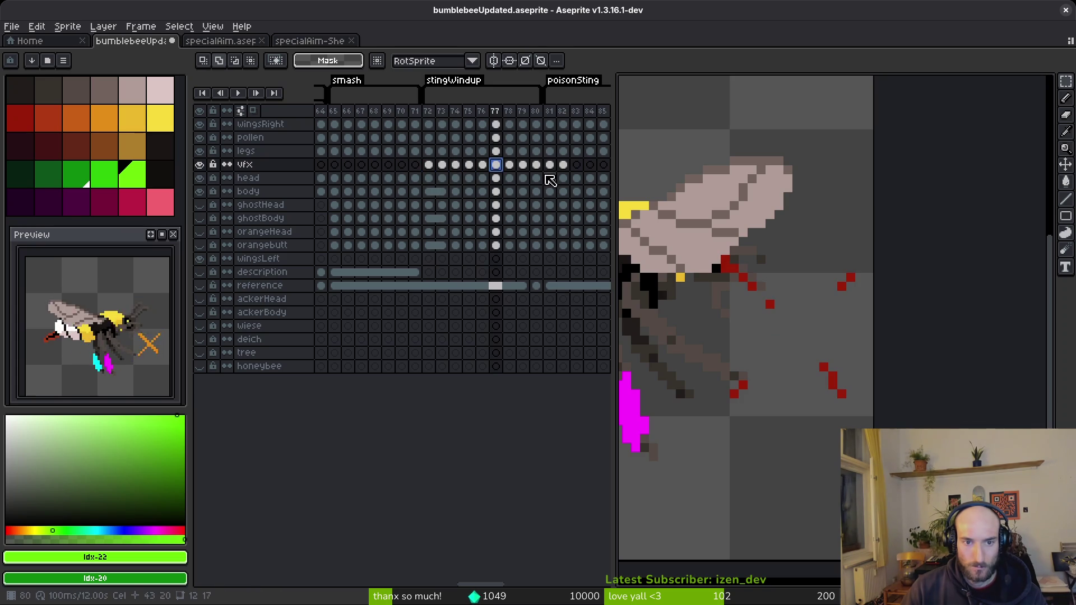
# Check the crosshair in frames 80, 72 and 81.
pyautogui.click(537, 165)
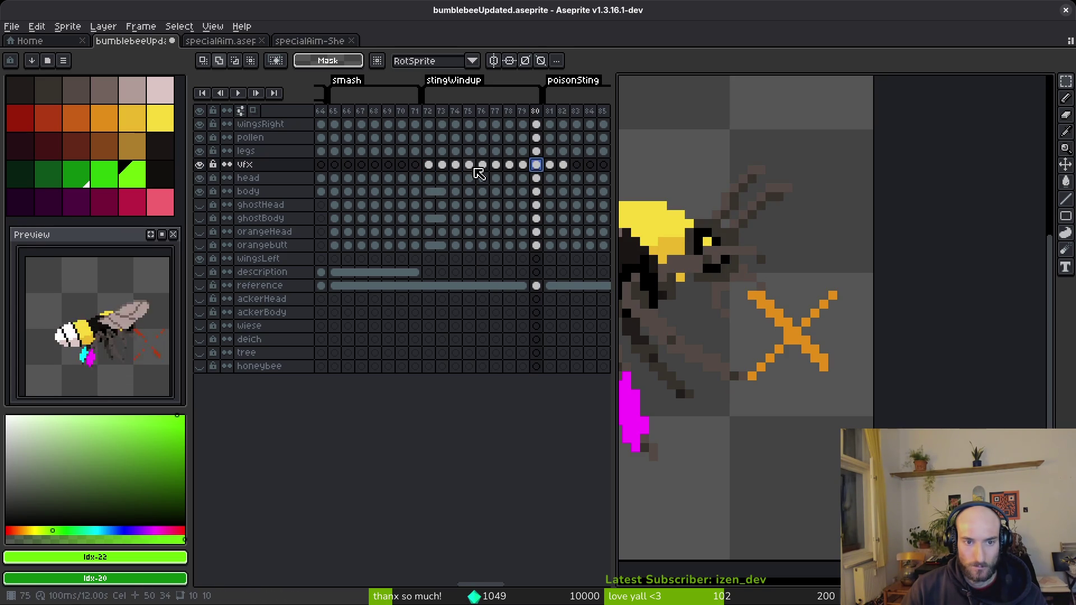
pyautogui.click(429, 164)
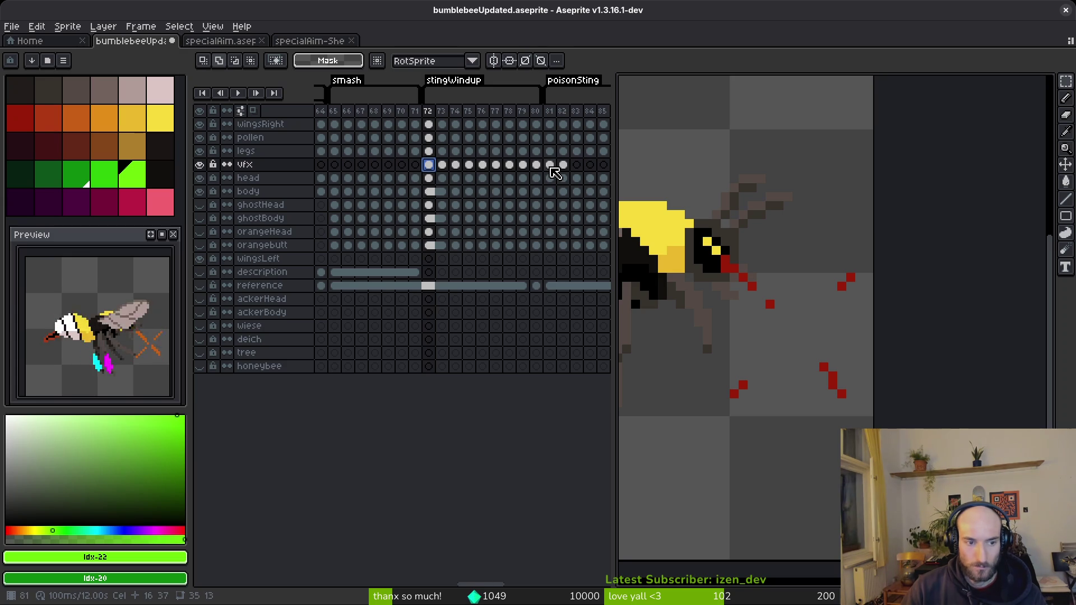
pyautogui.click(550, 166)
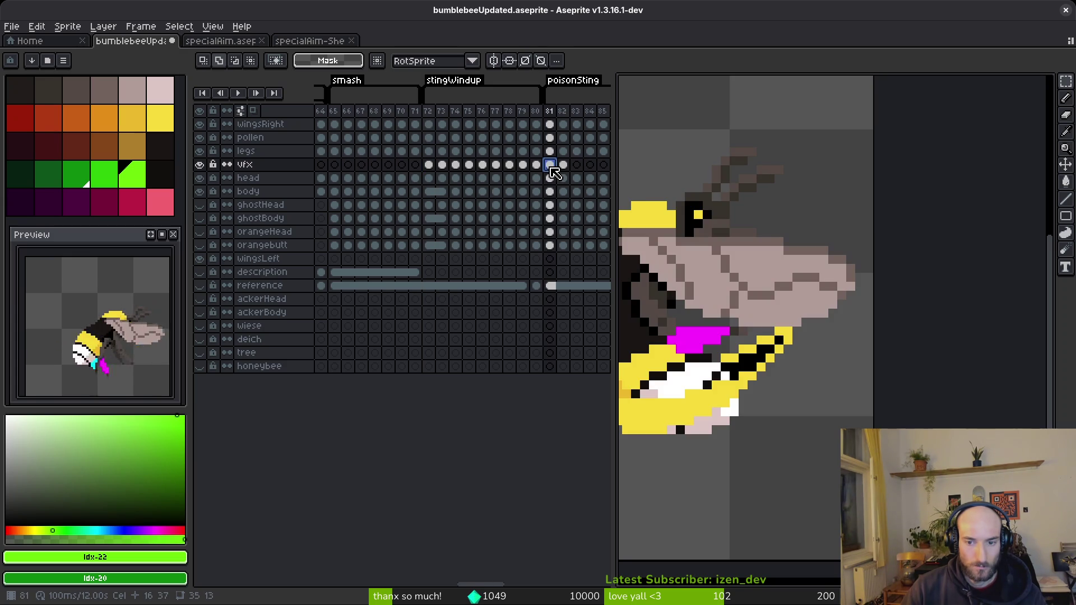
pyautogui.click(429, 166)
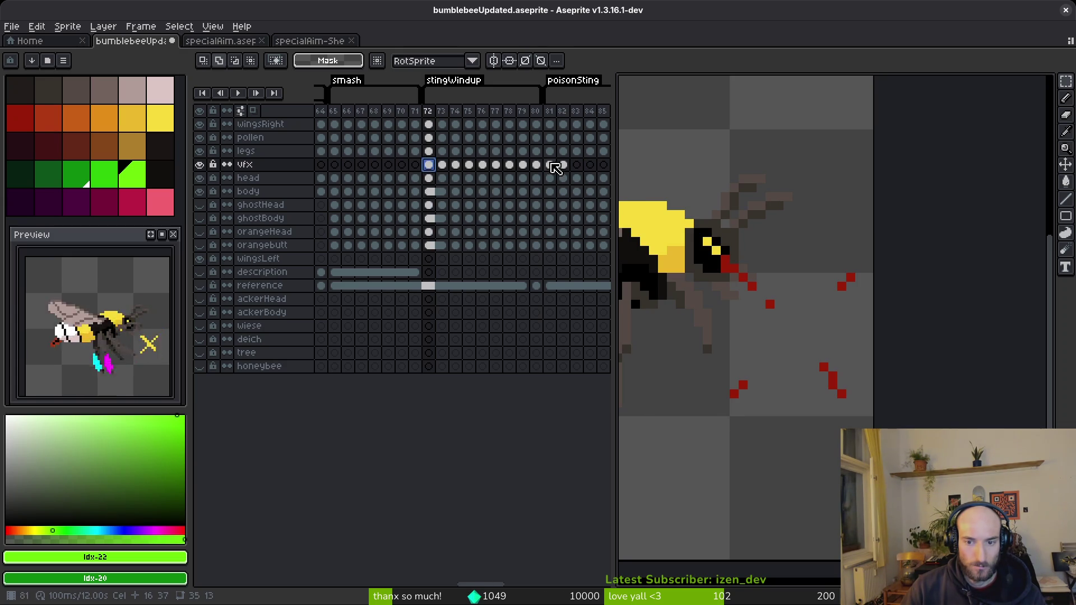
pyautogui.click(549, 165)
pyautogui.hotkey('alt', 'Tab')
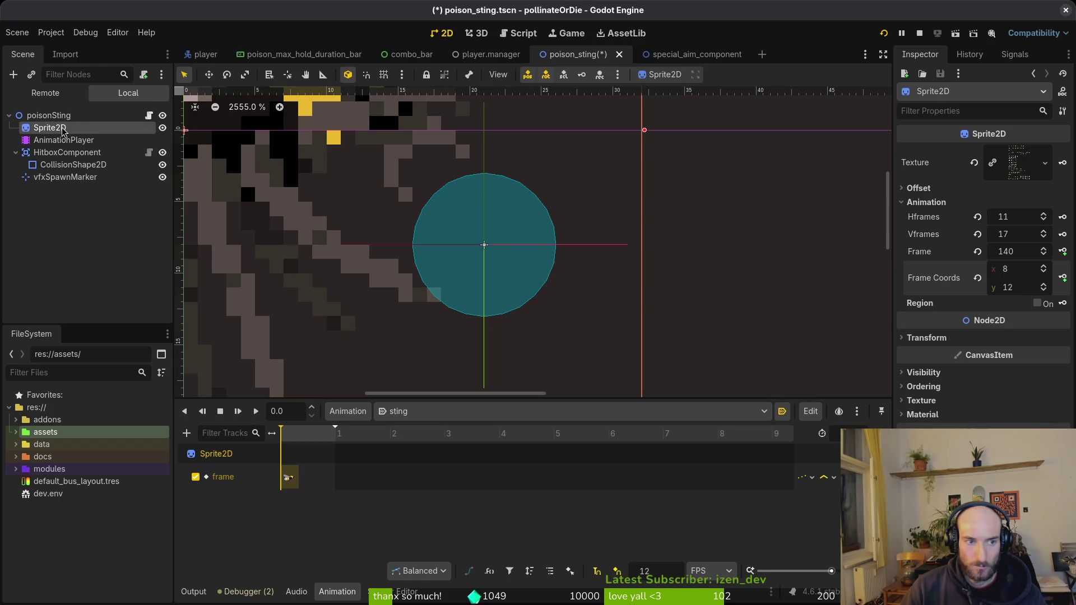
# Step the Sprite2D Frame Coords y up to 13, reaching frame 143 with the green crosshair.
pyautogui.click(977, 278)
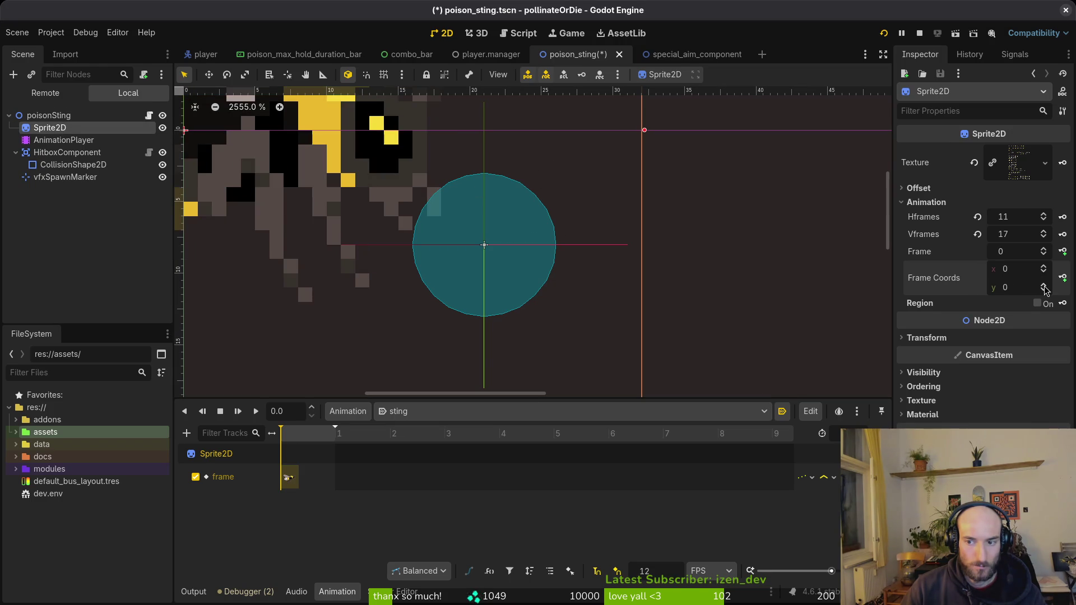
pyautogui.click(1043, 284)
pyautogui.click(1043, 284)
pyautogui.click(1043, 284)
pyautogui.click(1044, 284)
pyautogui.click(1043, 285)
pyautogui.click(1043, 284)
pyautogui.click(1043, 284)
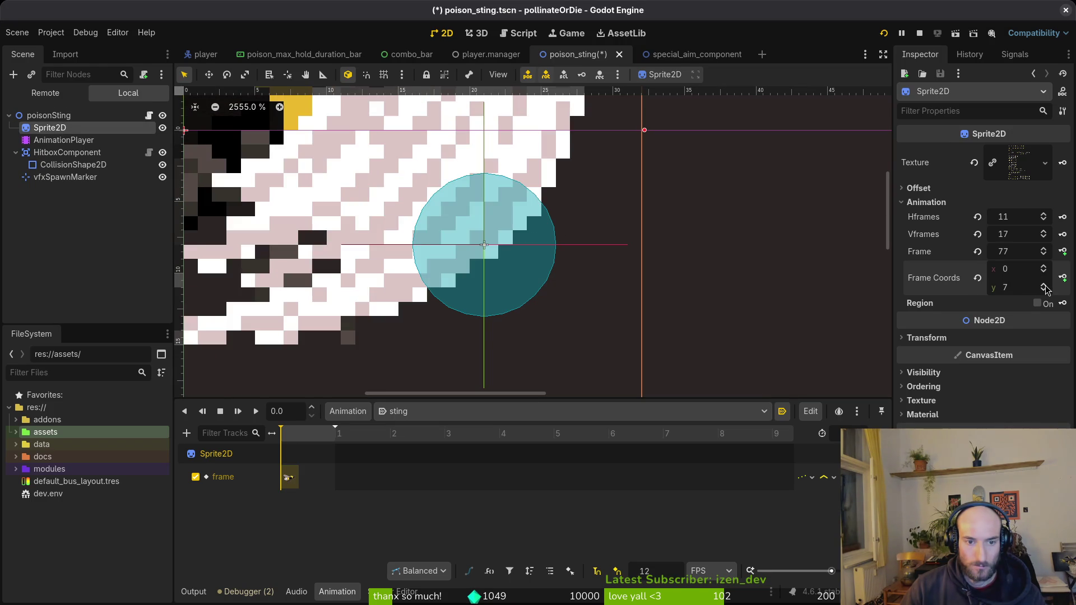
pyautogui.click(1043, 284)
pyautogui.click(1043, 284)
pyautogui.click(1043, 284)
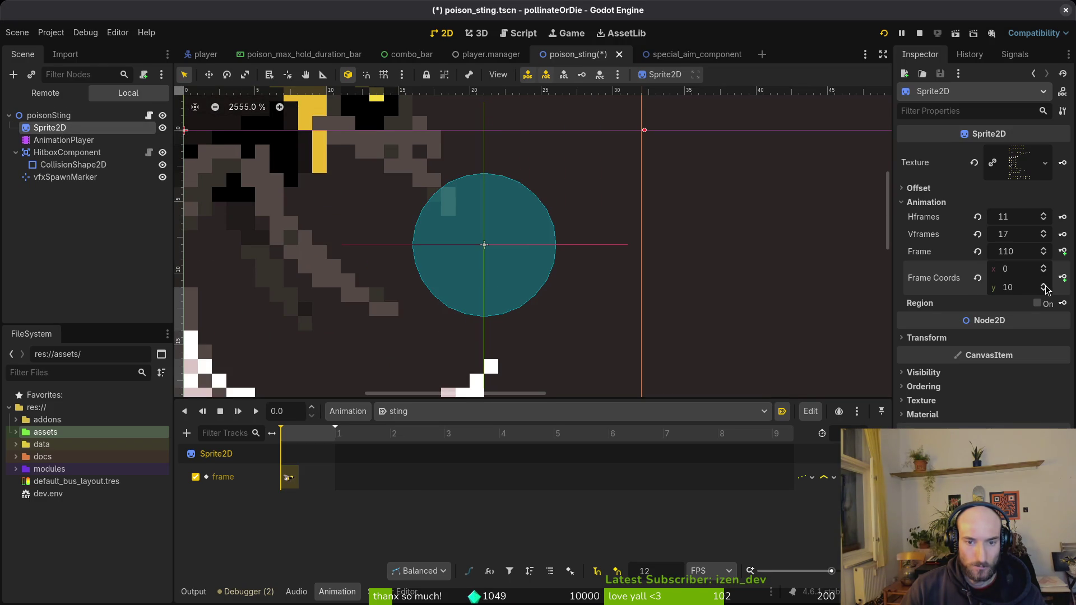
pyautogui.click(1043, 285)
pyautogui.click(1043, 284)
pyautogui.click(1043, 285)
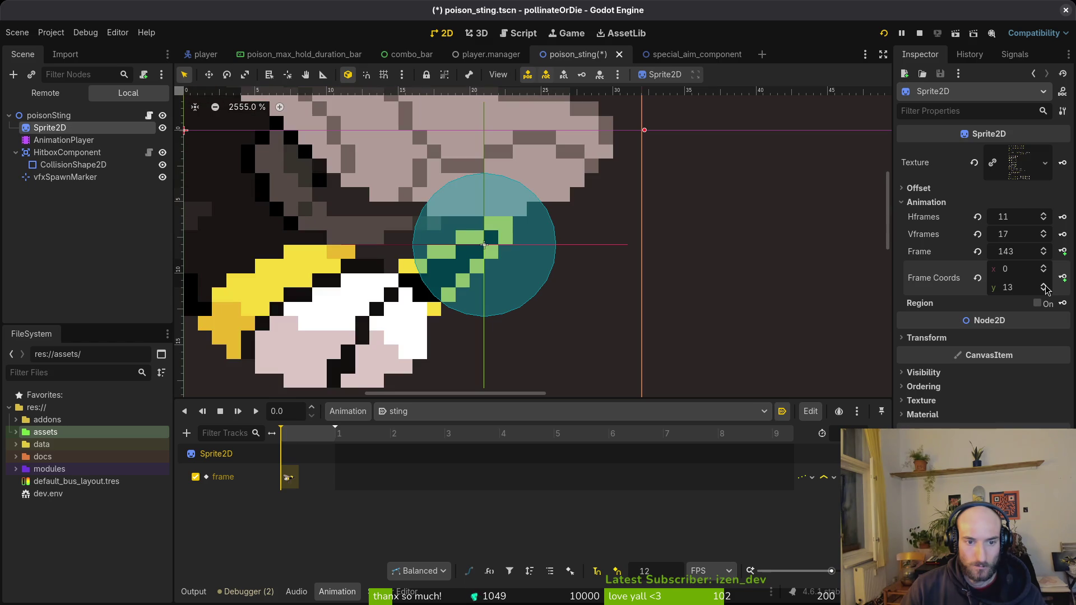
pyautogui.scroll(-3, 481, 257)
pyautogui.scroll(1, 482, 256)
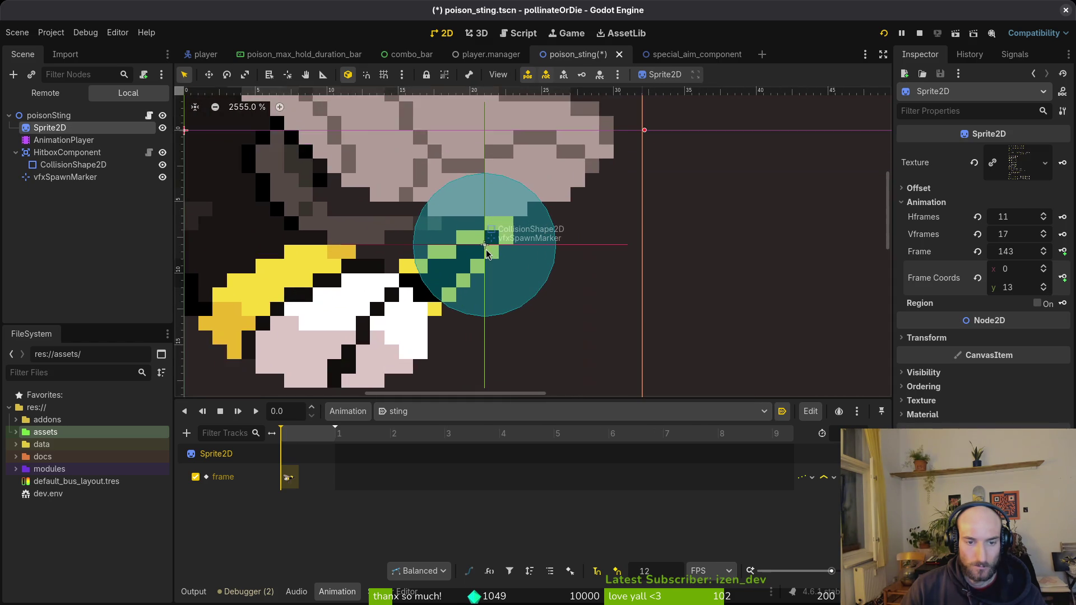
pyautogui.hotkey('alt', 'Tab')
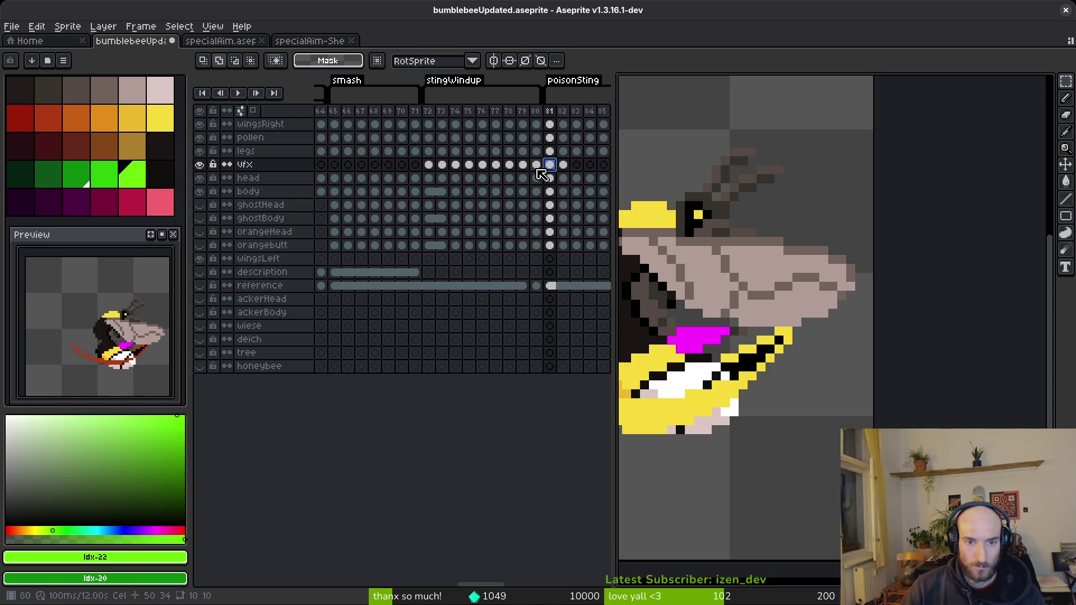
# View crosshair frames 79 and 80, then play and stop the windup animation.
pyautogui.click(524, 166)
pyautogui.click(536, 165)
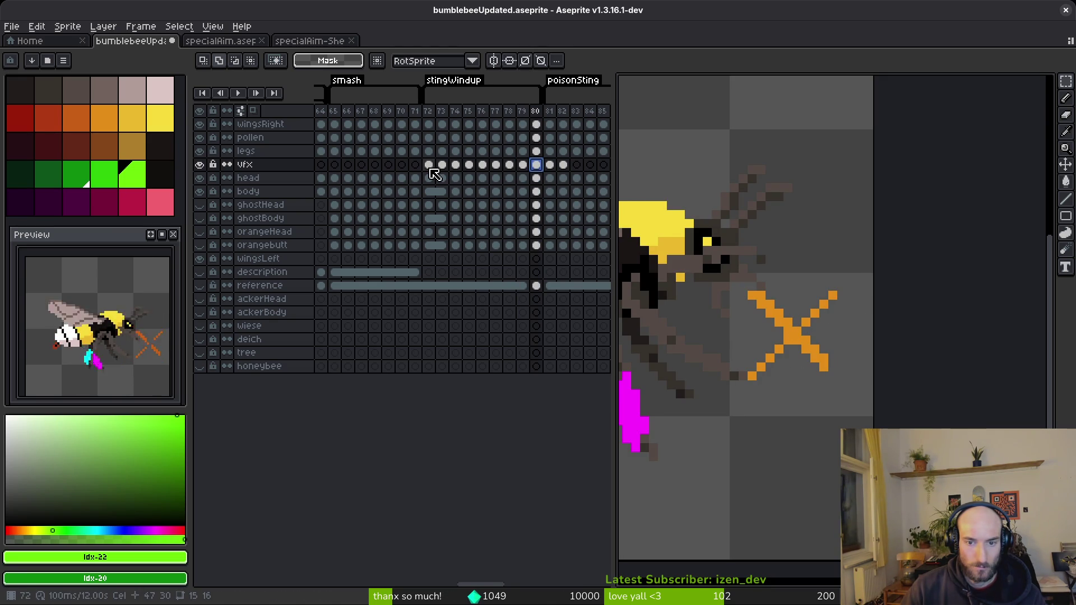
pyautogui.press('Return')
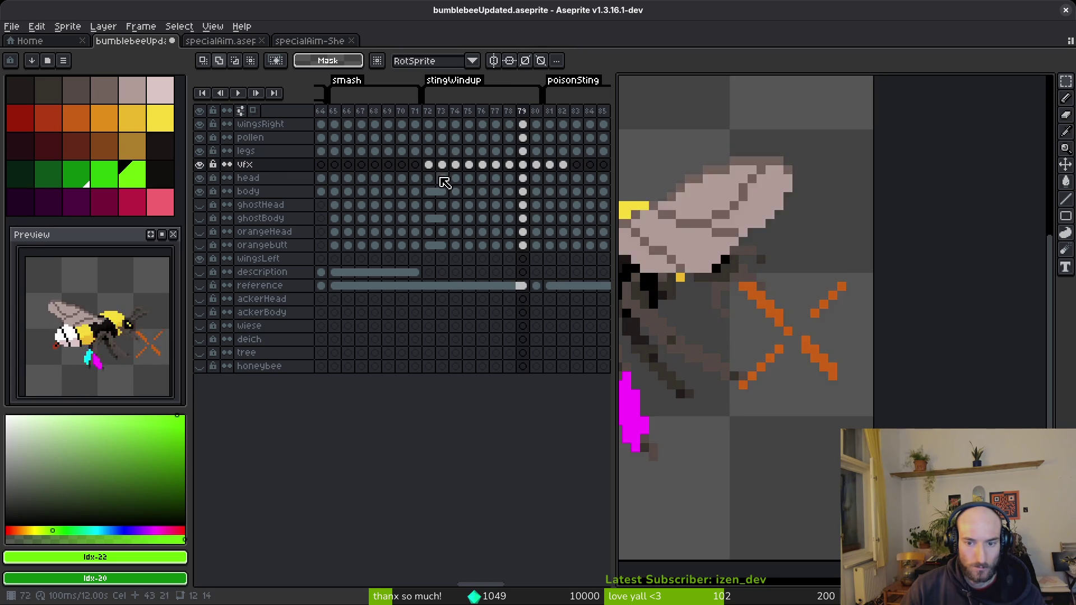
pyautogui.press('Return')
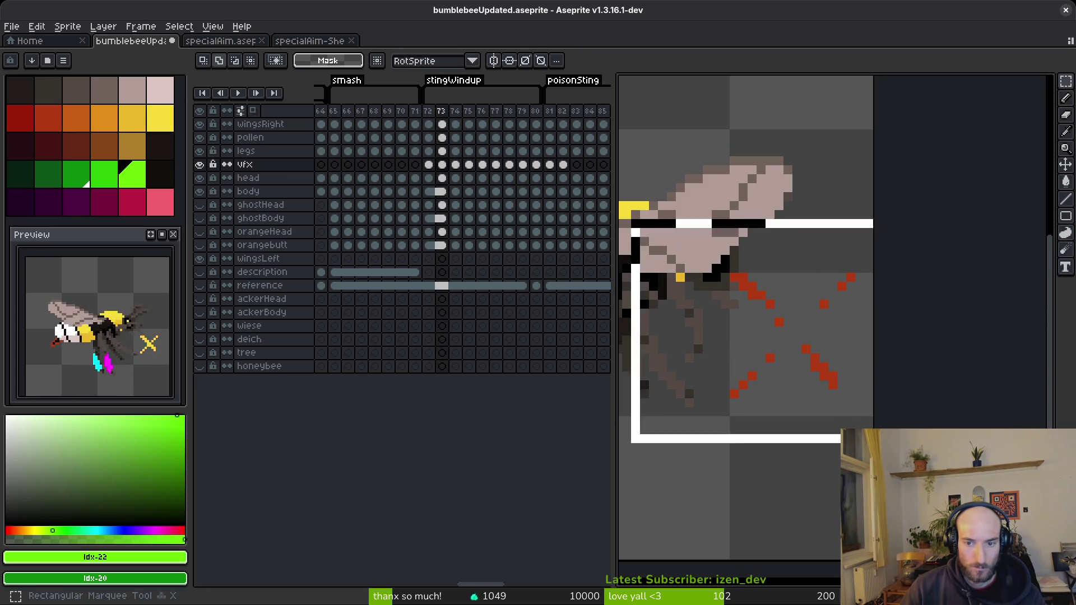
# Select vfx frames 72–80 and nudge the crosshair left and one pixel down.
pyautogui.moveTo(428, 165); pyautogui.dragTo(537, 172)
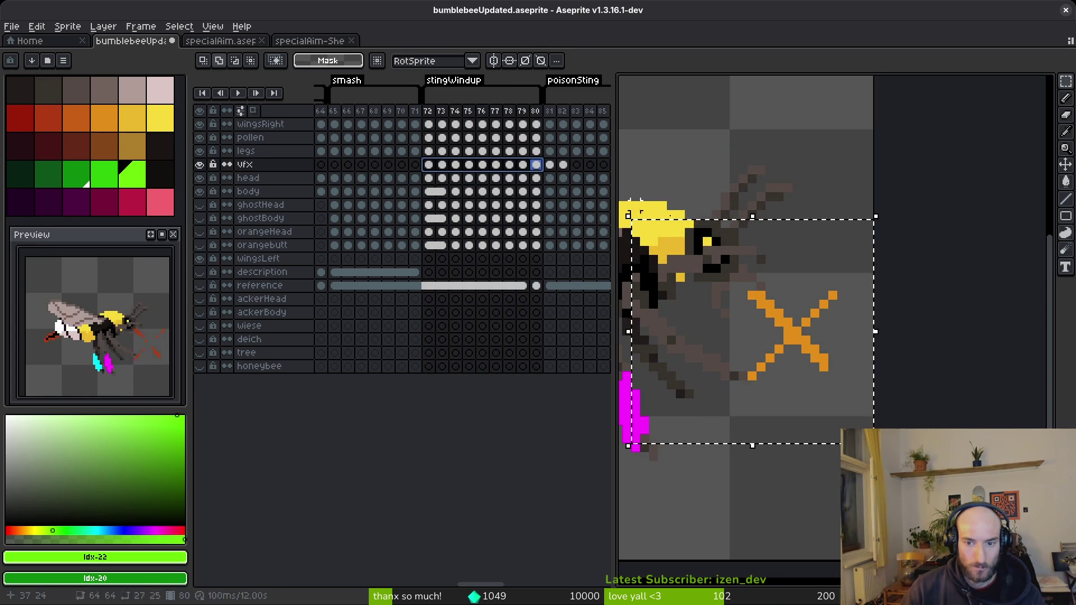
pyautogui.click(741, 248)
pyautogui.press('Left')
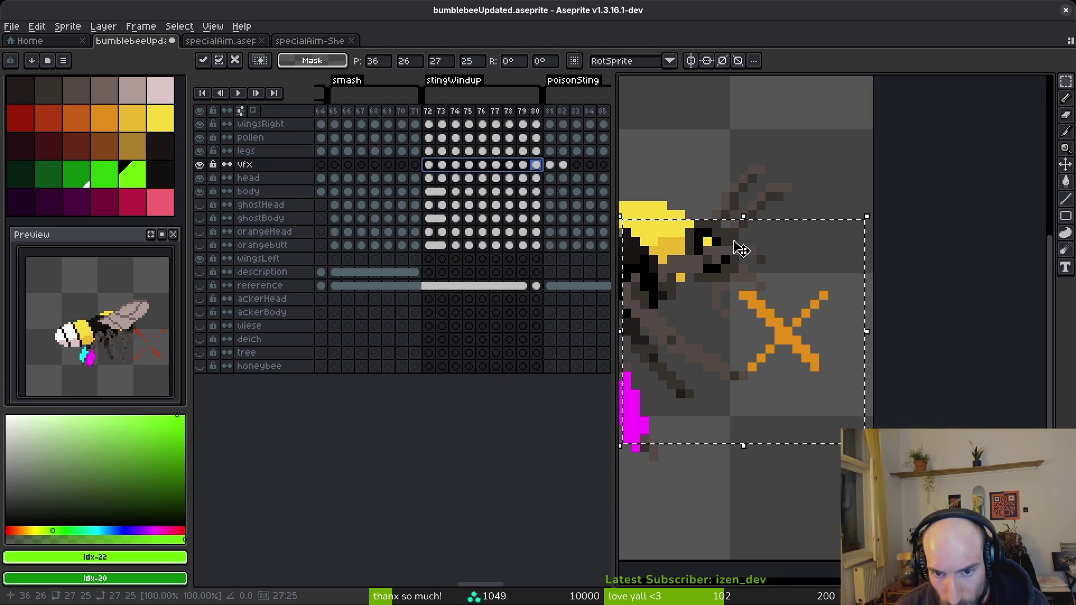
pyautogui.press('Left')
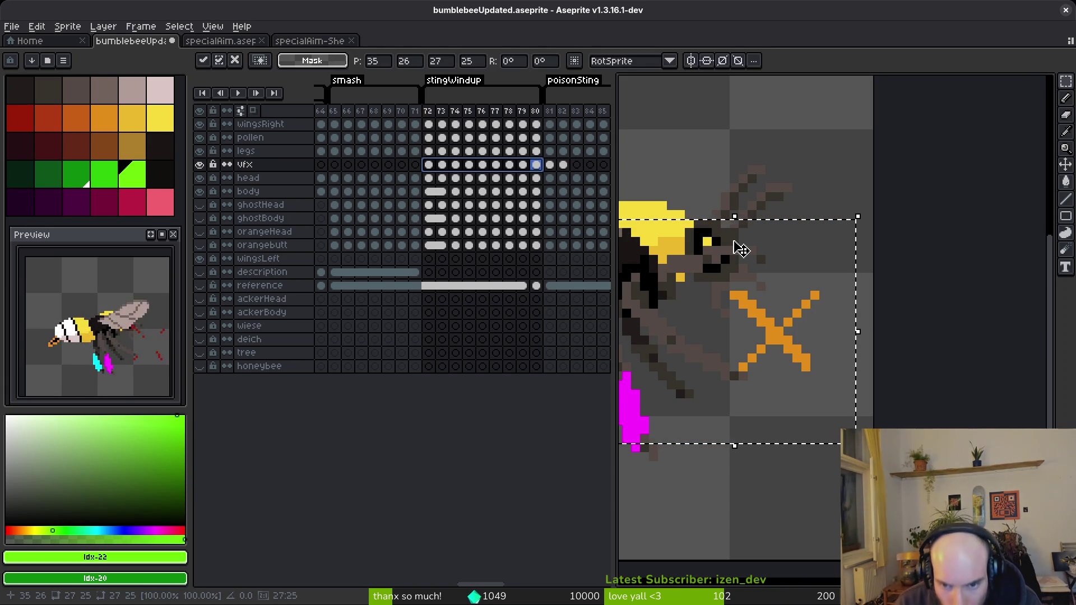
pyautogui.press('Down')
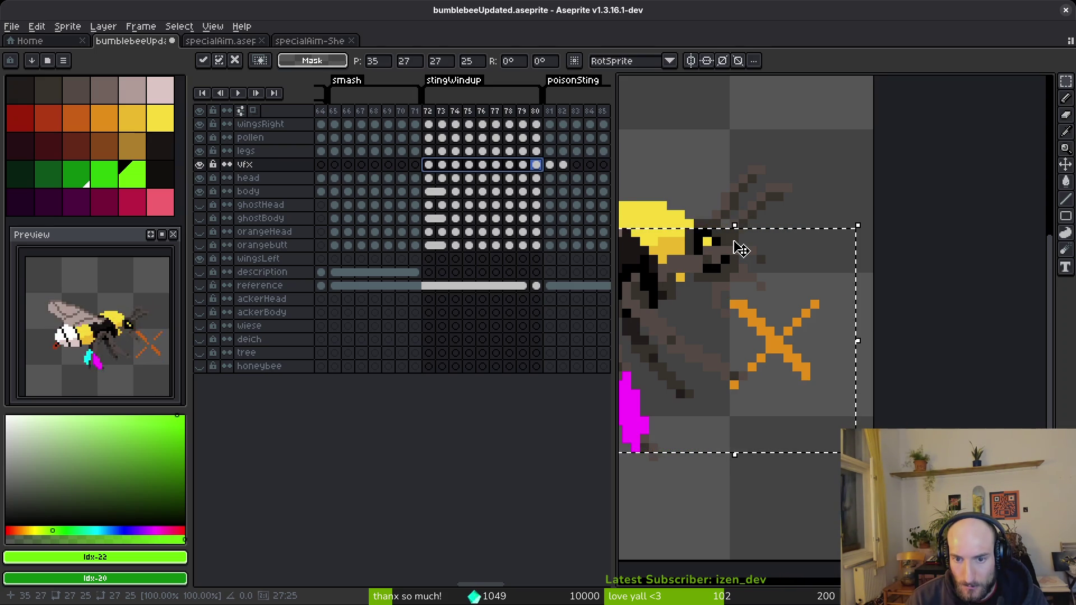
pyautogui.press('Down')
pyautogui.press('Up')
pyautogui.press('Left')
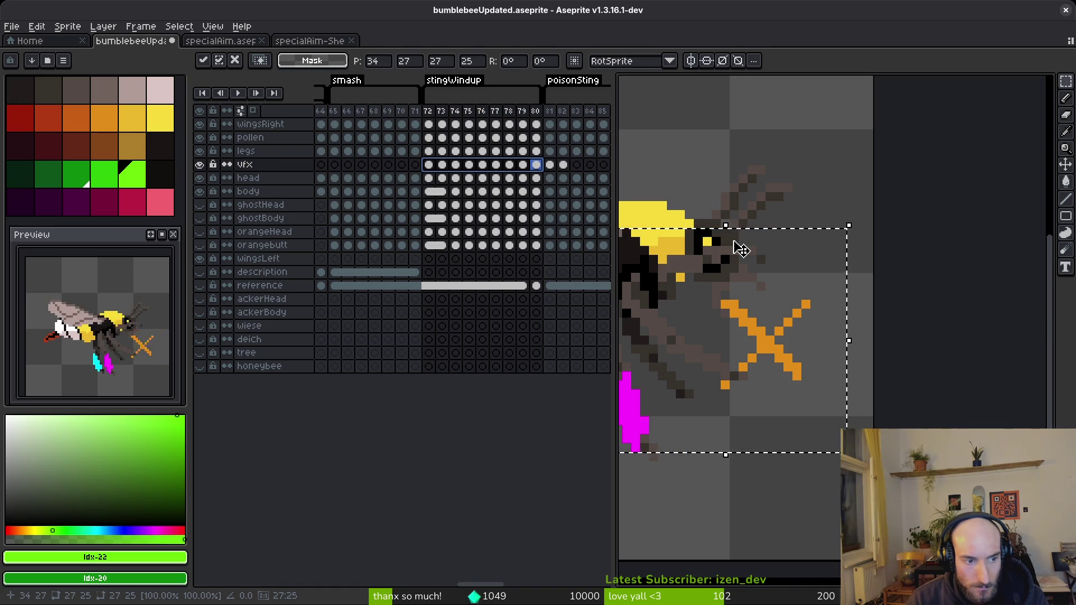
pyautogui.hotkey('alt', 'Tab')
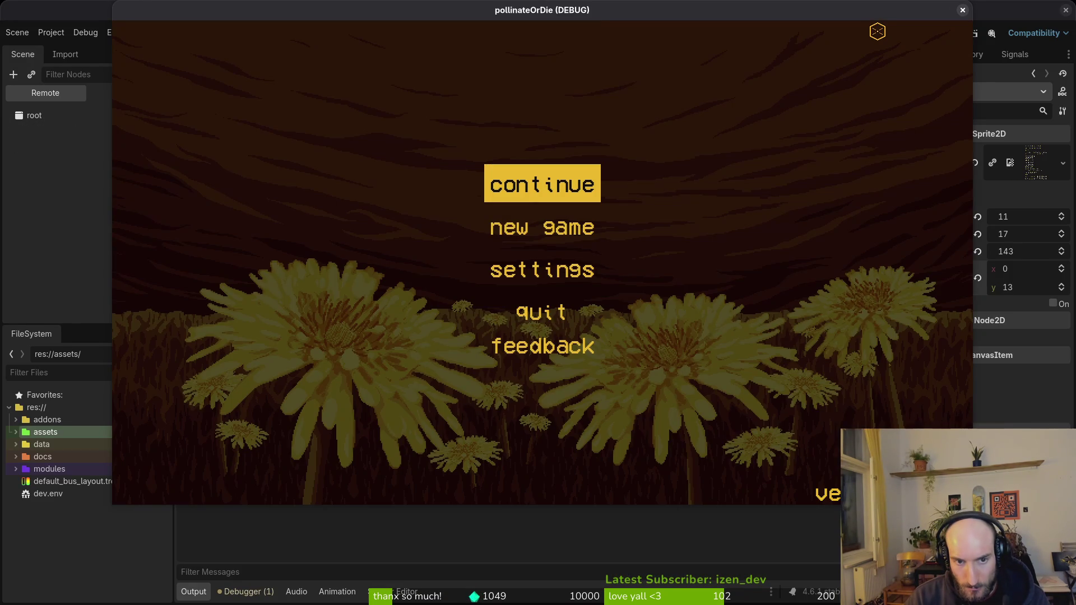
# Continue into the hive level, fly the bee to charge the sting, then close and briefly rerun the game.
pyautogui.press('Return')
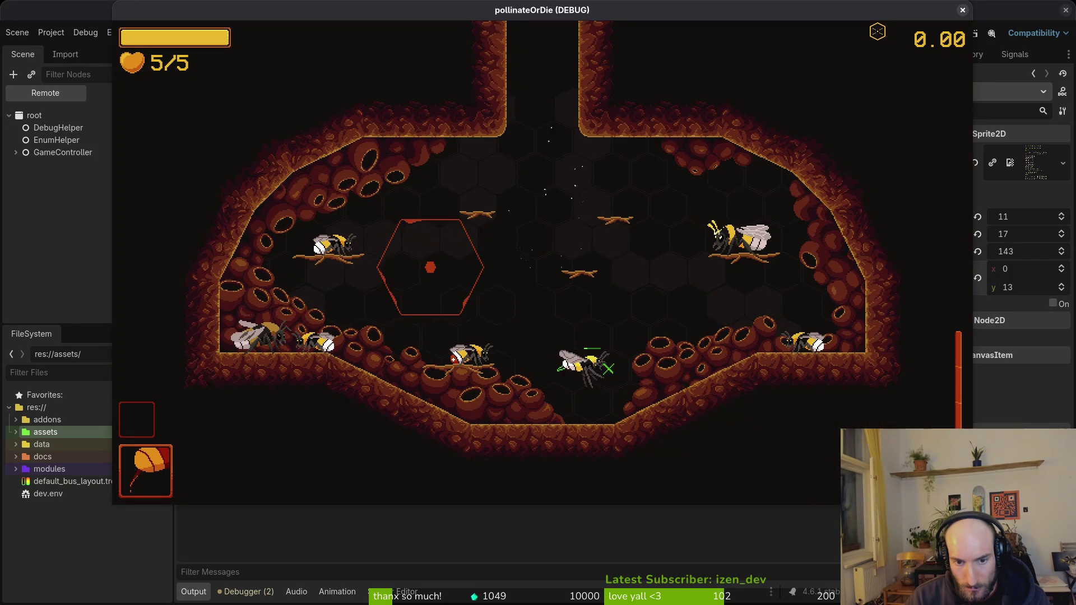
pyautogui.press('w')
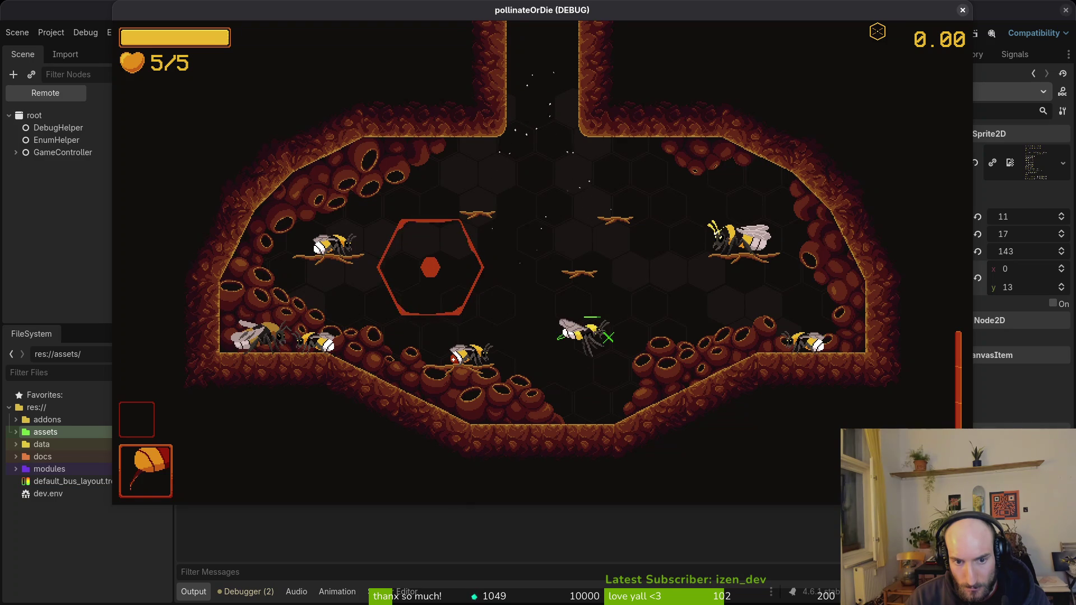
pyautogui.press('w')
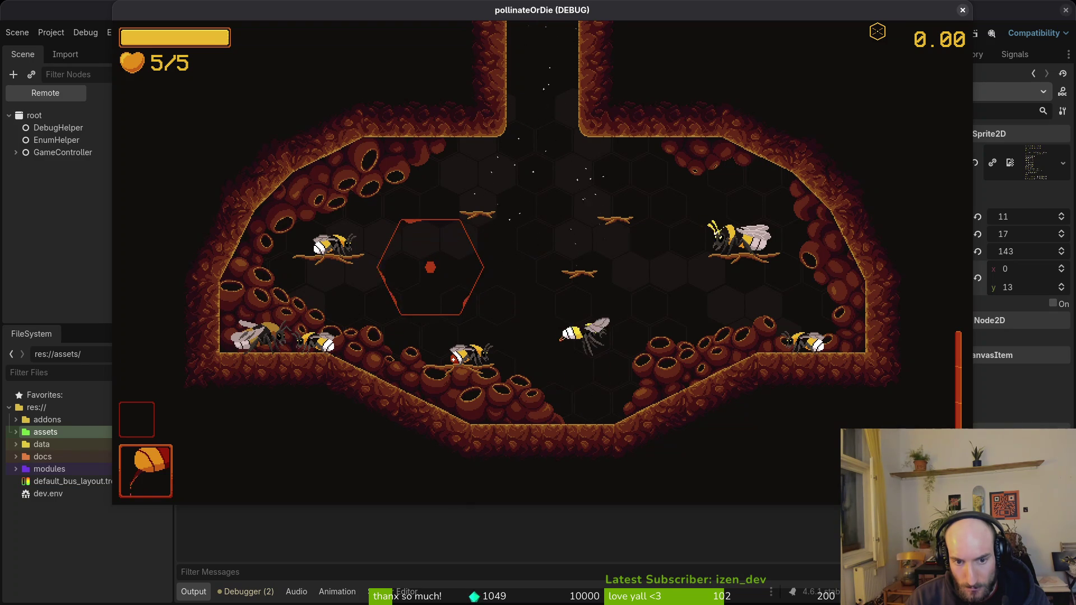
pyautogui.press('F8')
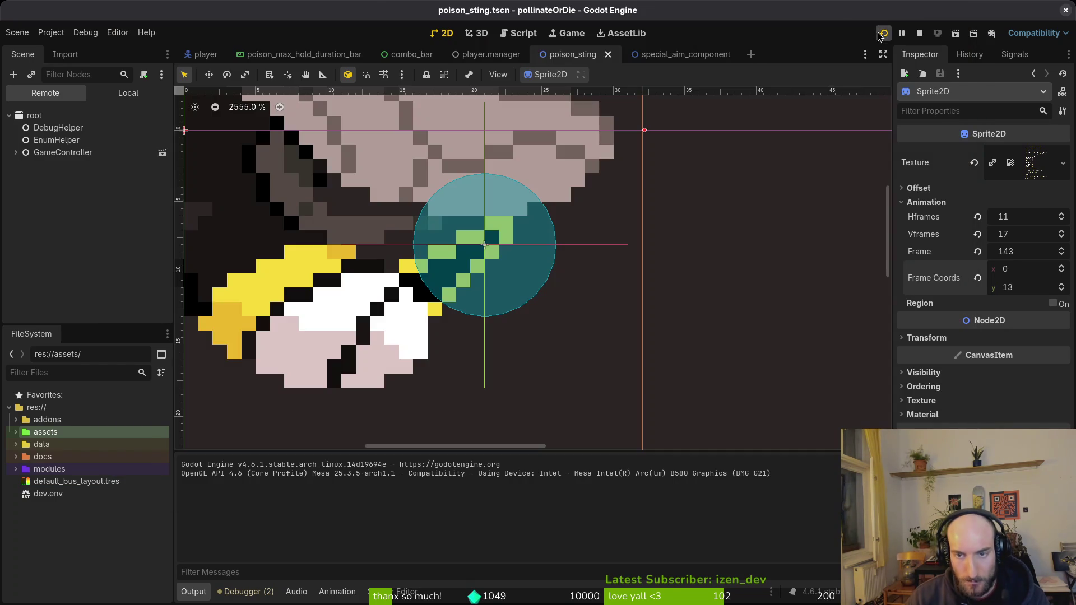
pyautogui.scroll(-5, 506, 231)
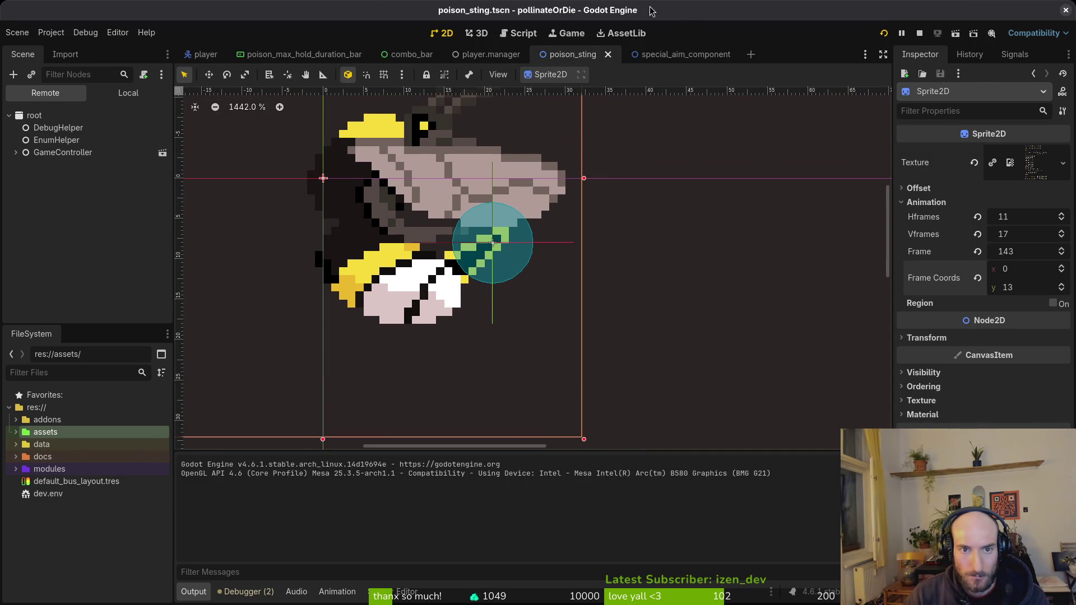
pyautogui.press('F5')
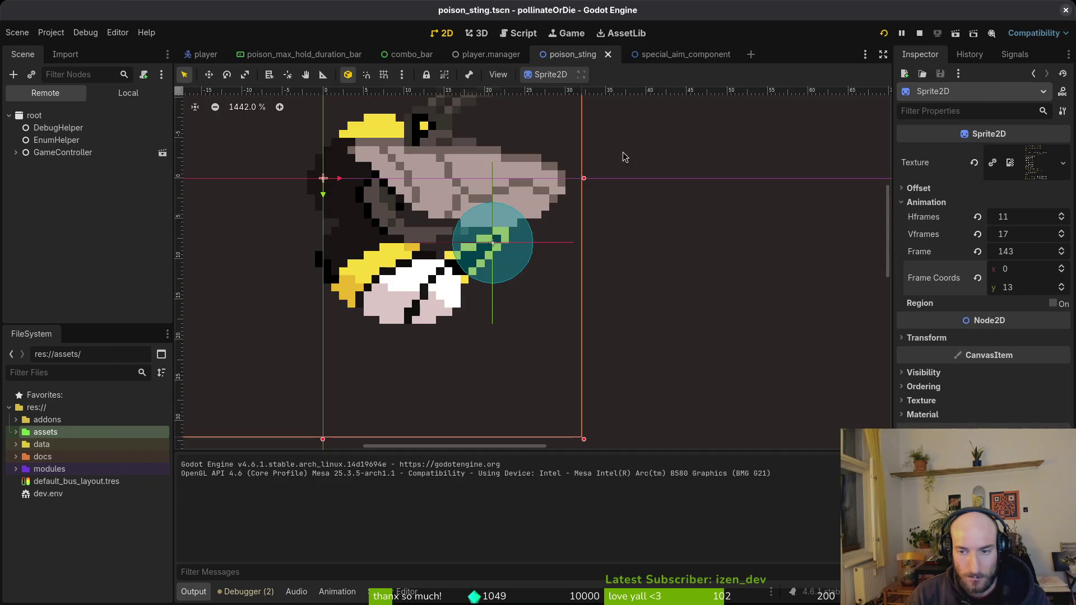
pyautogui.hotkey('alt', 'Tab')
pyautogui.scroll(-3, 826, 374)
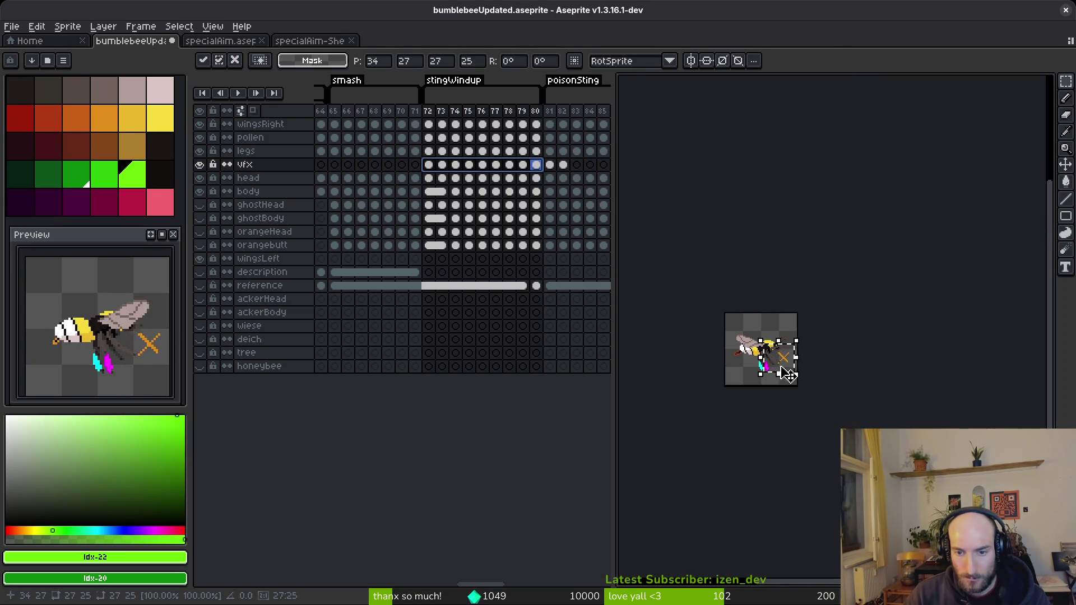
# Nudge the orange crosshair one pixel right and commit its position.
pyautogui.scroll(4, 826, 375)
pyautogui.moveTo(770, 361); pyautogui.dragTo(821, 353)
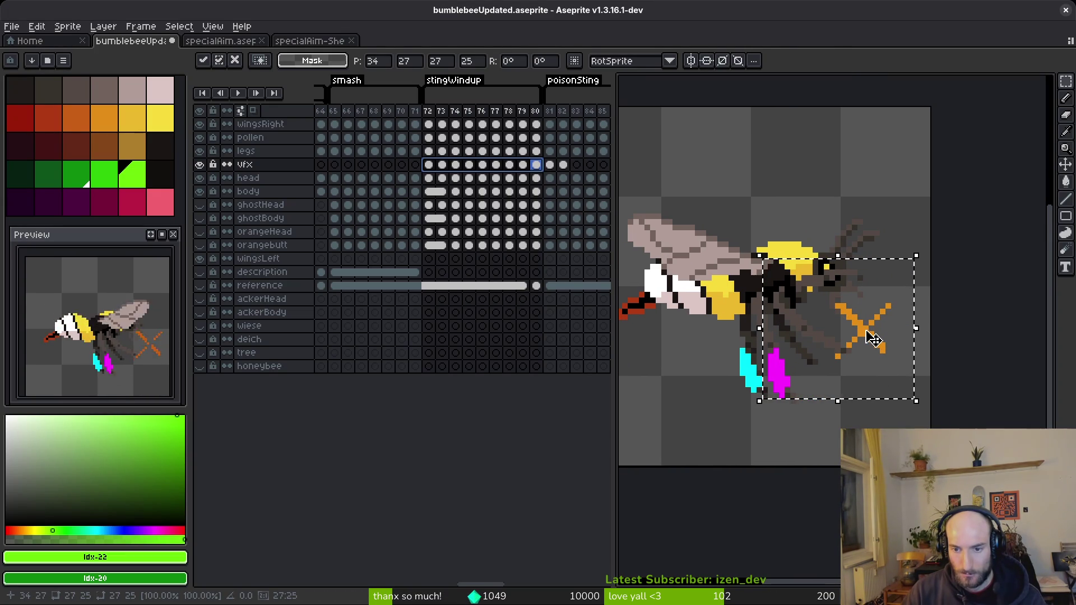
pyautogui.scroll(1, 883, 340)
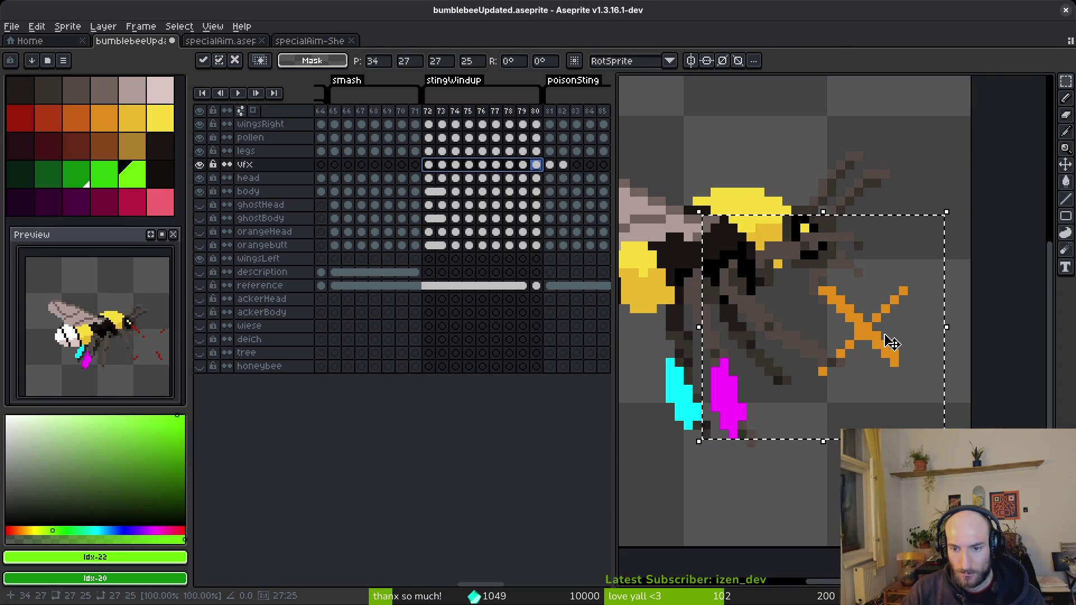
pyautogui.scroll(-1, 892, 342)
pyautogui.press('Right')
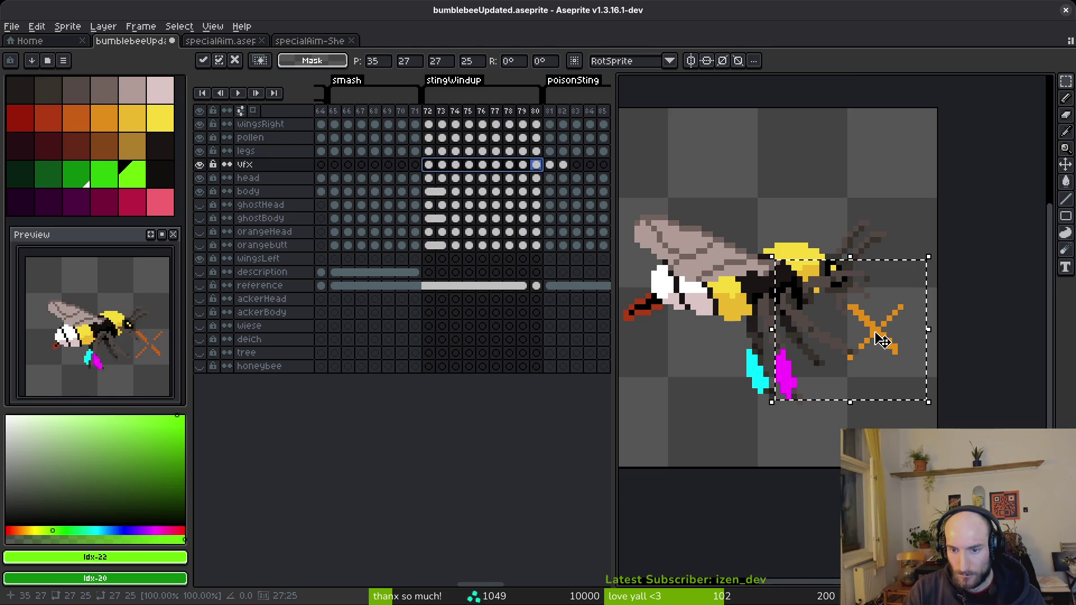
pyautogui.moveTo(833, 321); pyautogui.dragTo(832, 320)
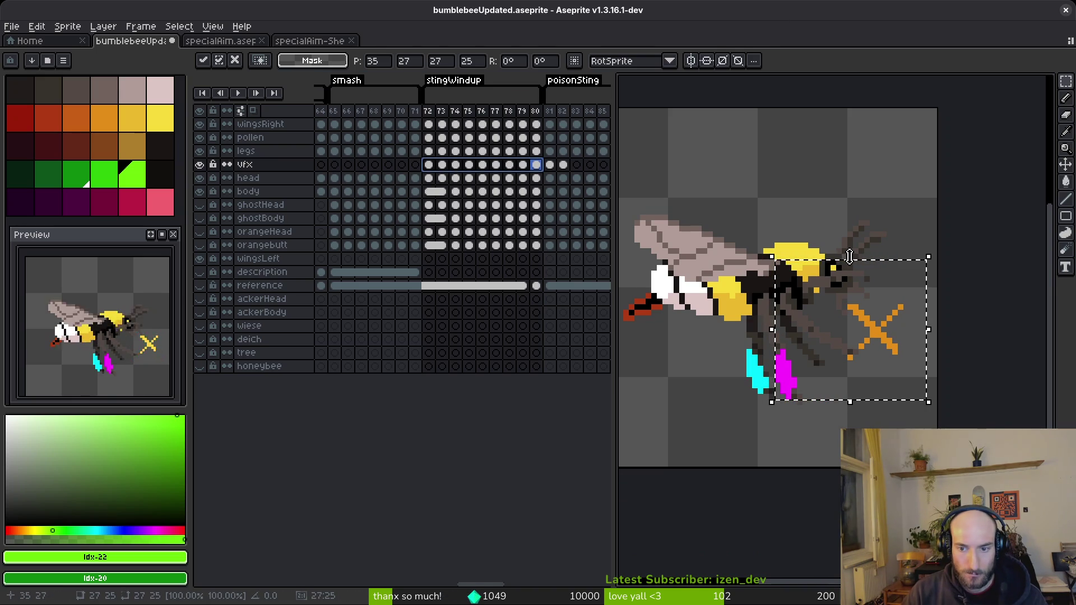
pyautogui.press('Return')
# Review vfx frames 72 and 87–89, then bring specialAim.aseprite to the front.
pyautogui.click(429, 168)
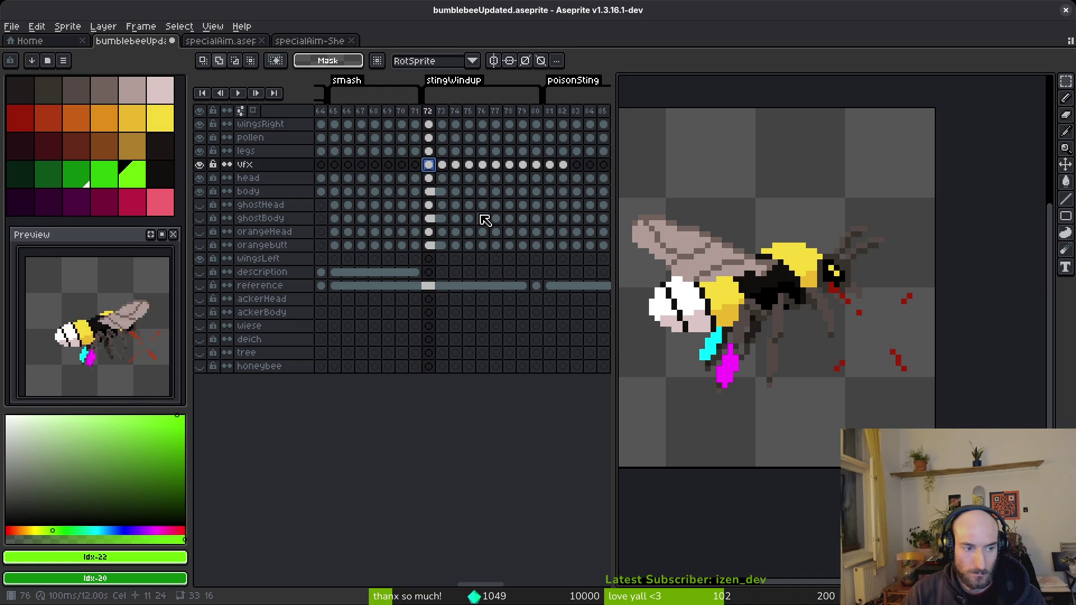
pyautogui.hscroll(2, 828, 257)
pyautogui.hscroll(3, 547, 160)
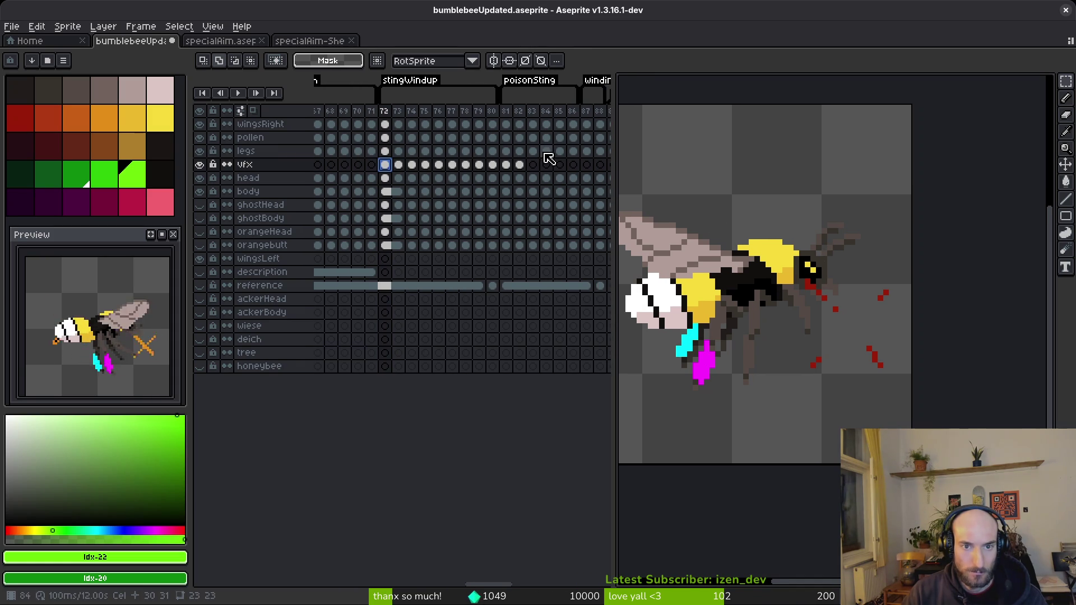
pyautogui.hscroll(4, 529, 177)
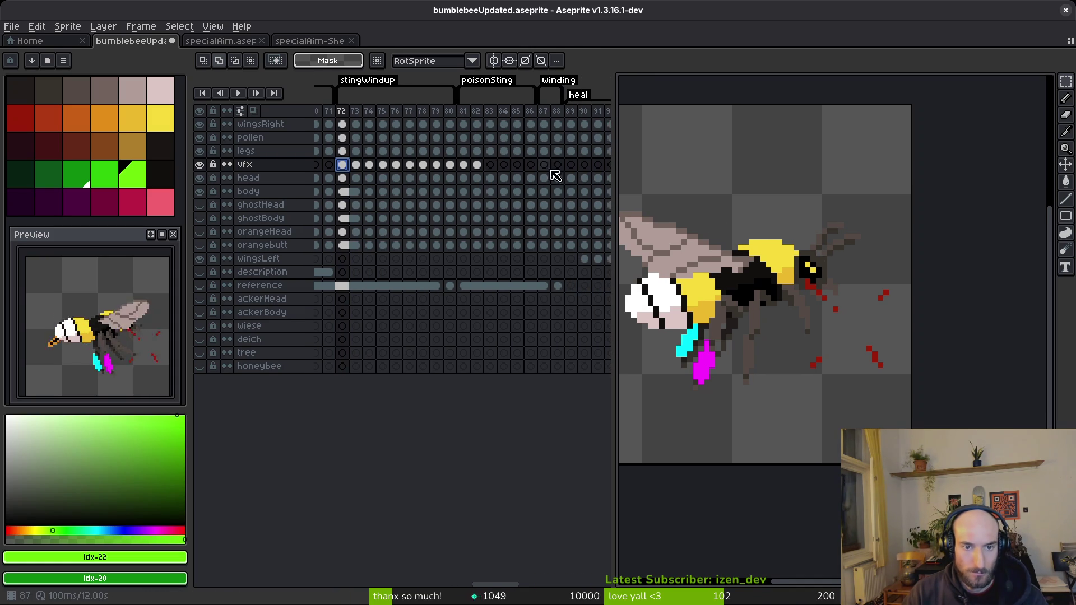
pyautogui.click(534, 166)
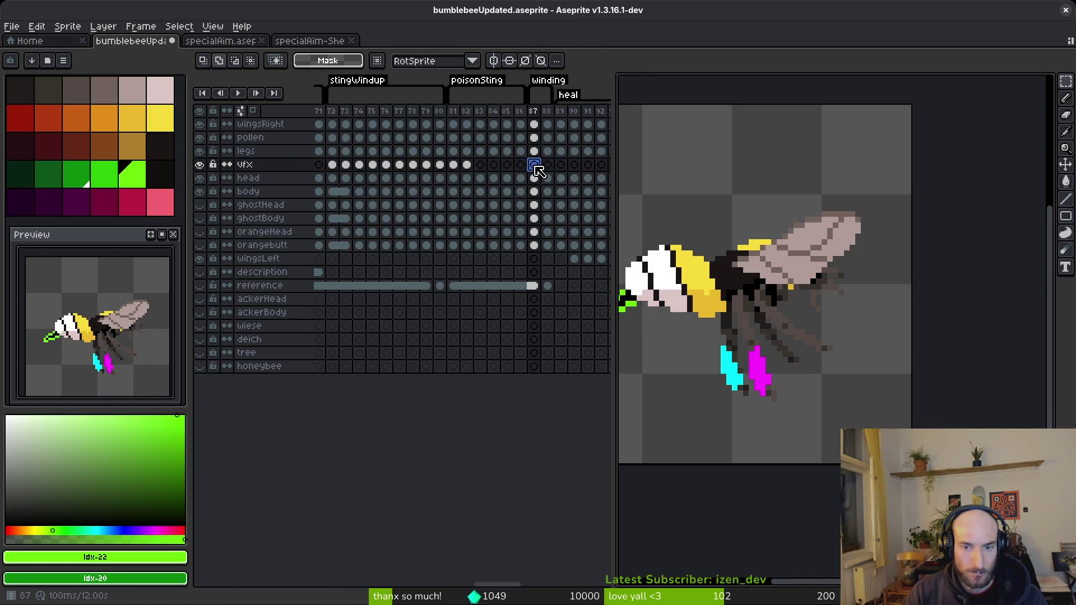
pyautogui.click(547, 166)
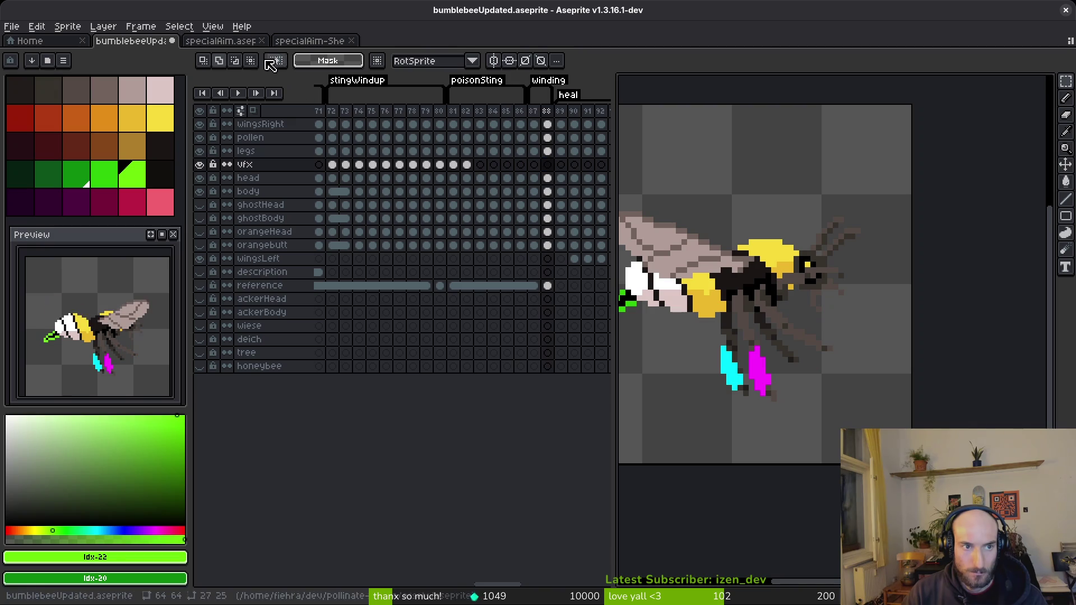
pyautogui.click(558, 125)
pyautogui.click(217, 41)
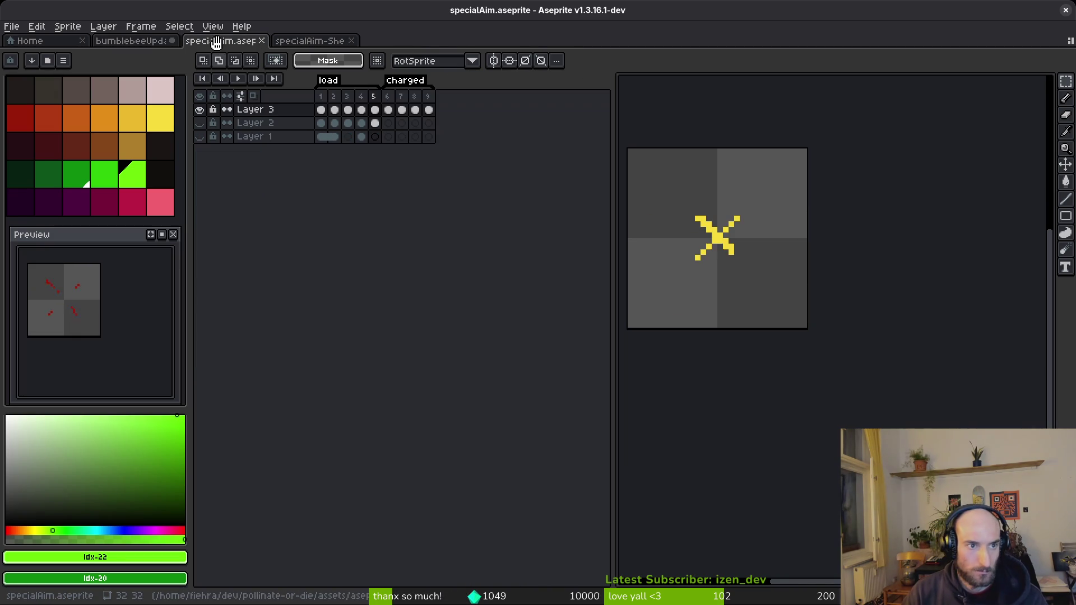
# Copy the green charged crosshair from specialAim frame 9 into the vfx cels of frames 87–90.
pyautogui.click(291, 41)
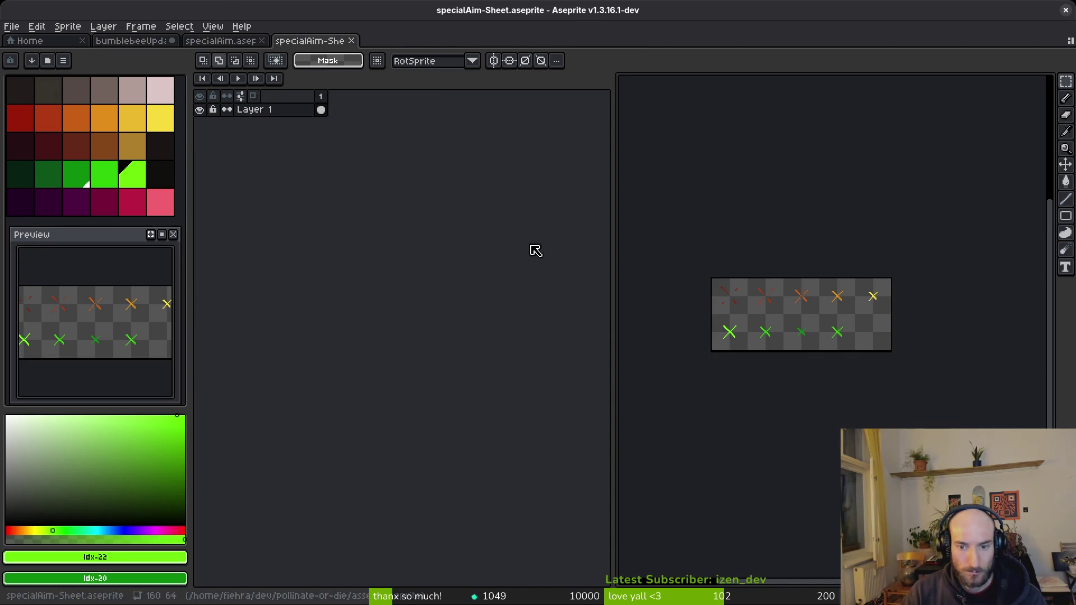
pyautogui.click(220, 41)
pyautogui.click(427, 110)
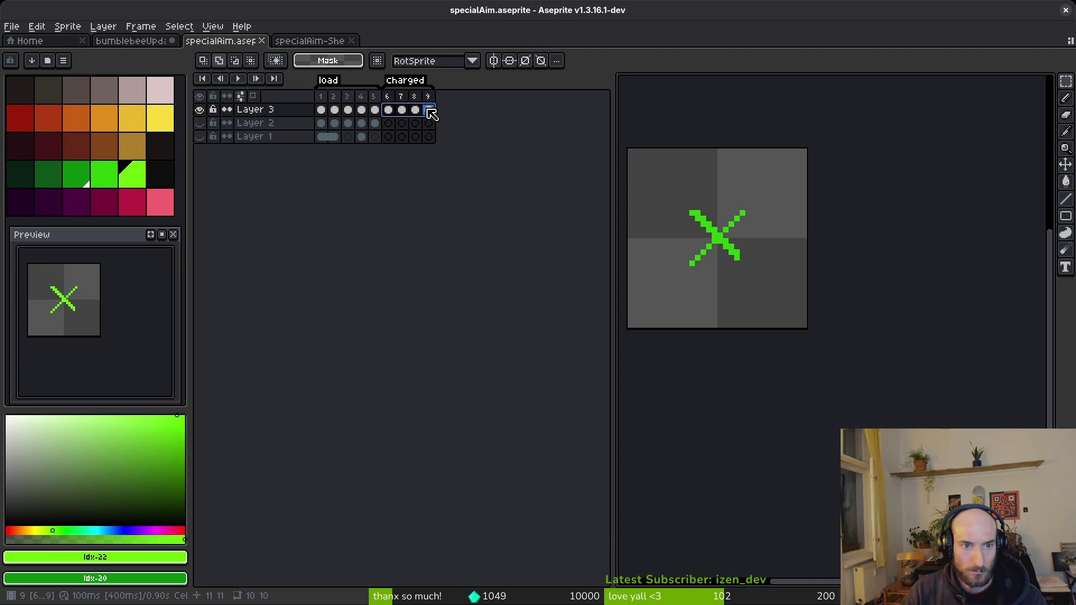
pyautogui.hotkey('ctrl', 'shift', 'Tab')
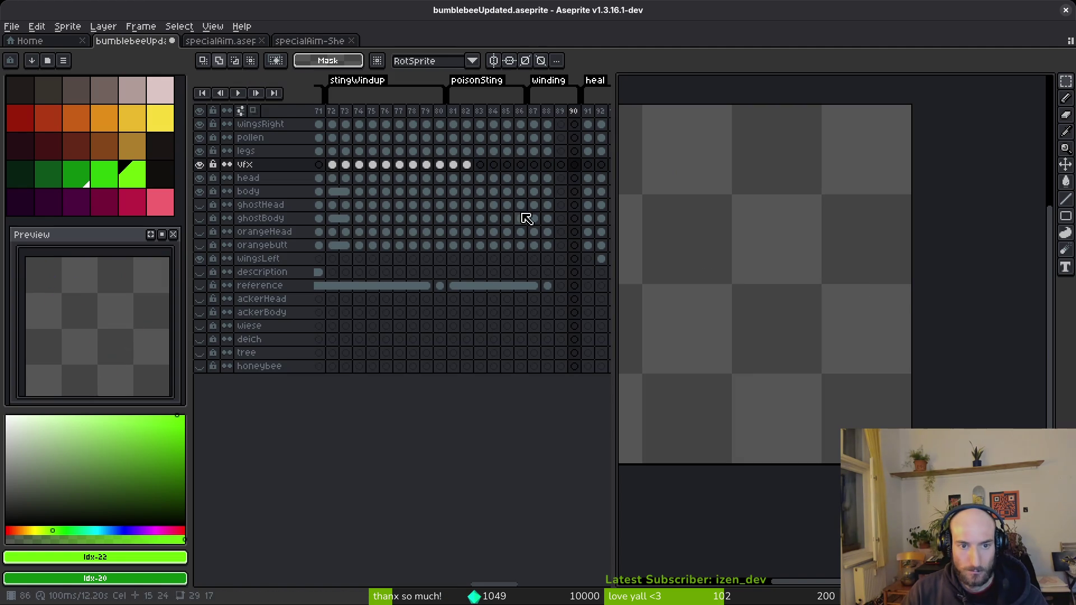
pyautogui.click(533, 165)
pyautogui.hotkey('ctrl', 'v')
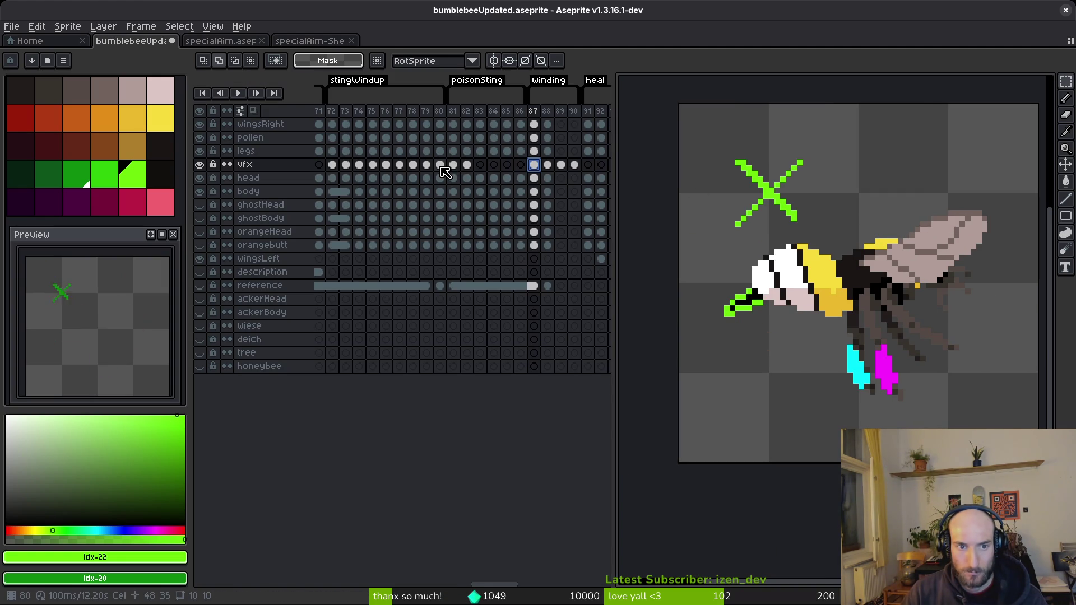
# Paste frame 80's orange crosshair onto frame 87 as a position guide.
pyautogui.click(440, 165)
pyautogui.moveTo(808, 238); pyautogui.dragTo(943, 349)
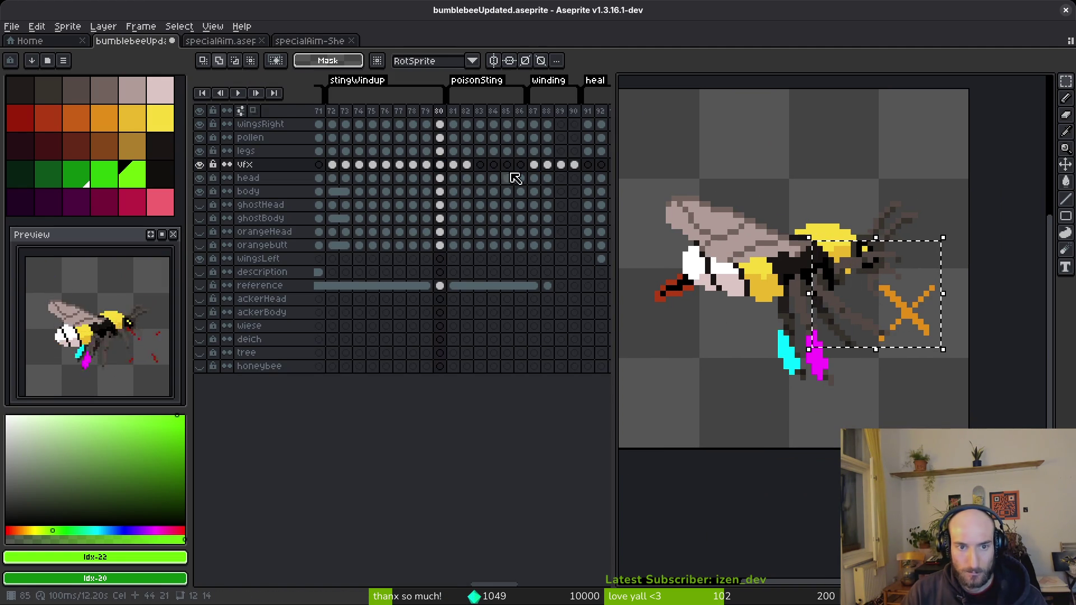
pyautogui.click(534, 164)
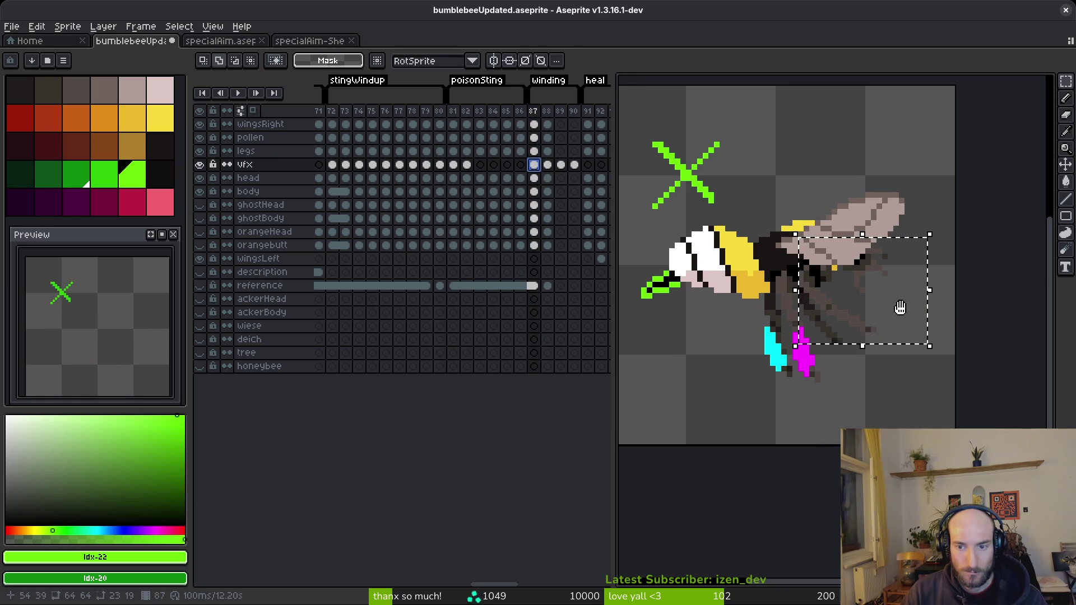
pyautogui.hotkey('ctrl', 'v')
pyautogui.press('Return')
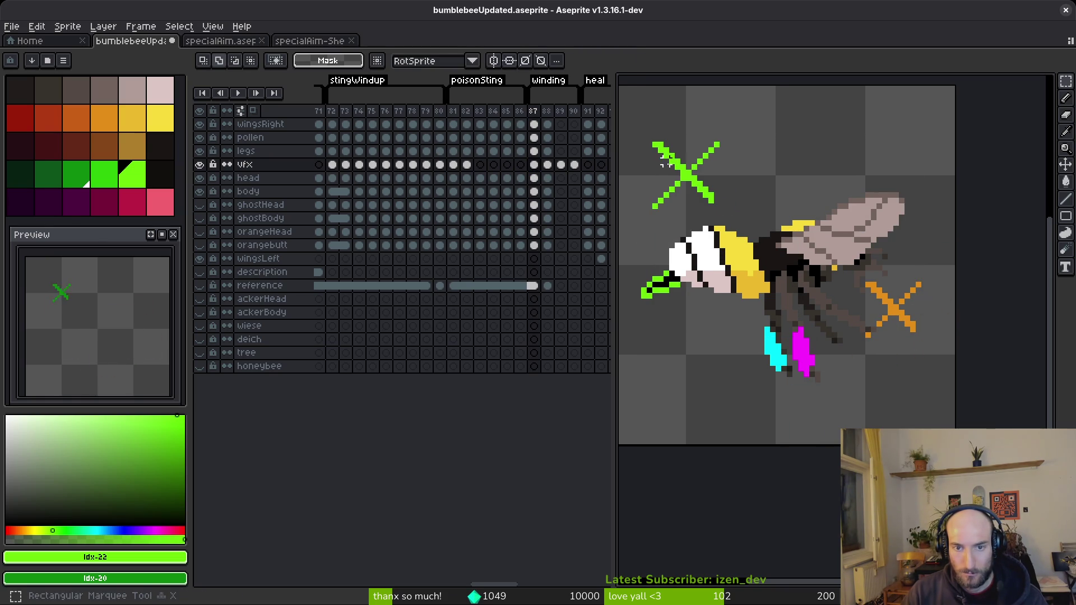
# Move the green crosshair onto the orange crosshair's spot across vfx frames 87–90.
pyautogui.moveTo(628, 106); pyautogui.dragTo(755, 217)
pyautogui.moveTo(534, 165); pyautogui.dragTo(574, 166)
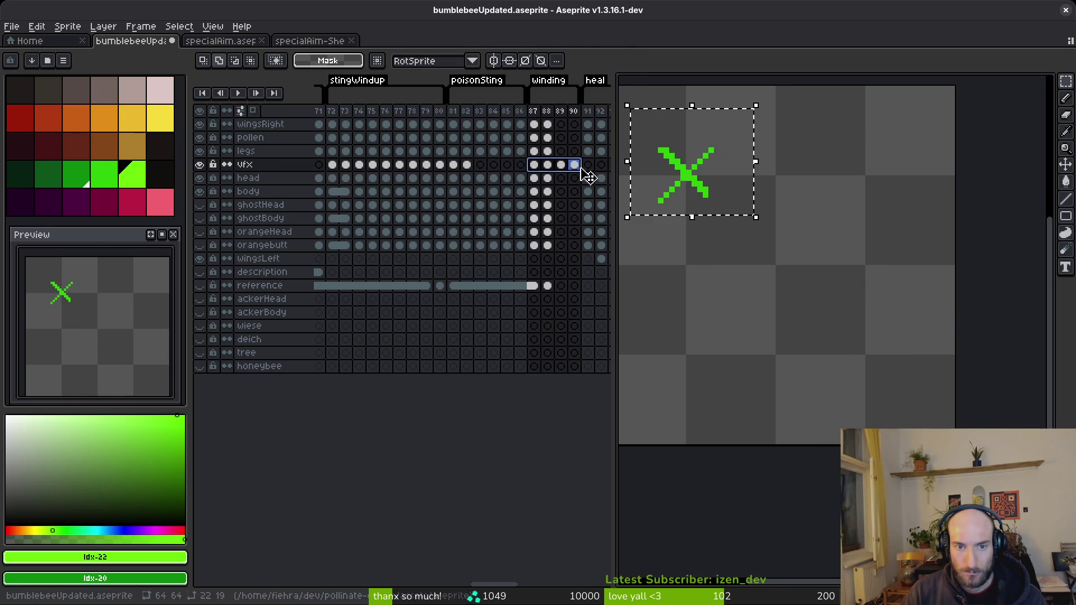
pyautogui.click(575, 164)
pyautogui.click(577, 177)
pyautogui.click(560, 167)
pyautogui.keyDown('shift'); pyautogui.click(533, 165); pyautogui.keyUp('shift')
pyautogui.moveTo(685, 172); pyautogui.dragTo(901, 317)
pyautogui.scroll(-1, 906, 317)
pyautogui.scroll(2, 900, 322)
# Save the sprite and step through frames 88–90 to check the crosshair.
pyautogui.hotkey('ctrl', 's')
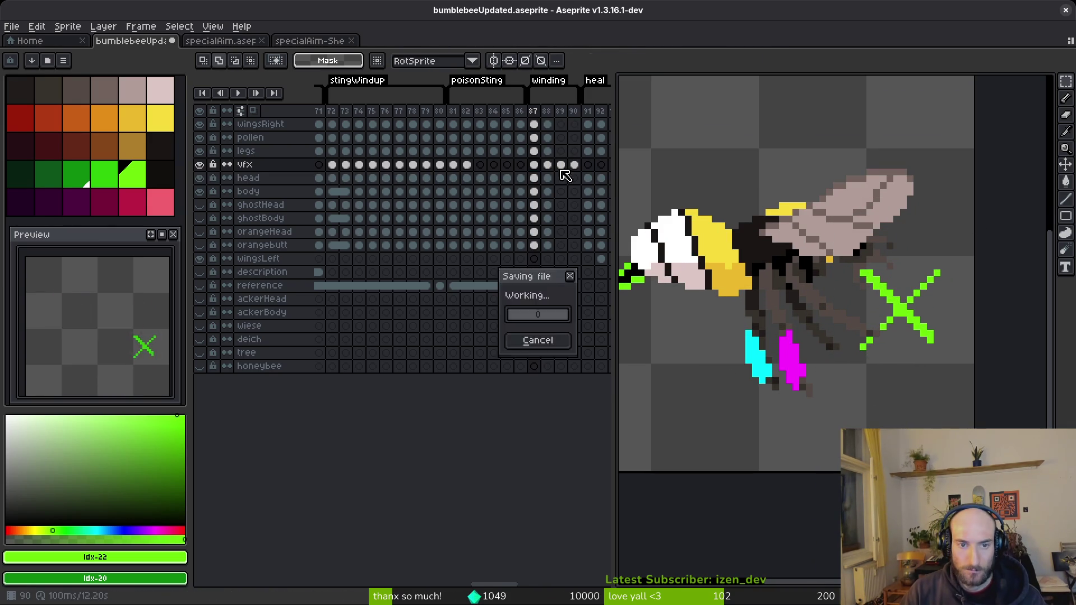
pyautogui.click(544, 167)
pyautogui.press('Right')
pyautogui.press('Right')
# Copy the head-to-orangebutt cels of frames 87–88 into frames 89–90.
pyautogui.press('i')
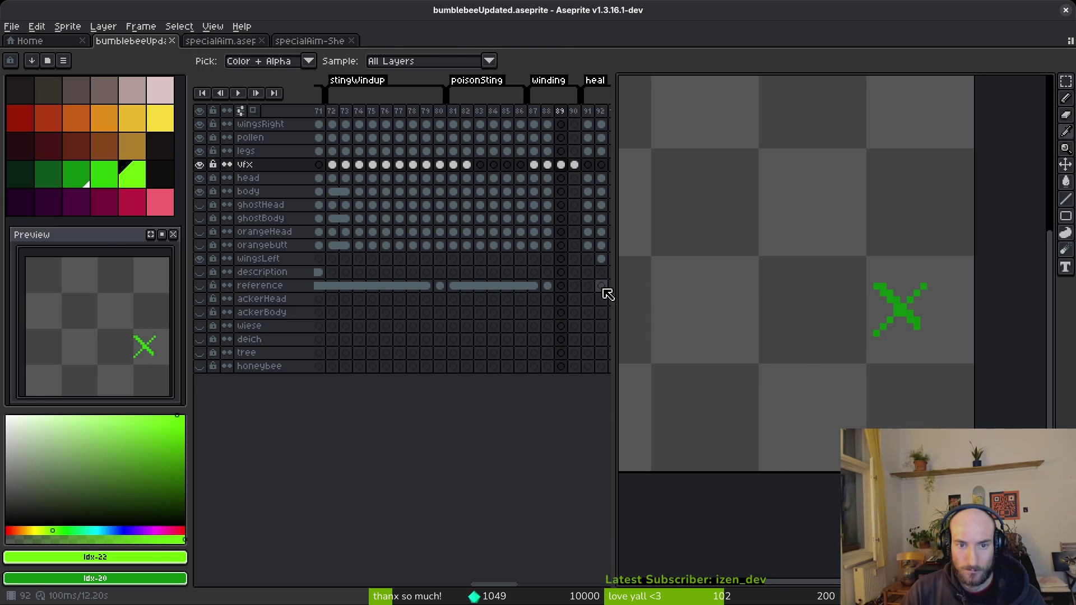
pyautogui.press('Left')
pyautogui.press('Left')
pyautogui.press('Left')
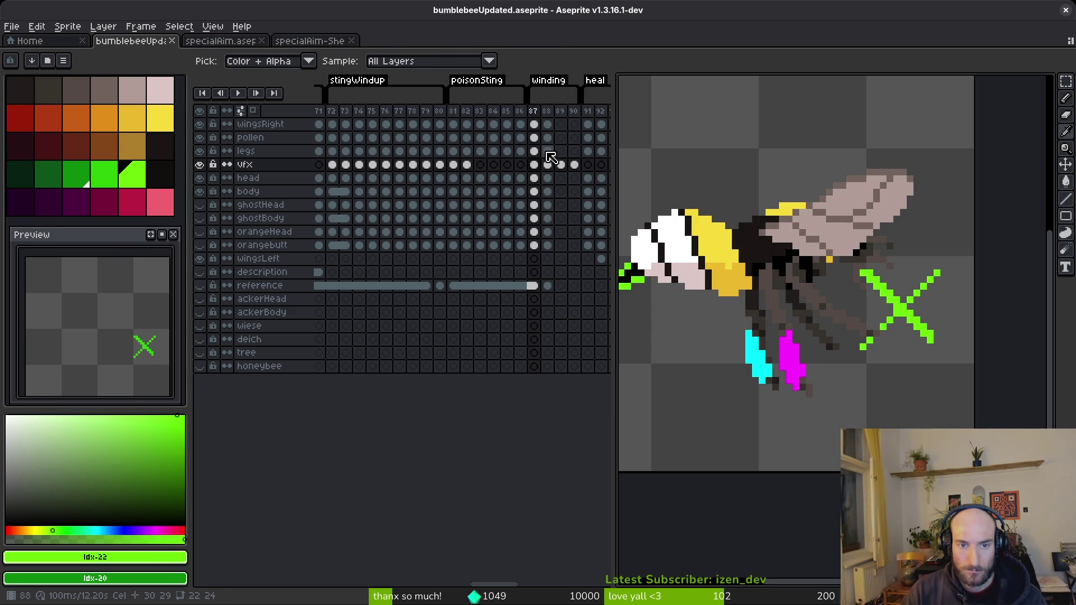
pyautogui.moveTo(533, 124)
pyautogui.mouseDown()
pyautogui.moveTo(547, 151)
pyautogui.moveTo(547, 285)
pyautogui.mouseUp()
pyautogui.click(570, 131)
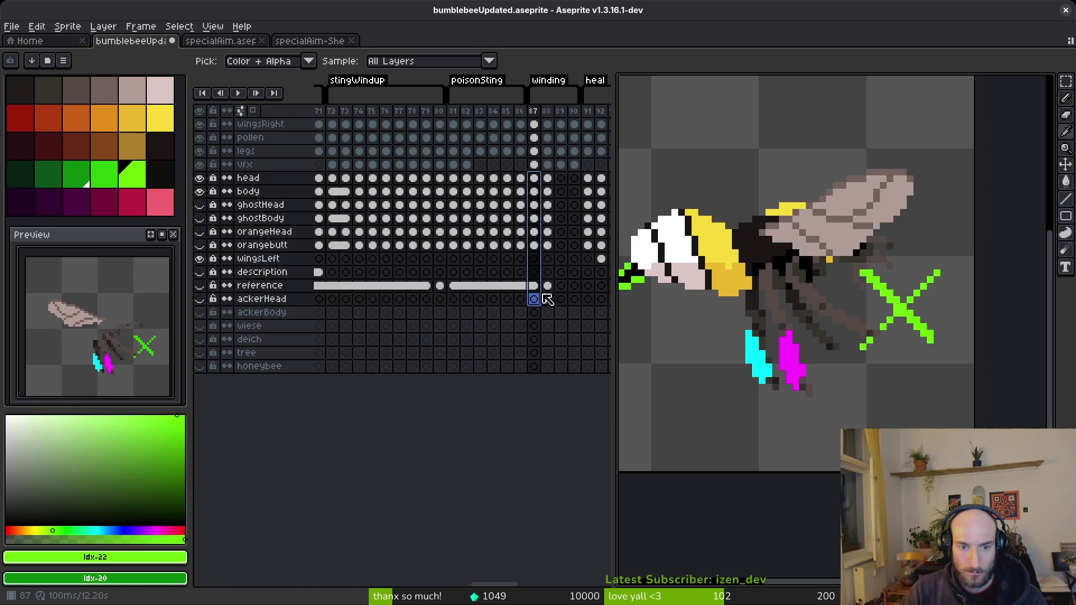
pyautogui.hotkey('ctrl', 'c')
pyautogui.click(564, 178)
pyautogui.hotkey('ctrl', 'v')
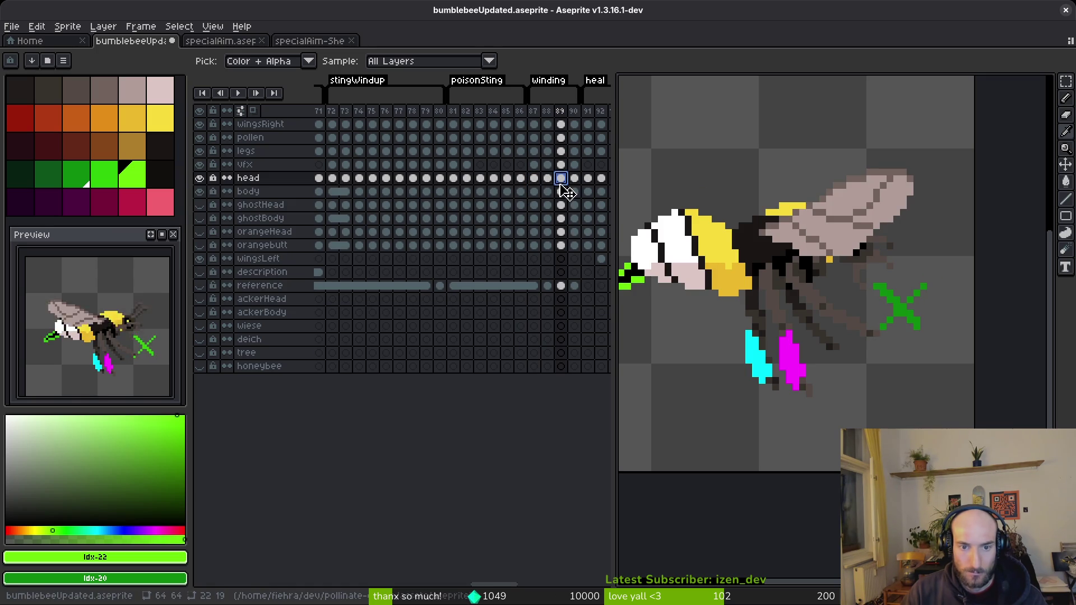
pyautogui.click(533, 124)
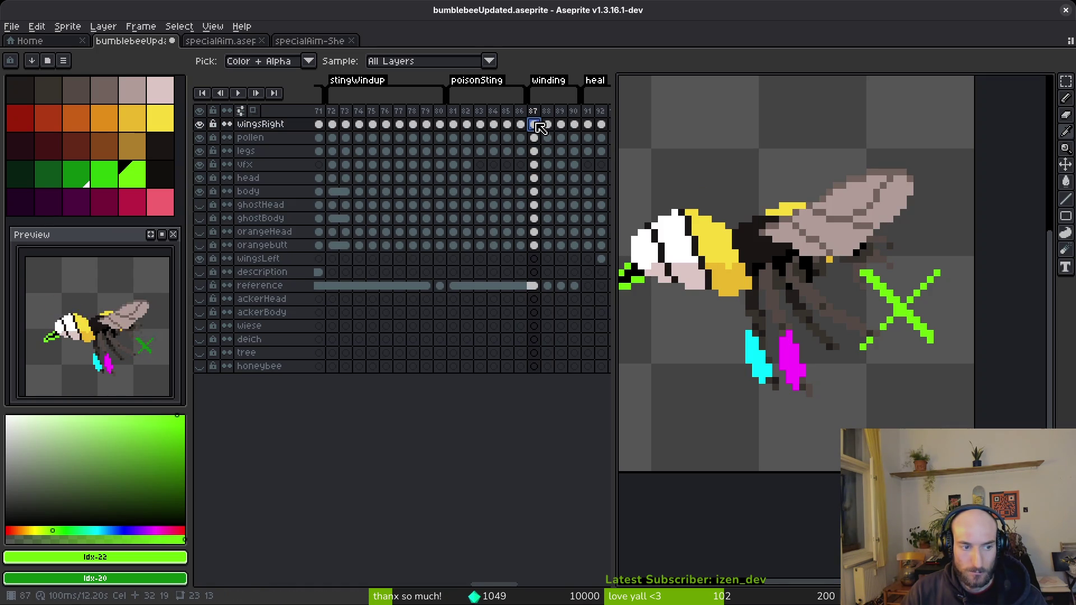
# Sample the crosshair's green #6cff0a from frame 87 as the drawing colour.
pyautogui.press('m')
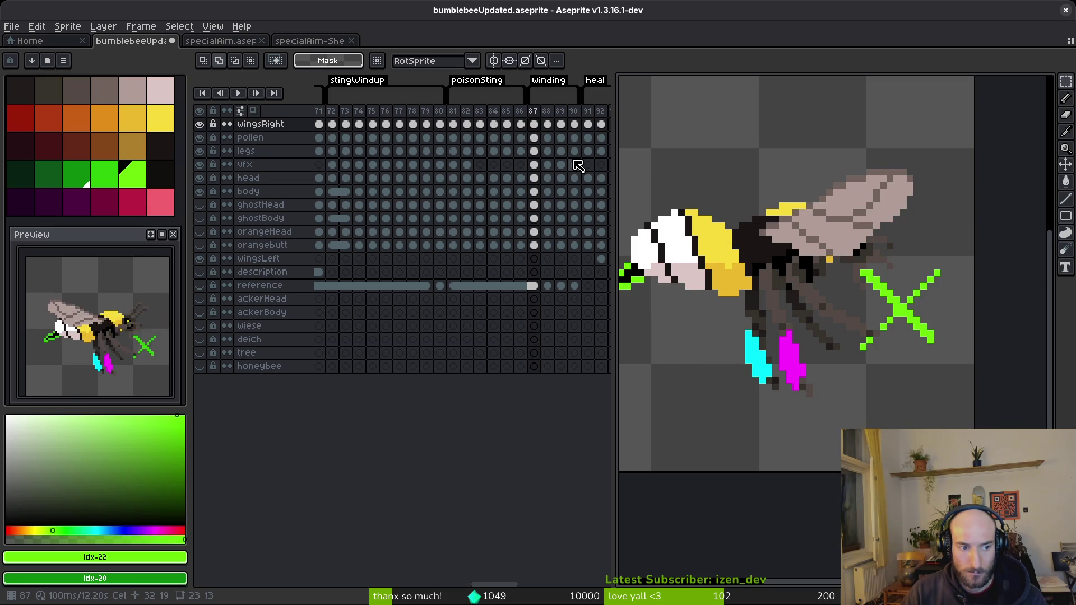
pyautogui.press('i')
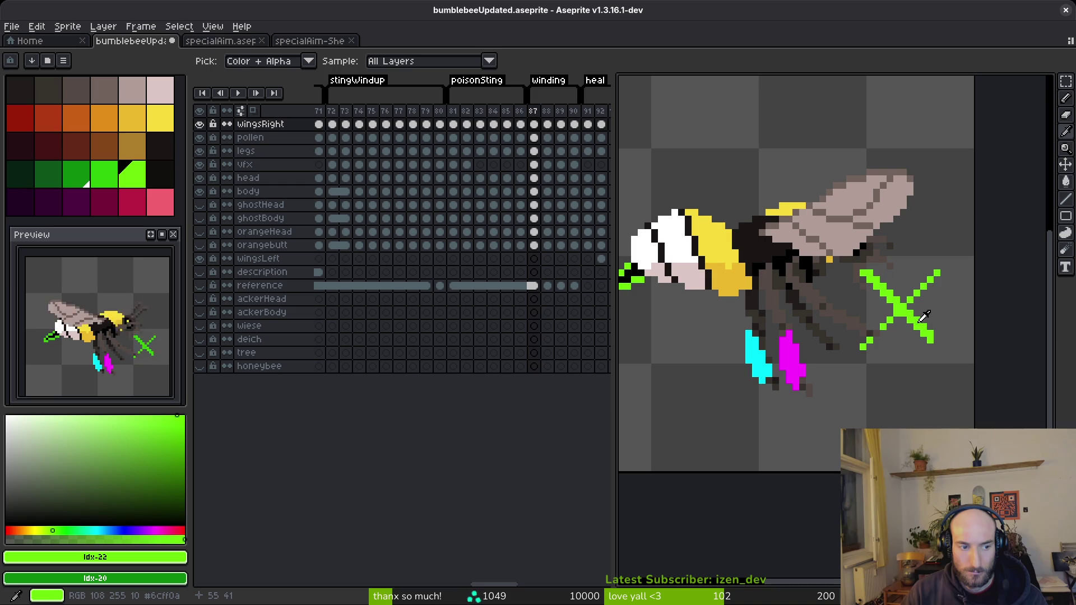
pyautogui.press('m')
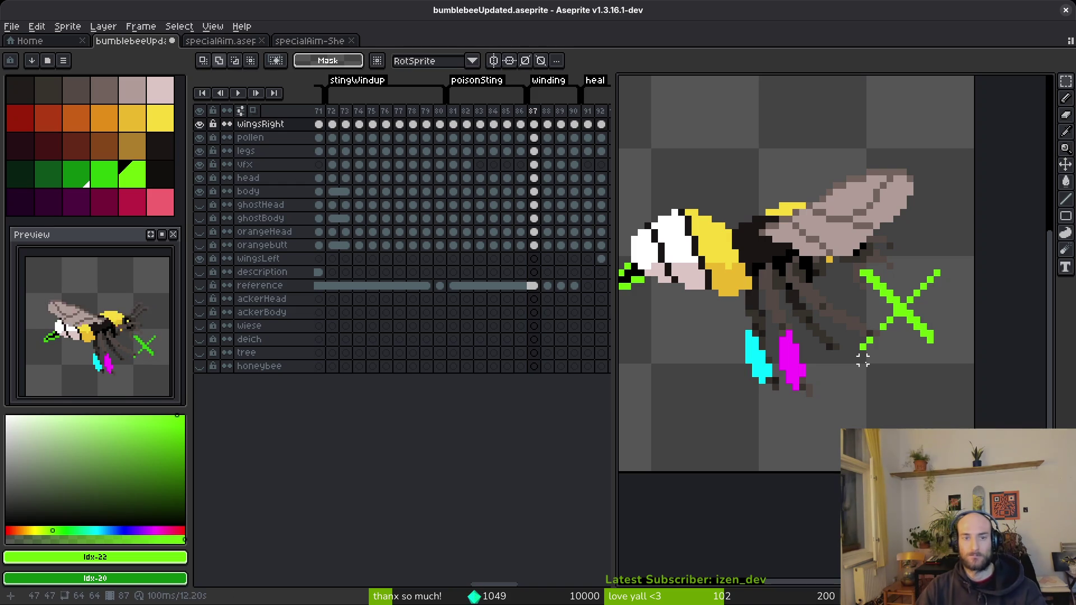
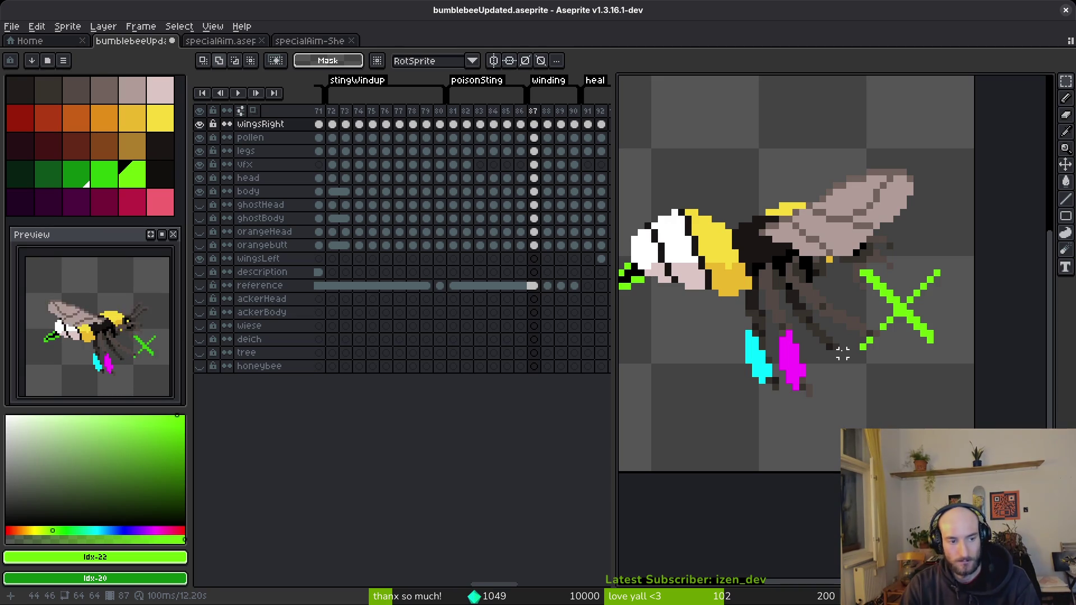
# Hide the Sprite2D green X aim marker in the special_aim_component scene's local tree.
pyautogui.hotkey('alt', 'Tab')
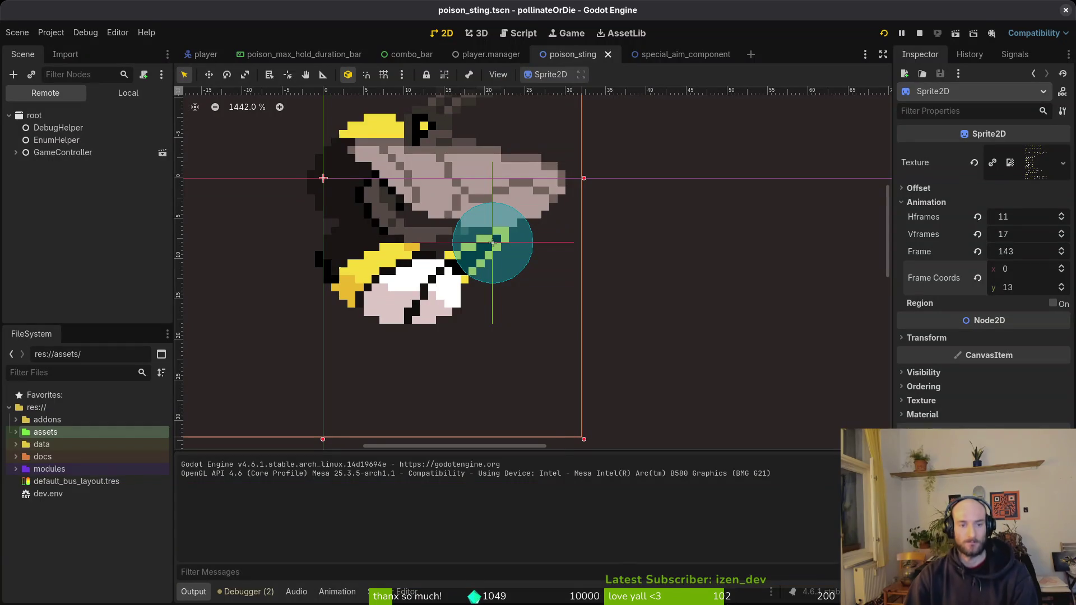
pyautogui.click(681, 54)
pyautogui.click(563, 55)
pyautogui.click(639, 54)
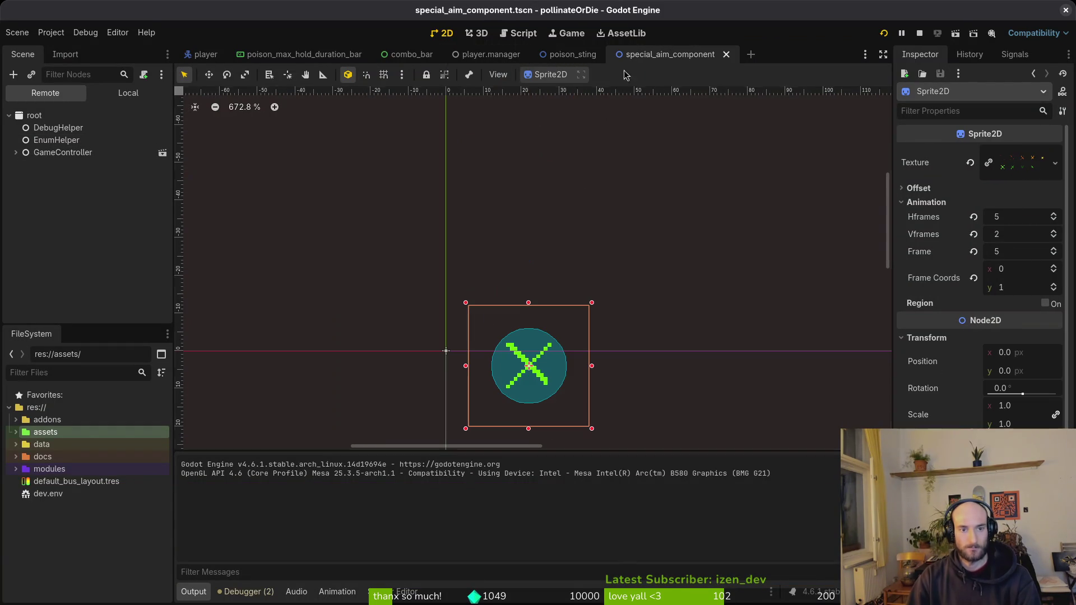
pyautogui.click(128, 93)
pyautogui.click(90, 165)
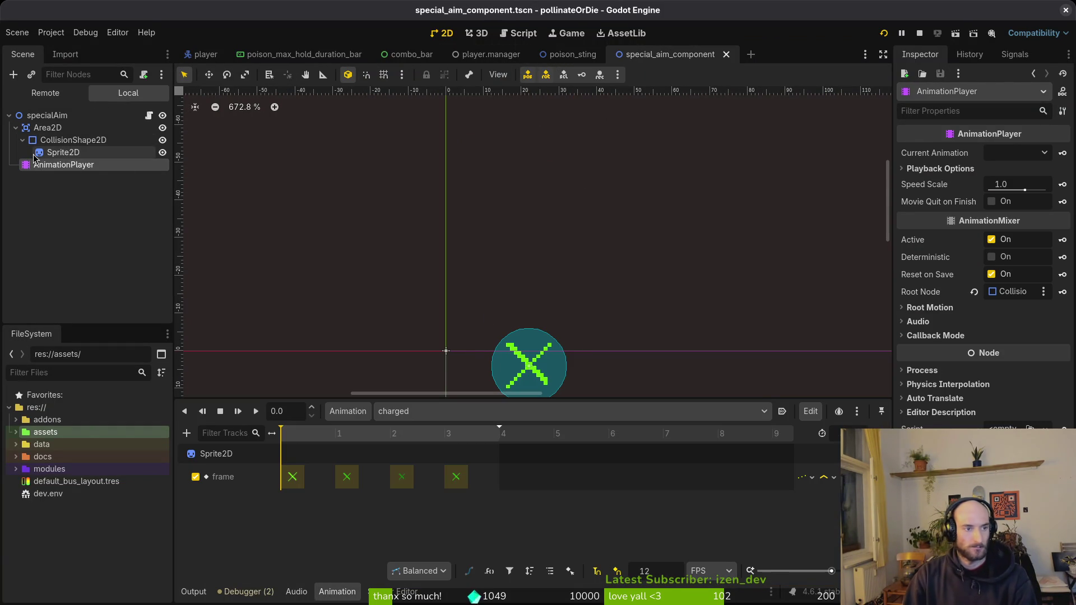
pyautogui.click(64, 152)
pyautogui.click(161, 153)
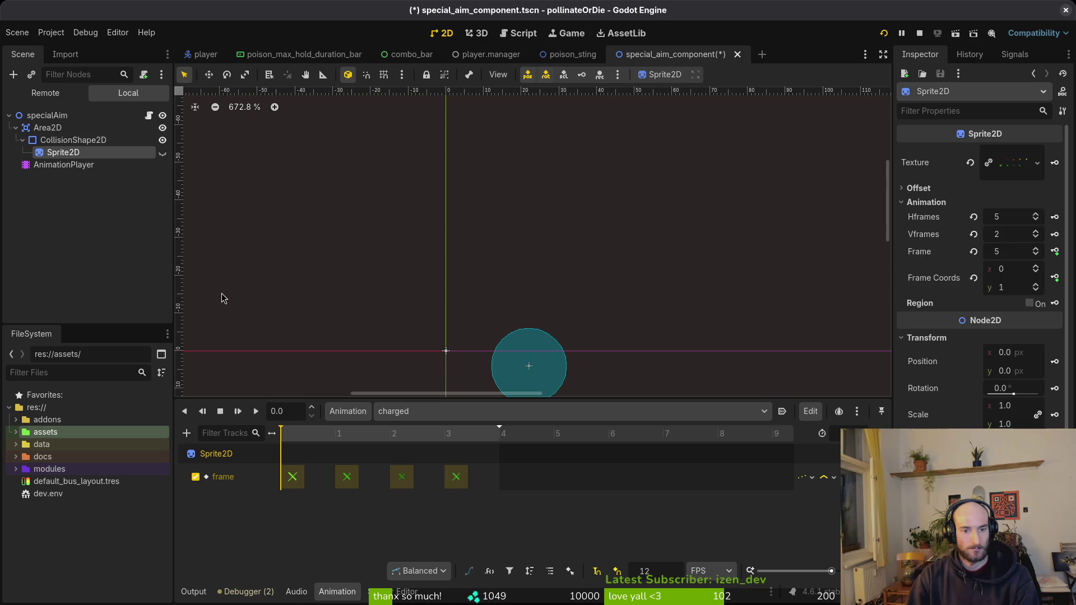
pyautogui.click(365, 266)
# Save the special_aim_component scene and rerun the game with F5.
pyautogui.hotkey('ctrl', 's')
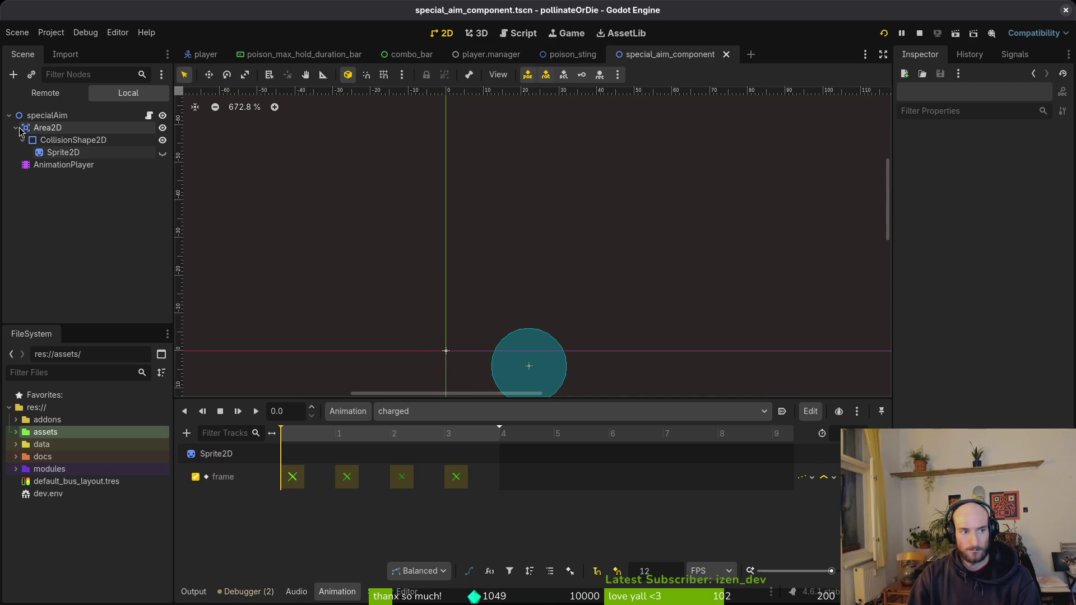
pyautogui.click(16, 128)
pyautogui.click(16, 128)
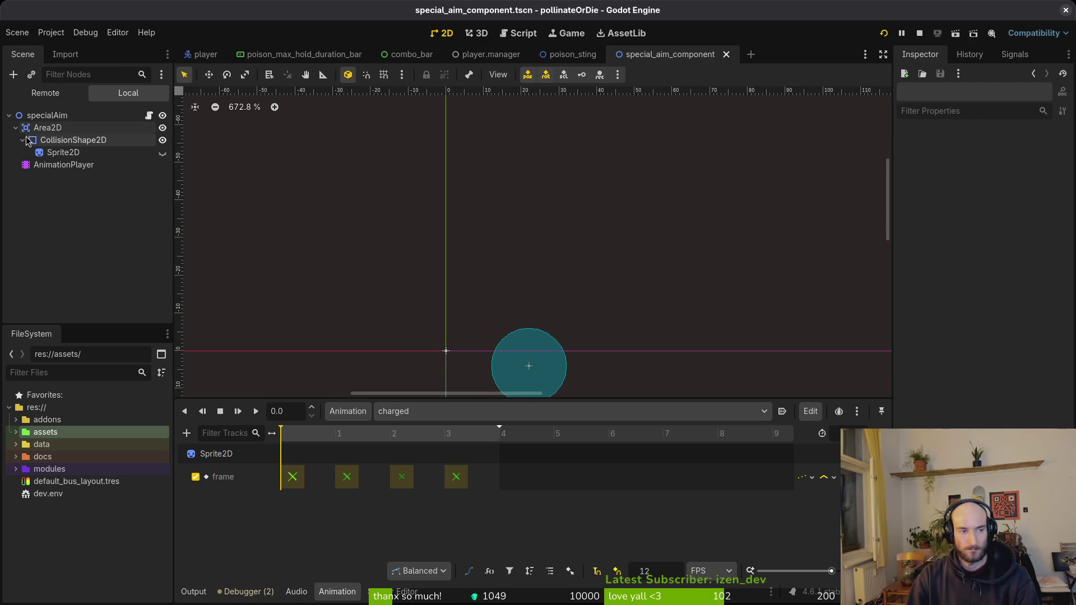
pyautogui.click(23, 140)
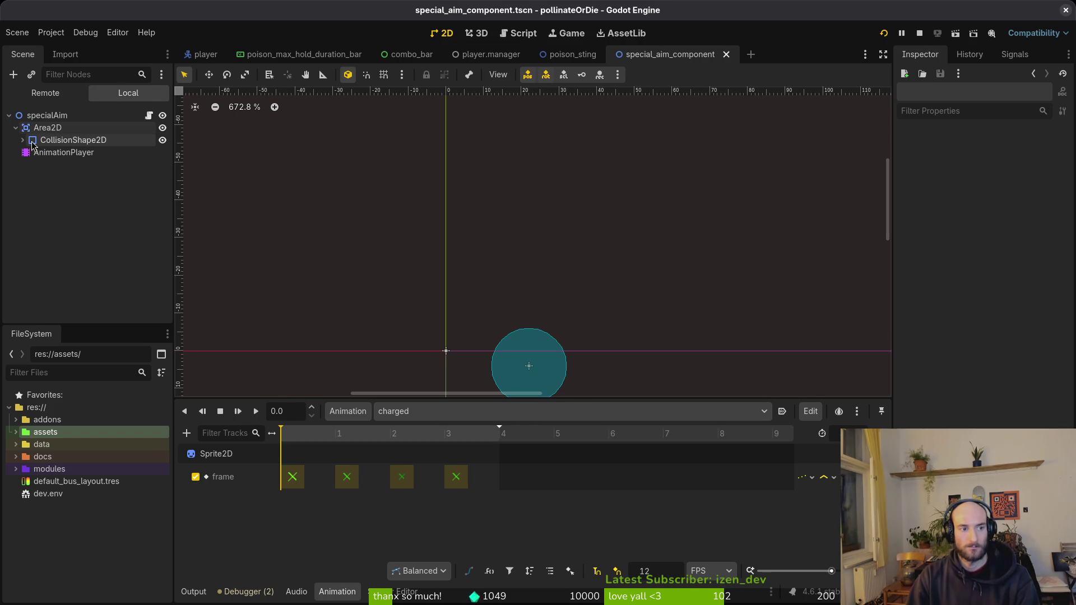
pyautogui.press('F5')
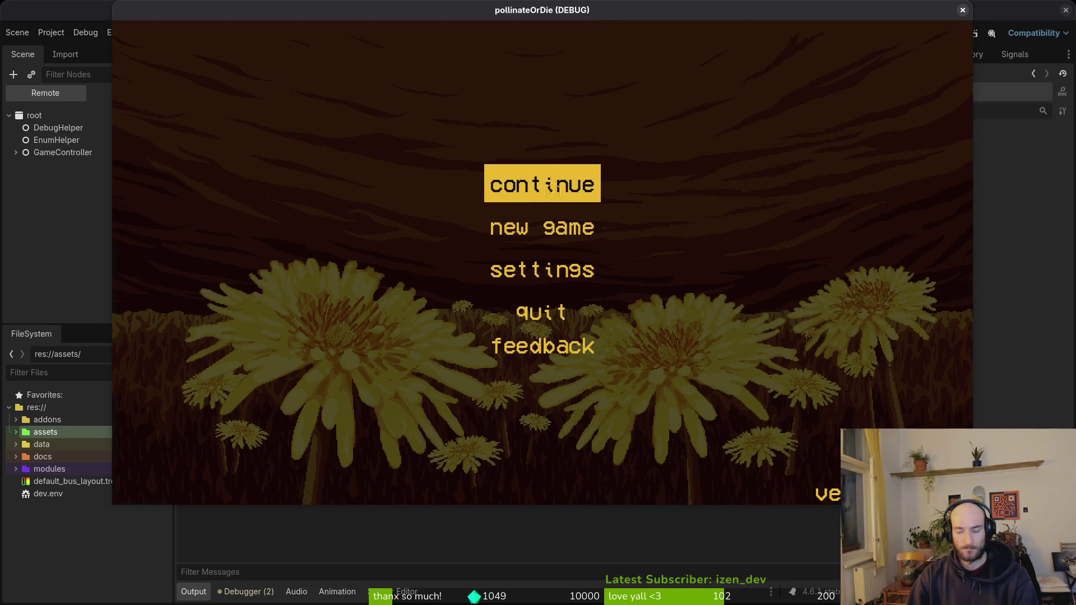
# Hide the cyan and magenta pollen layer on the bee's legs.
pyautogui.click(554, 197)
pyautogui.hotkey('alt', 'Tab')
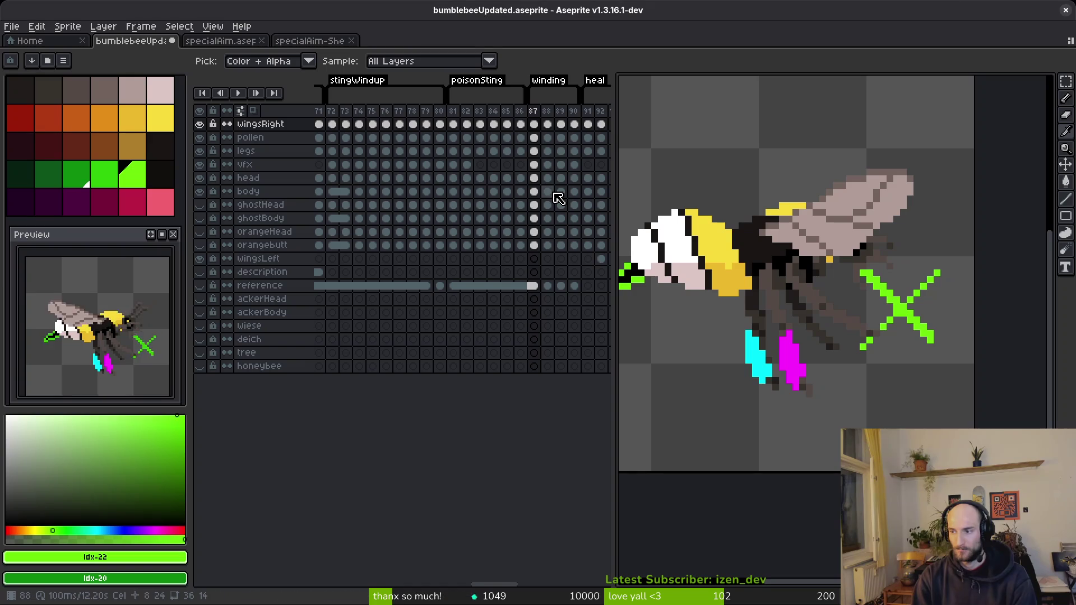
pyautogui.click(199, 137)
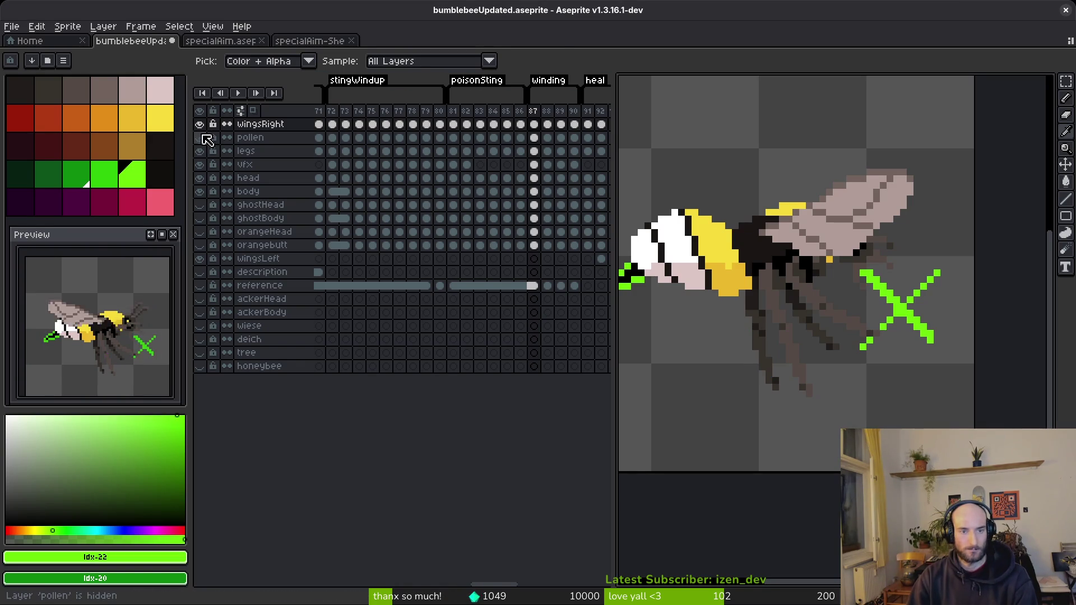
pyautogui.scroll(-3, 802, 205)
pyautogui.scroll(-3, 802, 204)
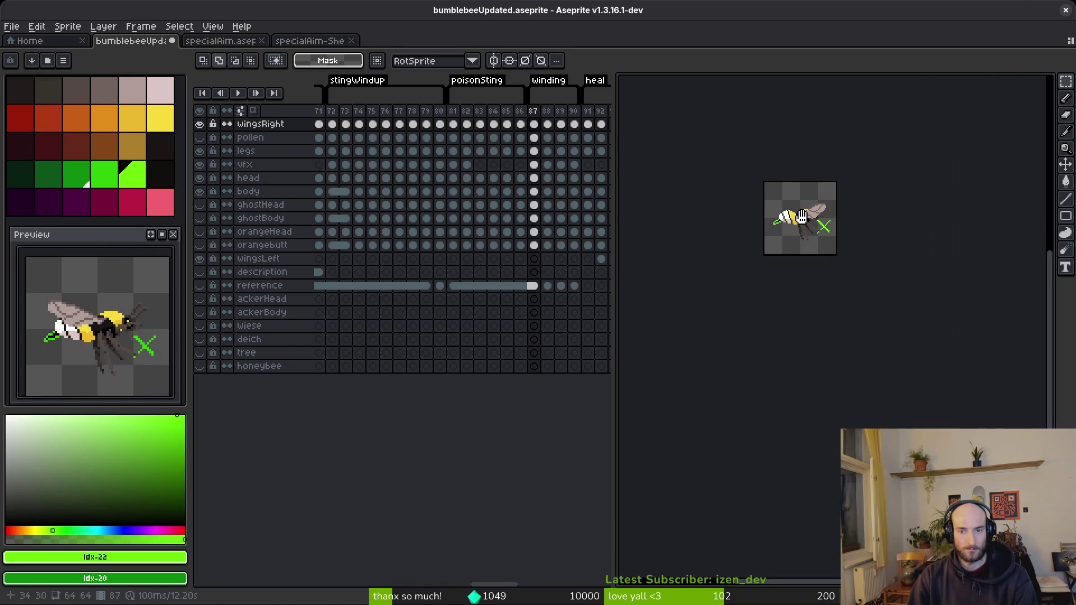
# Preview the sprite sheet export across the bee rows, then cancel it unexported.
pyautogui.hotkey('ctrl', 'e')
pyautogui.moveTo(712, 286)
pyautogui.mouseDown()
pyautogui.moveTo(897, 314)
pyautogui.moveTo(744, 362)
pyautogui.moveTo(854, 329)
pyautogui.mouseUp()
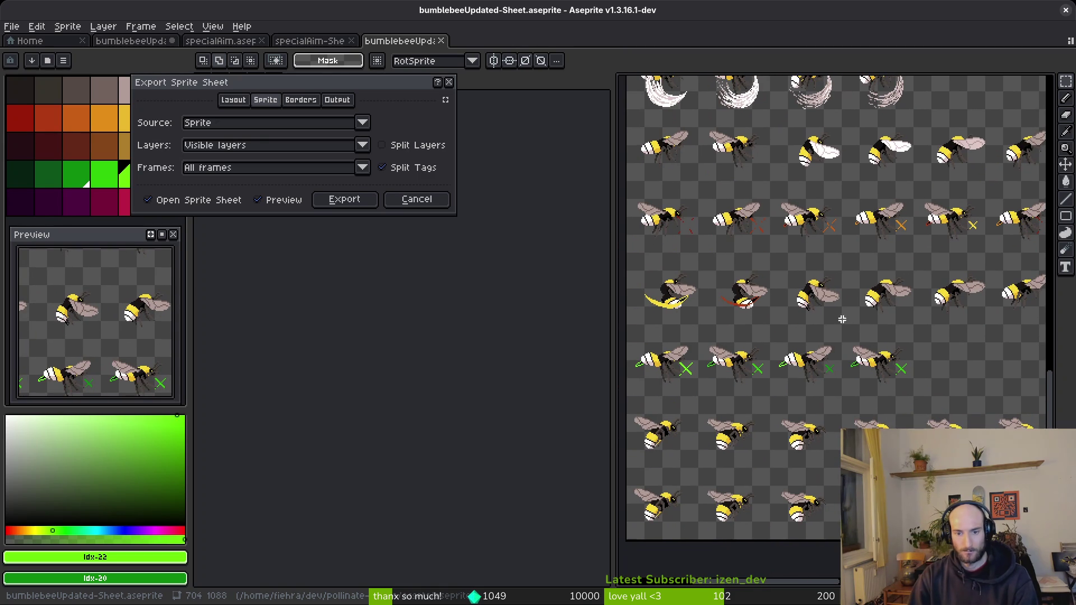
pyautogui.moveTo(918, 338)
pyautogui.mouseDown()
pyautogui.moveTo(840, 355)
pyautogui.moveTo(823, 377)
pyautogui.mouseUp()
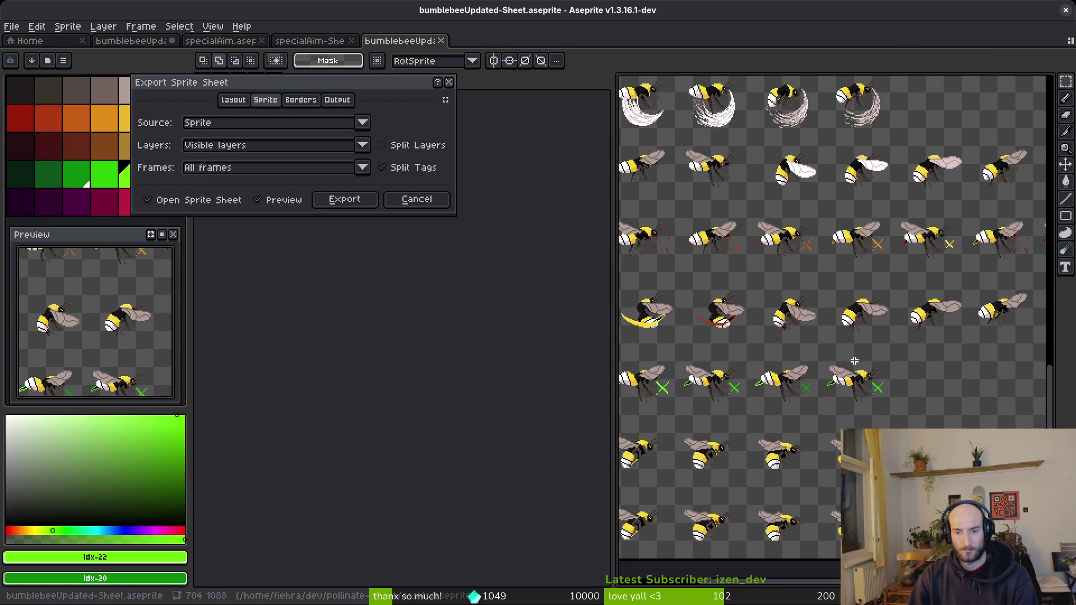
pyautogui.press('i')
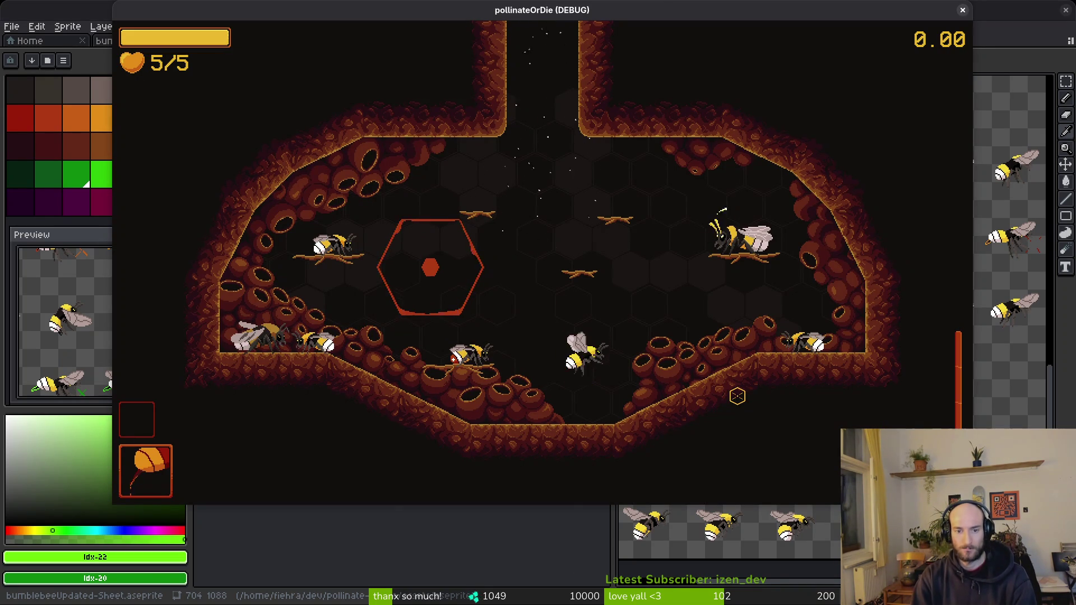
pyautogui.press('Escape')
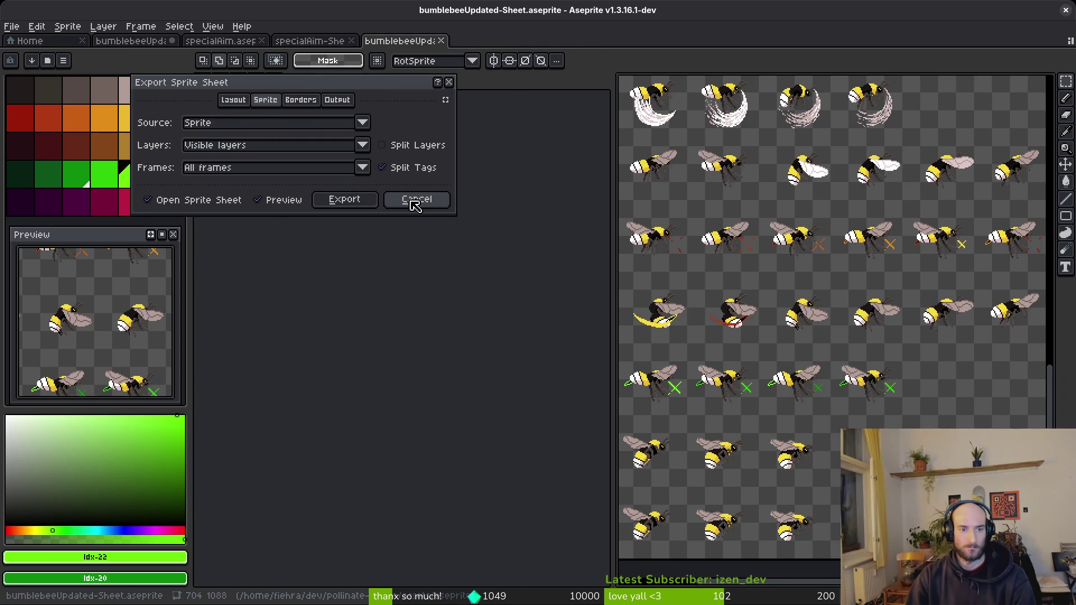
pyautogui.click(415, 200)
pyautogui.hscroll(4, 437, 254)
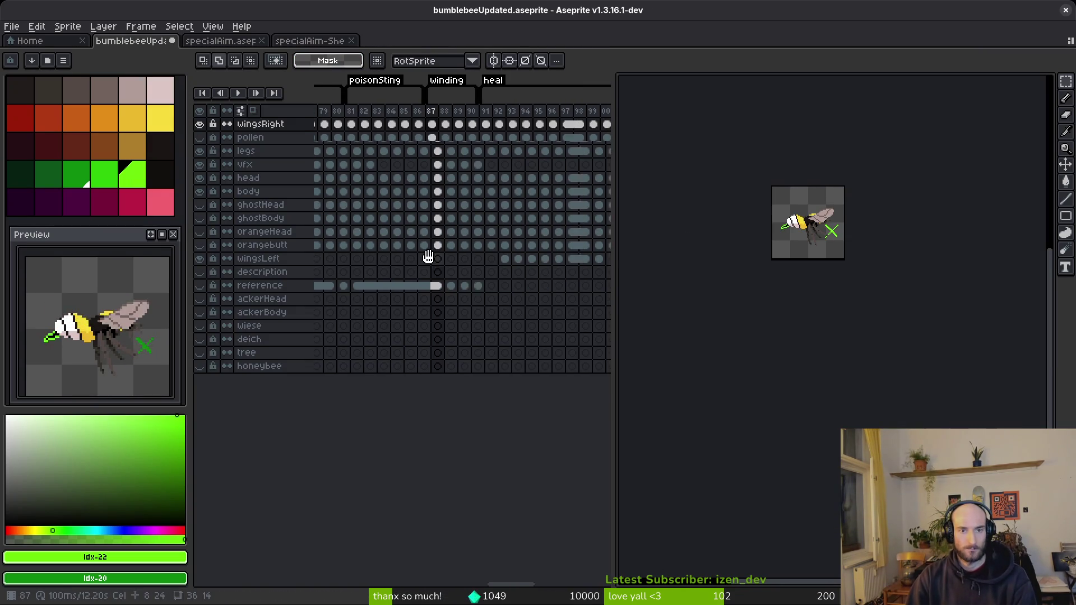
# On the frame 87 legs cel, shift a small group of leg pixels up-left.
pyautogui.click(435, 151)
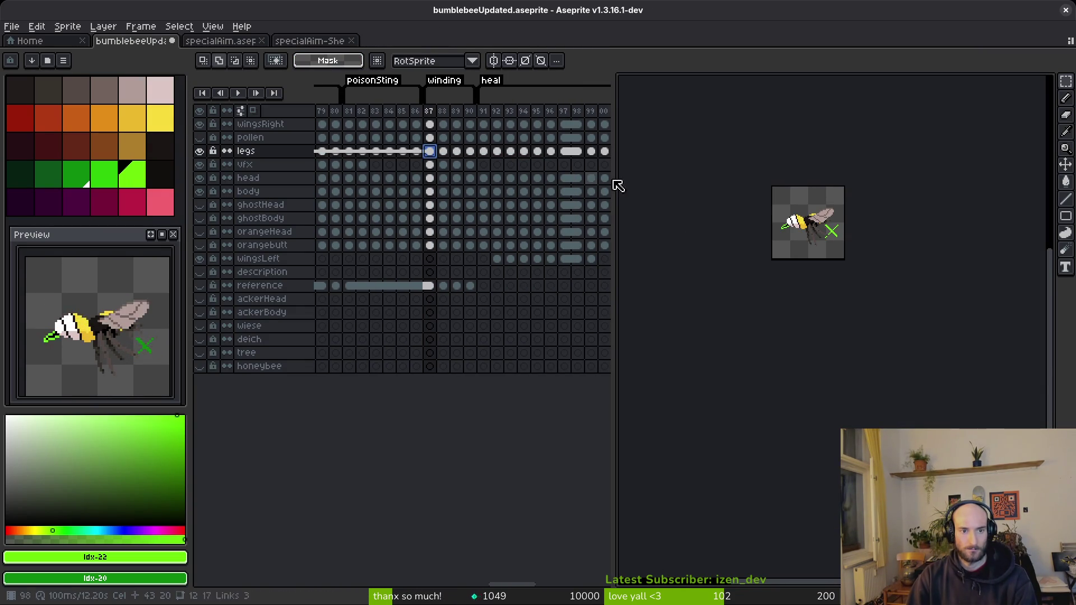
pyautogui.scroll(5, 731, 216)
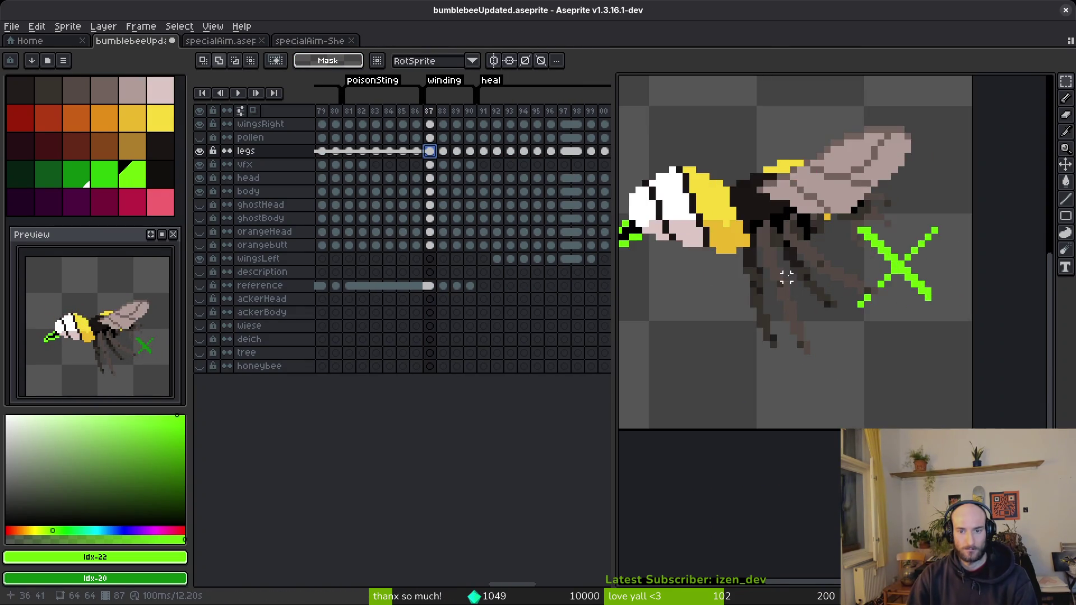
pyautogui.scroll(3, 785, 276)
pyautogui.scroll(2, 773, 283)
pyautogui.moveTo(678, 221)
pyautogui.mouseDown()
pyautogui.moveTo(758, 355)
pyautogui.moveTo(772, 450)
pyautogui.mouseUp()
pyautogui.scroll(-1, 772, 451)
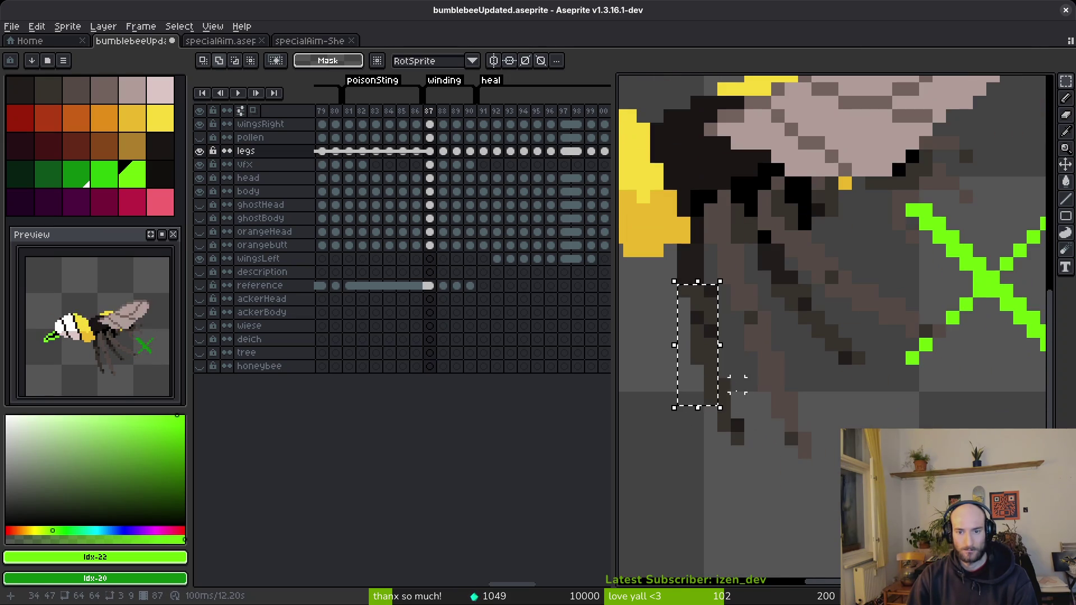
pyautogui.moveTo(678, 380)
pyautogui.mouseDown()
pyautogui.moveTo(745, 403)
pyautogui.moveTo(759, 487)
pyautogui.mouseUp()
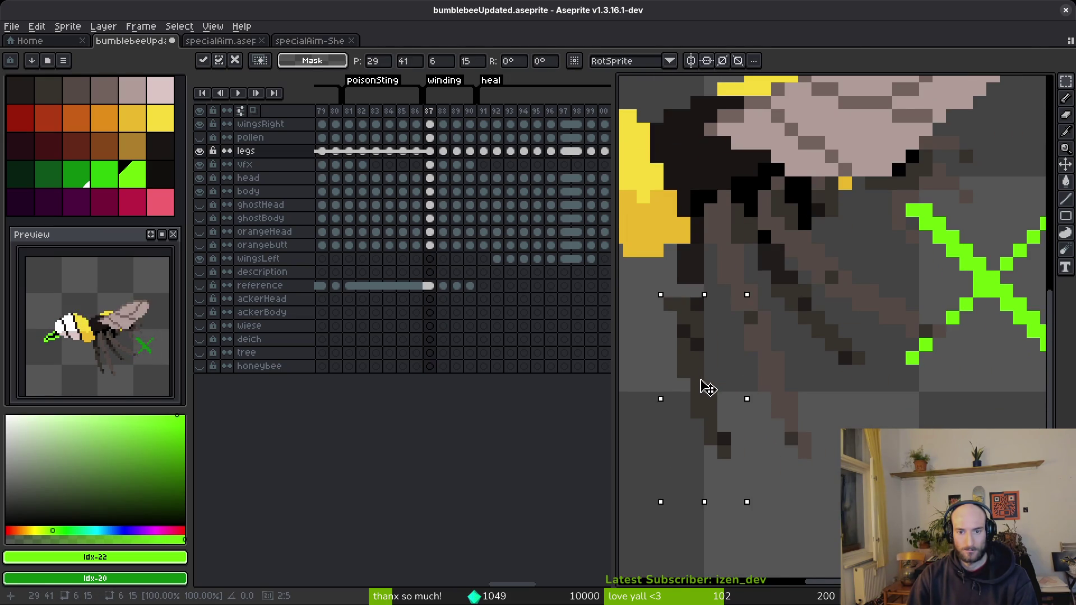
pyautogui.scroll(3, 701, 377)
pyautogui.moveTo(653, 212)
pyautogui.mouseDown()
pyautogui.moveTo(688, 275)
pyautogui.moveTo(684, 257)
pyautogui.mouseUp()
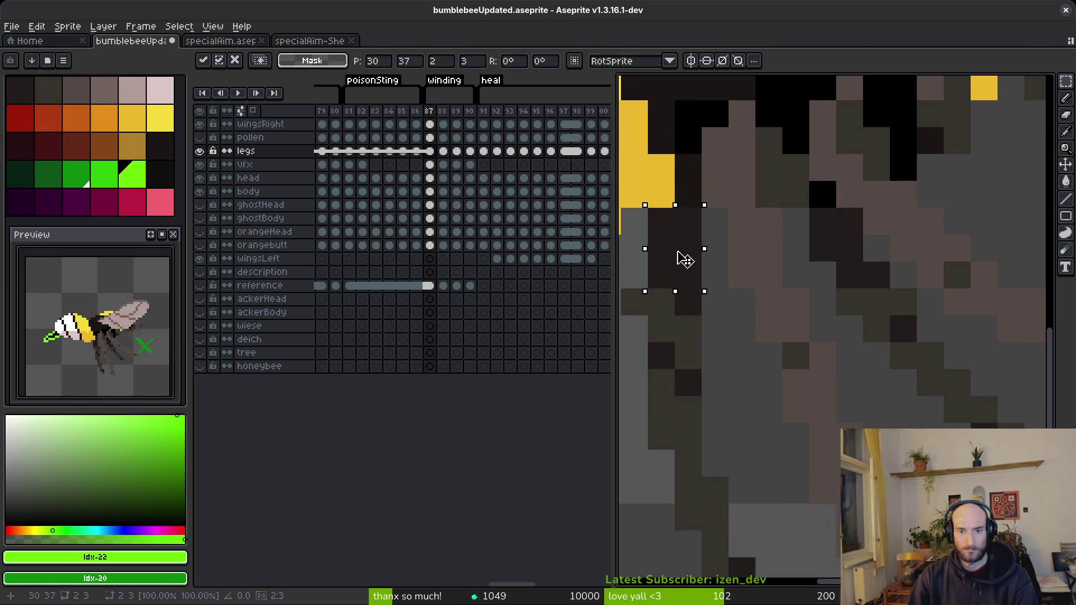
pyautogui.scroll(-3, 690, 269)
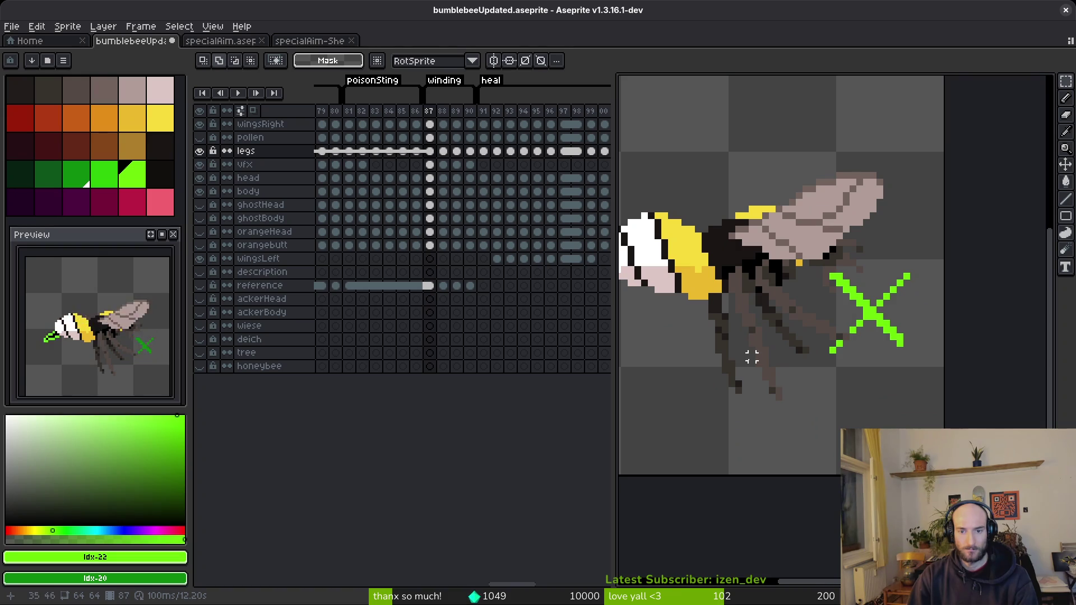
pyautogui.scroll(3, 731, 357)
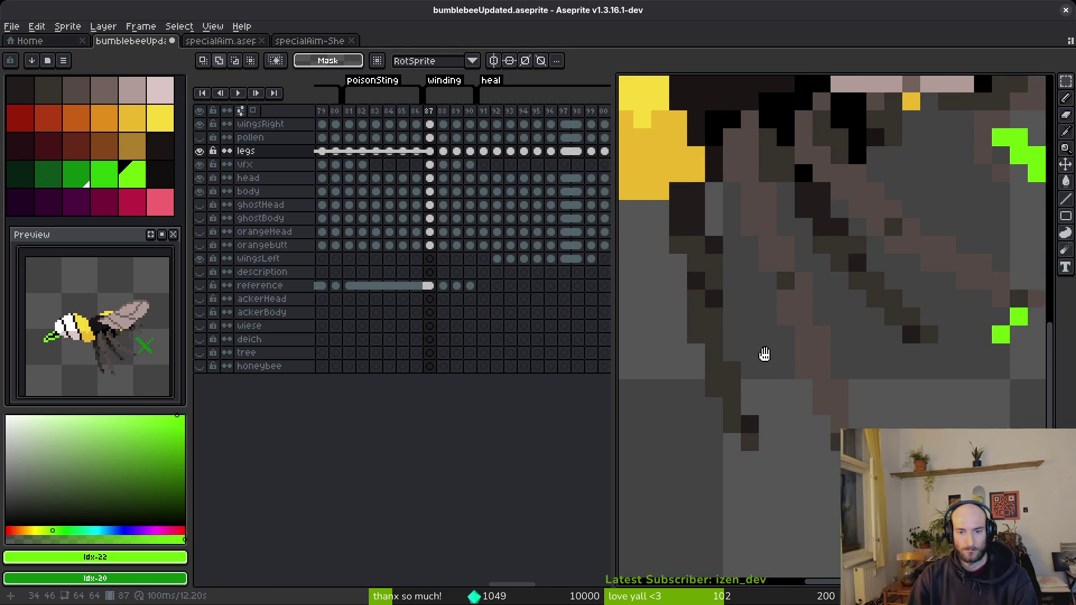
pyautogui.moveTo(711, 348)
pyautogui.mouseDown()
pyautogui.moveTo(750, 439)
pyautogui.moveTo(725, 389)
pyautogui.mouseUp()
pyautogui.hotkey('ctrl', 'd')
# Select and move a thin leg segment's pixels, then drop them.
pyautogui.scroll(-3, 765, 381)
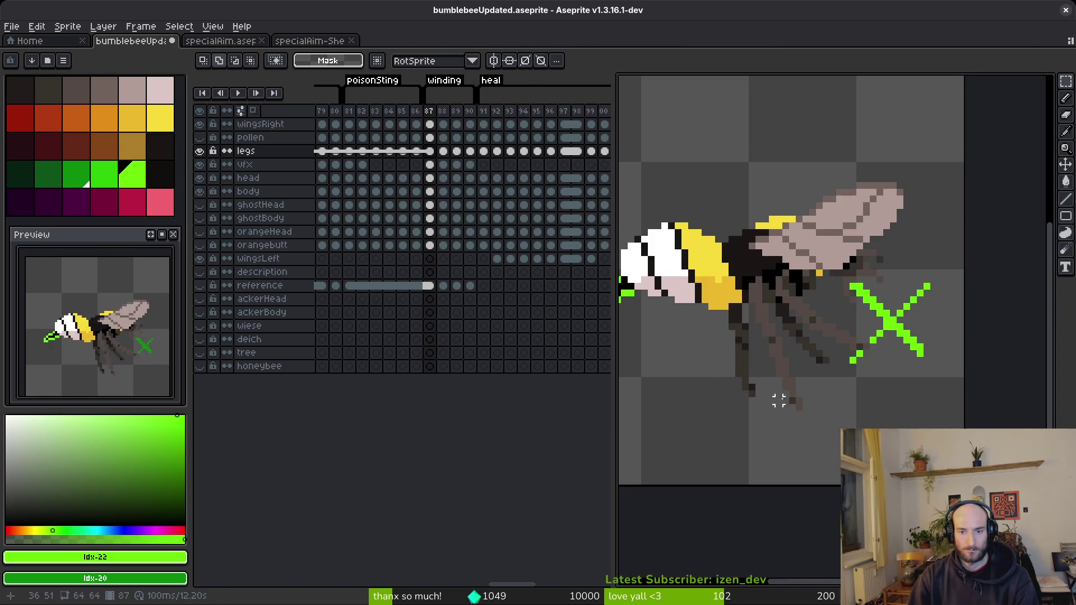
pyautogui.scroll(2, 813, 356)
pyautogui.moveTo(759, 272); pyautogui.dragTo(785, 363)
pyautogui.moveTo(849, 317); pyautogui.dragTo(756, 475)
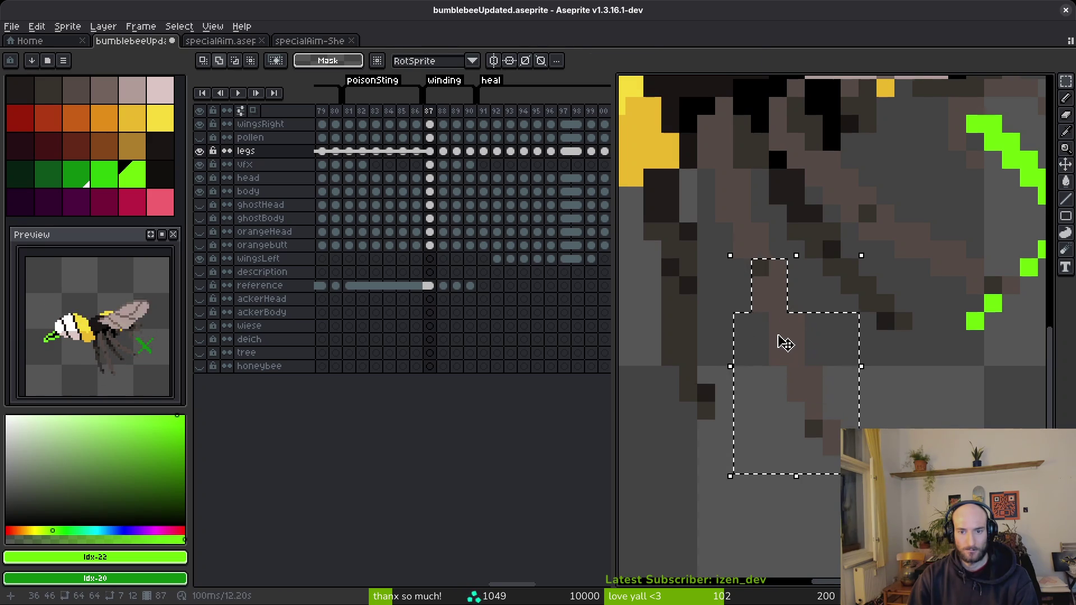
pyautogui.moveTo(781, 343); pyautogui.dragTo(775, 344)
pyautogui.click(792, 240)
pyautogui.moveTo(758, 230); pyautogui.dragTo(714, 221)
pyautogui.click(796, 284)
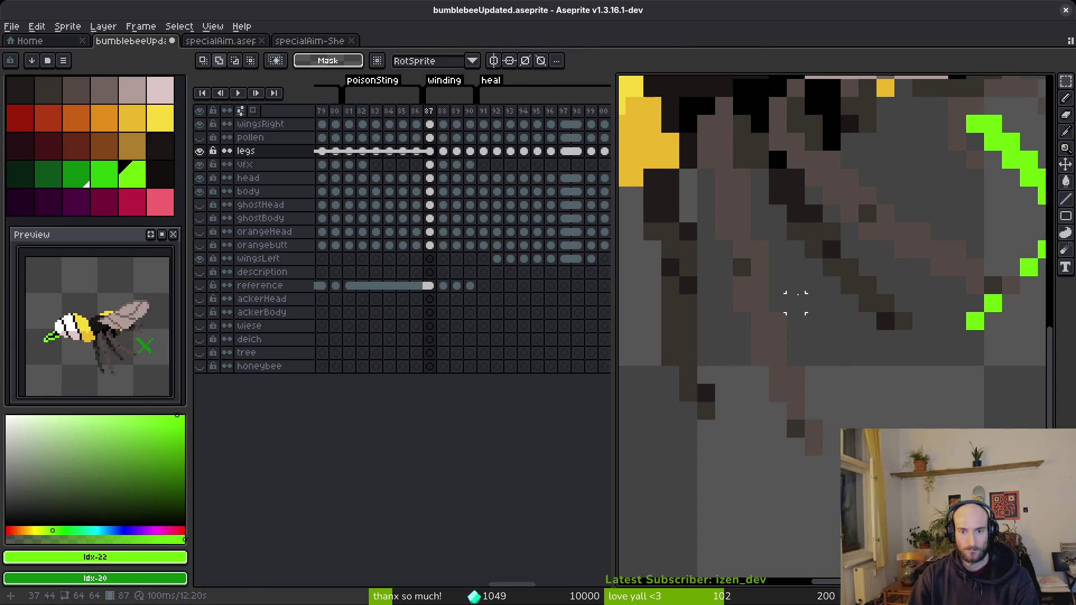
# Undo the unwanted moves and nudge a 2×1-pixel leg piece up-left.
pyautogui.hotkey('ctrl', 'z')
pyautogui.hotkey('ctrl', 'z')
pyautogui.hotkey('ctrl', 'z')
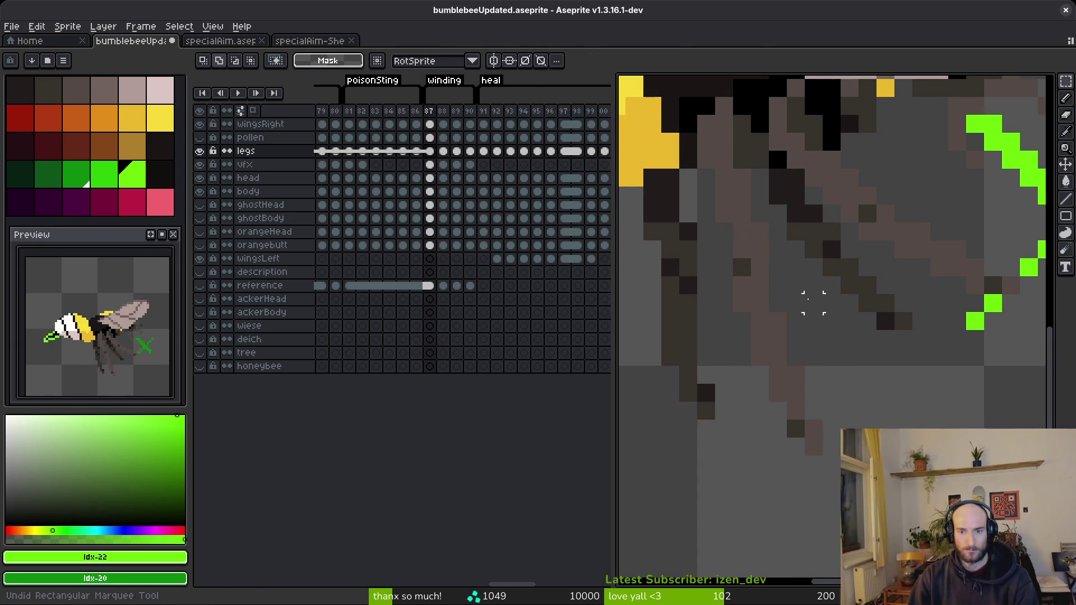
pyautogui.hotkey('ctrl', 'z')
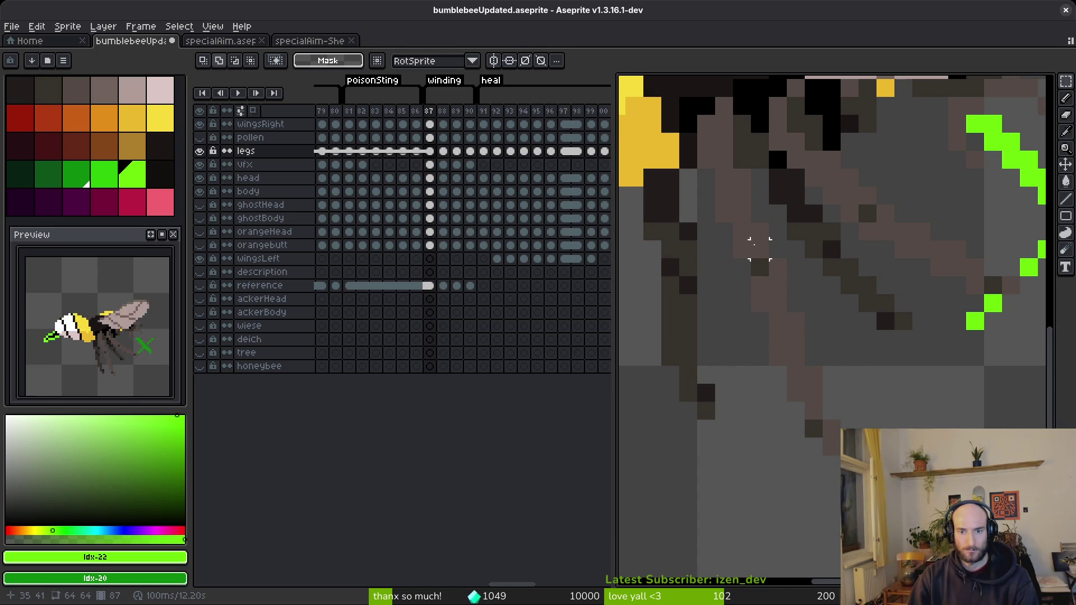
pyautogui.moveTo(723, 247); pyautogui.dragTo(751, 255)
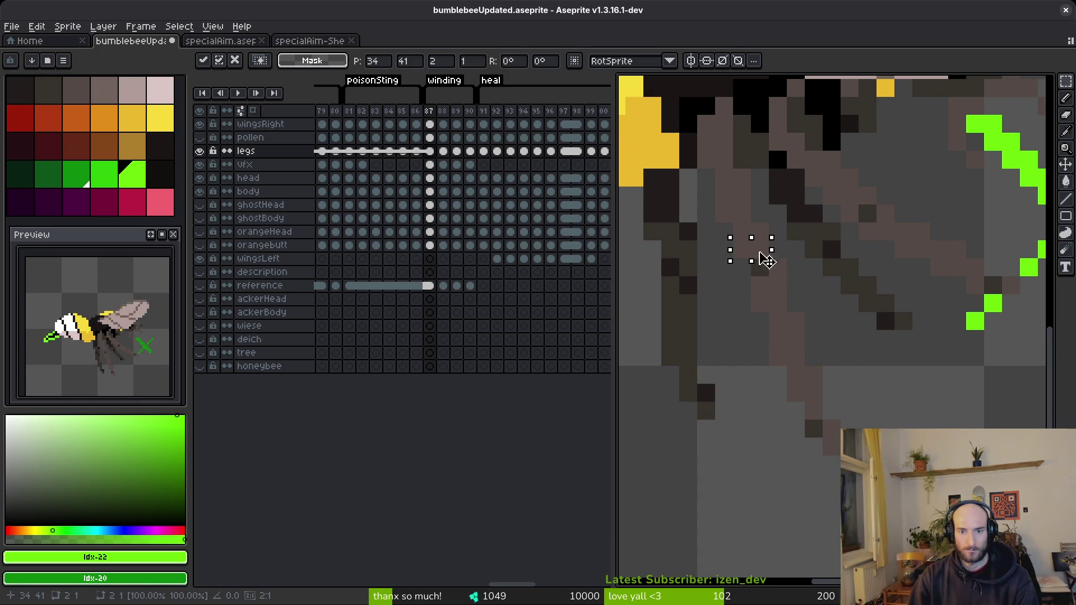
pyautogui.click(750, 233)
pyautogui.hotkey('ctrl', 'z')
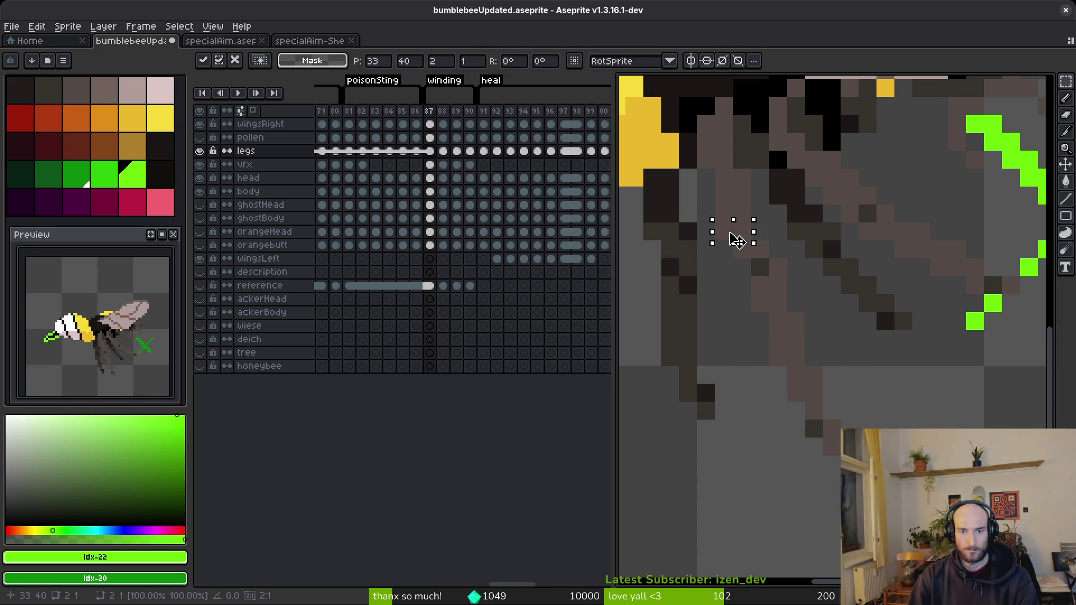
pyautogui.click(778, 267)
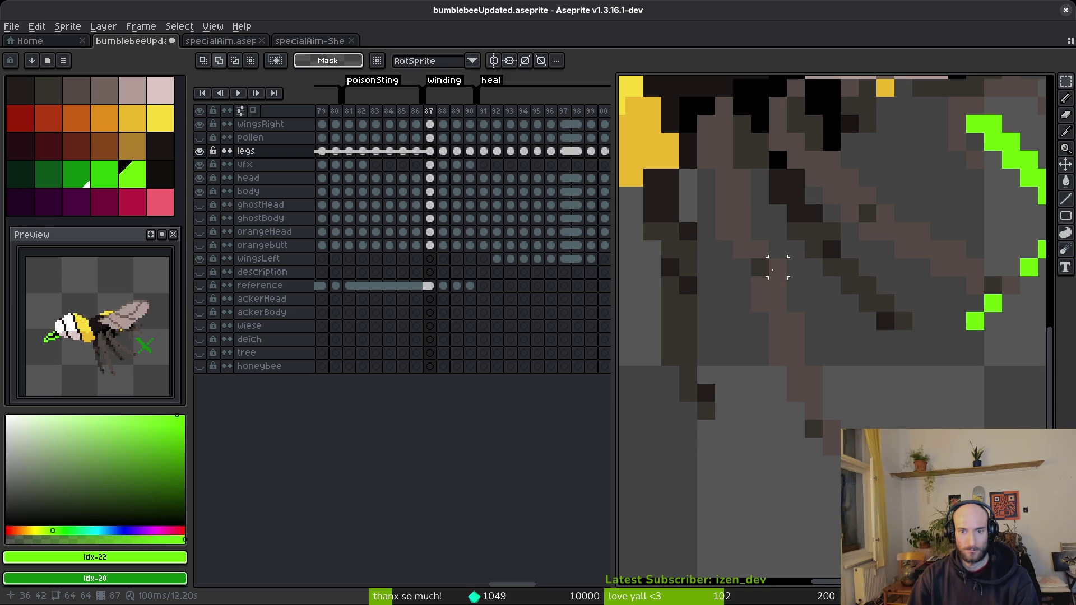
pyautogui.keyDown('alt'); pyautogui.click(761, 263); pyautogui.keyUp('alt')
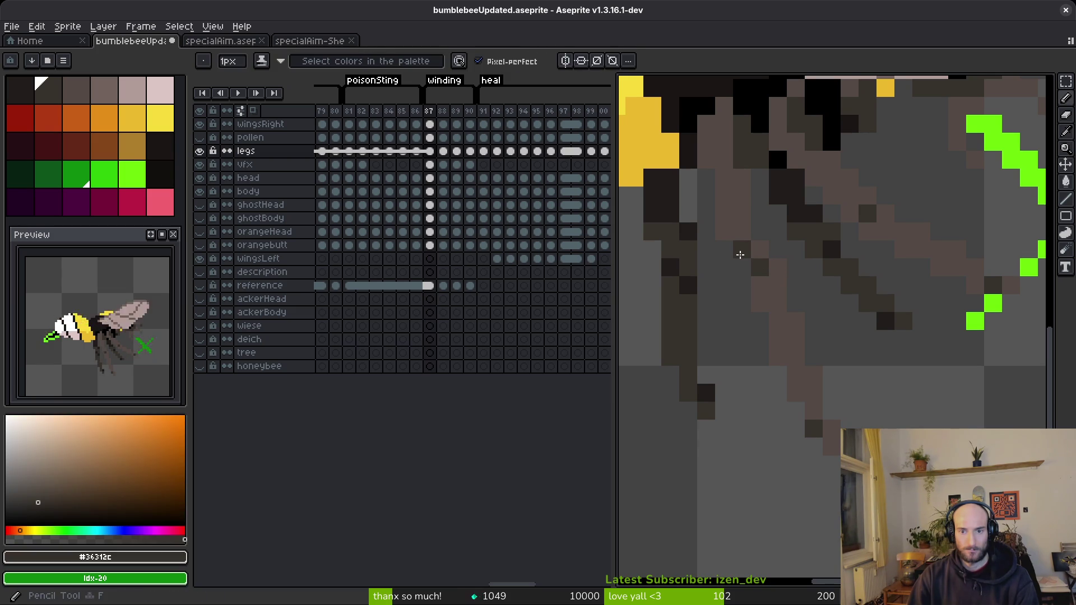
# Shift a small block of leg pixels one pixel left and deselect.
pyautogui.keyDown('alt'); pyautogui.click(766, 269); pyautogui.keyUp('alt')
pyautogui.press('f')
pyautogui.press('m')
pyautogui.moveTo(751, 258)
pyautogui.mouseDown()
pyautogui.moveTo(817, 414)
pyautogui.moveTo(820, 451)
pyautogui.moveTo(835, 460)
pyautogui.mouseUp()
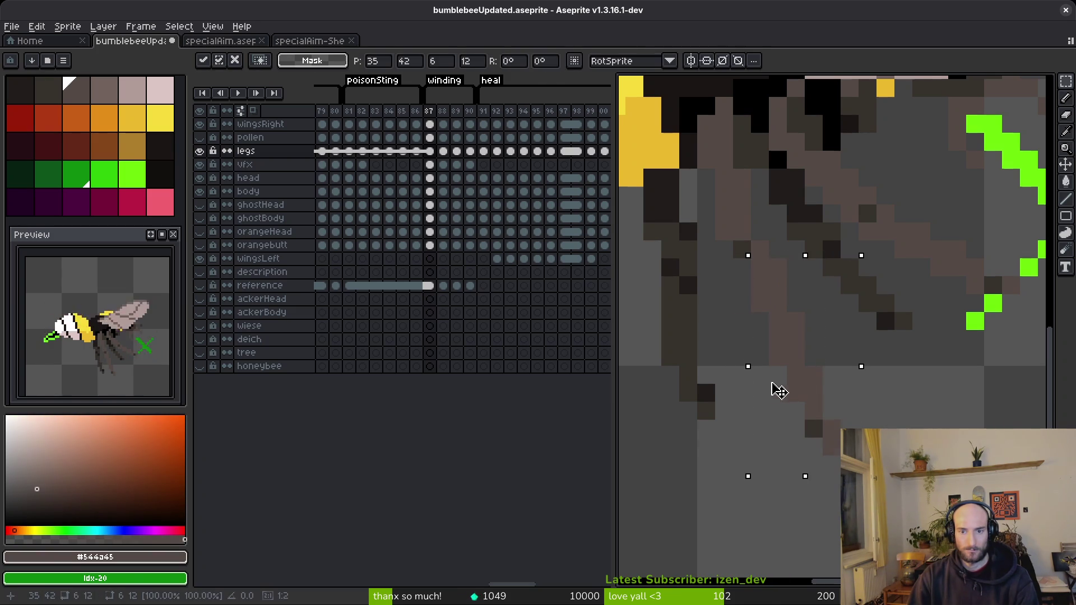
pyautogui.moveTo(779, 391); pyautogui.dragTo(768, 388)
pyautogui.hotkey('ctrl', 'd')
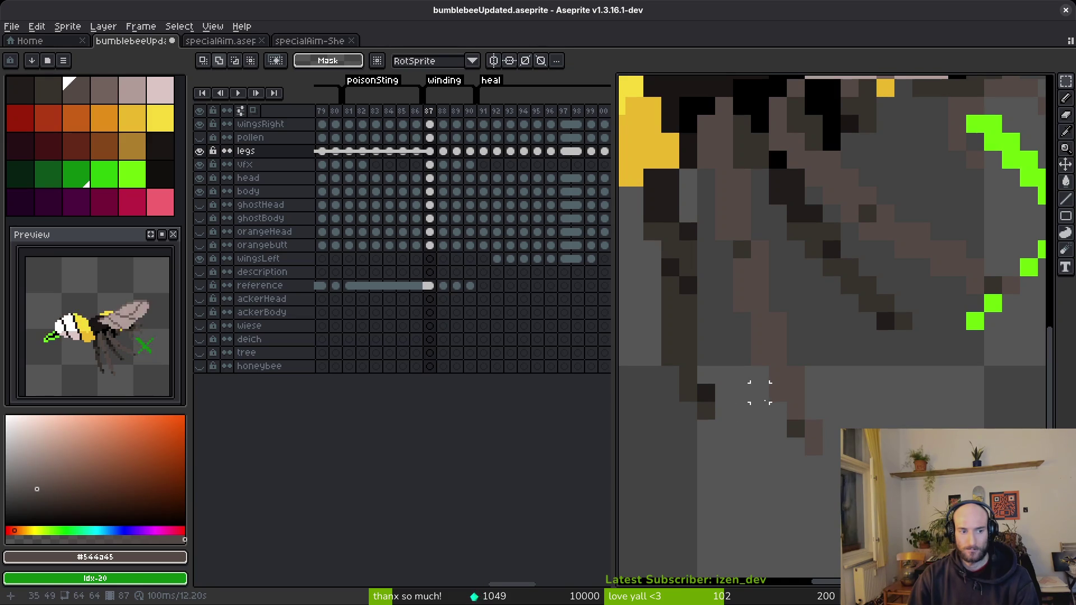
# Reposition another strip of leg pixels by one pixel and commit.
pyautogui.scroll(-2, 777, 375)
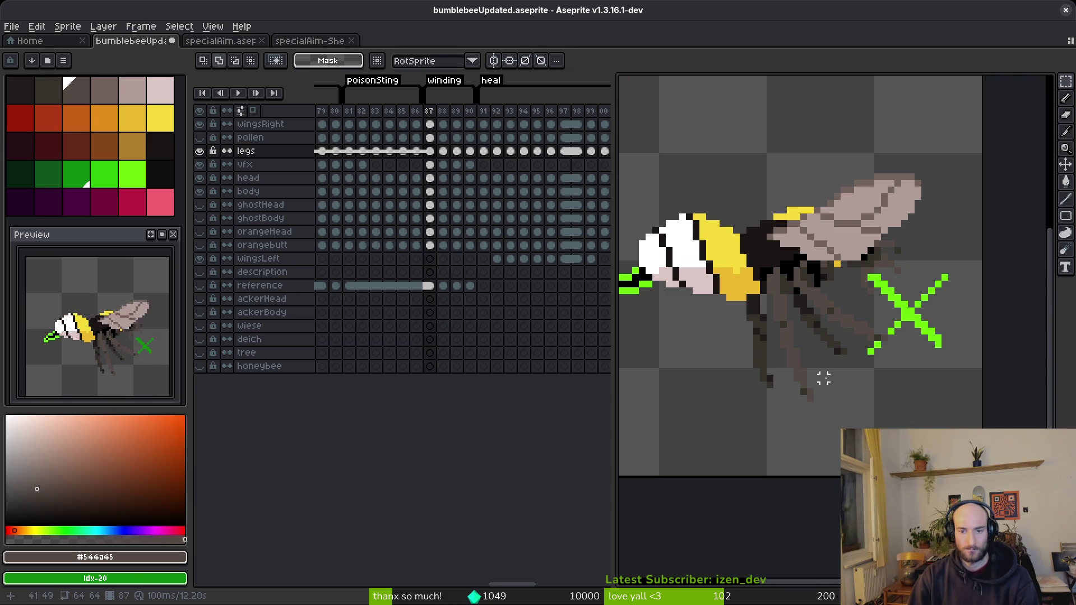
pyautogui.scroll(2, 762, 387)
pyautogui.scroll(-1, 757, 389)
pyautogui.scroll(1, 826, 387)
pyautogui.scroll(3, 813, 346)
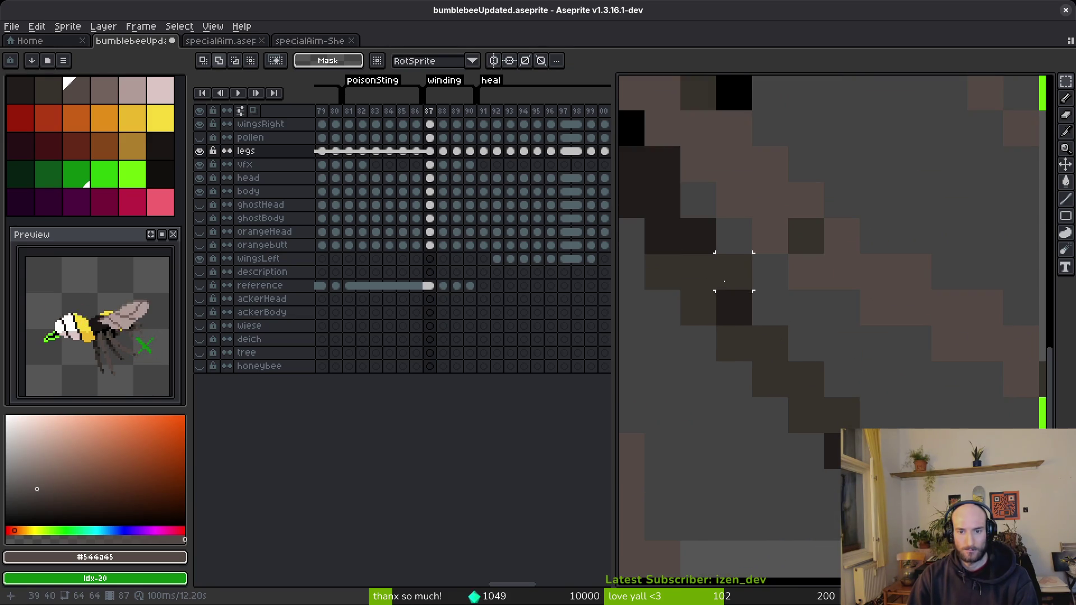
pyautogui.moveTo(706, 278); pyautogui.dragTo(716, 386)
pyautogui.moveTo(835, 347)
pyautogui.mouseDown()
pyautogui.moveTo(806, 355)
pyautogui.moveTo(893, 396)
pyautogui.moveTo(930, 501)
pyautogui.mouseUp()
pyautogui.moveTo(790, 401); pyautogui.dragTo(756, 398)
pyautogui.scroll(-5, 757, 399)
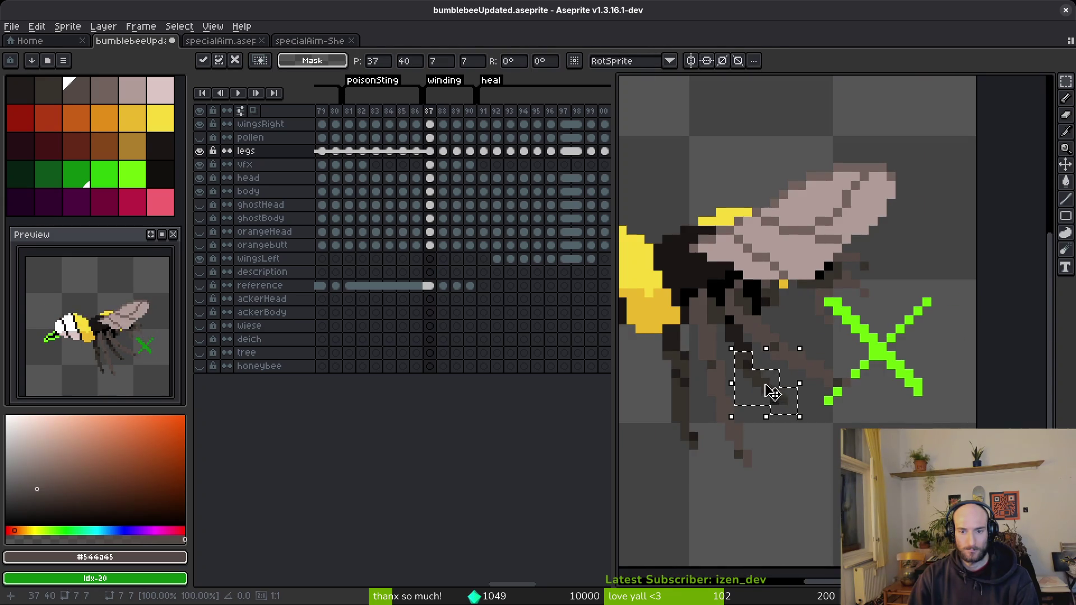
pyautogui.scroll(3, 767, 385)
pyautogui.moveTo(738, 362); pyautogui.dragTo(752, 361)
pyautogui.press('Down')
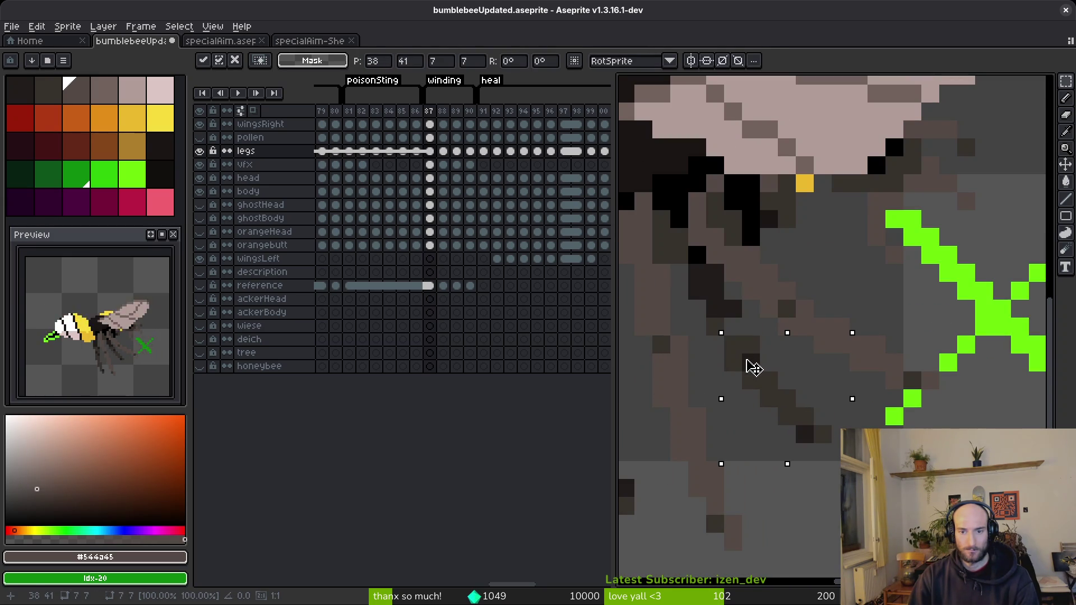
pyautogui.press('Return')
# Darken a single leg pixel with the sampled dark brown.
pyautogui.keyDown('alt'); pyautogui.click(737, 331); pyautogui.keyUp('alt')
pyautogui.click(750, 328)
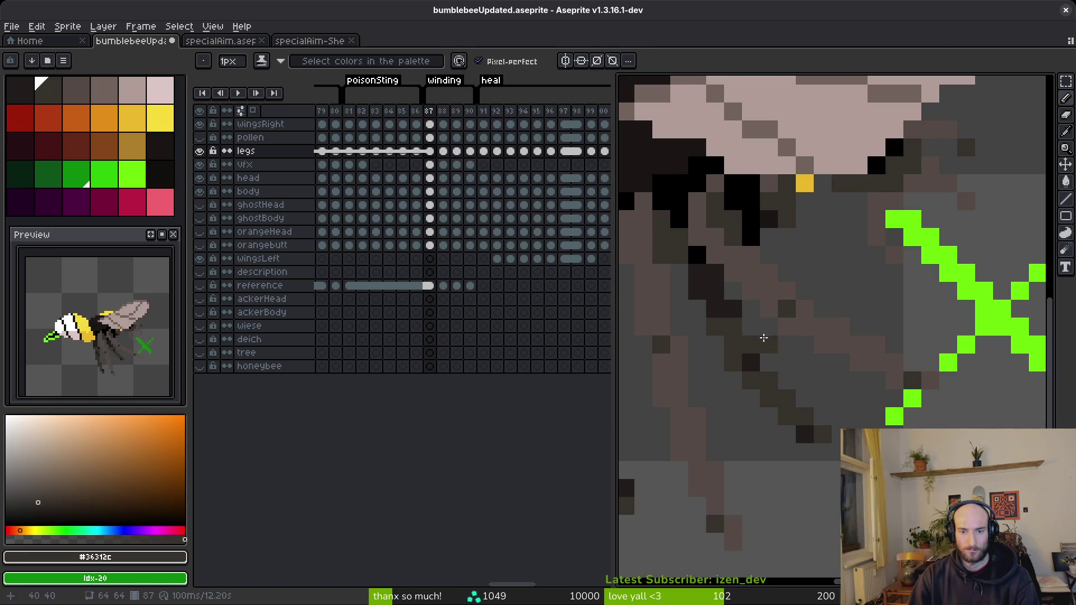
pyautogui.scroll(-3, 822, 399)
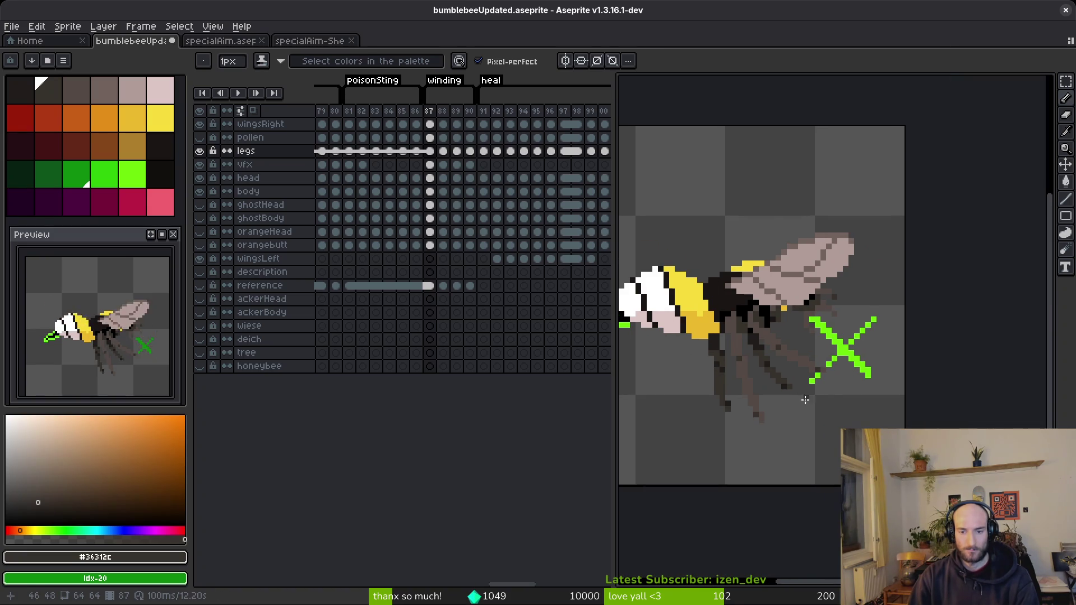
pyautogui.scroll(3, 805, 399)
# Shift a 7×7-pixel block of leg pixels by one pixel and deselect.
pyautogui.press('m')
pyautogui.scroll(1, 755, 317)
pyautogui.moveTo(753, 316)
pyautogui.mouseDown()
pyautogui.moveTo(792, 348)
pyautogui.moveTo(931, 391)
pyautogui.mouseUp()
pyautogui.press('Left')
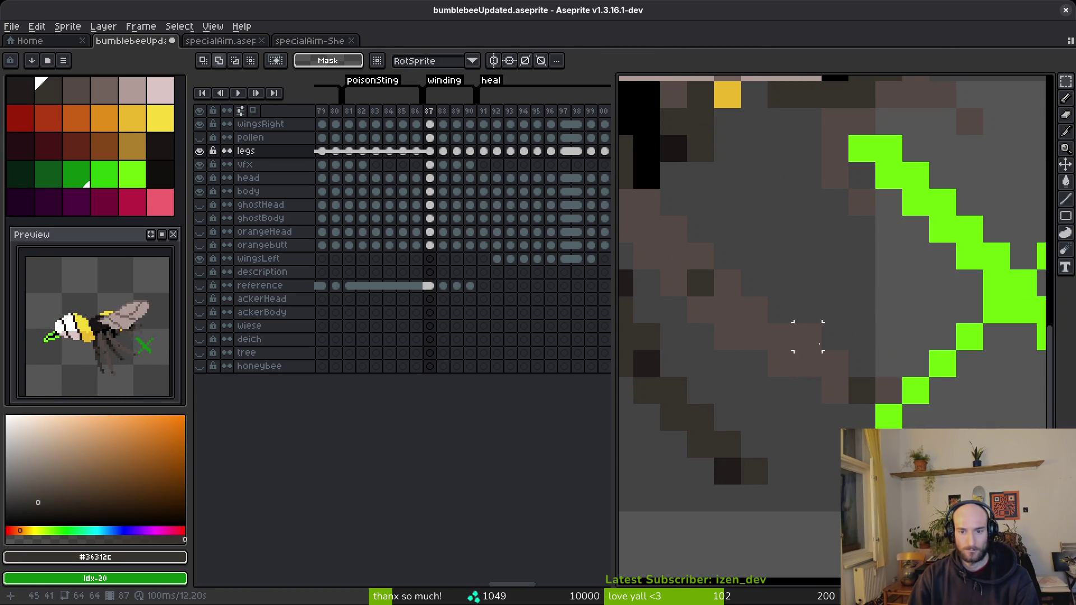
pyautogui.hotkey('ctrl', 'd')
pyautogui.scroll(-4, 846, 347)
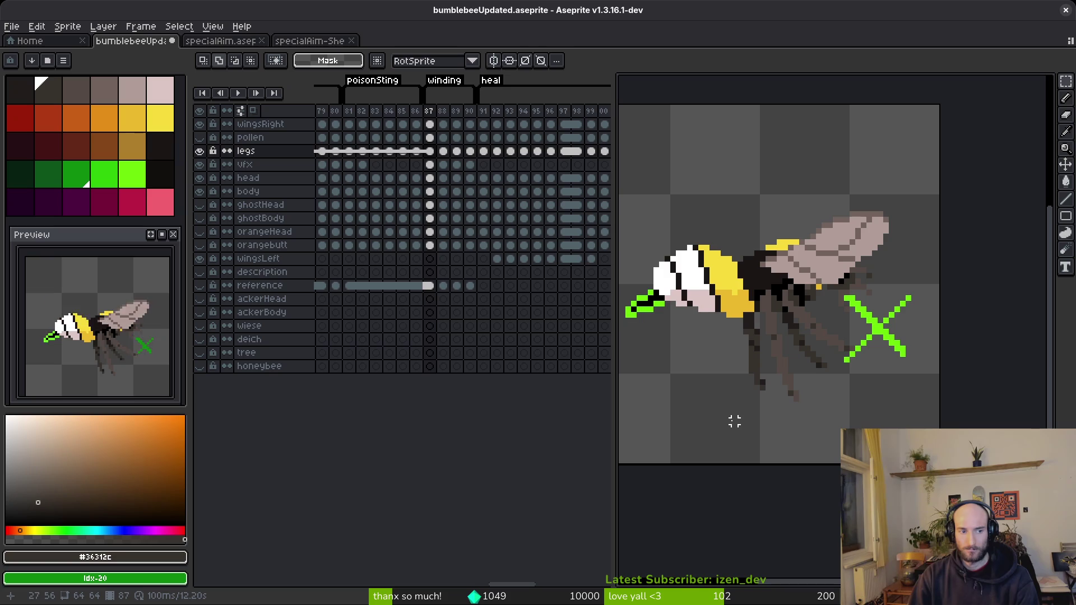
pyautogui.scroll(4, 835, 342)
pyautogui.scroll(-4, 821, 302)
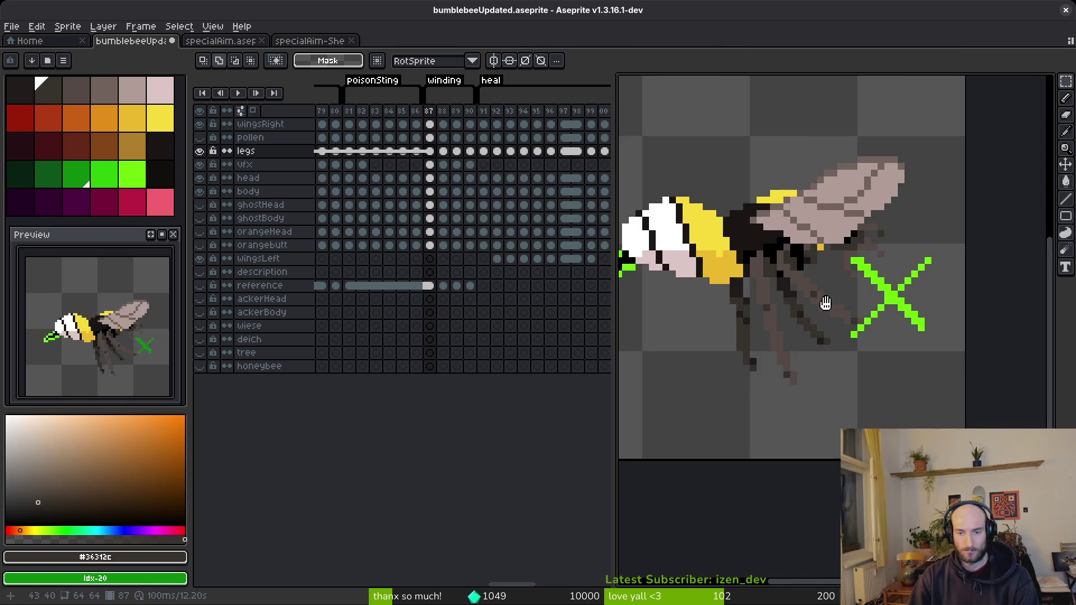
# Link the legs cels for frames 87 to 89.
pyautogui.scroll(1, 809, 343)
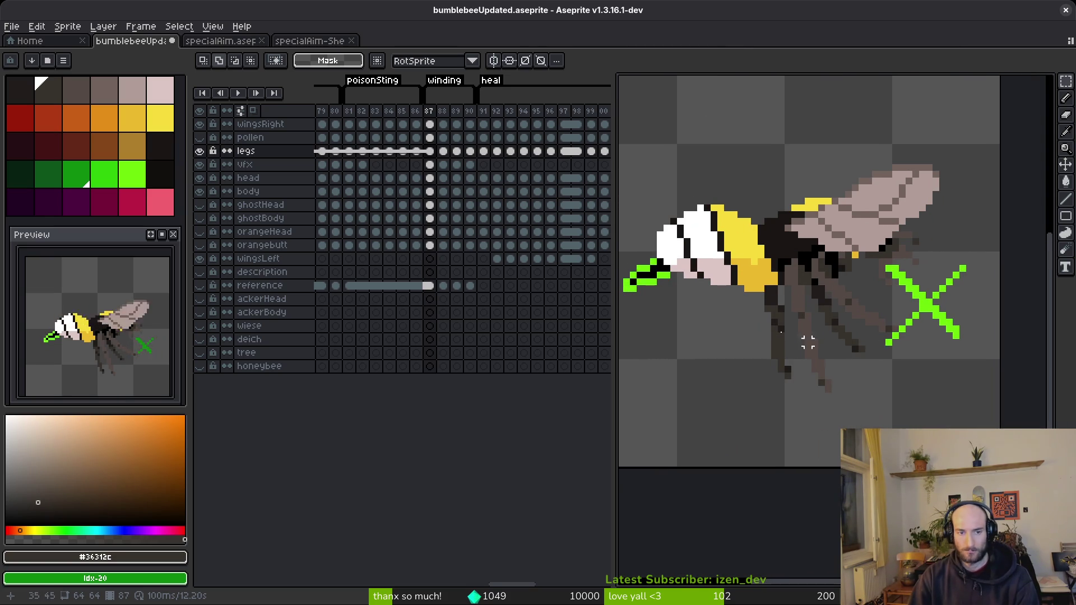
pyautogui.click(444, 154)
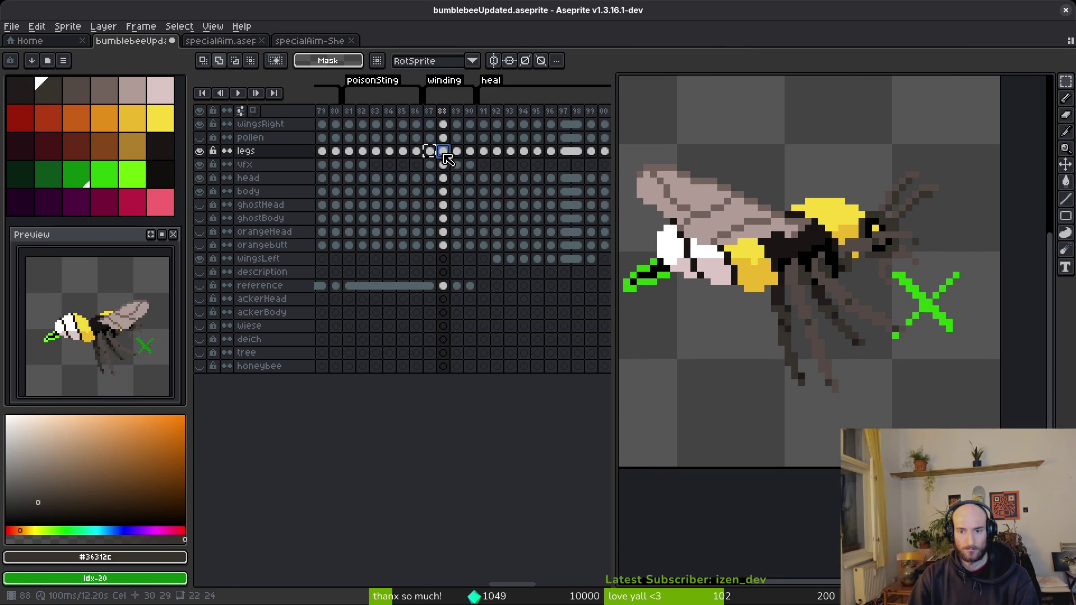
pyautogui.click(435, 156)
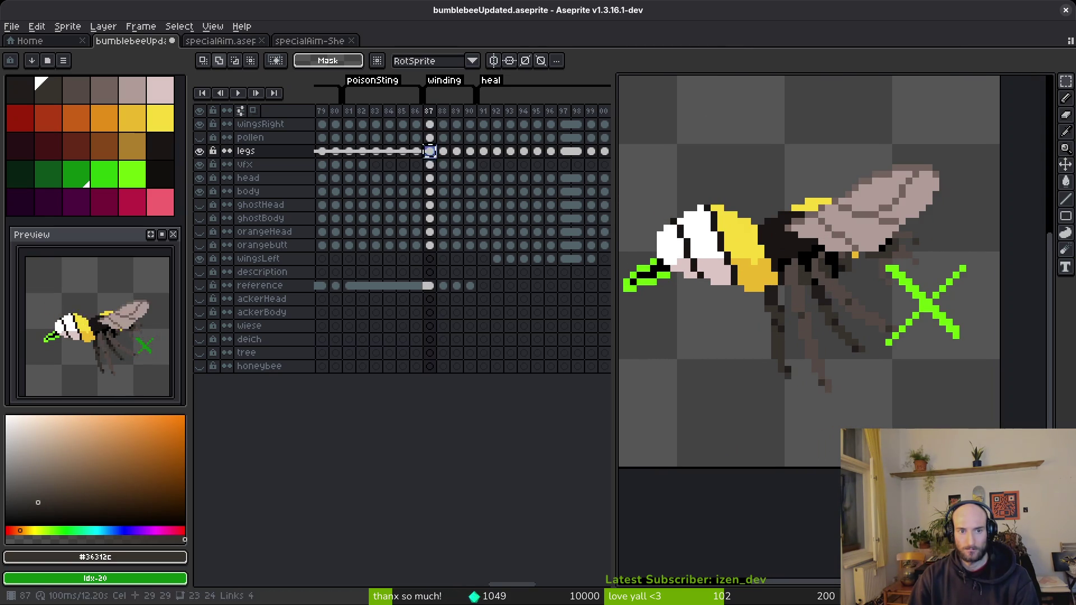
pyautogui.keyDown('shift'); pyautogui.click(457, 154); pyautogui.keyUp('shift')
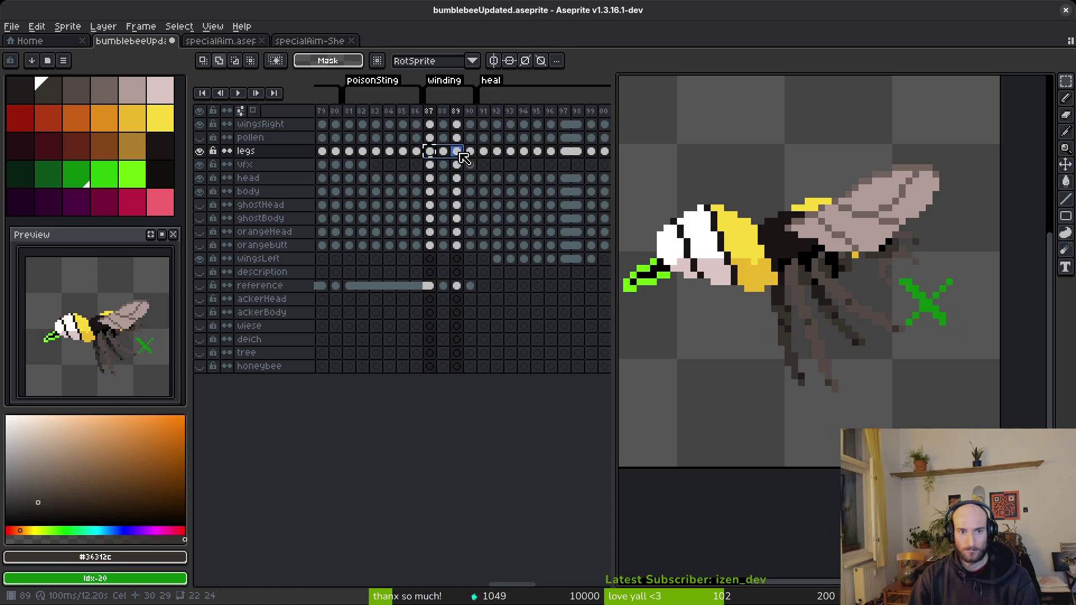
pyautogui.rightClick(432, 154)
pyautogui.click(455, 197)
pyautogui.click(457, 152)
pyautogui.click(436, 154)
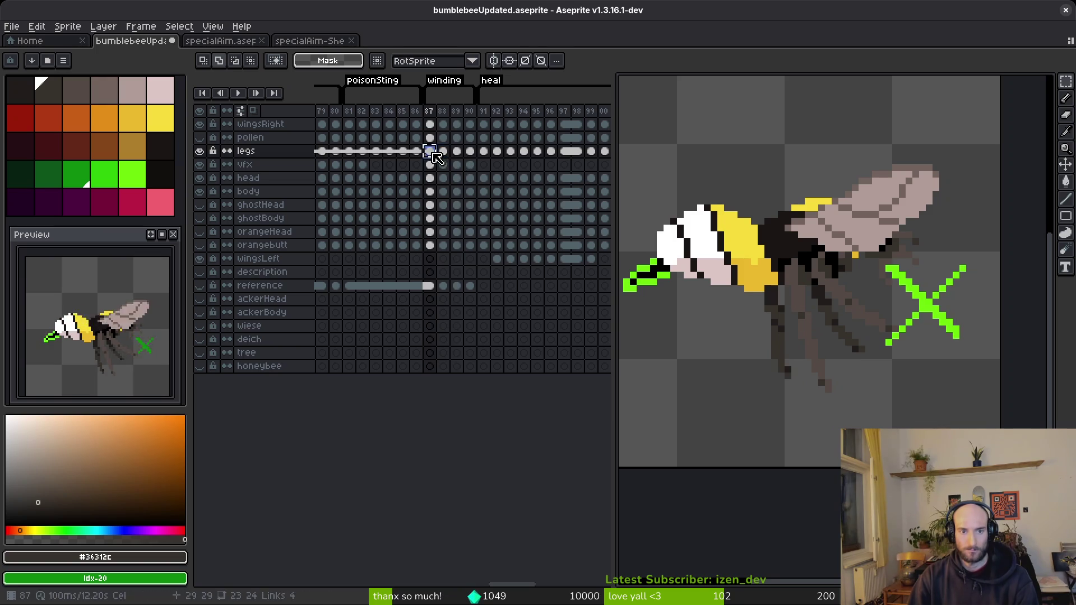
# Extend the legs cel link through frame 90 and check frames 88–89.
pyautogui.keyDown('shift'); pyautogui.click(471, 151); pyautogui.keyUp('shift')
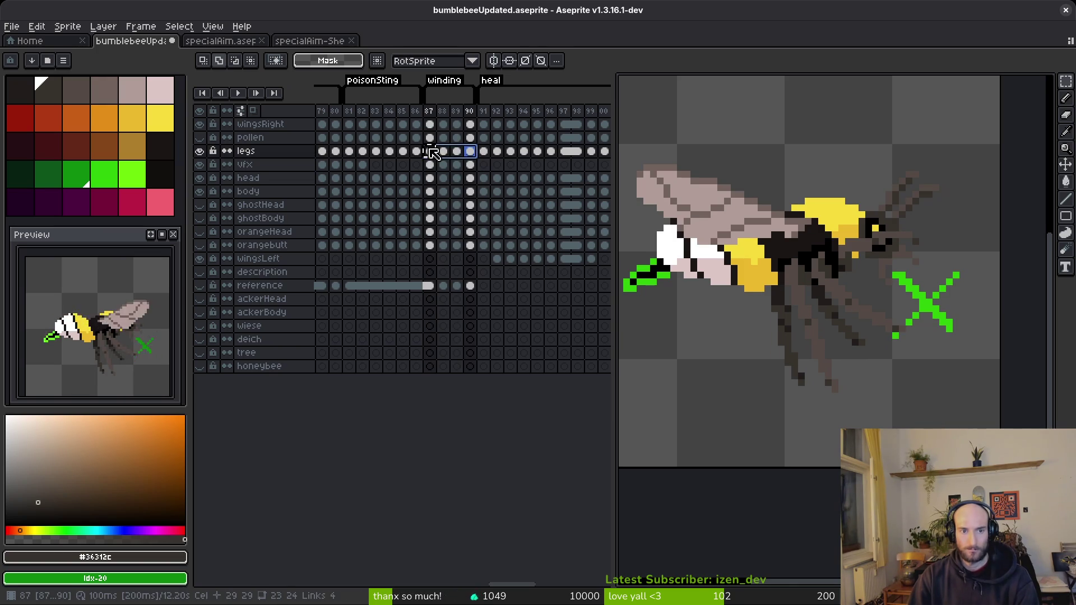
pyautogui.rightClick(430, 150)
pyautogui.click(482, 198)
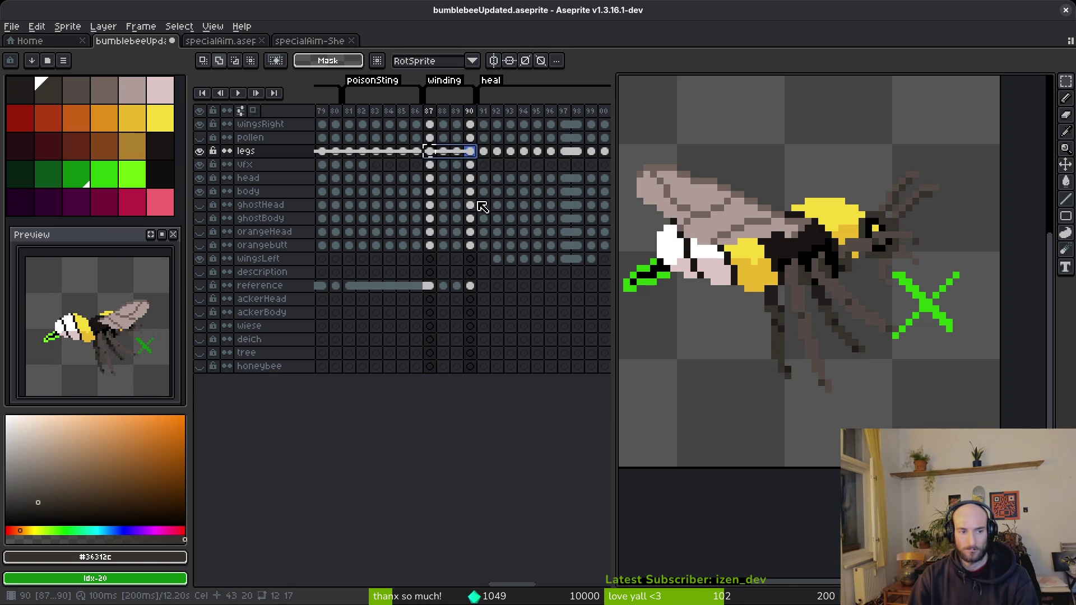
pyautogui.click(457, 152)
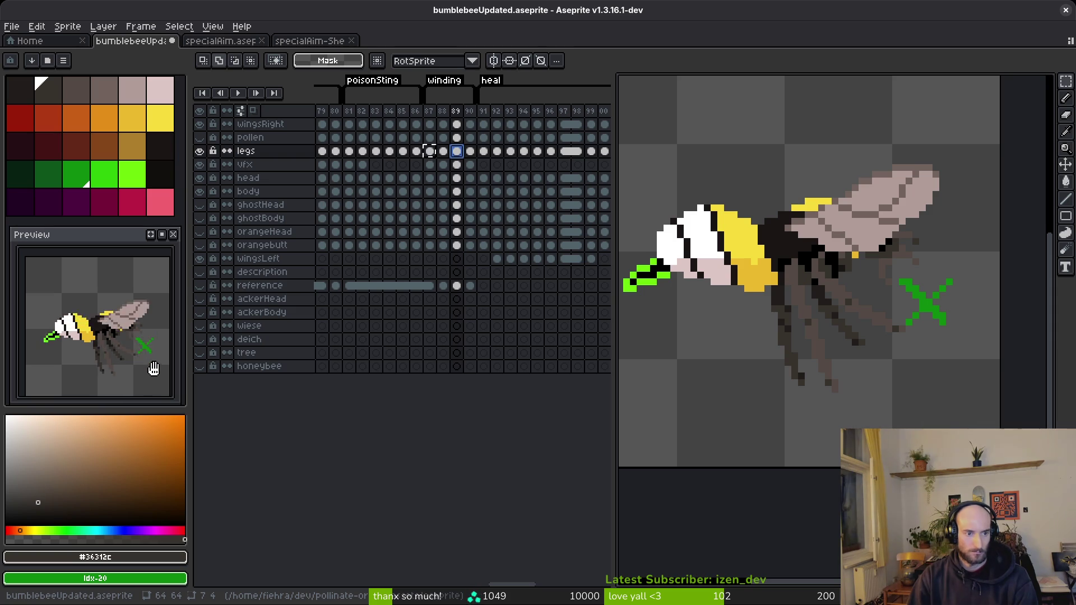
pyautogui.moveTo(679, 301); pyautogui.dragTo(693, 316)
pyautogui.click(453, 154)
pyautogui.click(447, 179)
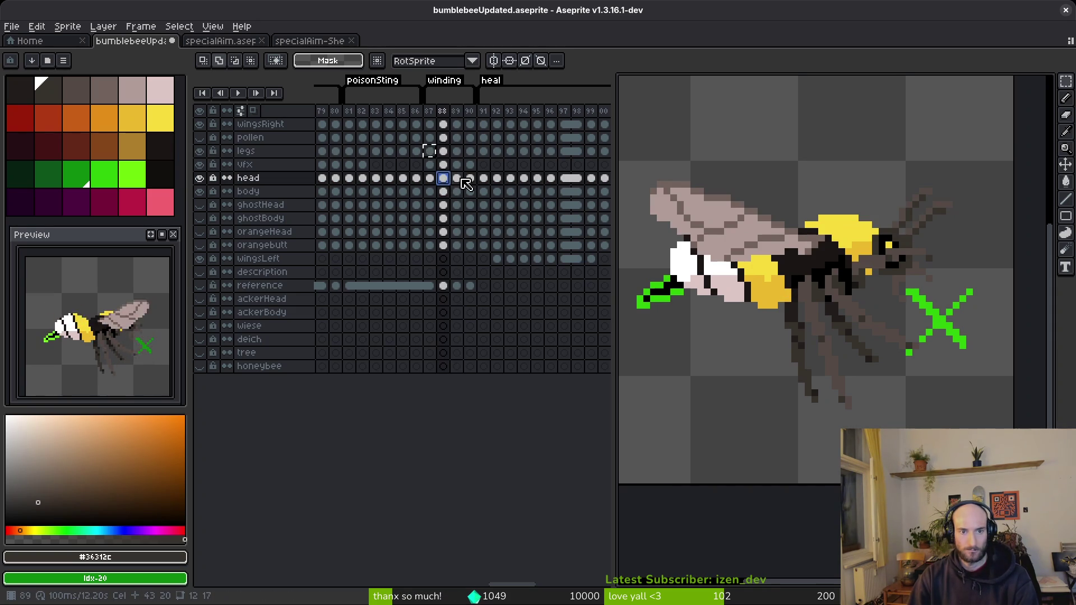
pyautogui.click(458, 179)
pyautogui.press('Left')
pyautogui.press('Down')
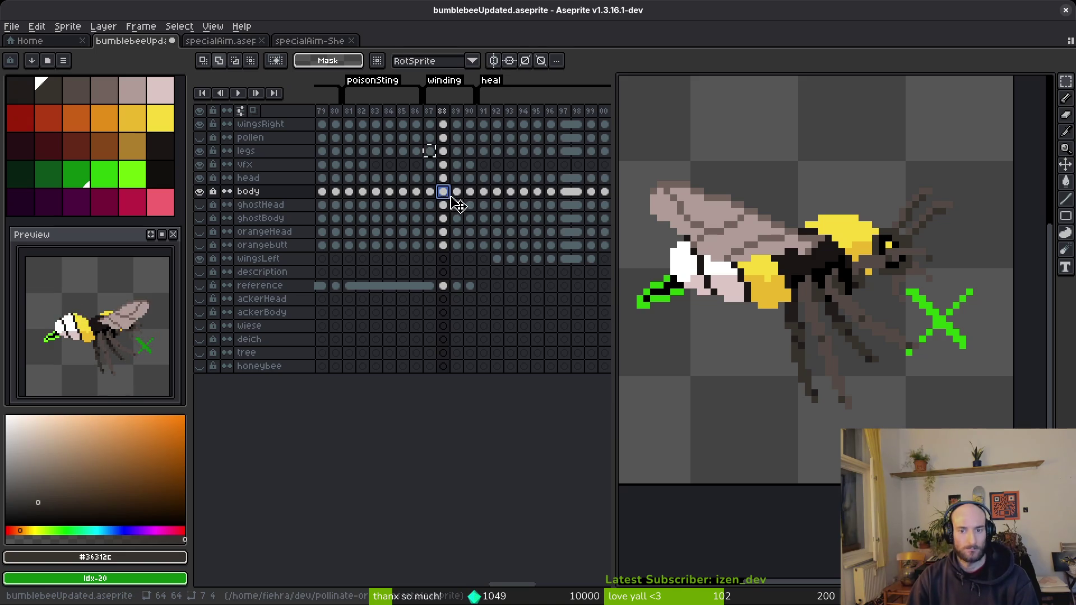
pyautogui.press('Left')
pyautogui.press('Right')
pyautogui.press('Left')
pyautogui.press('Right')
pyautogui.press('Left')
pyautogui.press('Right')
pyautogui.press('Left')
pyautogui.press('Right')
pyautogui.press('Left')
pyautogui.press('Right')
pyautogui.press('Left')
pyautogui.scroll(2, 883, 306)
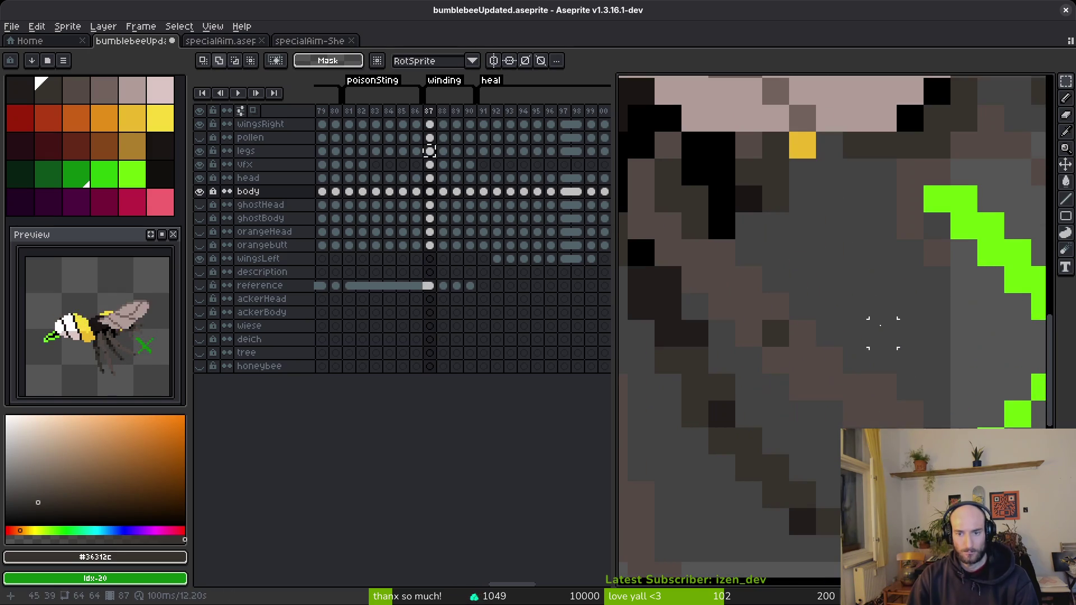
pyautogui.scroll(-1, 880, 300)
pyautogui.press('i')
pyautogui.press('Right')
pyautogui.press('Left')
pyautogui.press('Right')
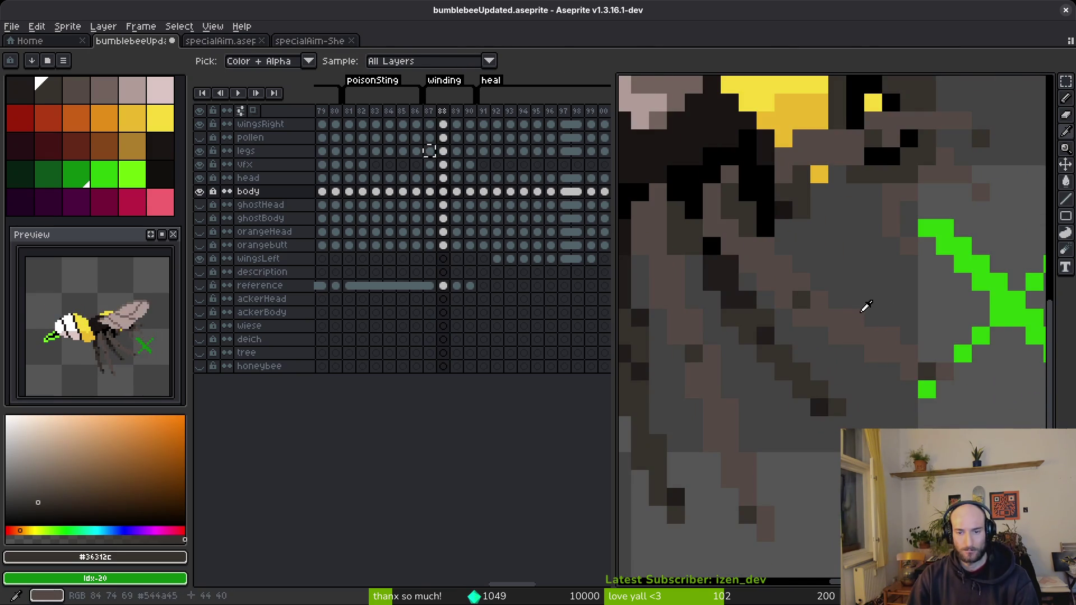
pyautogui.scroll(-2, 871, 311)
pyautogui.press('Left')
pyautogui.press('Right')
pyautogui.press('Left')
pyautogui.press('Right')
pyautogui.press('Left')
pyautogui.press('Right')
pyautogui.moveTo(814, 309); pyautogui.dragTo(822, 334)
pyautogui.press('Left')
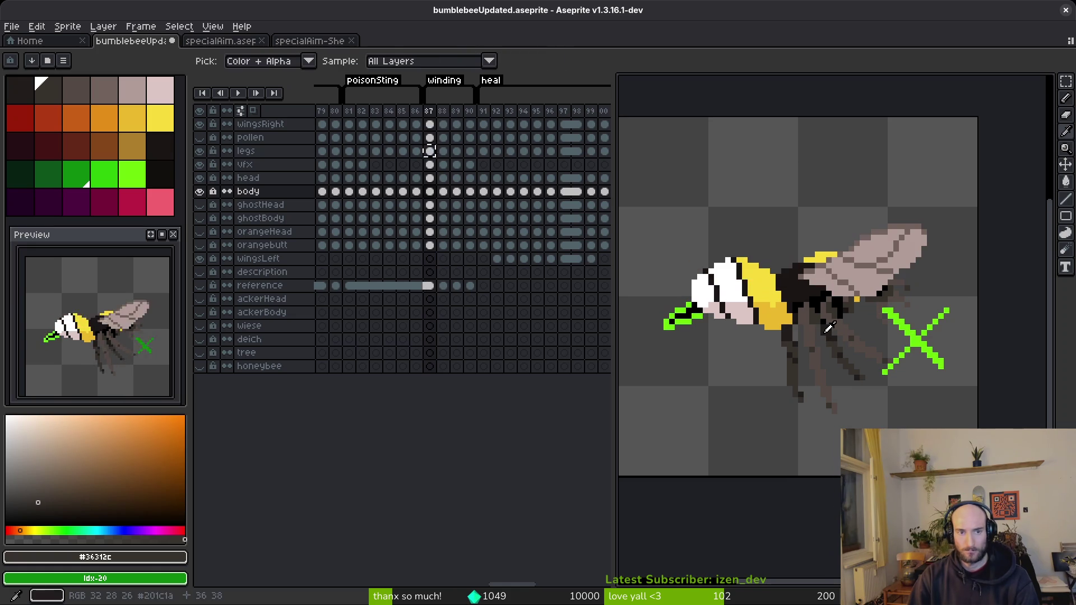
pyautogui.click(431, 194)
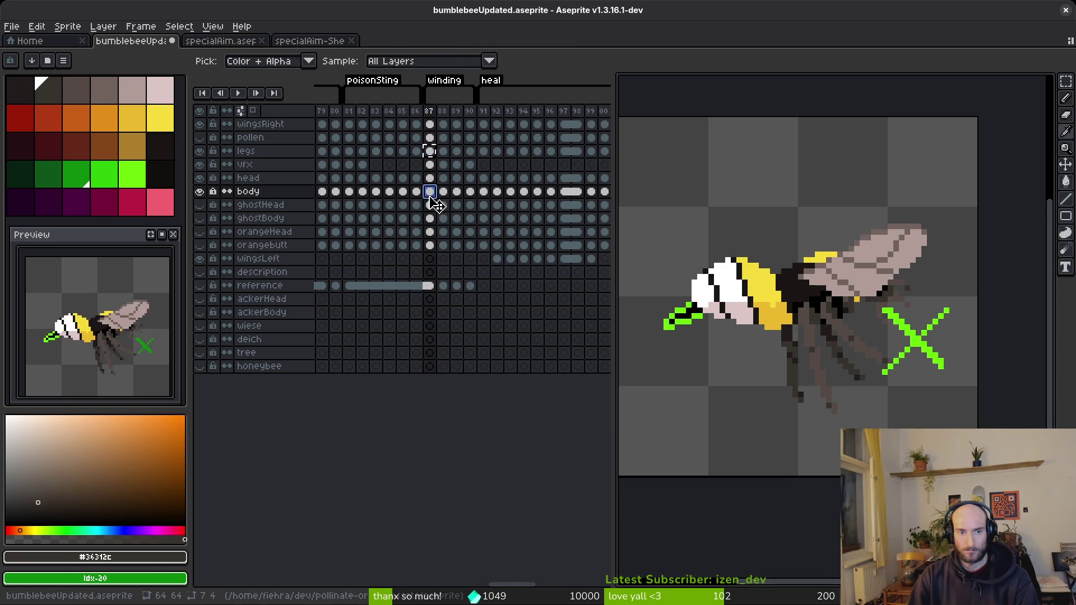
pyautogui.press('Right')
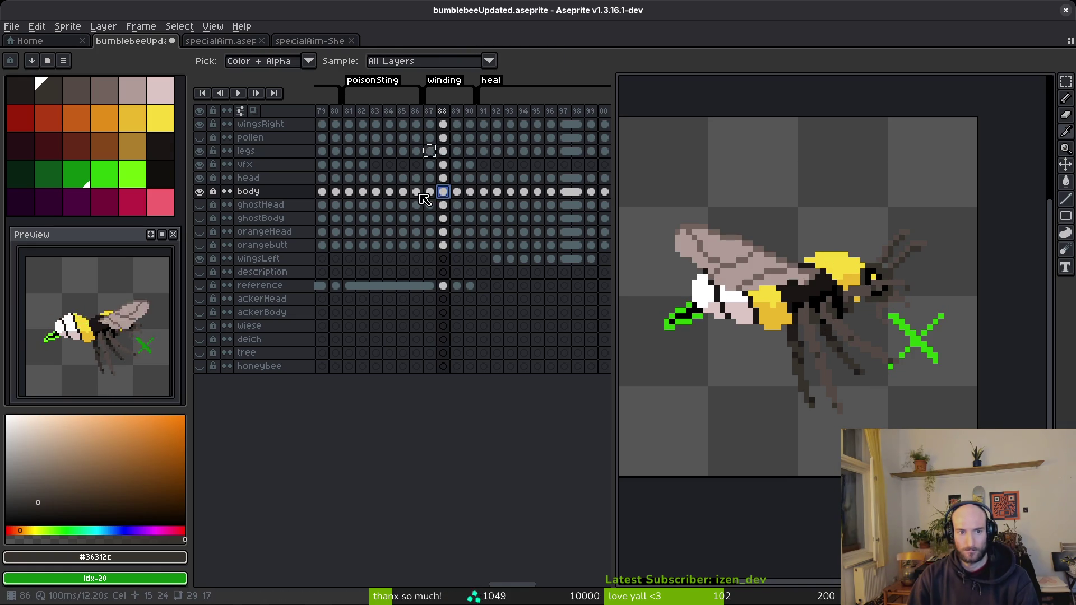
pyautogui.click(417, 193)
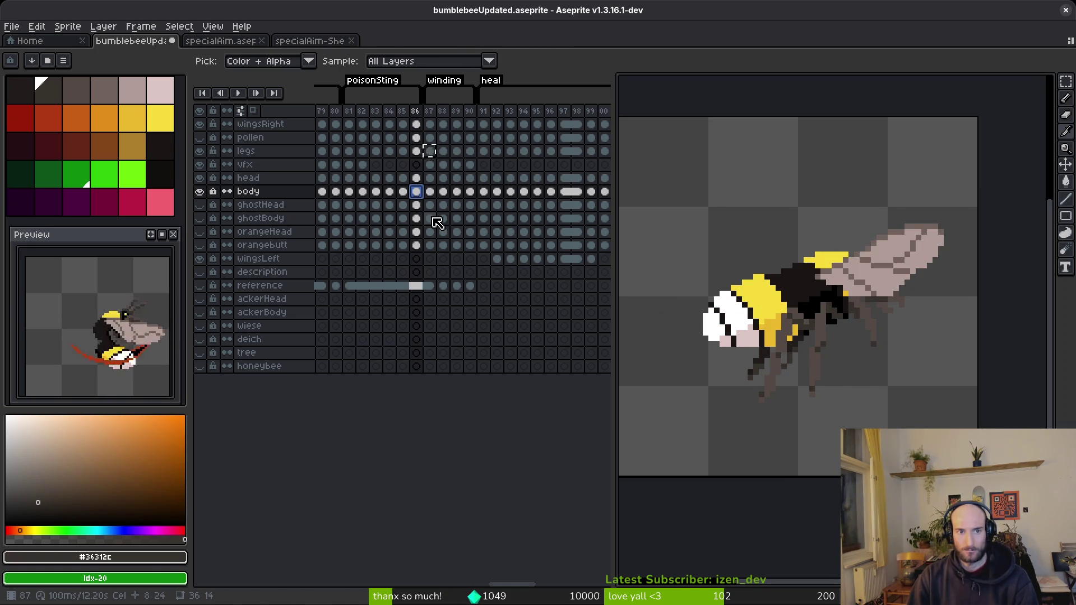
pyautogui.press('Left')
pyautogui.press('Left')
pyautogui.press('Left')
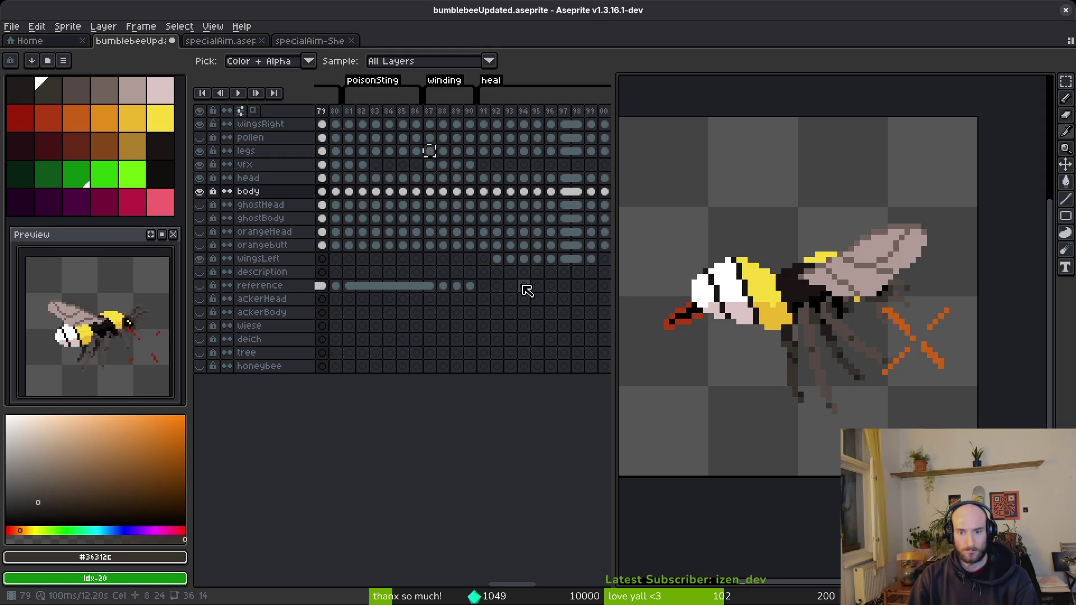
pyautogui.press('Right')
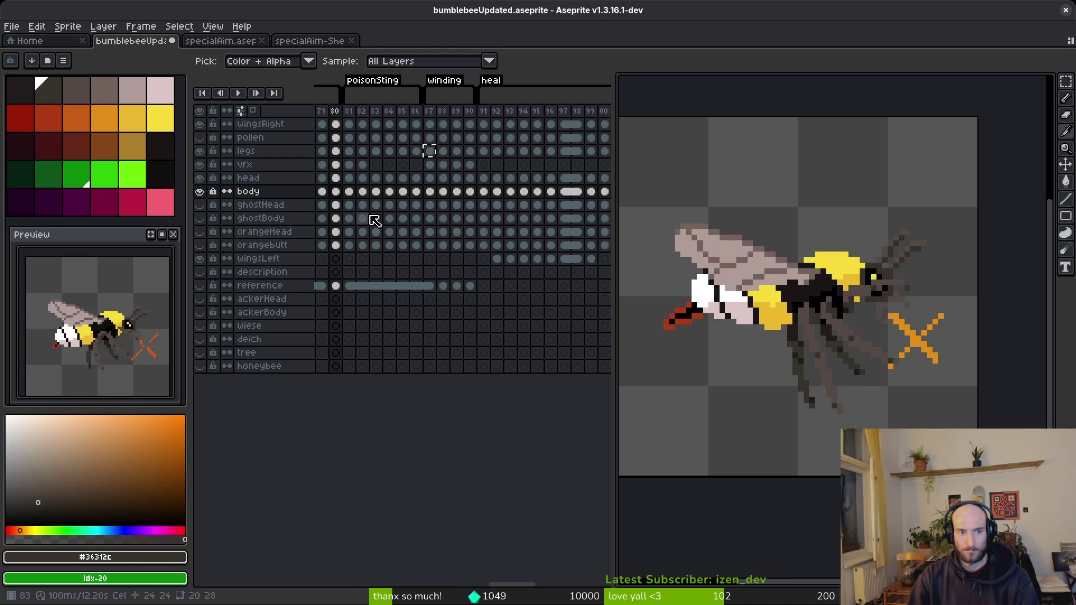
pyautogui.click(344, 151)
pyautogui.click(428, 150)
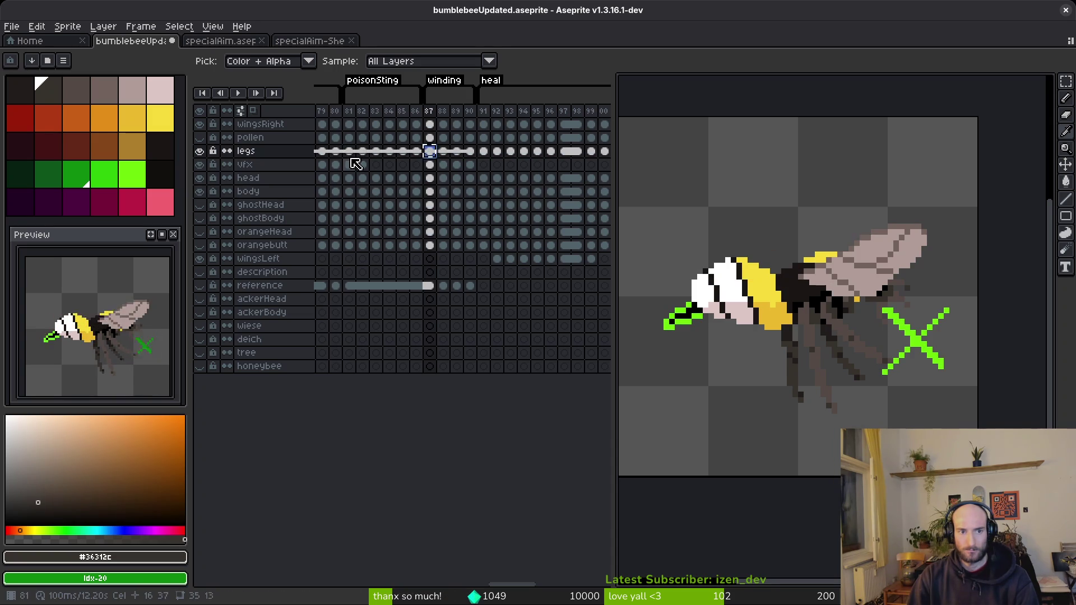
pyautogui.press('Return')
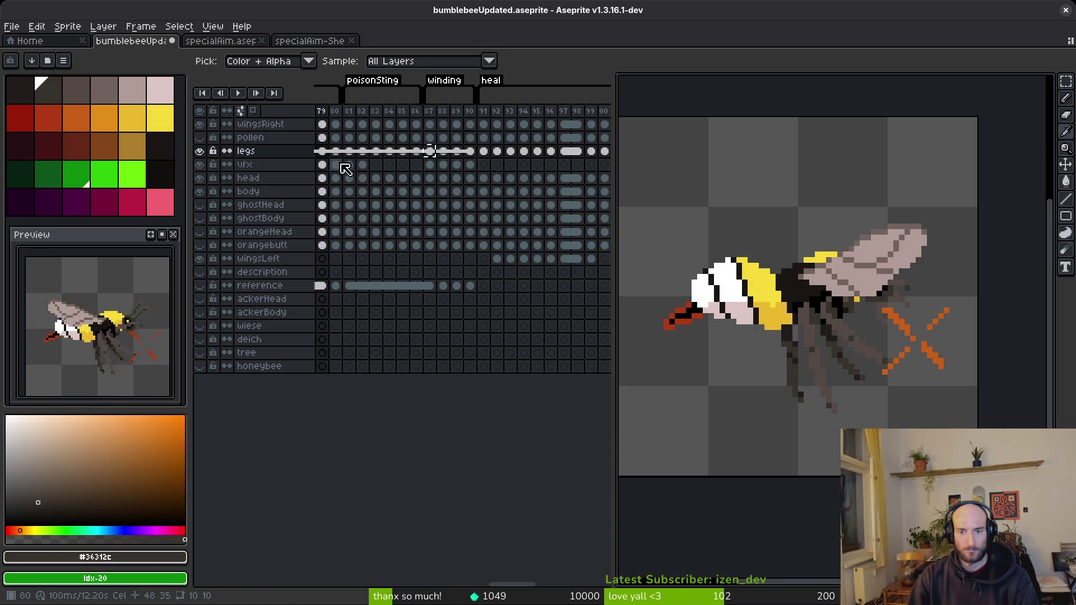
pyautogui.click(443, 151)
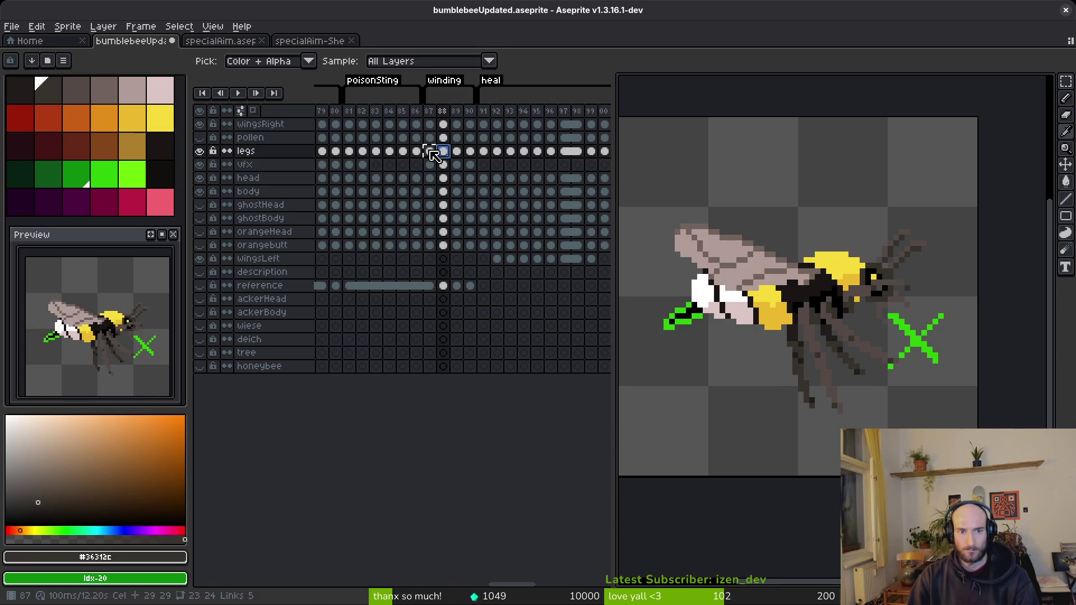
pyautogui.click(470, 152)
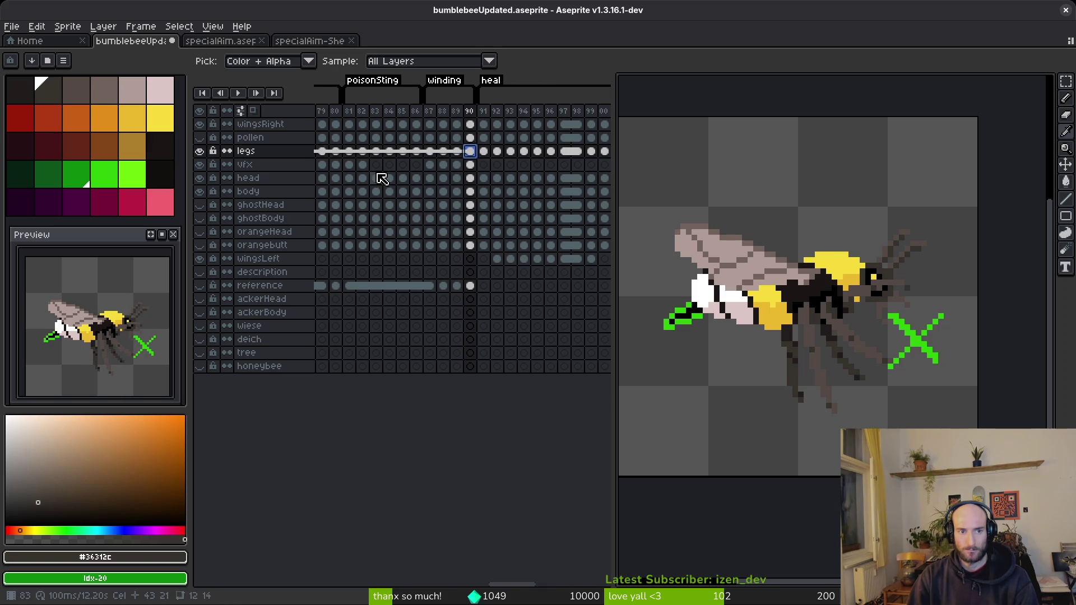
pyautogui.hscroll(-3, 380, 174)
pyautogui.click(374, 151)
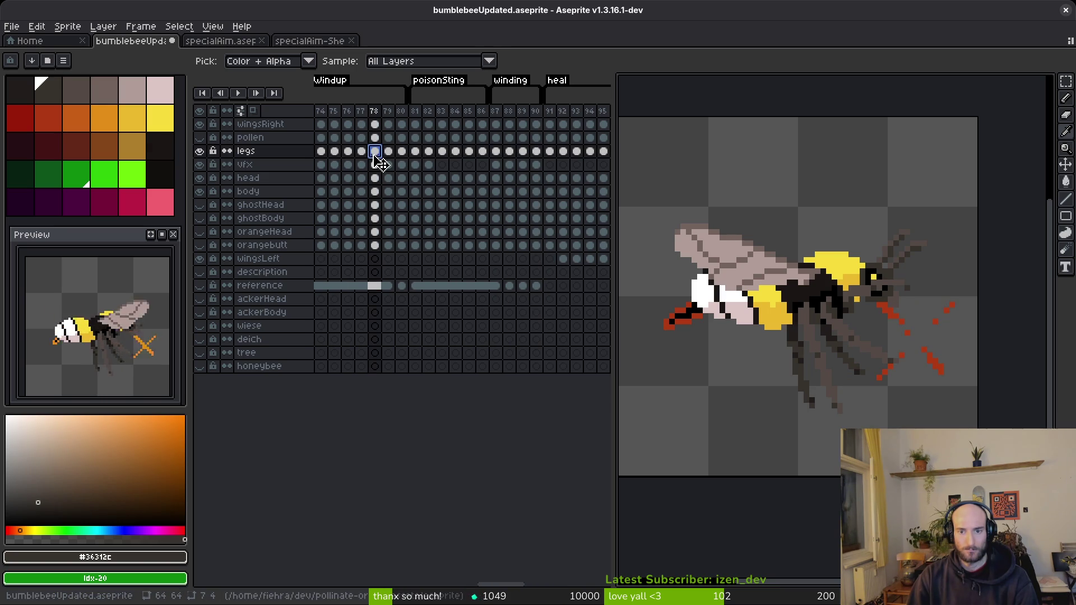
pyautogui.press('Right')
pyautogui.press('Left')
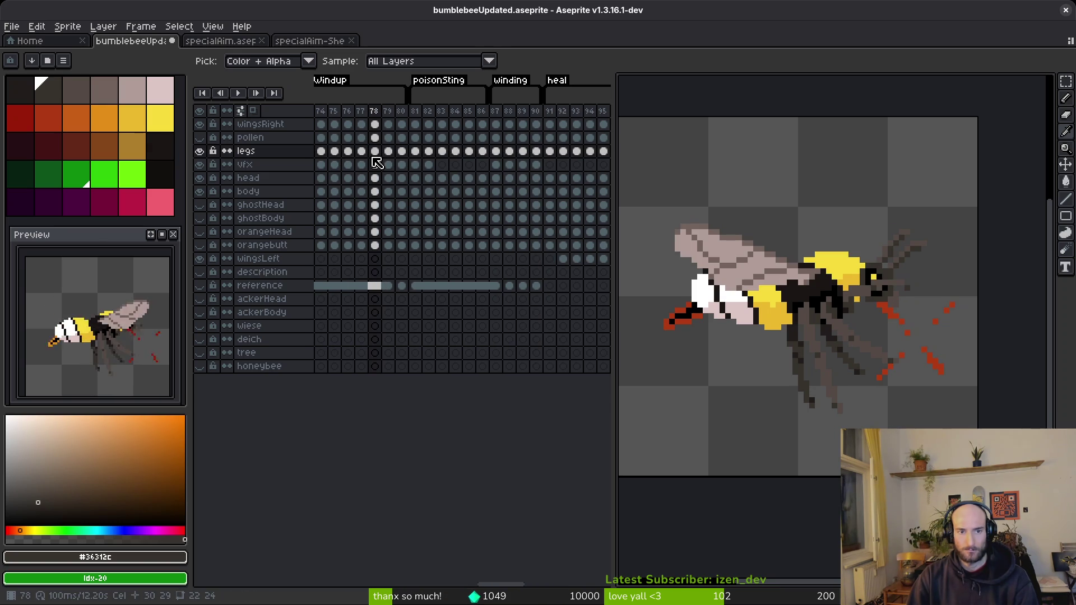
pyautogui.press('Right')
pyautogui.moveTo(381, 158); pyautogui.dragTo(566, 177)
pyautogui.click(383, 151)
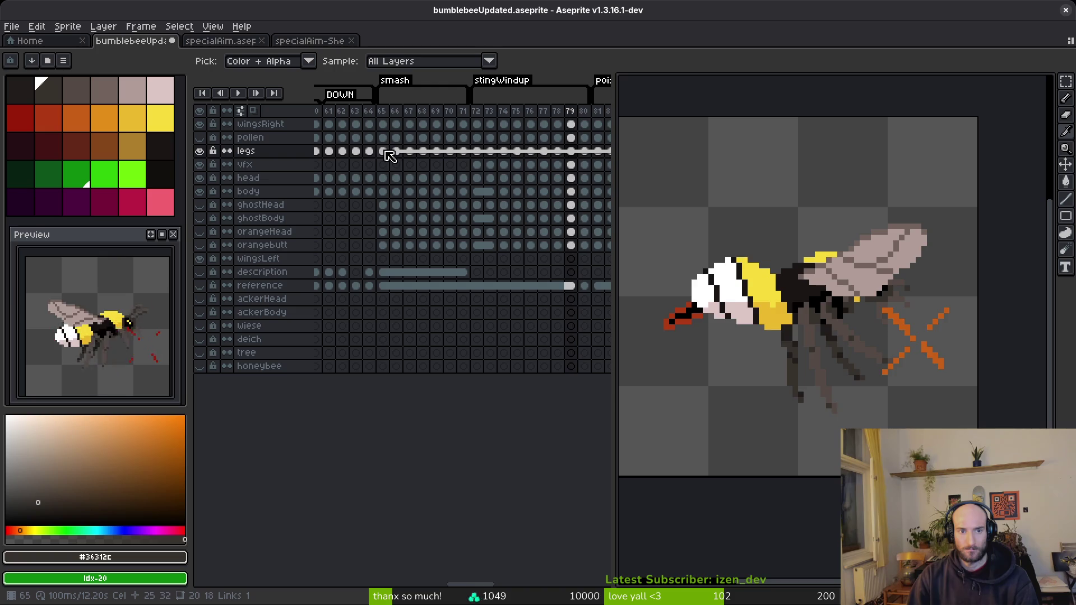
pyautogui.press('Right')
pyautogui.hscroll(5, 486, 177)
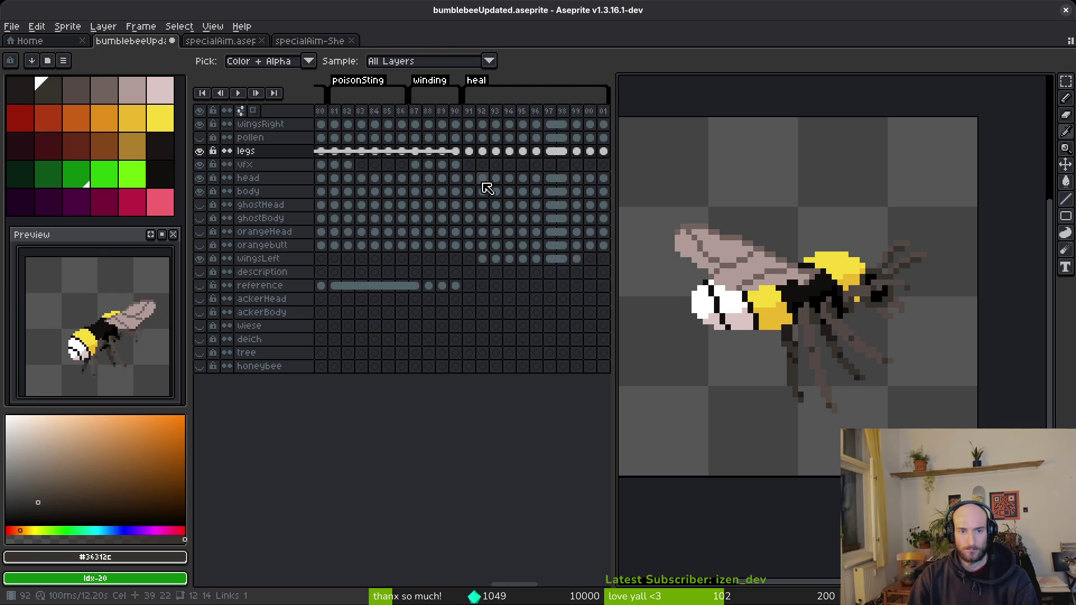
pyautogui.click(430, 152)
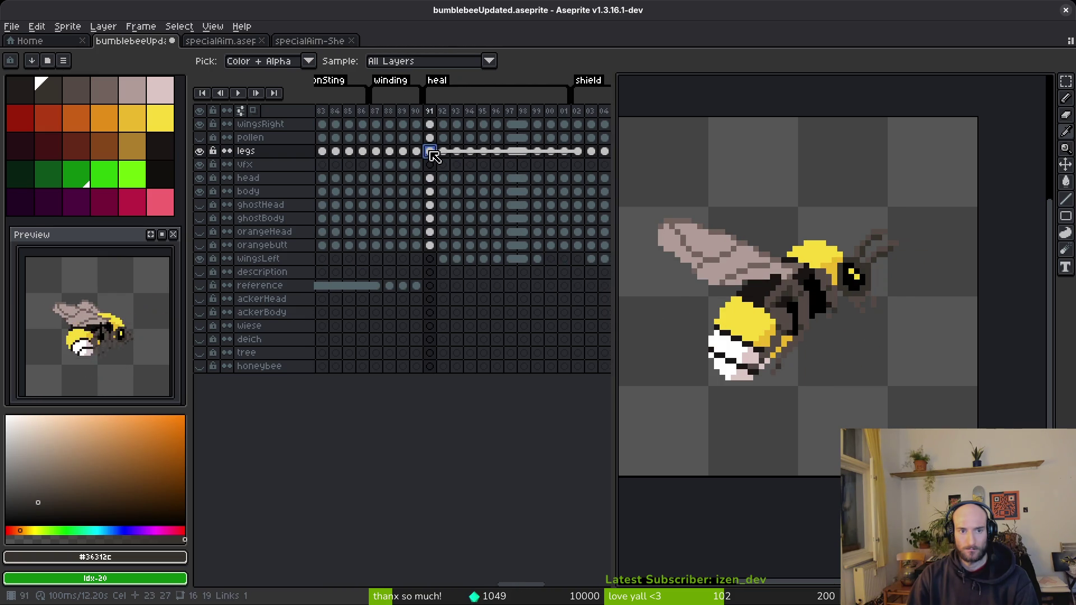
pyautogui.click(374, 151)
pyautogui.hscroll(-3, 437, 162)
pyautogui.hotkey('ctrl', 'z')
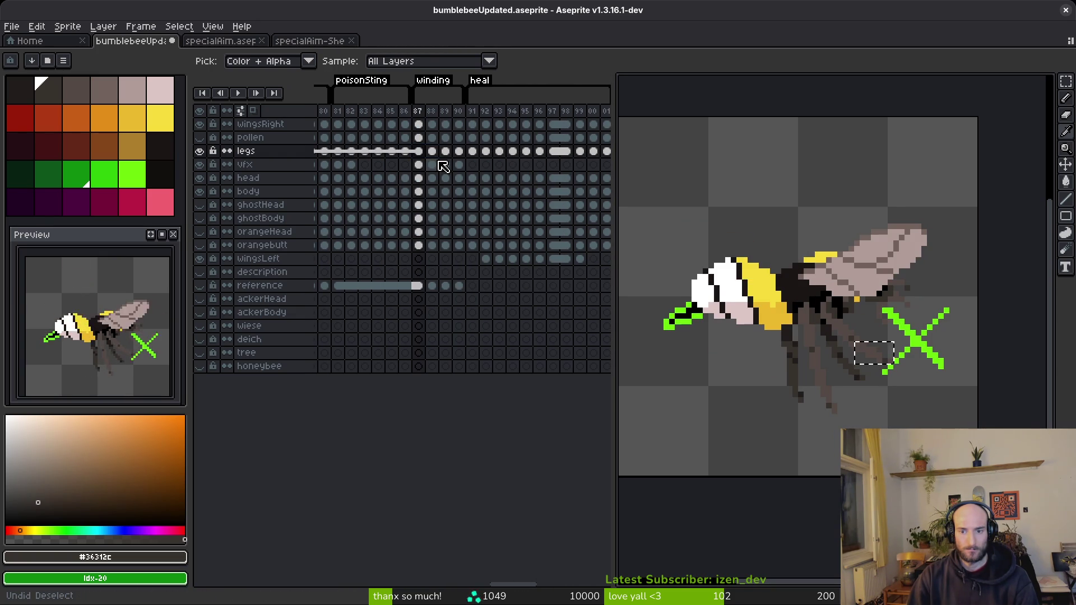
# Redo the legs cel link and select, then deselect, the whole bee.
pyautogui.hotkey('ctrl', 'y')
pyautogui.hotkey('ctrl', 'y')
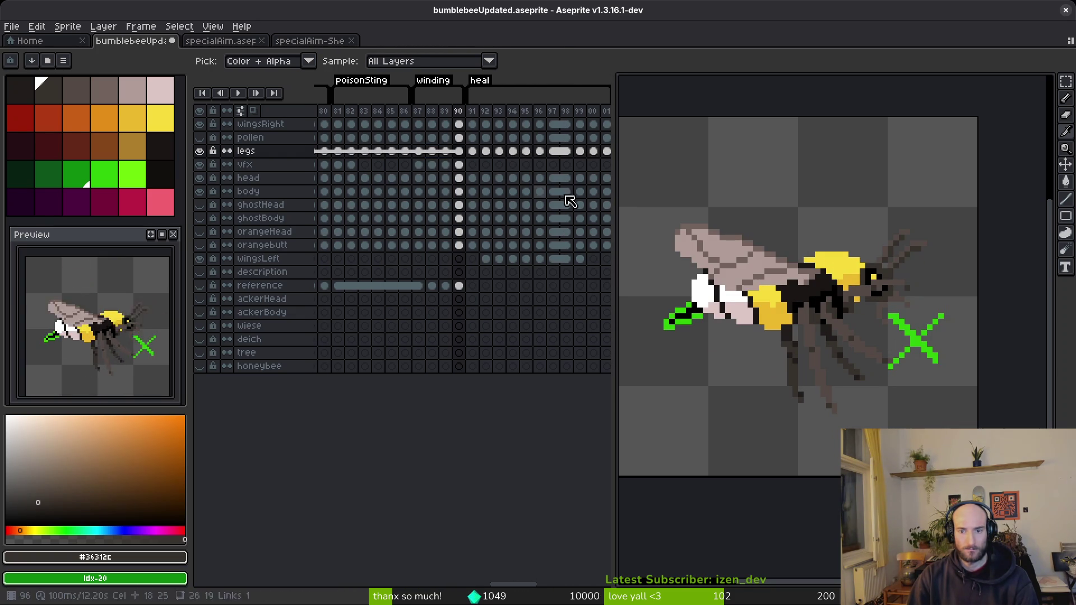
pyautogui.press('m')
pyautogui.moveTo(670, 184); pyautogui.dragTo(920, 435)
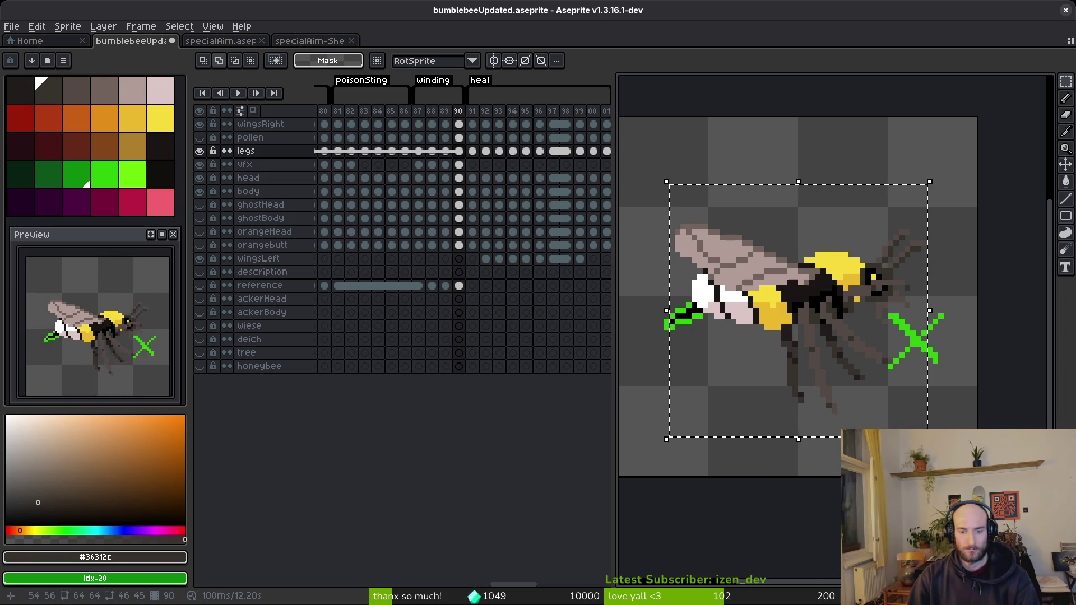
pyautogui.click(867, 400)
# Undo six leg adjustments and select the legs cel at frame 87.
pyautogui.hotkey('ctrl', 'z')
pyautogui.hotkey('ctrl', 'z')
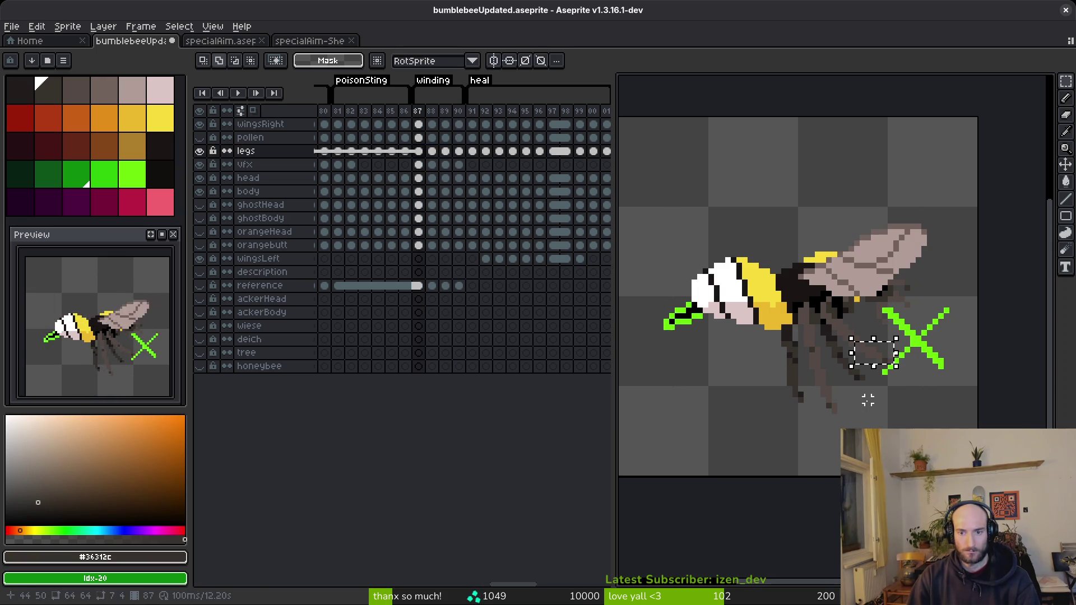
pyautogui.hotkey('ctrl', 'z')
pyautogui.hotkey('ctrl', 'z')
pyautogui.hotkey('ctrl', 'z')
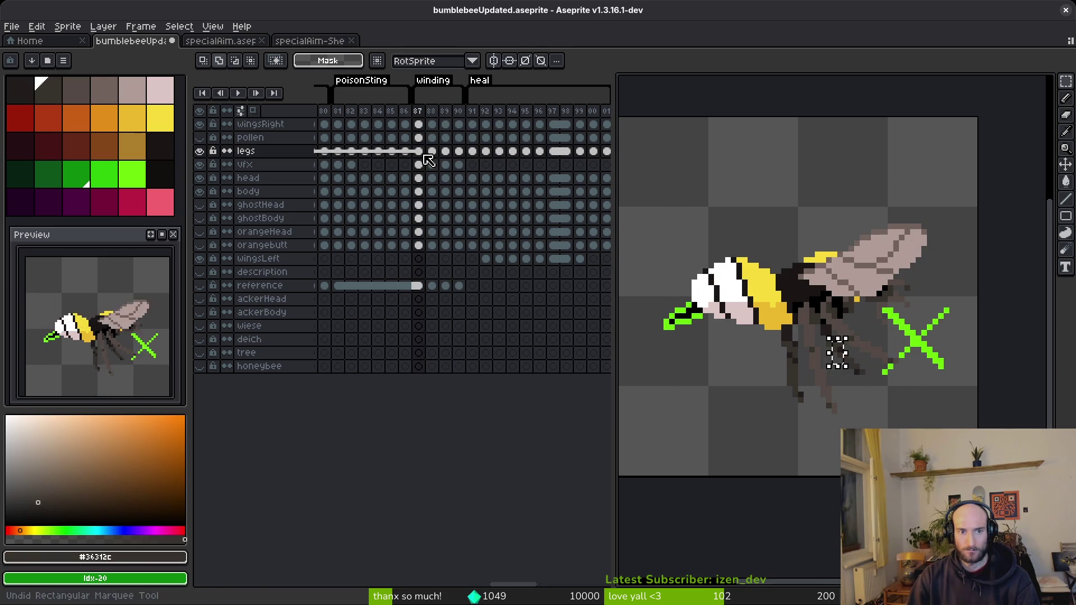
pyautogui.hotkey('ctrl', 'z')
pyautogui.hotkey('ctrl', 'z')
pyautogui.hotkey('ctrl', 'z')
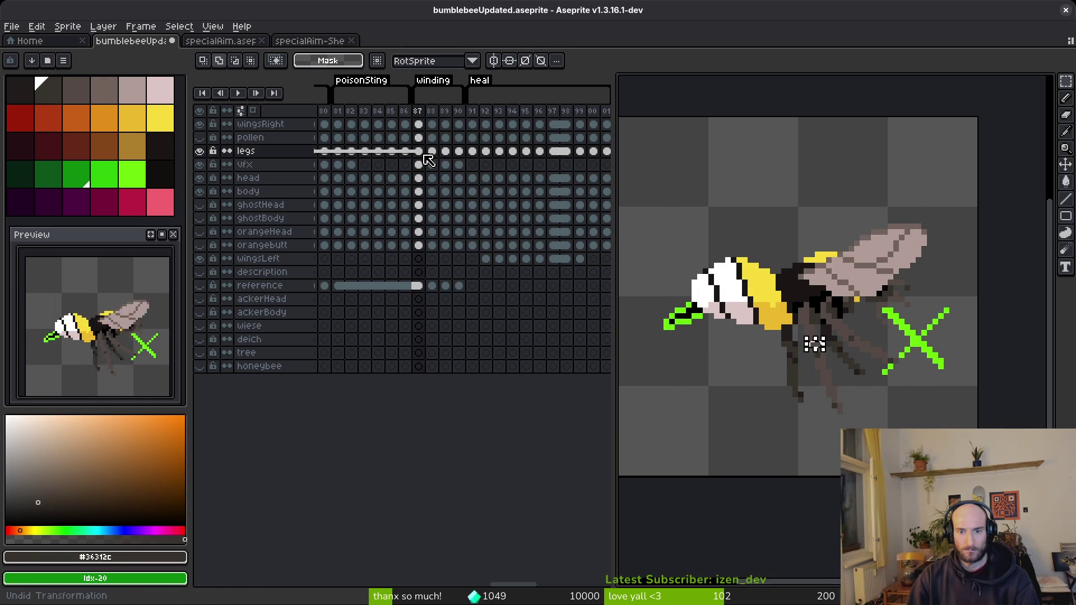
pyautogui.hotkey('ctrl', 'z')
pyautogui.hotkey('ctrl', 'z')
pyautogui.hotkey('ctrl', 'z')
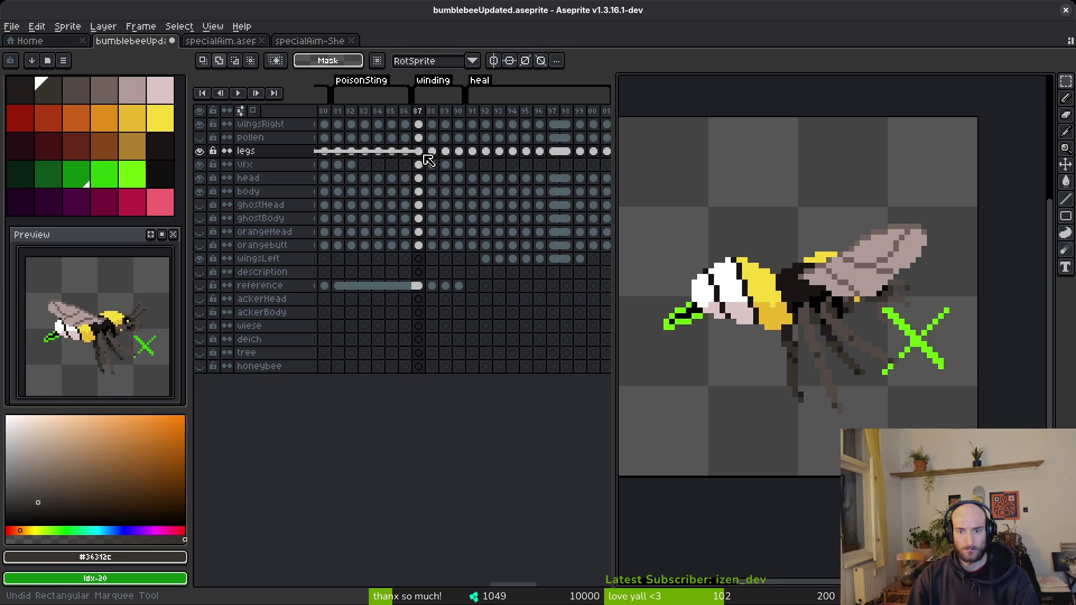
pyautogui.hotkey('ctrl', 'z')
pyautogui.hotkey('ctrl', 'z')
pyautogui.hotkey('ctrl', 'z')
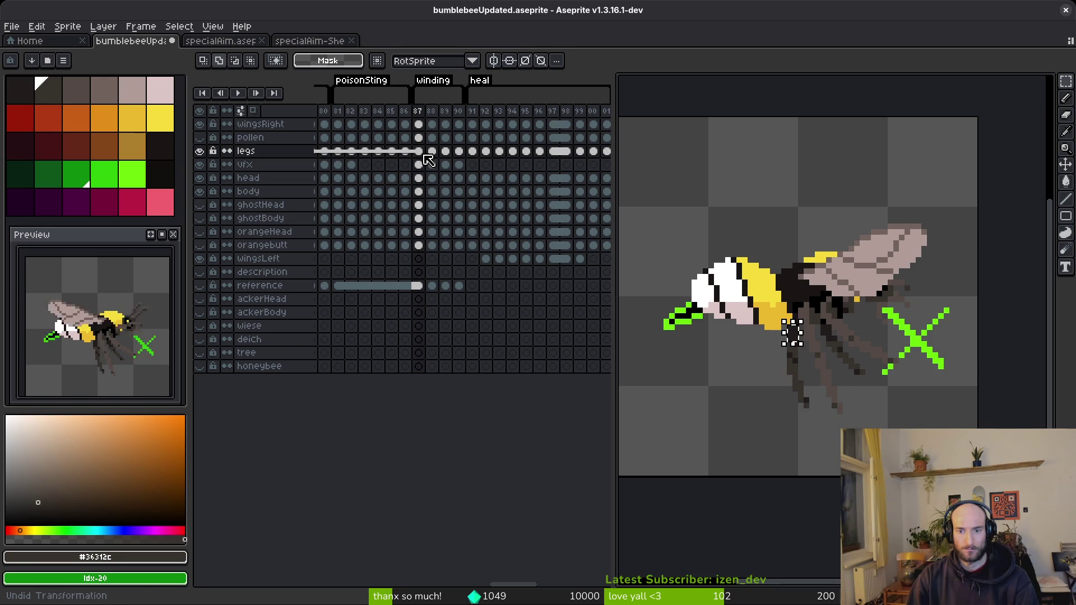
pyautogui.hotkey('ctrl', 'z')
pyautogui.hotkey('ctrl', 'z')
pyautogui.hotkey('ctrl', 'z')
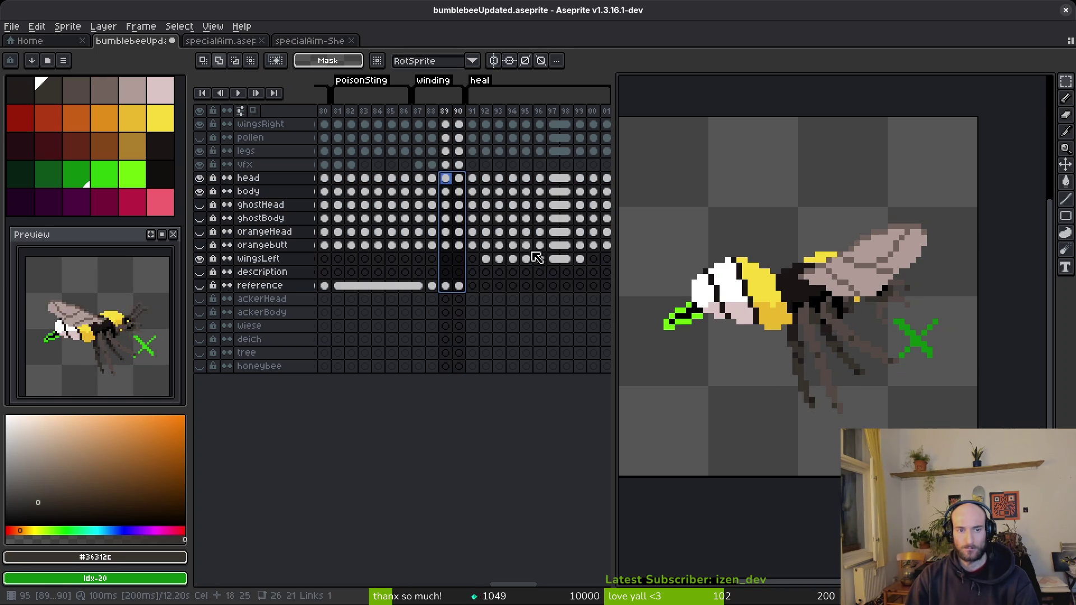
pyautogui.click(420, 150)
# Unlink the legs cels and reposition the frame 88 legs against frame 89.
pyautogui.rightClick(421, 151)
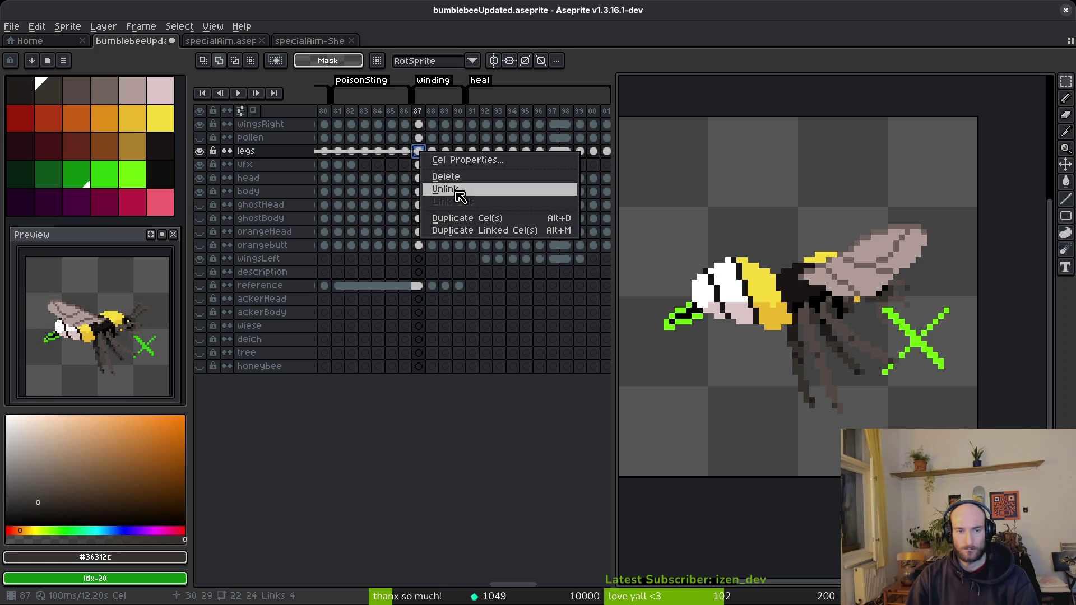
pyautogui.click(456, 191)
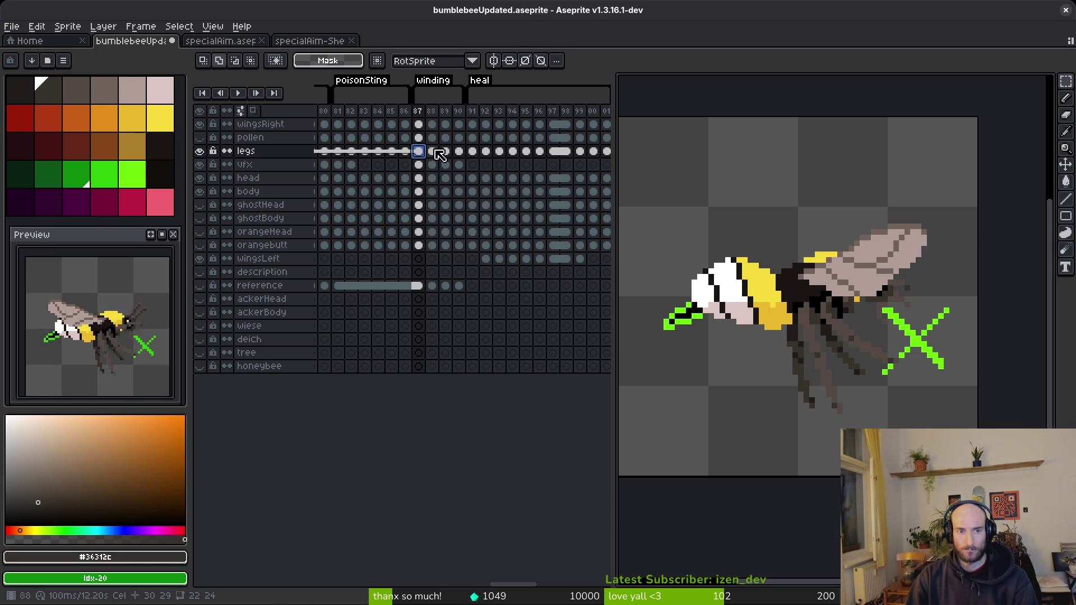
pyautogui.click(437, 151)
pyautogui.click(445, 151)
pyautogui.click(432, 152)
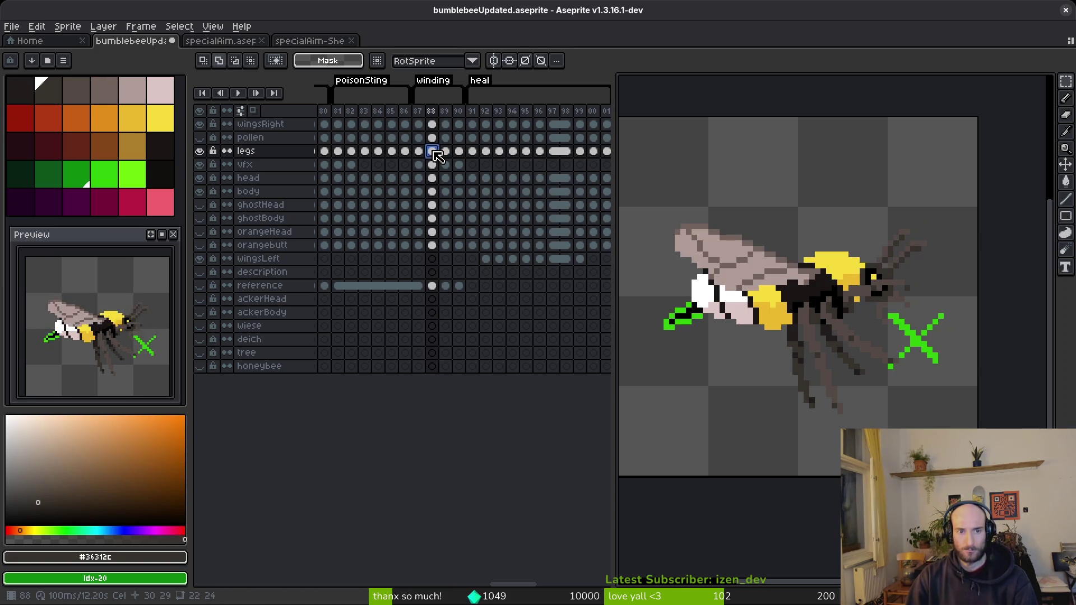
pyautogui.hotkey('ctrl', 't')
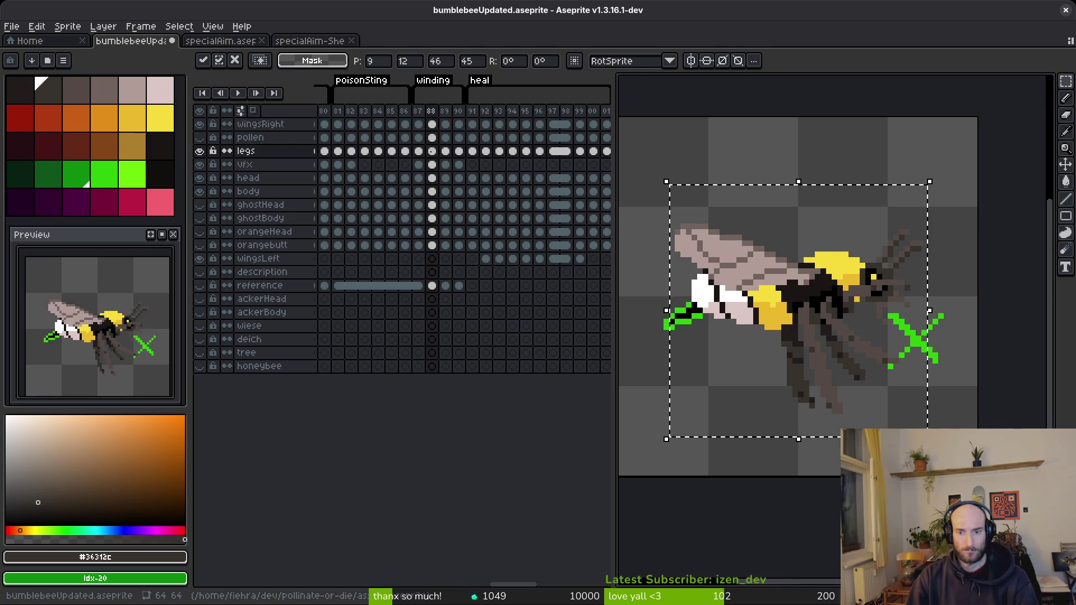
pyautogui.press('Return')
pyautogui.hotkey('ctrl', 't')
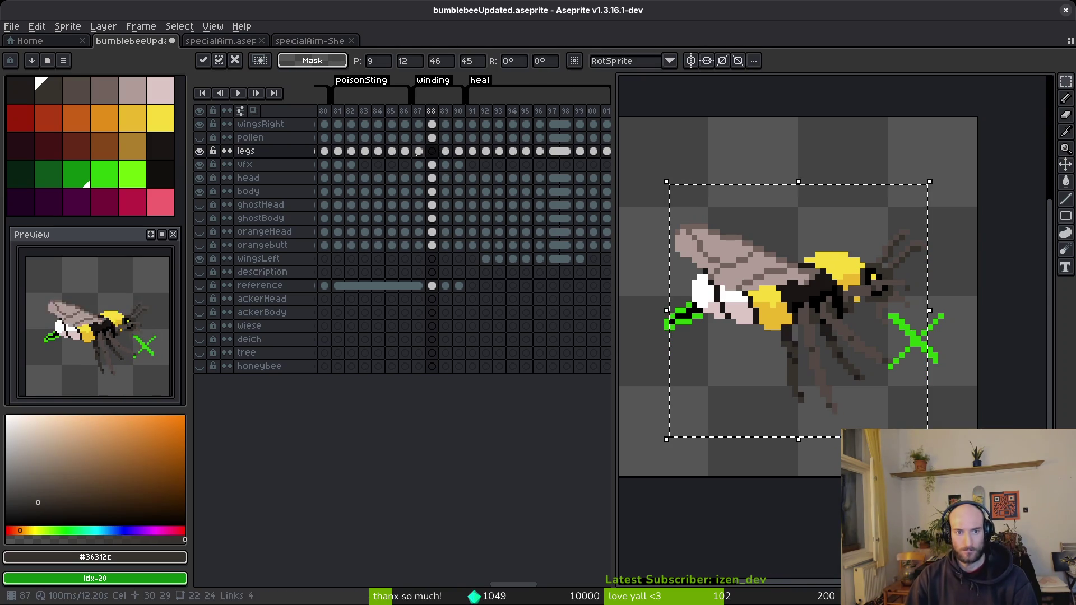
pyautogui.click(445, 151)
# Link the legs cels of frames 88 and 89.
pyautogui.click(432, 151)
pyautogui.click(444, 153)
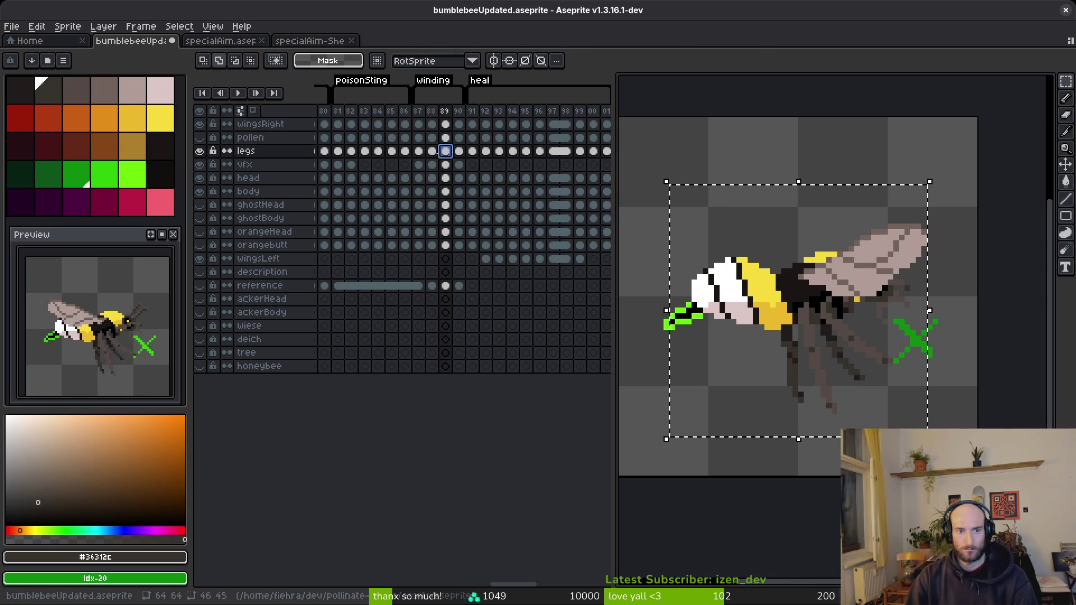
pyautogui.click(435, 153)
pyautogui.moveTo(435, 152); pyautogui.dragTo(445, 152)
pyautogui.rightClick(440, 158)
pyautogui.click(471, 192)
# Select the legs cels from frame 87 to 90, link them, then undo.
pyautogui.click(418, 152)
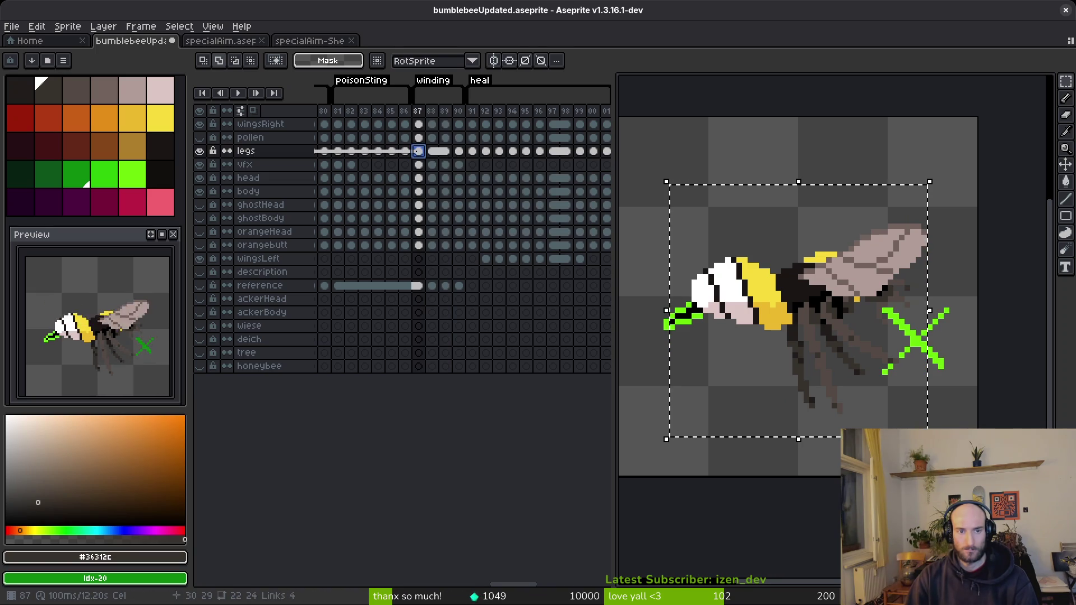
pyautogui.keyDown('shift'); pyautogui.click(458, 152); pyautogui.keyUp('shift')
pyautogui.rightClick(459, 153)
pyautogui.click(484, 195)
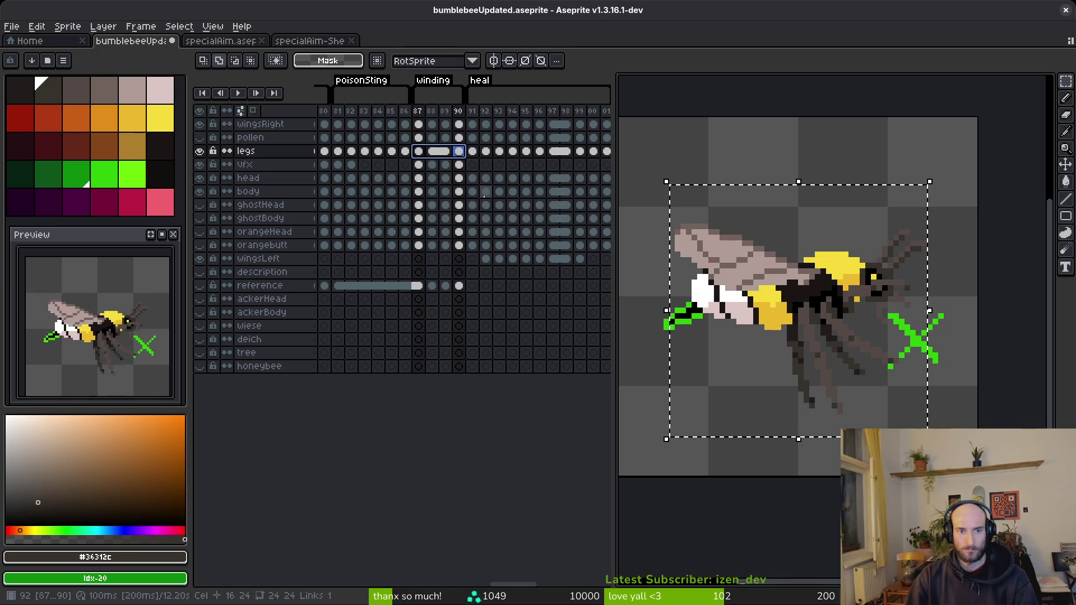
pyautogui.rightClick(461, 151)
pyautogui.click(484, 194)
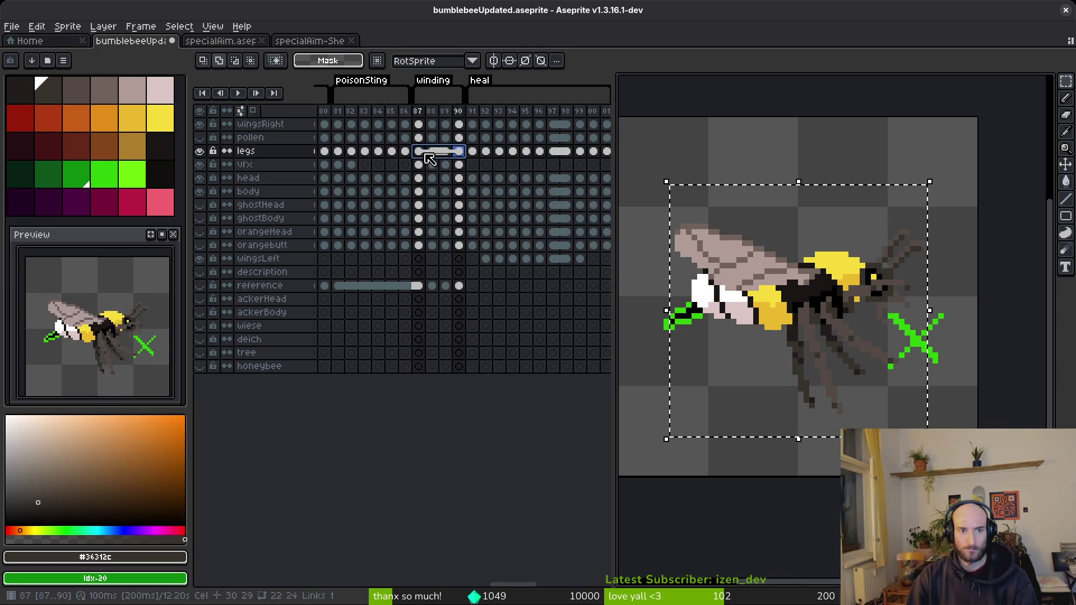
pyautogui.hotkey('ctrl', 'z')
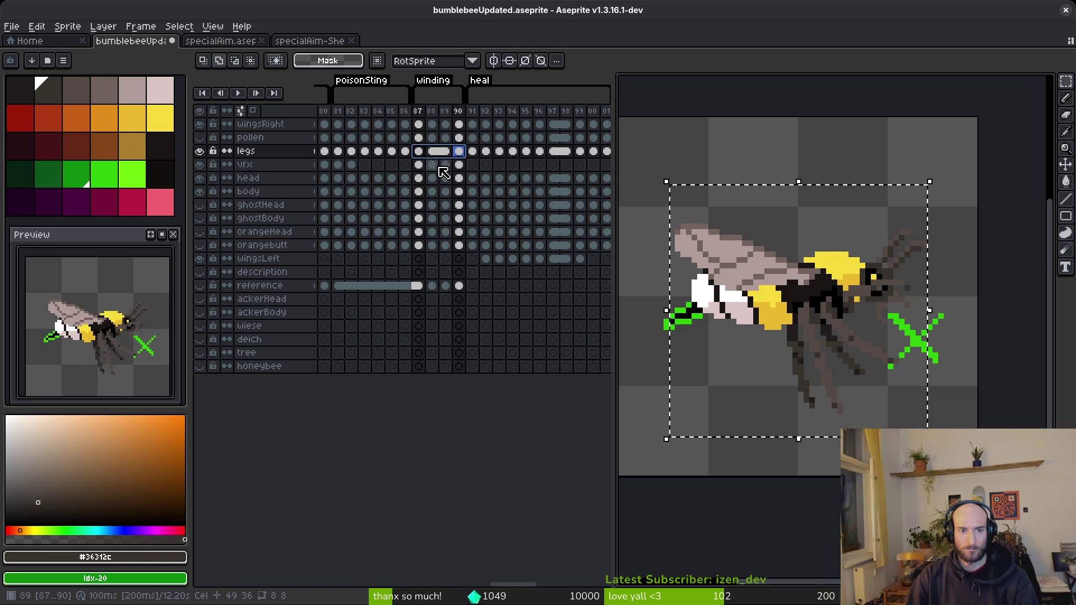
# Relink the frames 87–90 legs, compare via undo/redo, and play the animation from frame 87.
pyautogui.rightClick(427, 158)
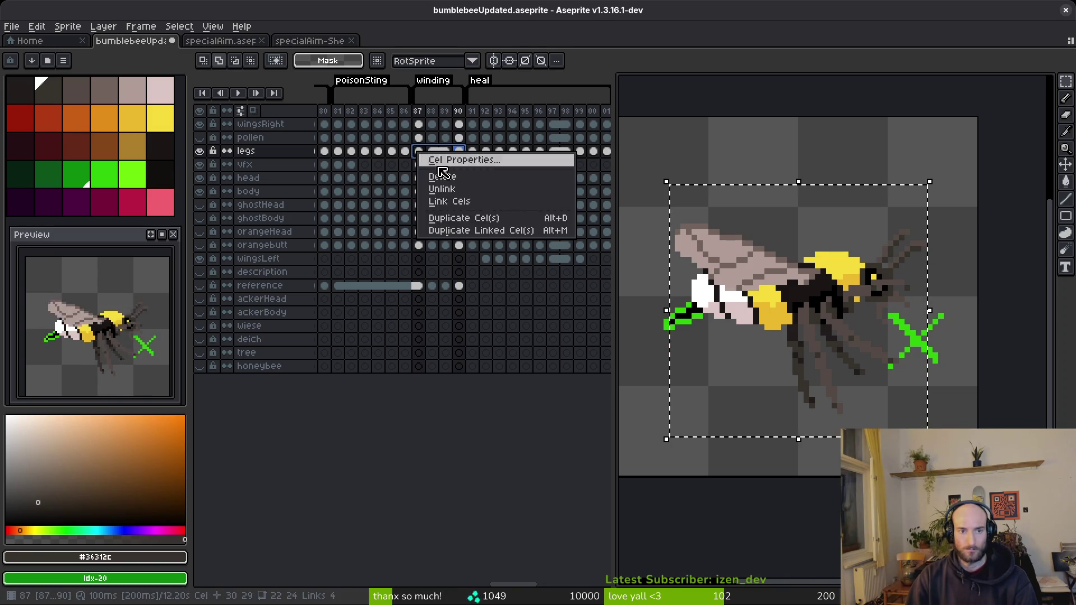
pyautogui.click(450, 201)
pyautogui.hotkey('ctrl', 'z')
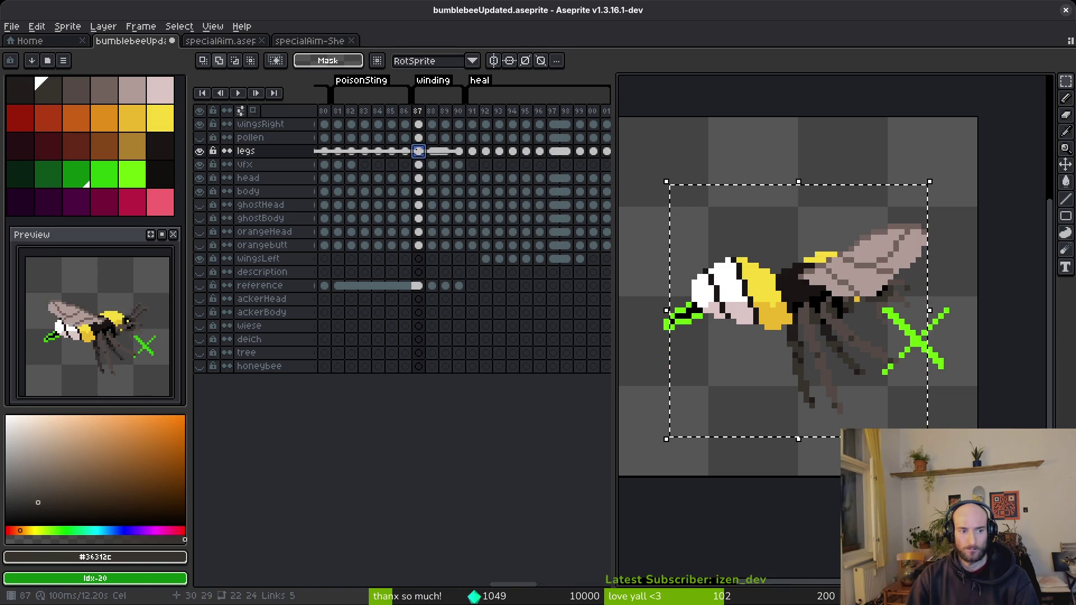
pyautogui.hotkey('ctrl', 'y')
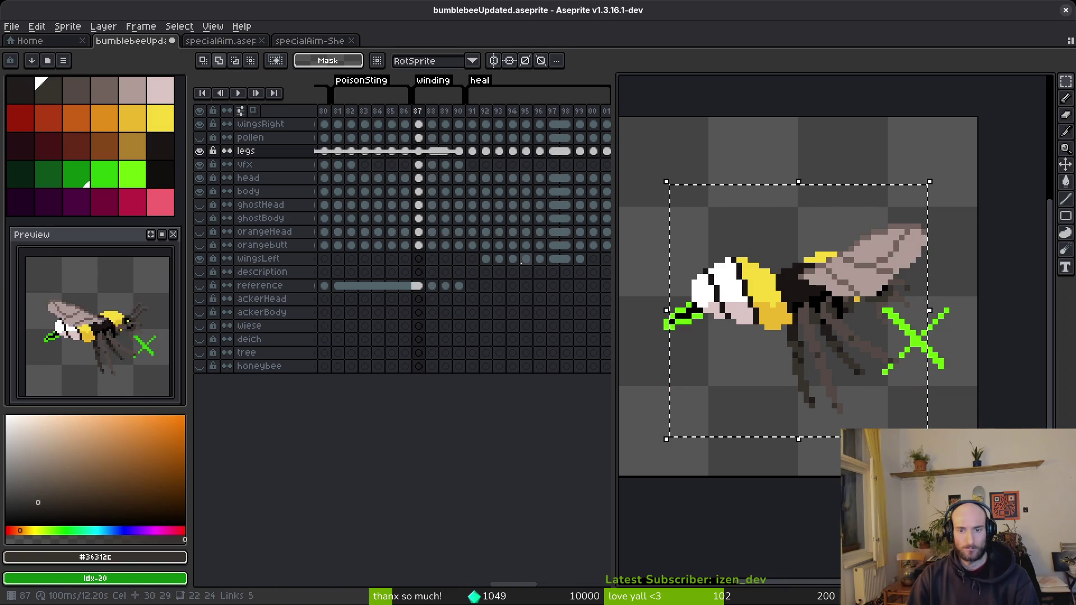
pyautogui.hotkey('ctrl', 'z')
pyautogui.hotkey('ctrl', 'y')
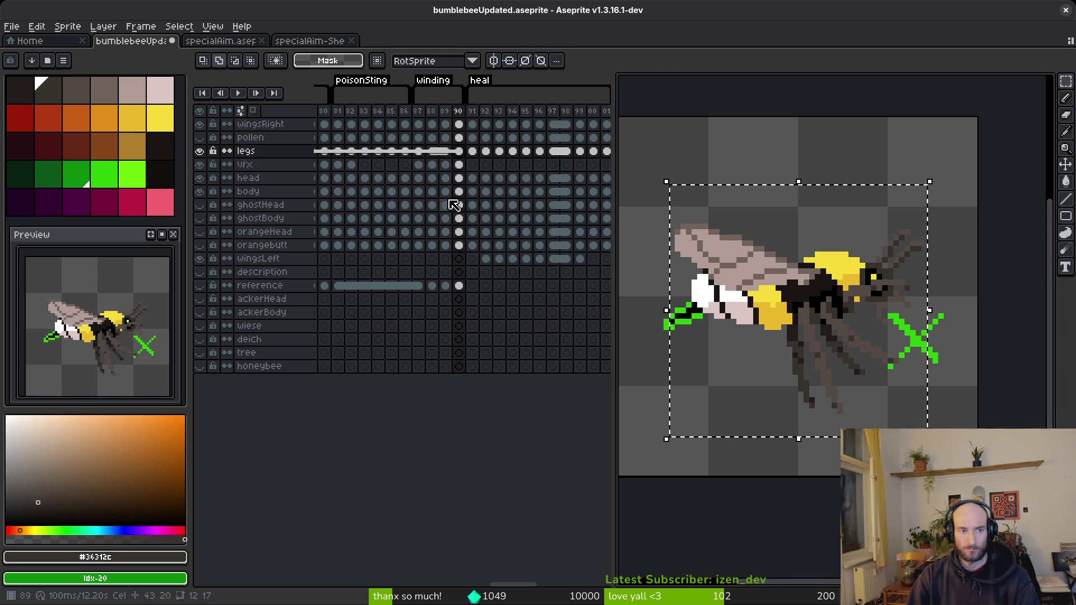
pyautogui.click(419, 191)
pyautogui.press('Return')
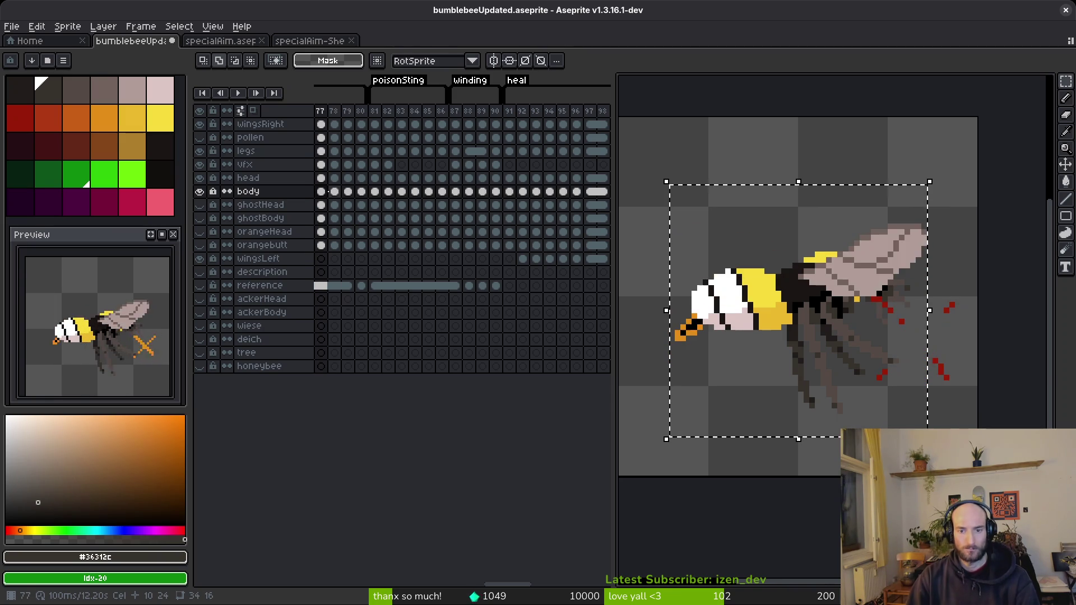
pyautogui.click(331, 193)
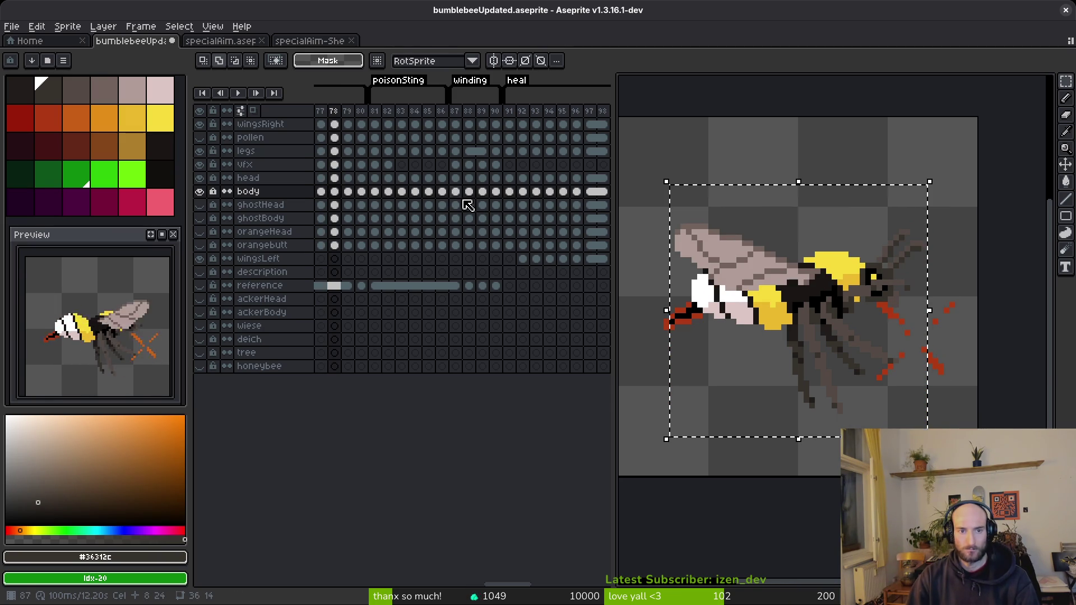
pyautogui.click(455, 192)
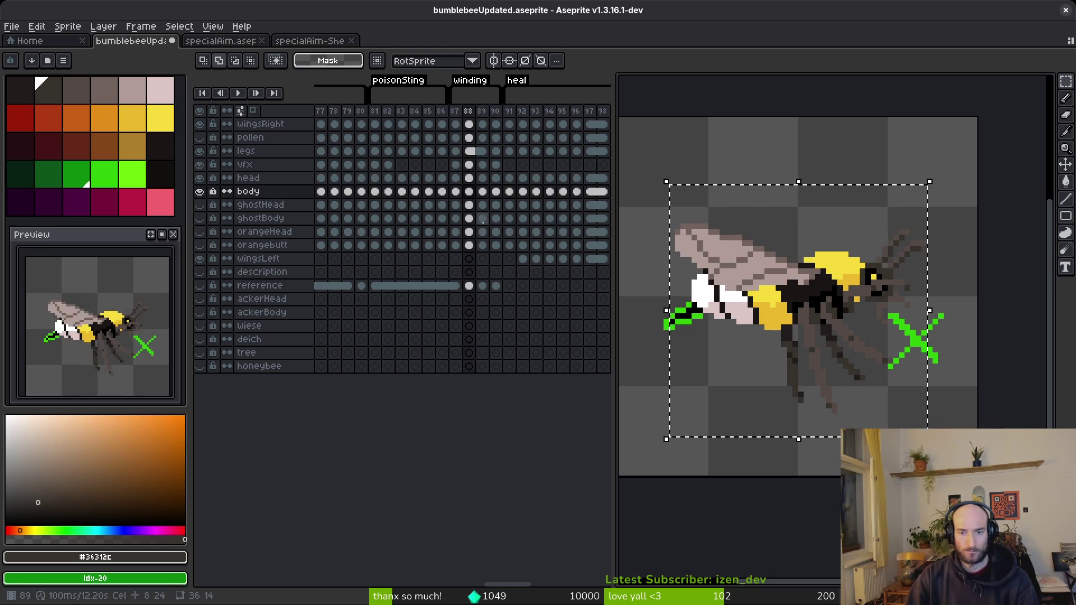
pyautogui.press('i')
pyautogui.press('.')
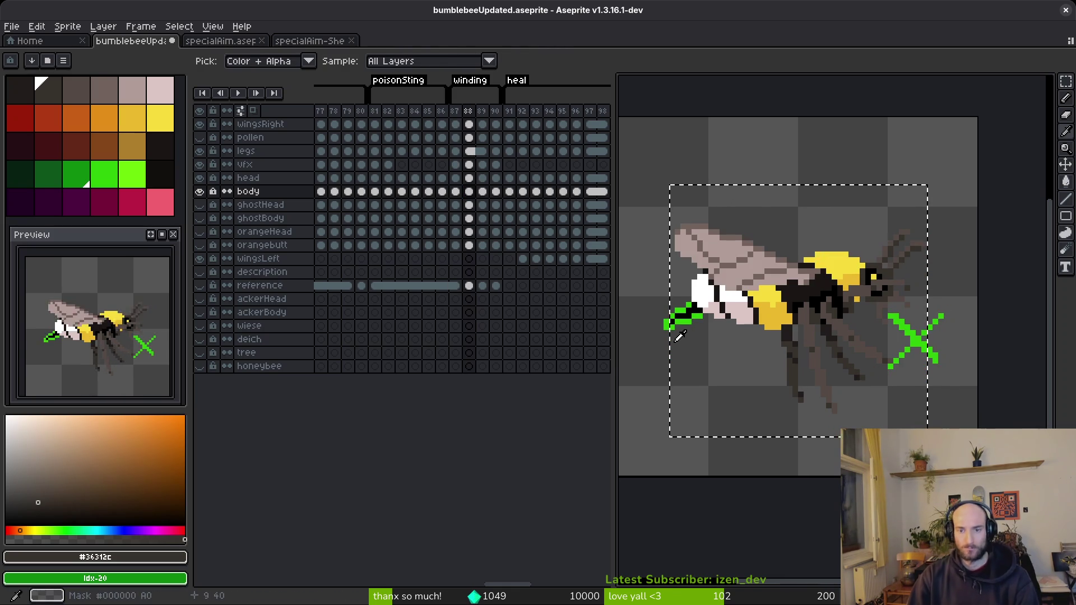
pyautogui.press('.')
pyautogui.press(',')
pyautogui.press('.')
pyautogui.press(',')
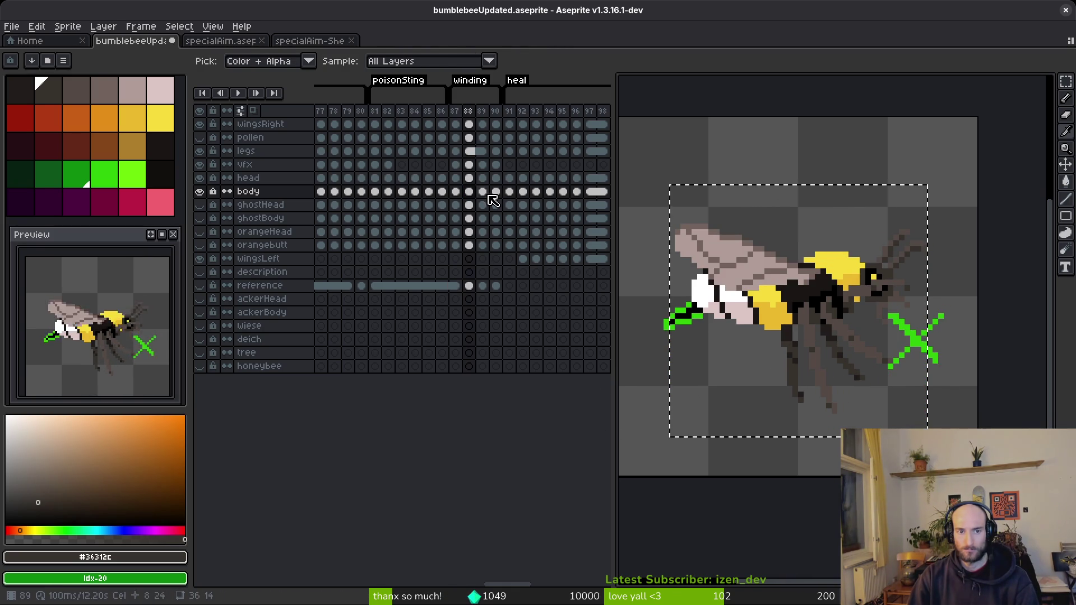
pyautogui.press('v')
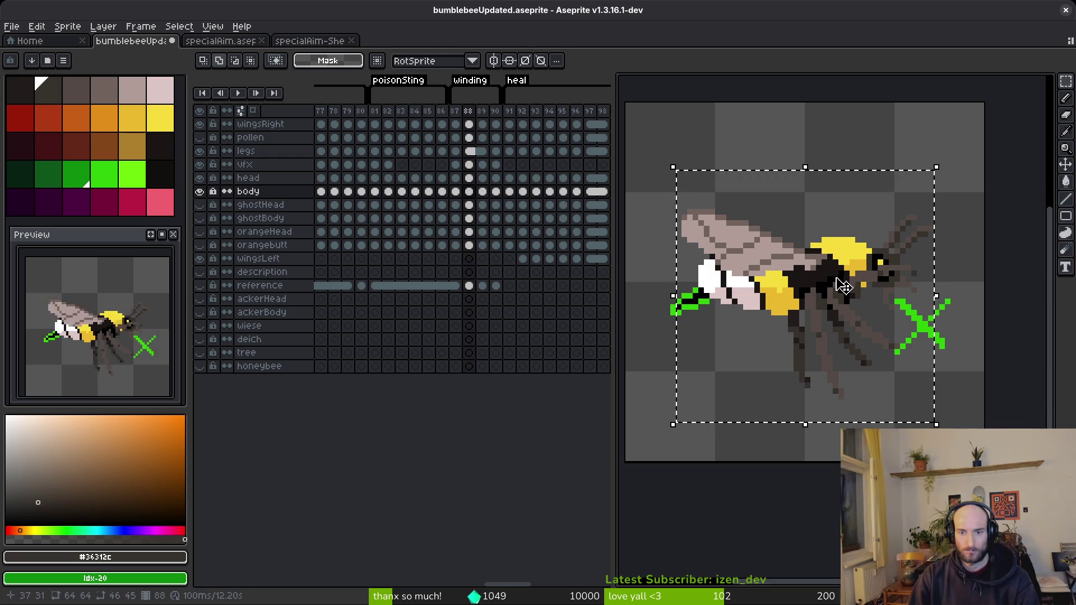
pyautogui.scroll(-1, 722, 249)
pyautogui.moveTo(665, 165)
pyautogui.mouseDown()
pyautogui.moveTo(893, 383)
pyautogui.moveTo(922, 397)
pyautogui.mouseUp()
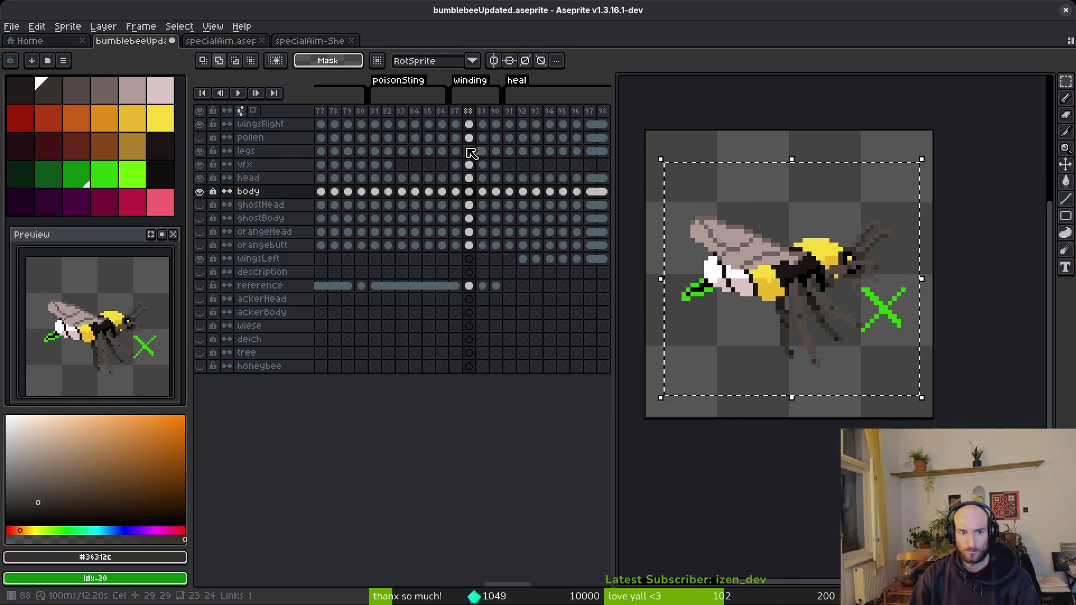
pyautogui.moveTo(469, 124)
pyautogui.mouseDown()
pyautogui.moveTo(482, 176)
pyautogui.moveTo(482, 286)
pyautogui.mouseUp()
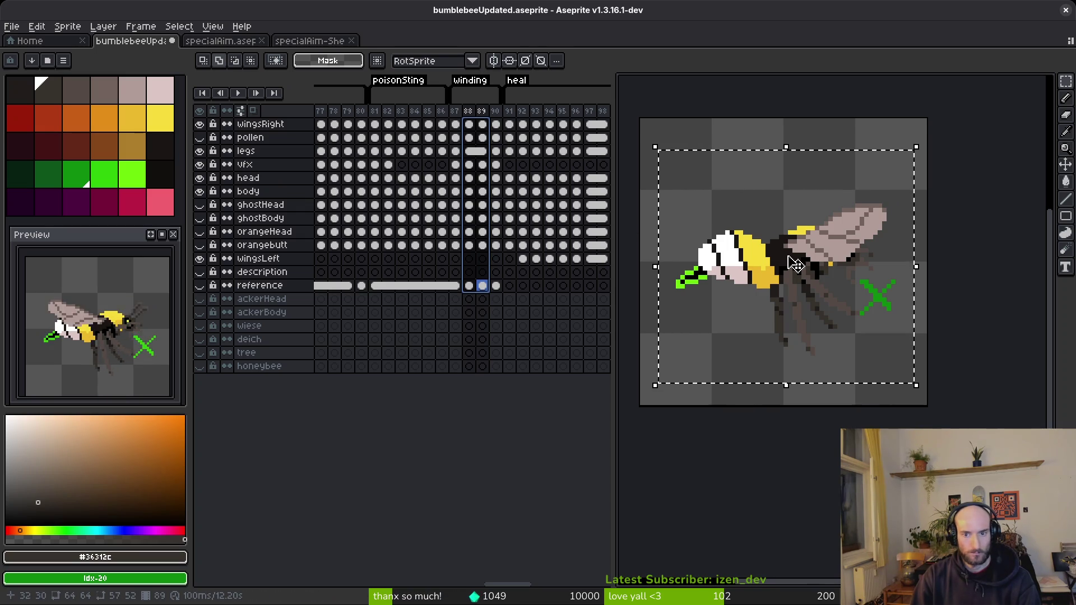
pyautogui.click(801, 271)
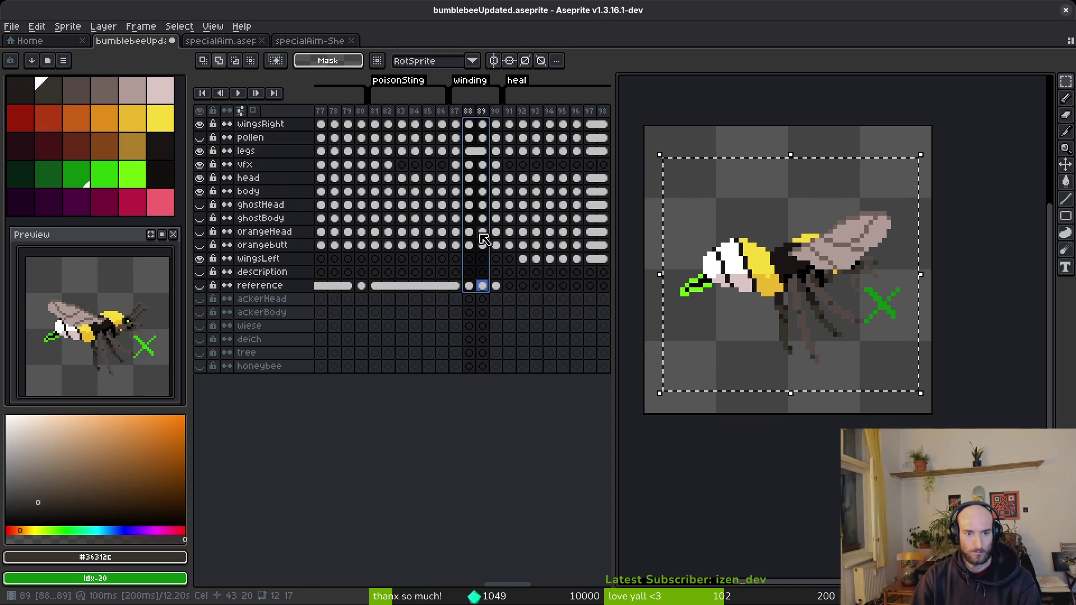
pyautogui.moveTo(473, 128)
pyautogui.mouseDown()
pyautogui.moveTo(484, 276)
pyautogui.moveTo(472, 128)
pyautogui.mouseUp()
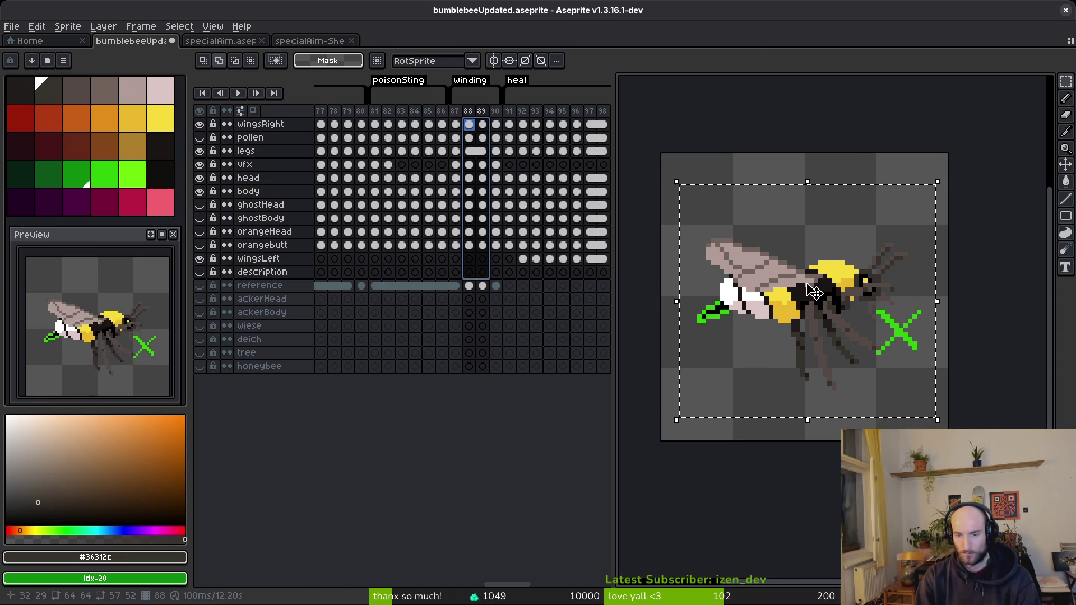
pyautogui.click(814, 292)
pyautogui.hotkey('ctrl', 'd')
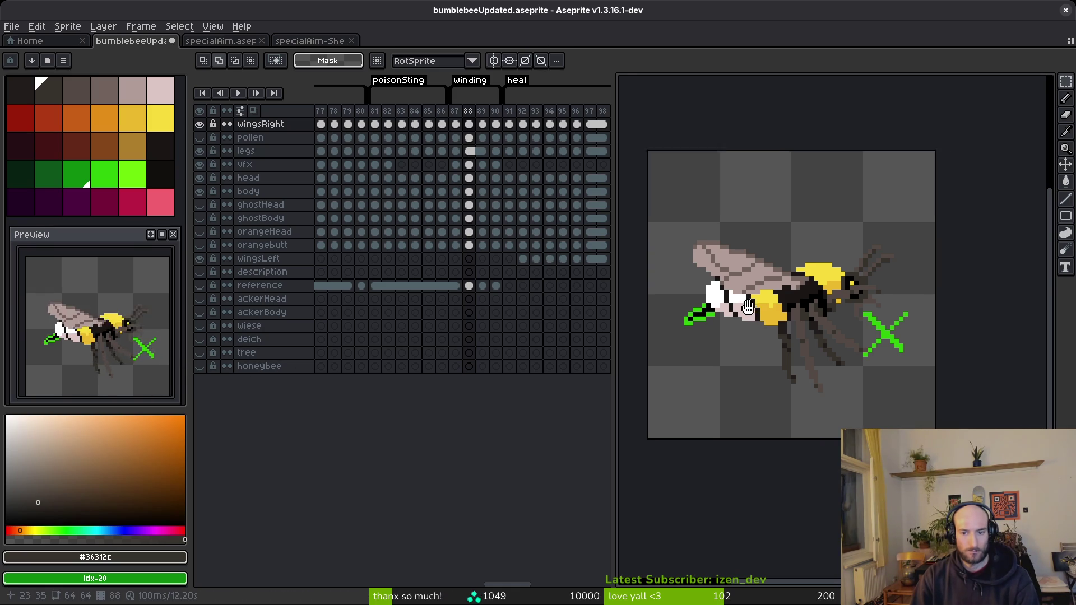
pyautogui.moveTo(468, 168); pyautogui.dragTo(481, 166)
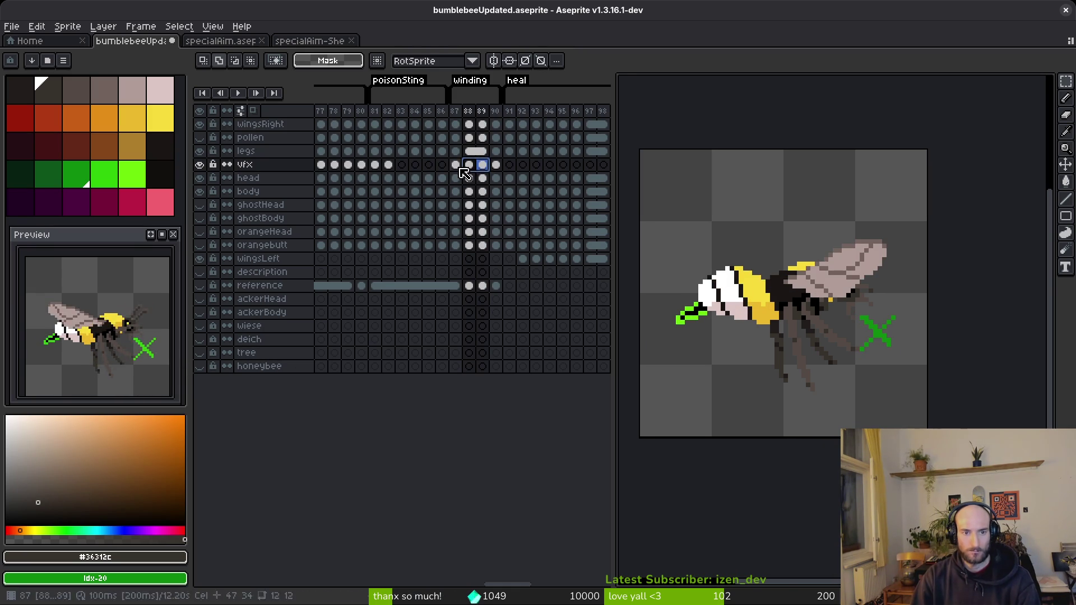
# Return to frame 88, clear the selection, and make the pollen layer visible.
pyautogui.click(469, 166)
pyautogui.moveTo(817, 269); pyautogui.dragTo(928, 380)
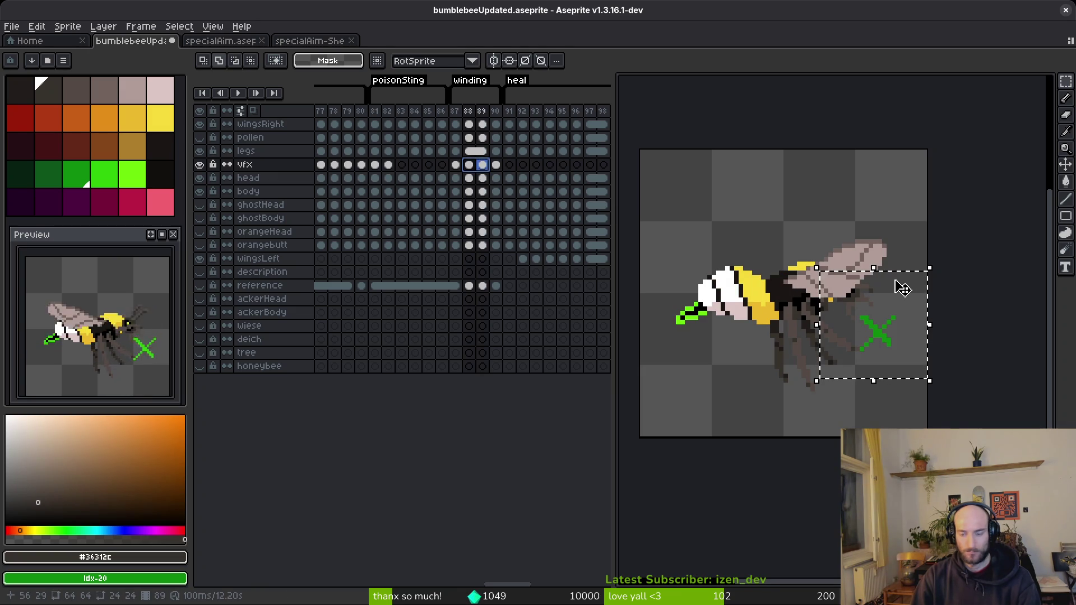
pyautogui.hotkey('ctrl', 'd')
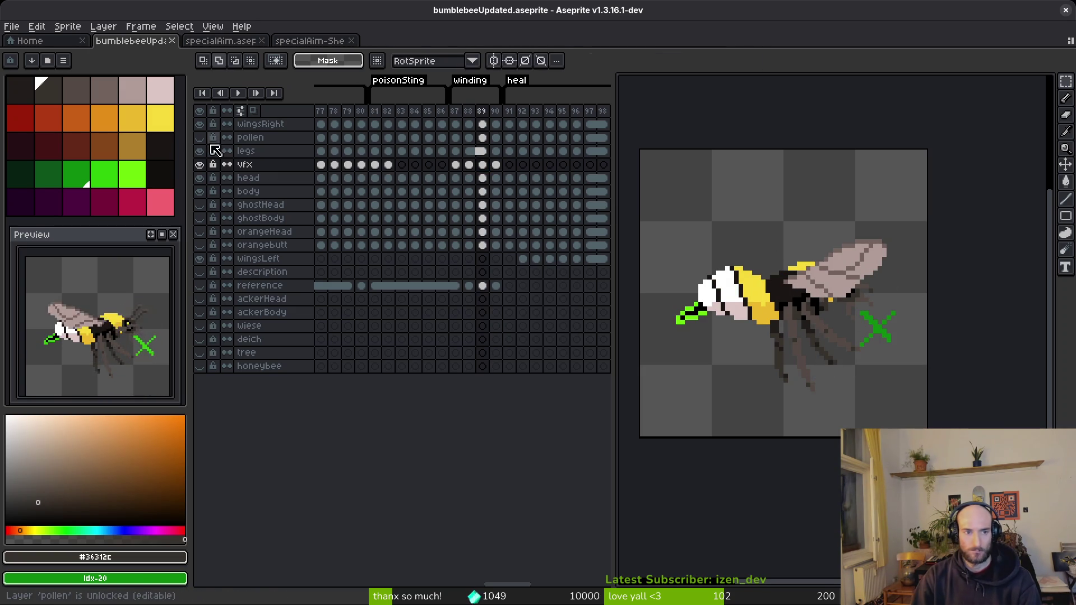
pyautogui.click(200, 139)
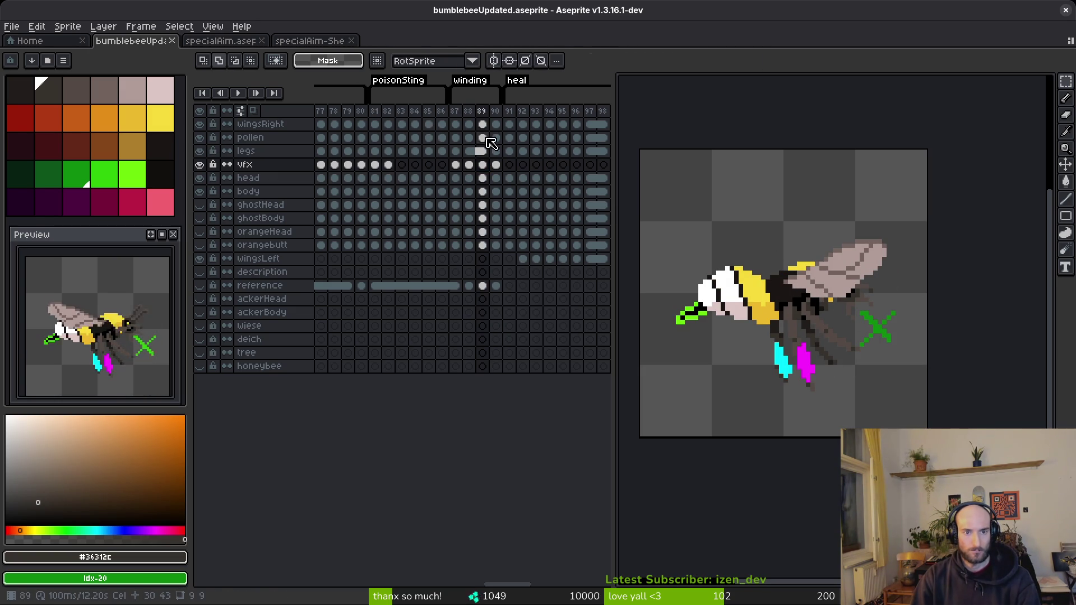
pyautogui.click(456, 137)
pyautogui.scroll(4, 863, 331)
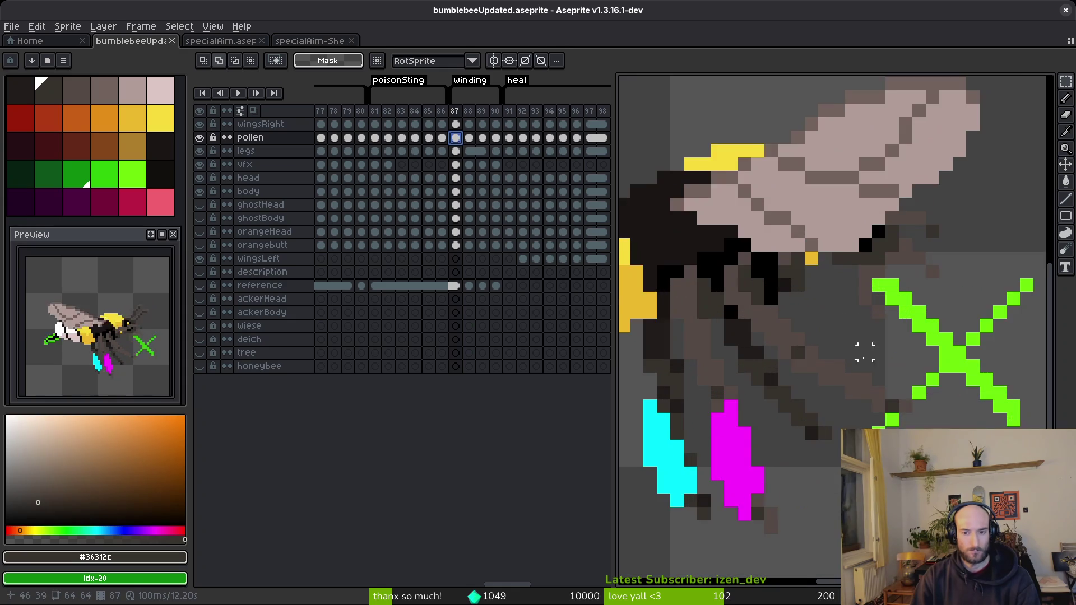
# Flip between frames 87, 88 and 89 to compare the pollen, ending on frame 88.
pyautogui.press('.')
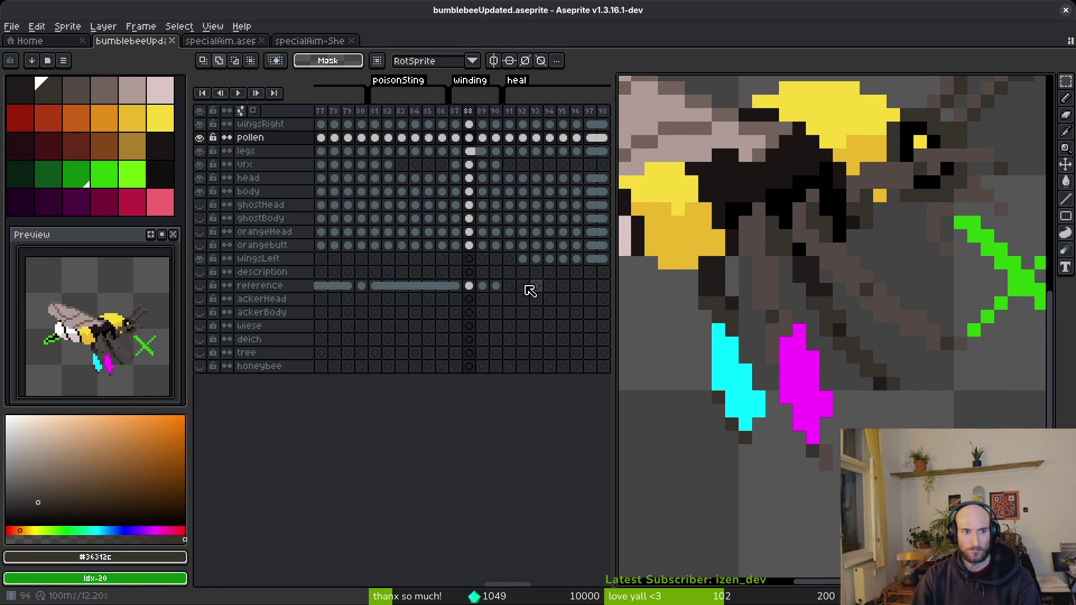
pyautogui.press('.')
pyautogui.press(',')
pyautogui.press('.')
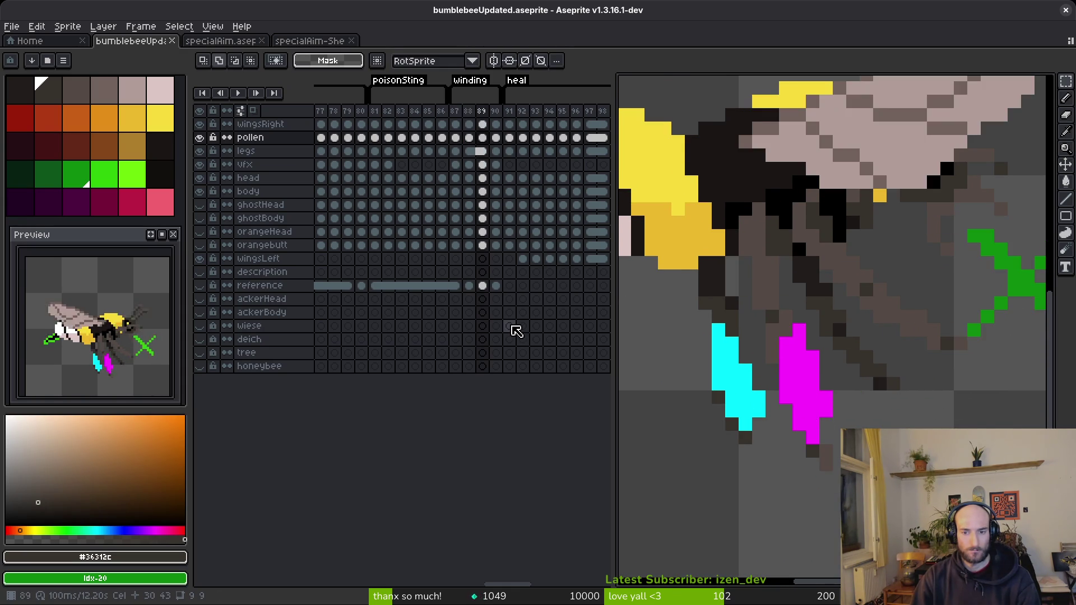
pyautogui.press(',')
pyautogui.press('.')
pyautogui.press(',')
pyautogui.press('.')
pyautogui.press(',')
pyautogui.press(',')
pyautogui.press('.')
pyautogui.press(',')
pyautogui.press('.')
pyautogui.press(',')
pyautogui.press('.')
# Move the cyan pollen up-left and add a cyan pixel on top of it.
pyautogui.moveTo(678, 316)
pyautogui.mouseDown()
pyautogui.moveTo(767, 442)
pyautogui.moveTo(720, 391)
pyautogui.moveTo(732, 396)
pyautogui.moveTo(644, 413)
pyautogui.moveTo(670, 392)
pyautogui.moveTo(725, 391)
pyautogui.mouseUp()
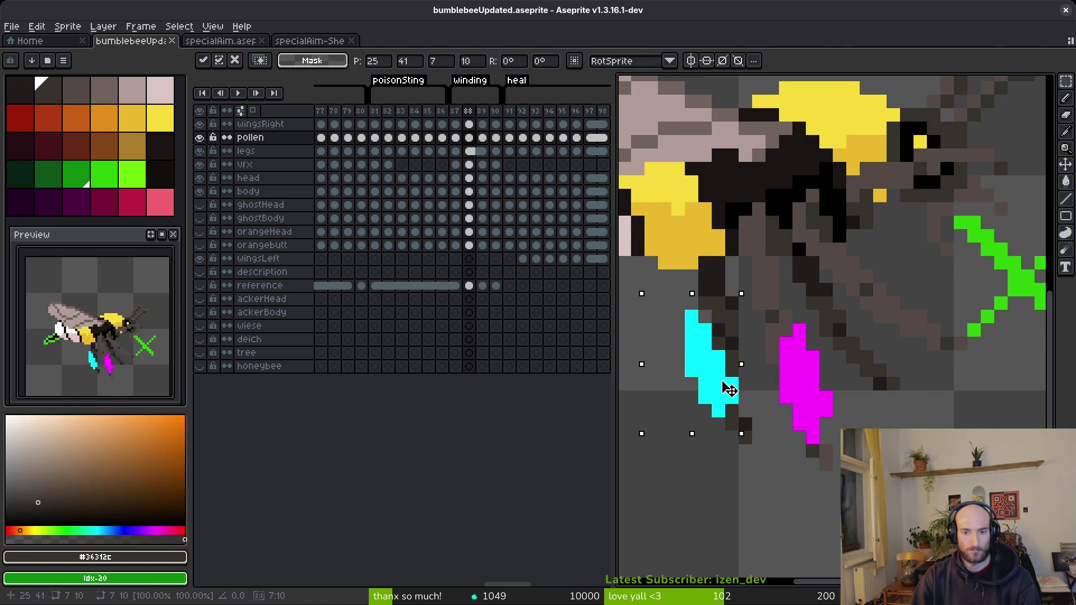
pyautogui.press('Return')
pyautogui.press('b')
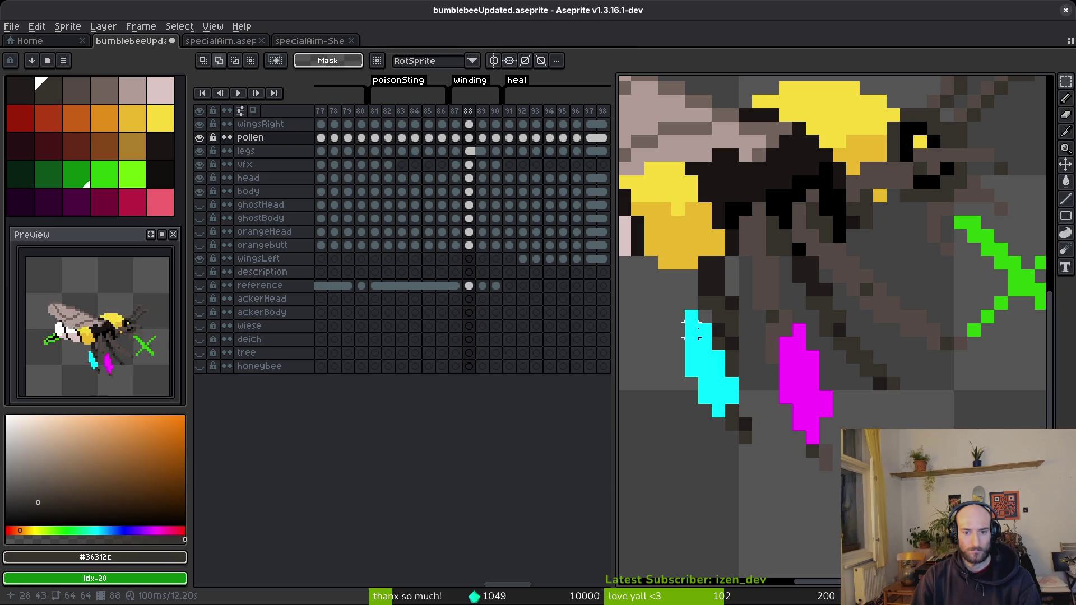
pyautogui.keyDown('alt'); pyautogui.click(711, 317); pyautogui.keyUp('alt')
pyautogui.click(706, 304)
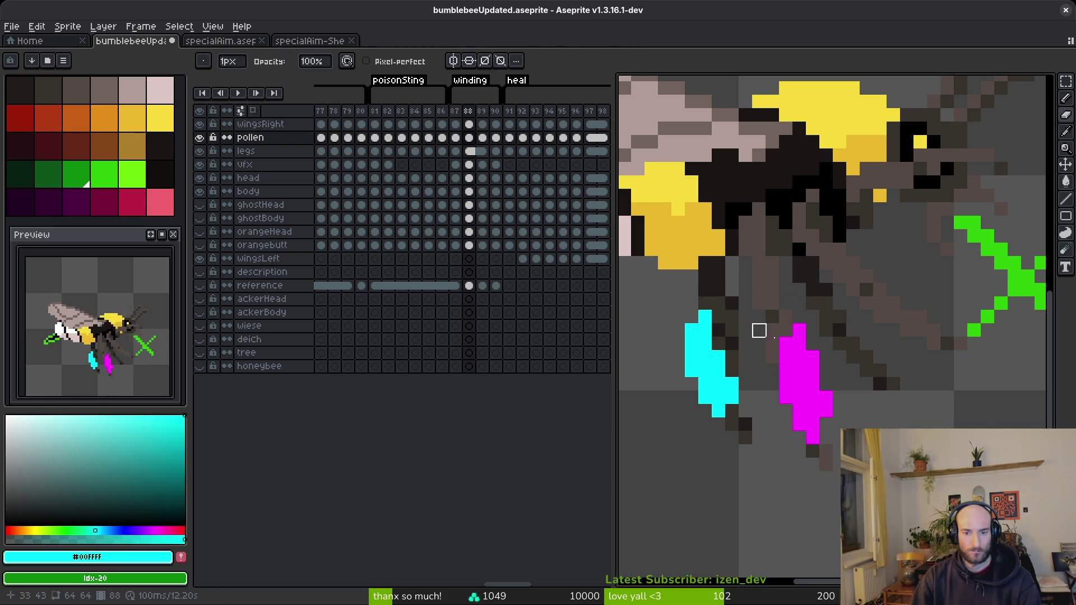
pyautogui.scroll(-4, 759, 371)
pyautogui.scroll(3, 800, 403)
# Select the magenta pollen and nudge it into a new position.
pyautogui.press('m')
pyautogui.moveTo(679, 247); pyautogui.dragTo(790, 444)
pyautogui.press('Left')
pyautogui.press('Left')
pyautogui.moveTo(732, 400); pyautogui.dragTo(747, 400)
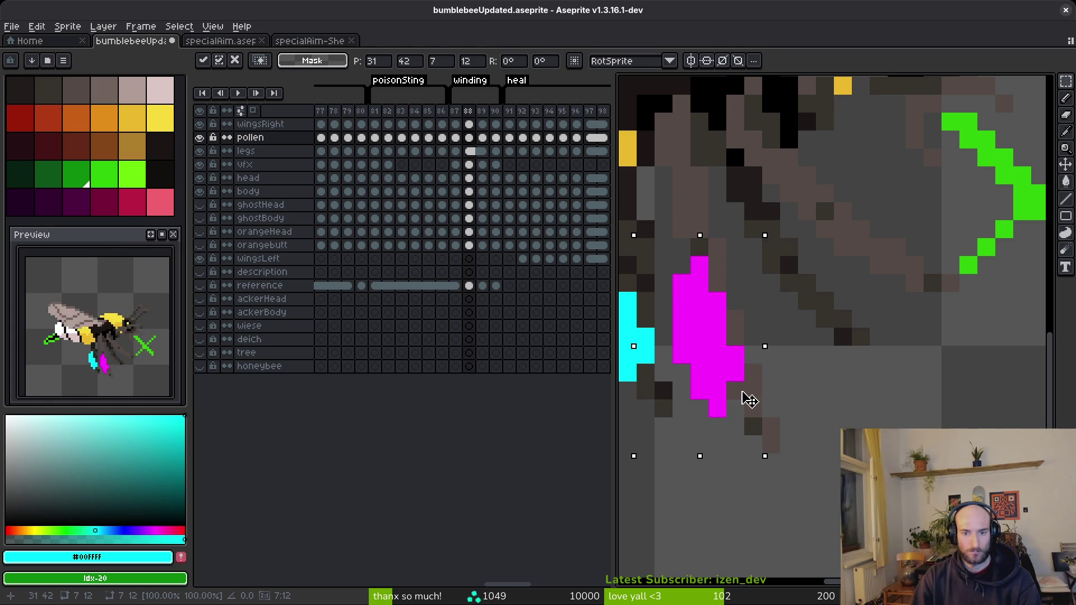
pyautogui.keyDown('alt'); pyautogui.click(734, 395); pyautogui.keyUp('alt')
# Fix the magenta pollen tip by erasing stray pixels and adding magenta, checking frame 89.
pyautogui.hotkey('ctrl', 'd')
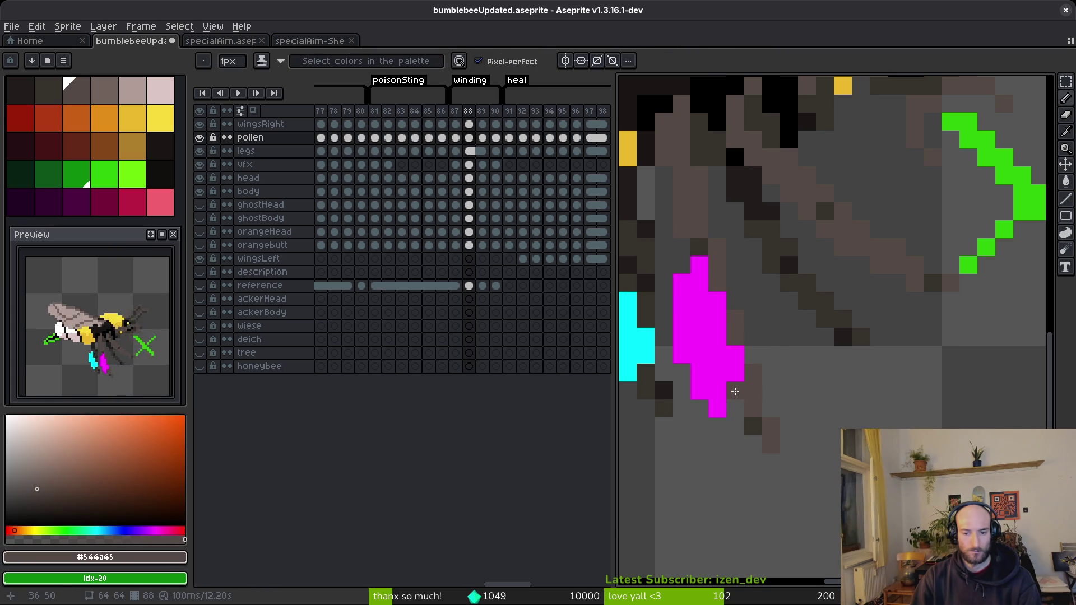
pyautogui.keyDown('alt'); pyautogui.click(726, 362); pyautogui.keyUp('alt')
pyautogui.rightClick(699, 390)
pyautogui.rightClick(717, 408)
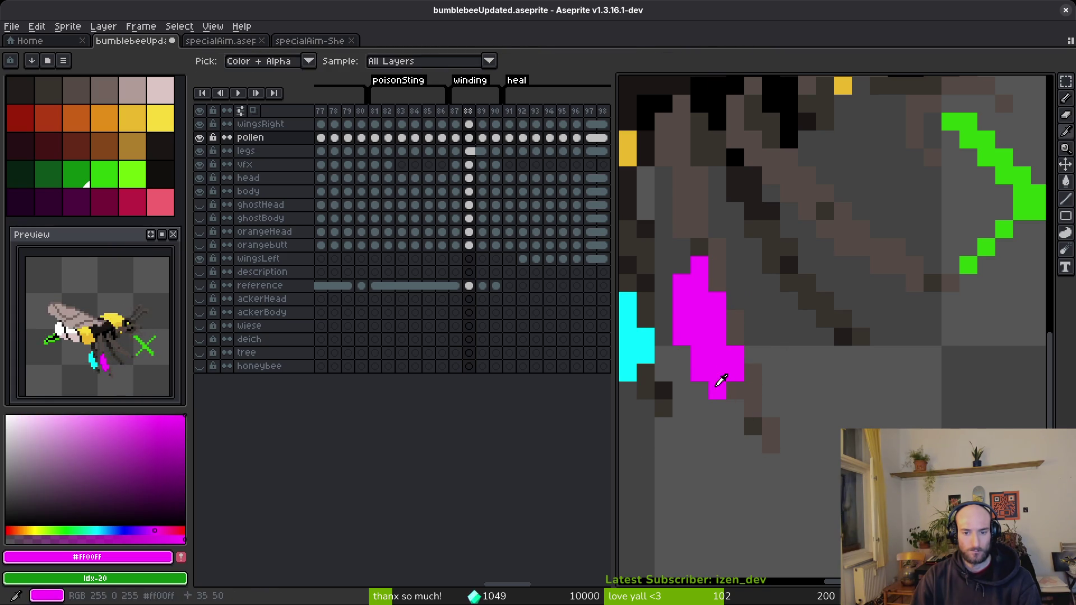
pyautogui.click(734, 392)
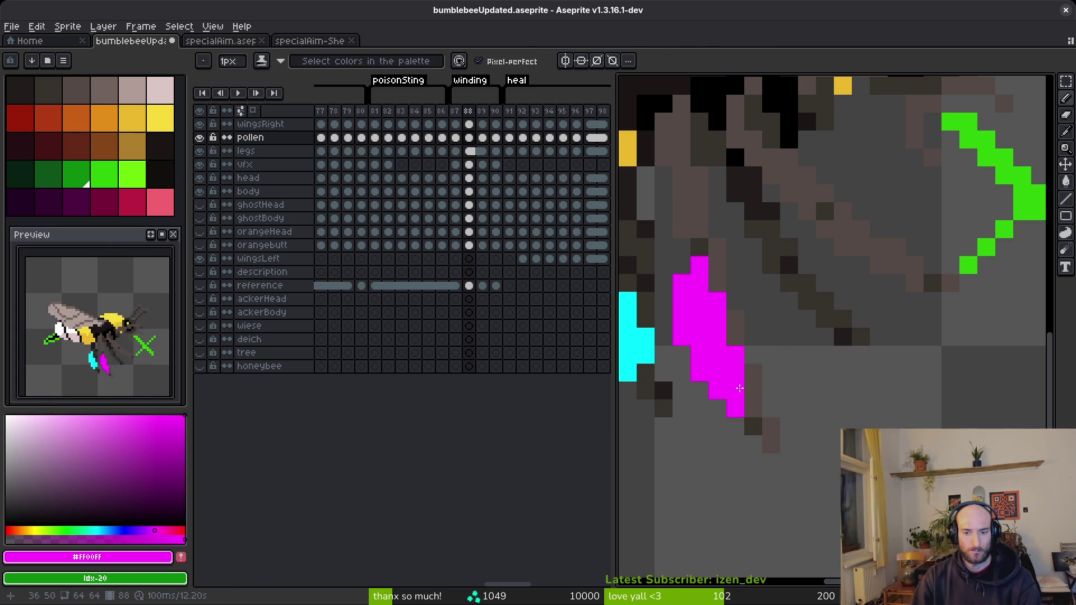
pyautogui.scroll(-6, 826, 374)
pyautogui.scroll(-2, 822, 384)
pyautogui.press('.')
pyautogui.press(',')
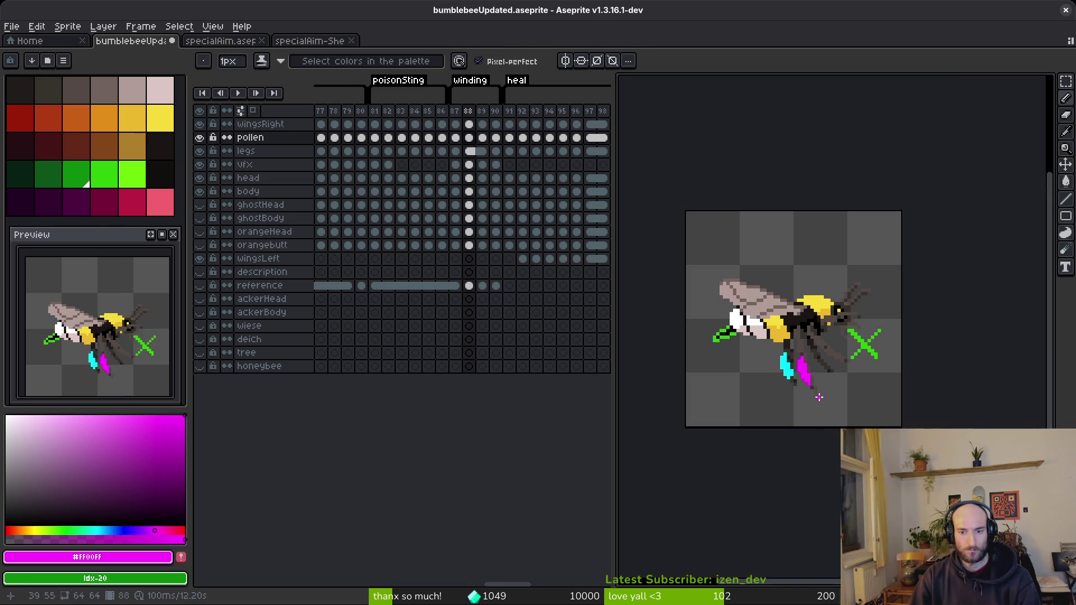
pyautogui.moveTo(477, 144); pyautogui.dragTo(480, 145)
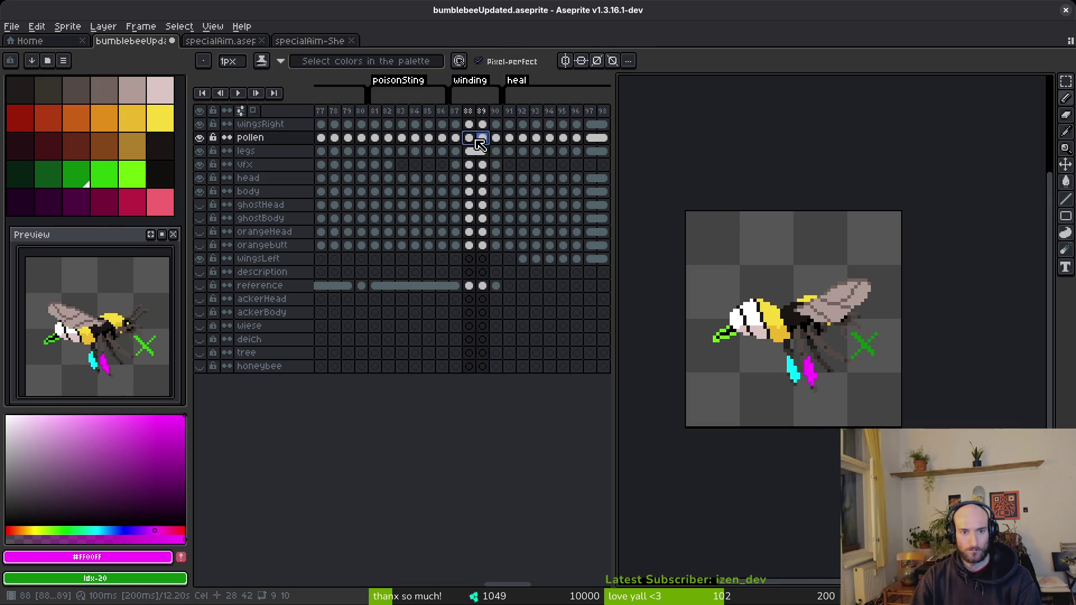
# Link the pollen cels of frames 88–89 and zoom in on the bee.
pyautogui.rightClick(477, 144)
pyautogui.click(525, 188)
pyautogui.click(469, 151)
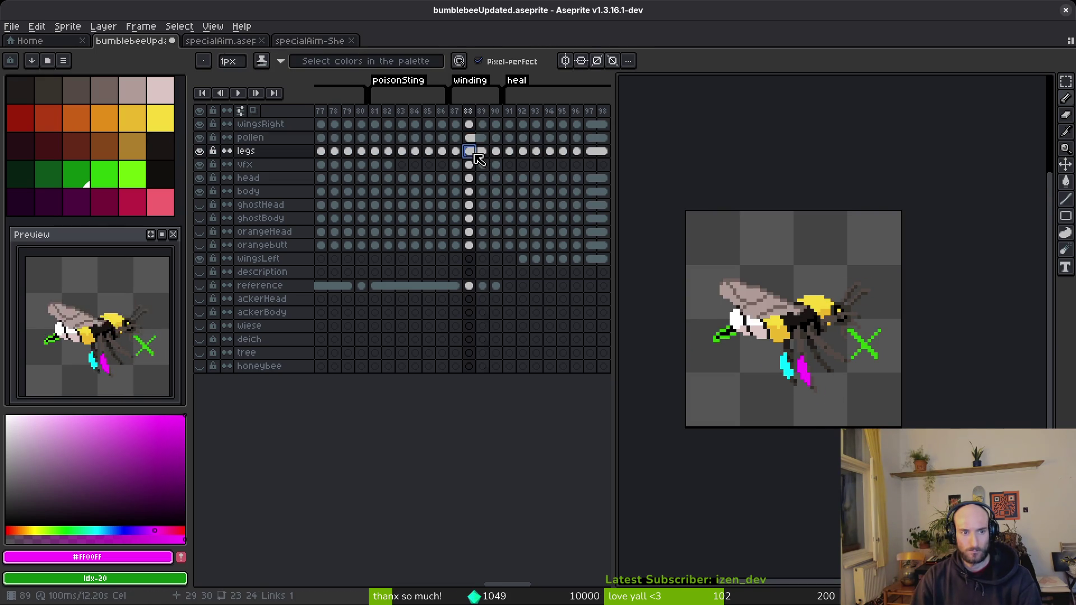
pyautogui.press('+')
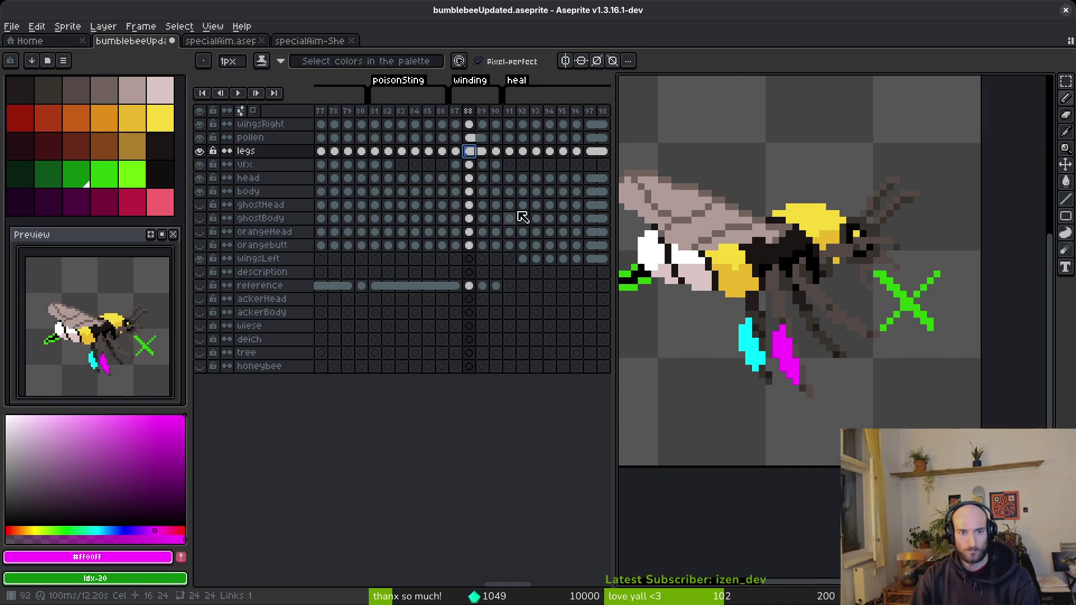
# Step through the head cels around frames 88–89 to compare them.
pyautogui.click(468, 178)
pyautogui.click(455, 178)
pyautogui.click(469, 177)
pyautogui.click(509, 178)
pyautogui.press('Left')
pyautogui.press('Left')
pyautogui.press('Right')
pyautogui.press('Left')
pyautogui.press('Left')
pyautogui.press('Right')
pyautogui.press('Left')
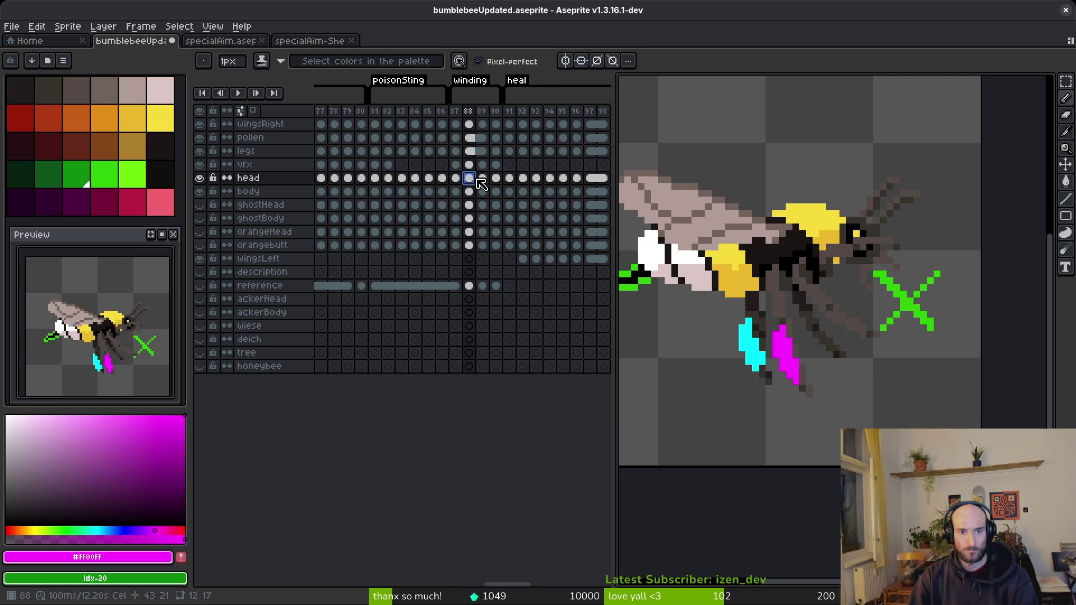
# Link the head cels of frames 88–89 and verify the change with undo/redo.
pyautogui.moveTo(475, 179); pyautogui.dragTo(482, 178)
pyautogui.rightClick(482, 179)
pyautogui.click(501, 231)
pyautogui.click(482, 193)
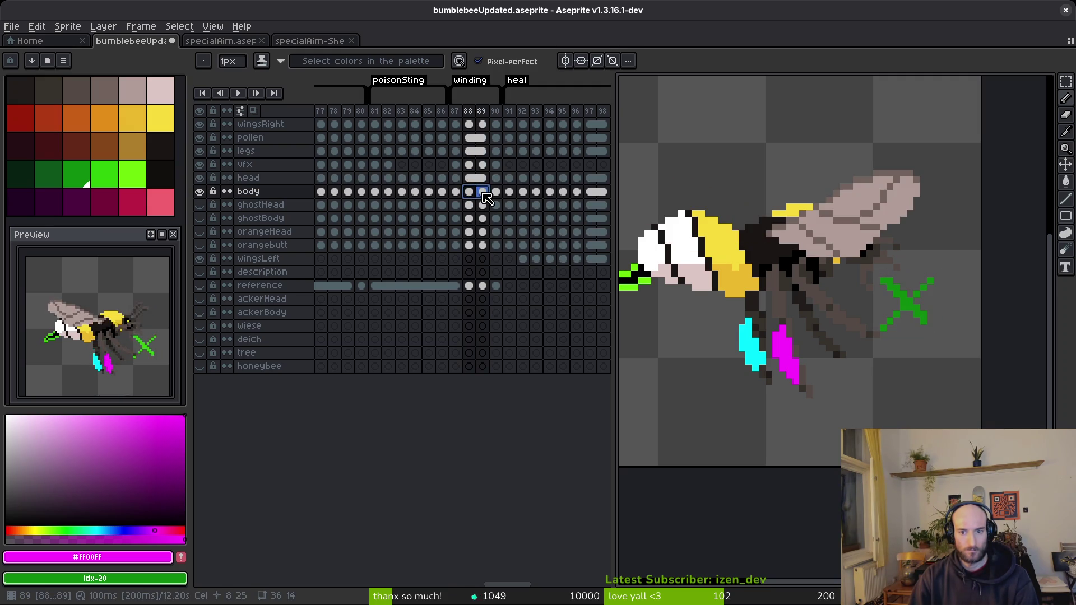
pyautogui.hotkey('ctrl', 'z')
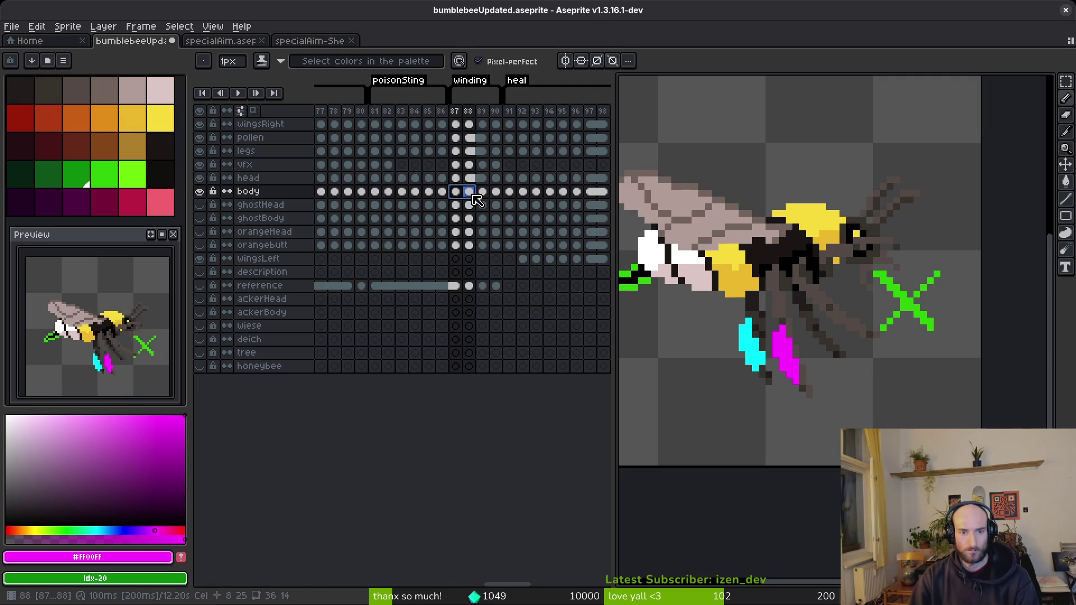
pyautogui.hotkey('ctrl', 'y')
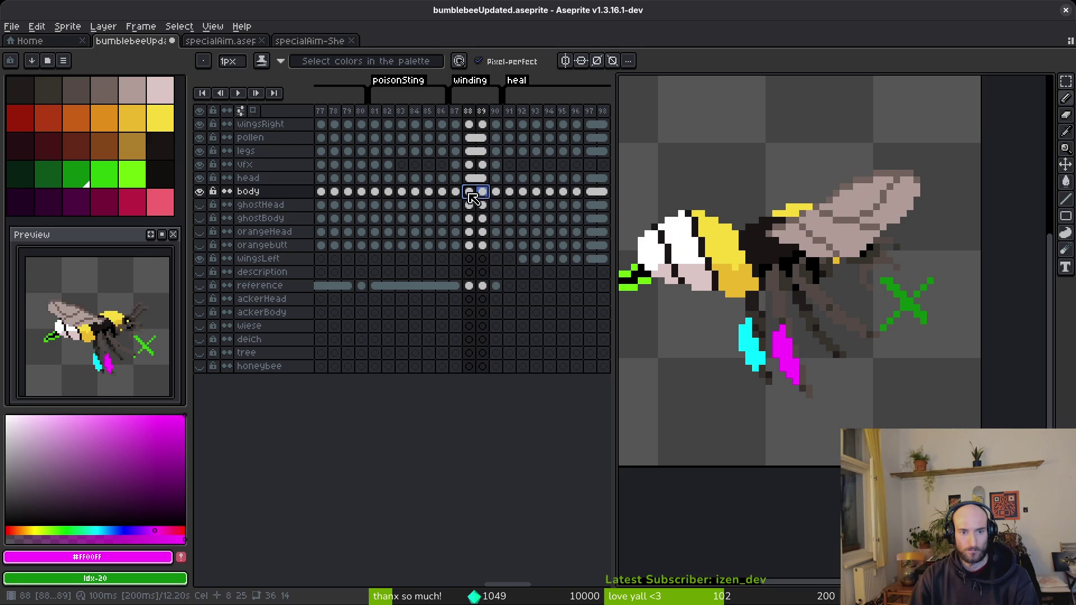